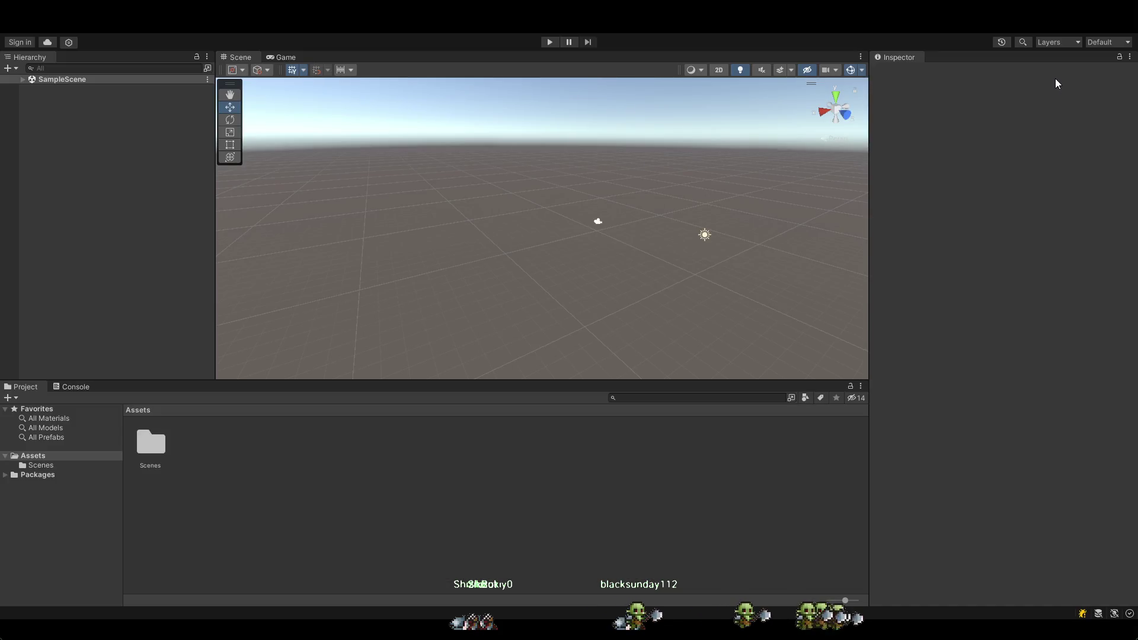
# Pan and orbit the Scene view around the empty SampleScene with the Hand tool, then switch to Habr.
pyautogui.moveTo(680, 70)
pyautogui.mouseDown()
pyautogui.moveTo(58, 51)
pyautogui.moveTo(391, 92)
pyautogui.moveTo(698, 70)
pyautogui.mouseUp()
pyautogui.press('q')
pyautogui.moveTo(591, 289)
pyautogui.mouseDown()
pyautogui.moveTo(668, 287)
pyautogui.moveTo(585, 244)
pyautogui.moveTo(653, 251)
pyautogui.moveTo(636, 257)
pyautogui.mouseUp()
pyautogui.moveTo(698, 215)
pyautogui.mouseDown()
pyautogui.moveTo(658, 239)
pyautogui.moveTo(654, 255)
pyautogui.mouseUp()
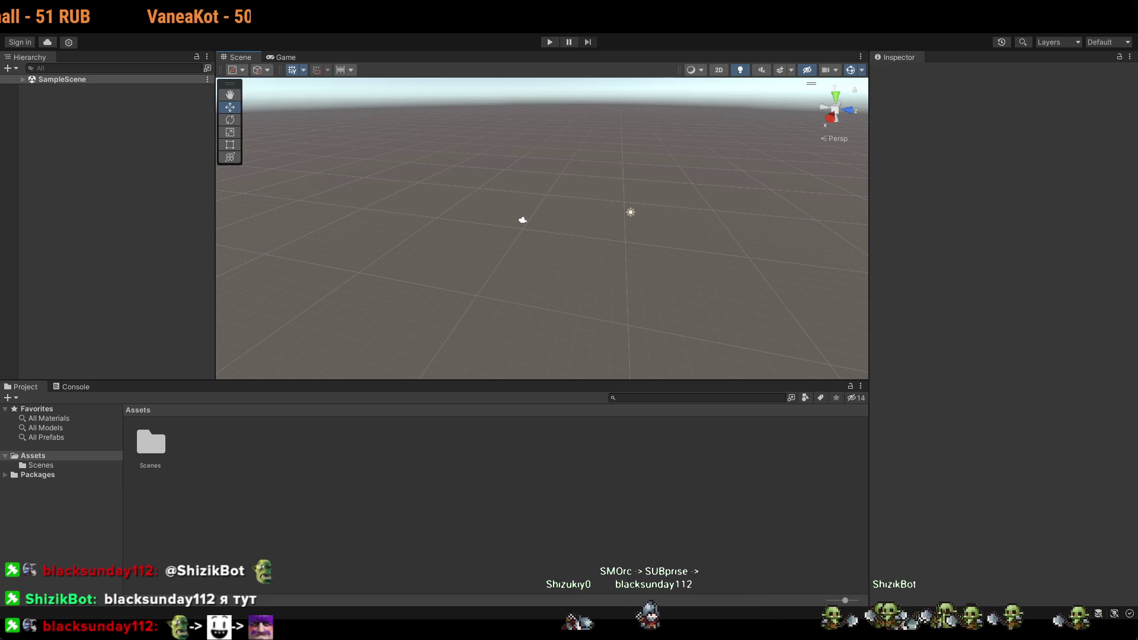
pyautogui.hotkey('alt', 'Tab')
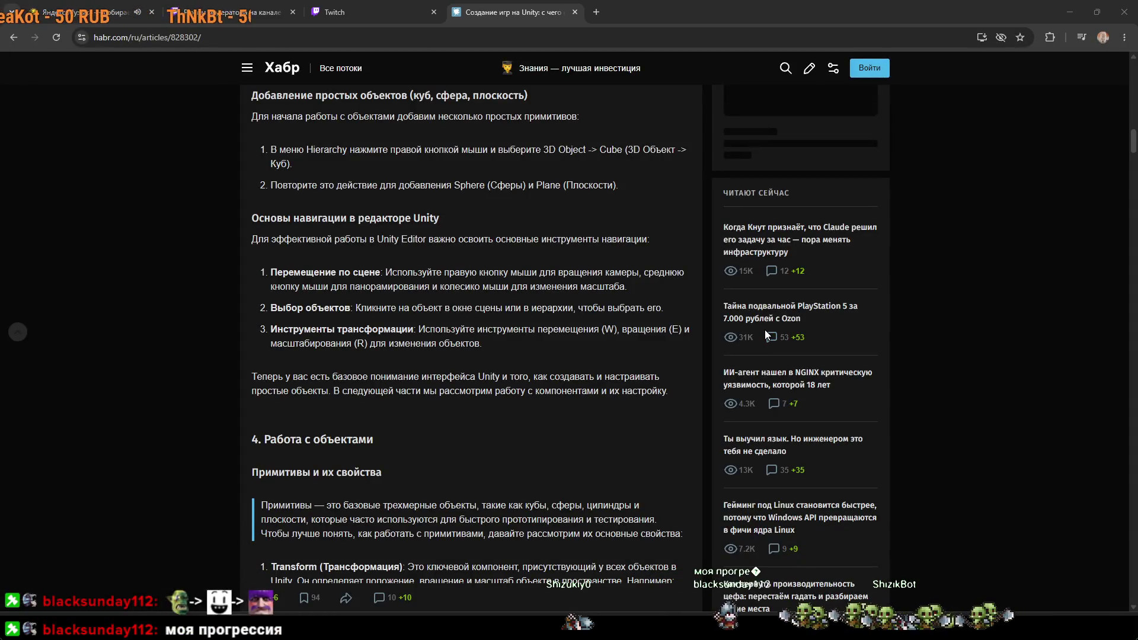
# Select the Habr article title 'Создание игр на Unity: с чего начать?'.
pyautogui.scroll(20, 596, 460)
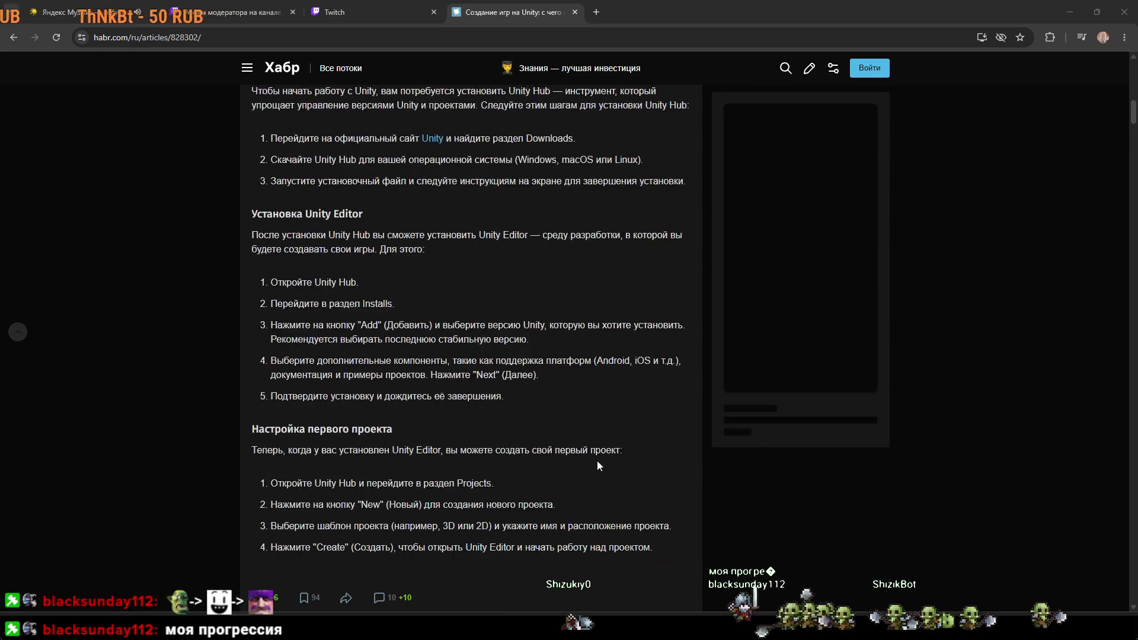
pyautogui.scroll(-15, 585, 460)
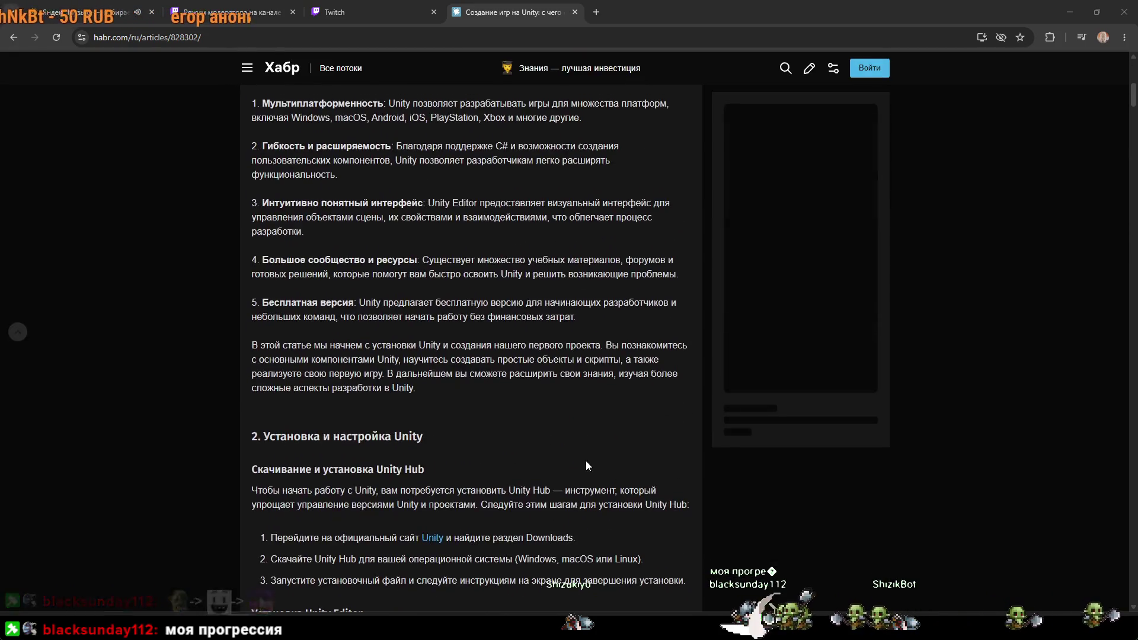
pyautogui.scroll(15, 586, 460)
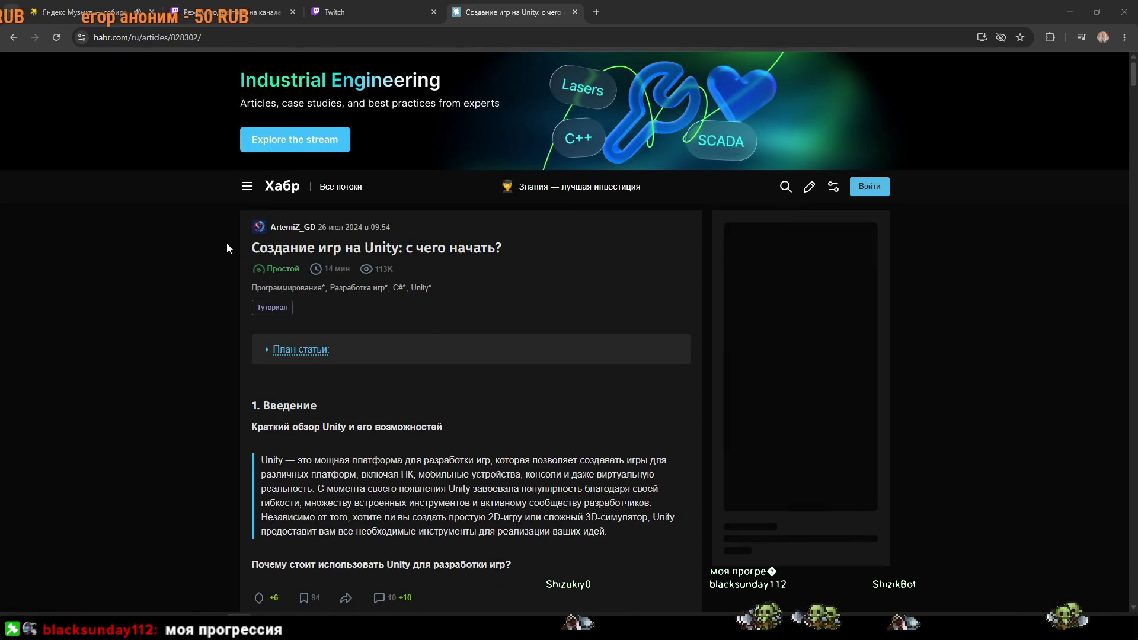
pyautogui.moveTo(227, 243); pyautogui.dragTo(548, 246)
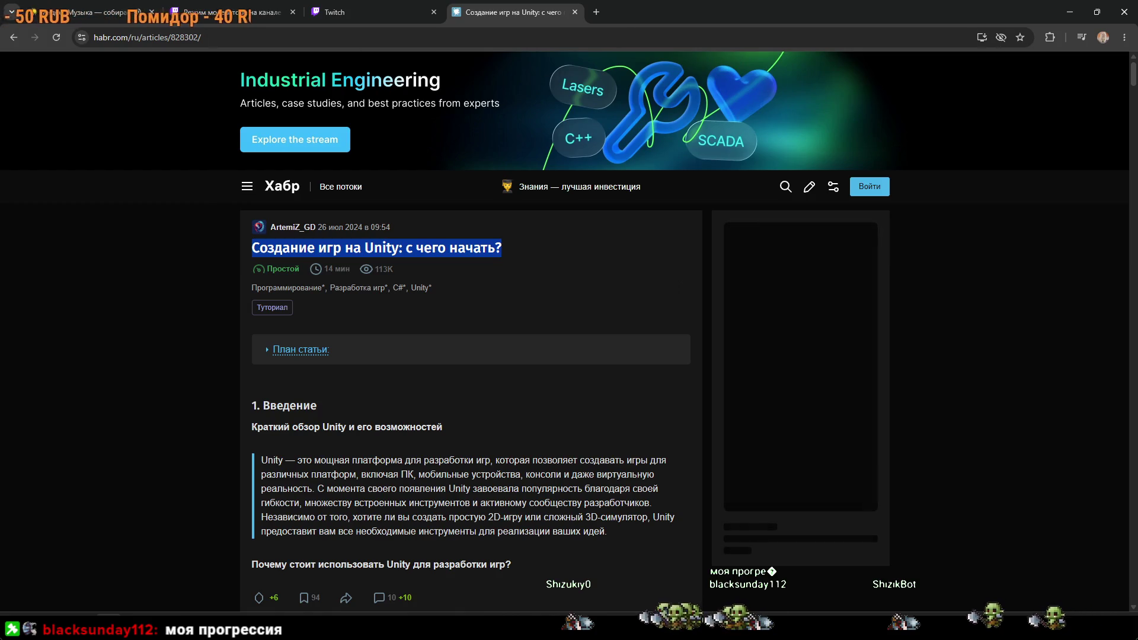
pyautogui.hotkey('alt', 'Tab')
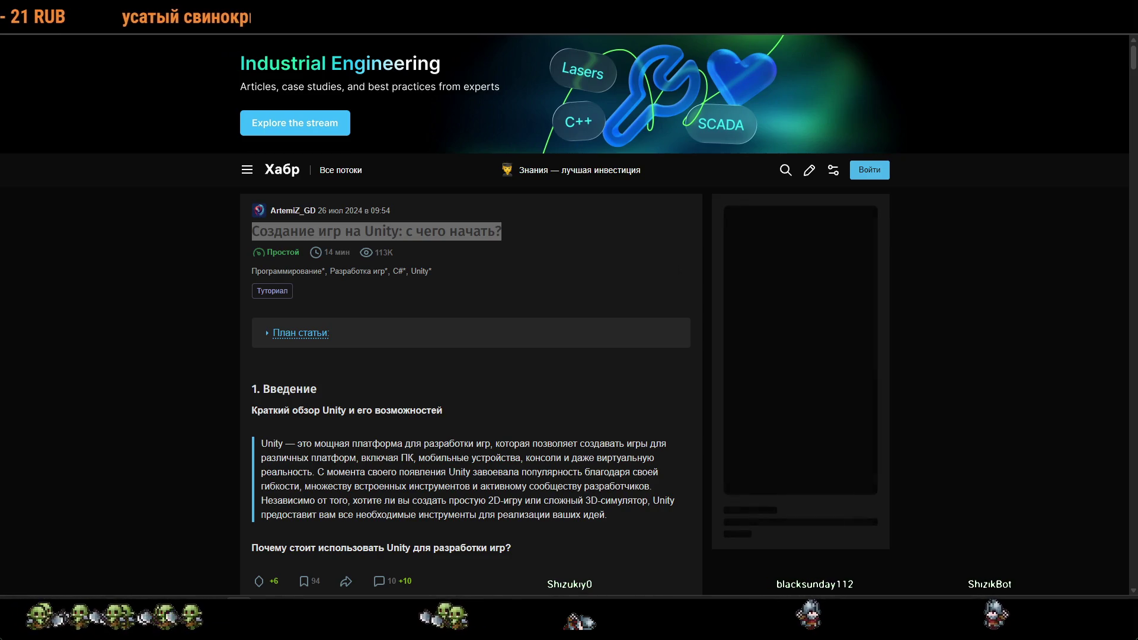
# Clear the title selection and skim the article's introduction, returning to the top.
pyautogui.click(1032, 264)
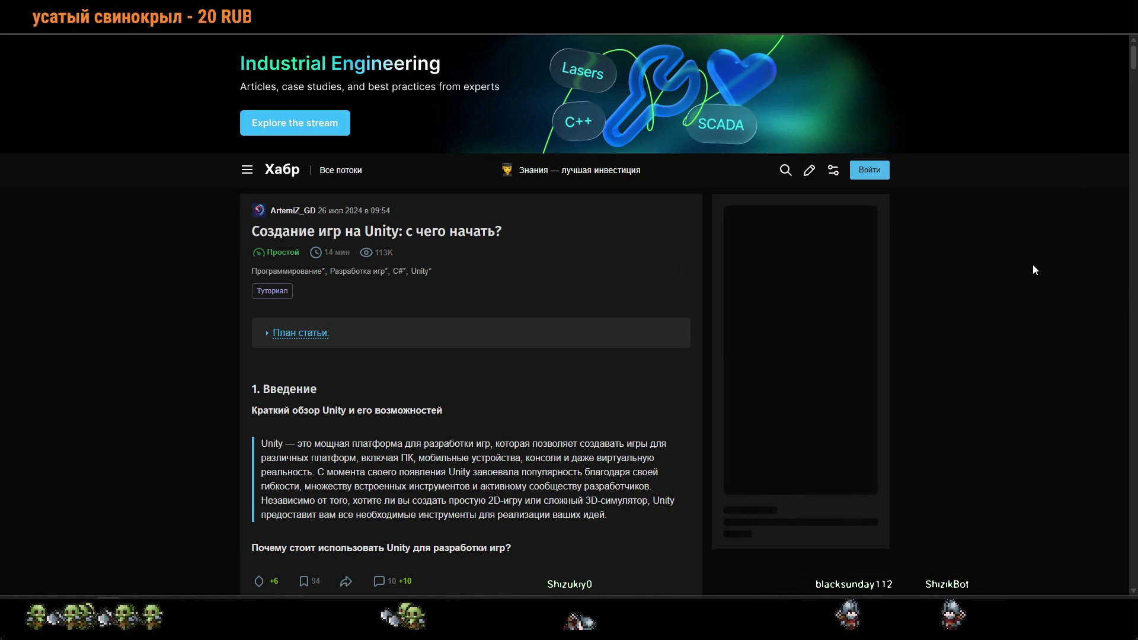
pyautogui.scroll(-20, 1033, 270)
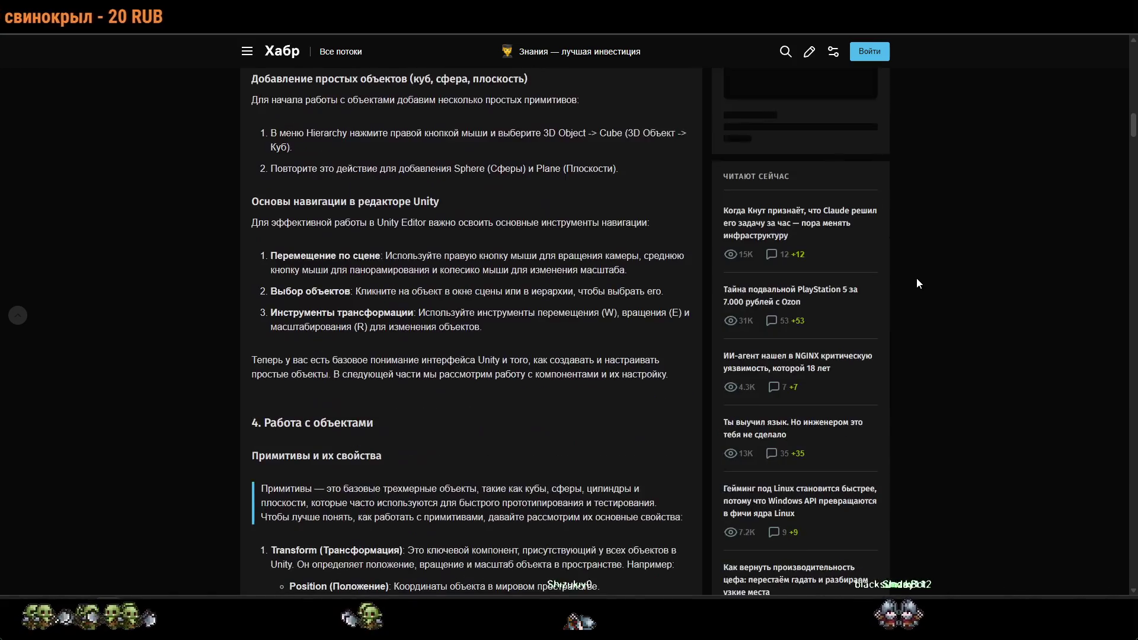
pyautogui.scroll(-15, 917, 279)
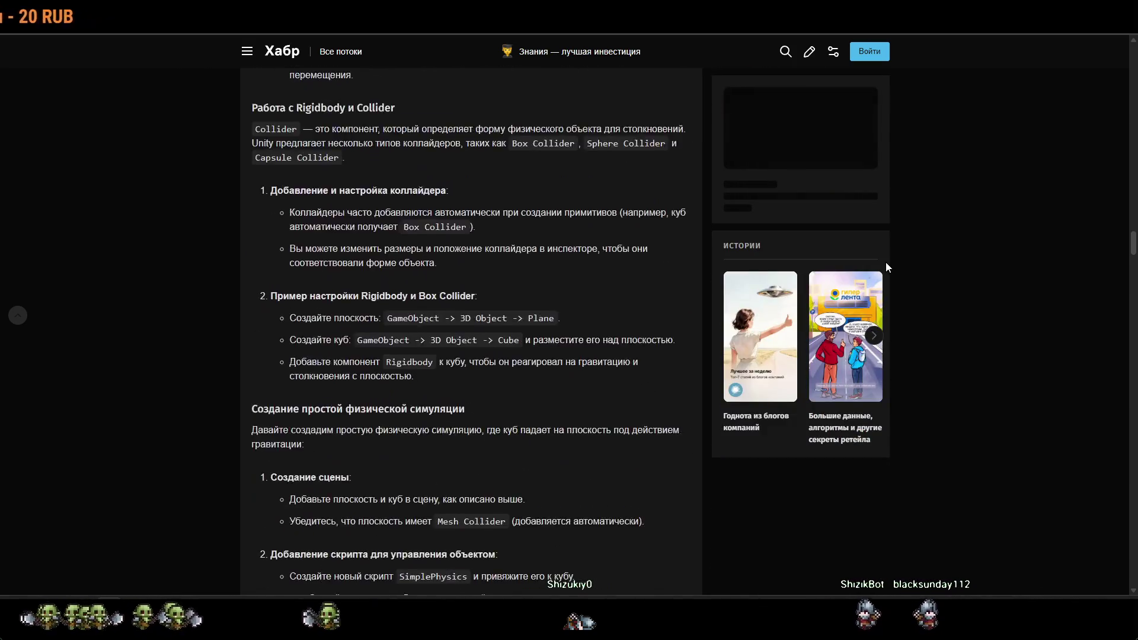
pyautogui.scroll(-20, 885, 268)
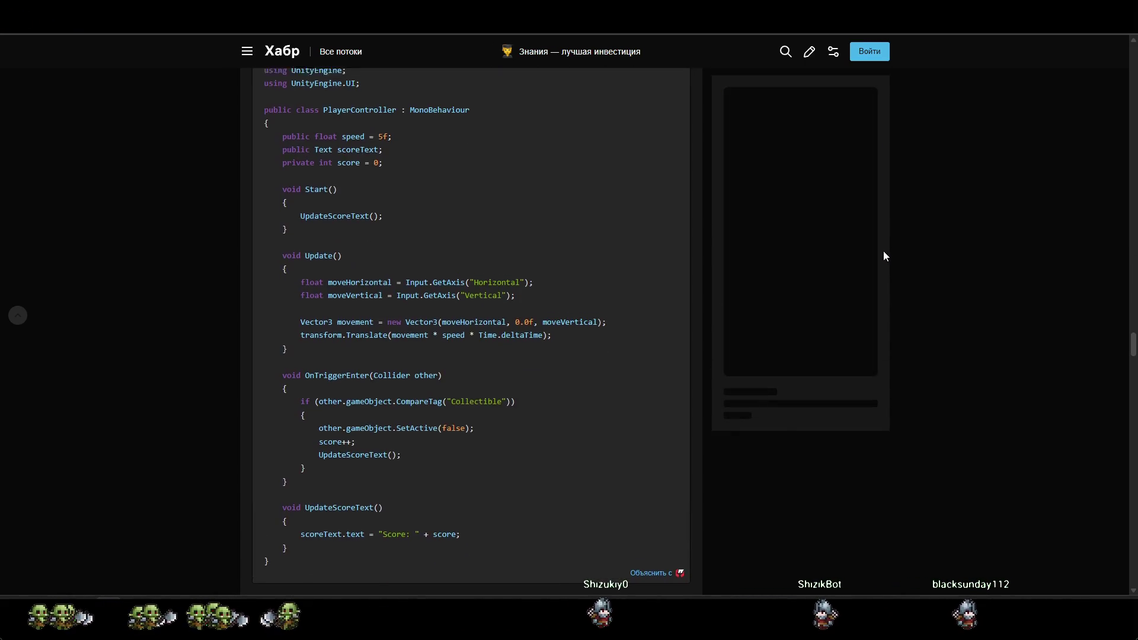
pyautogui.scroll(20, 885, 255)
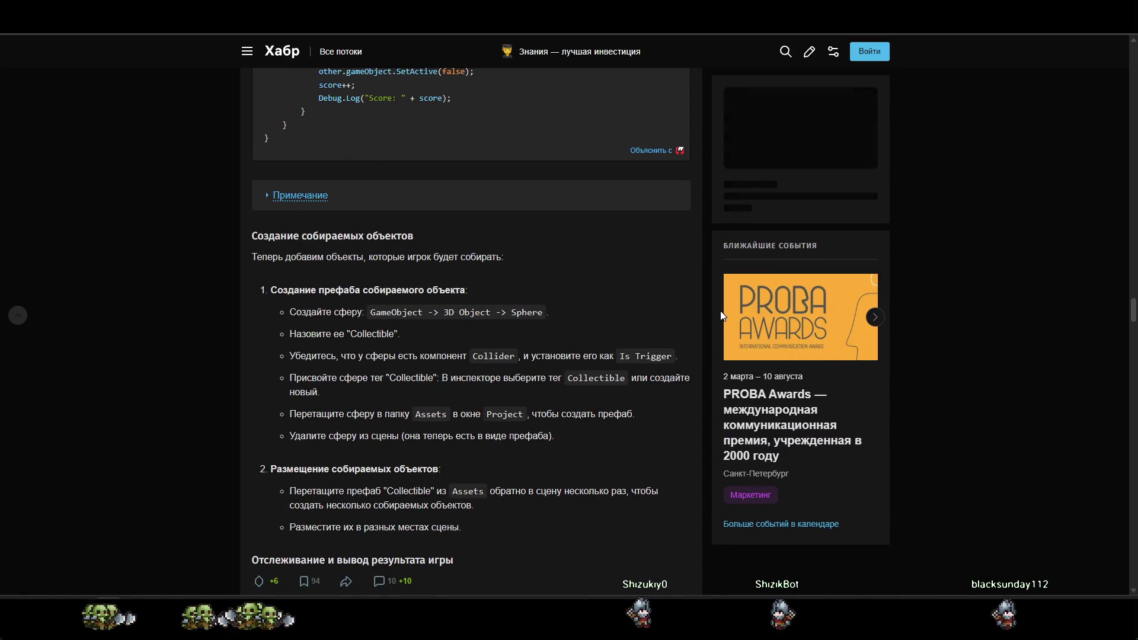
pyautogui.scroll(-10, 716, 302)
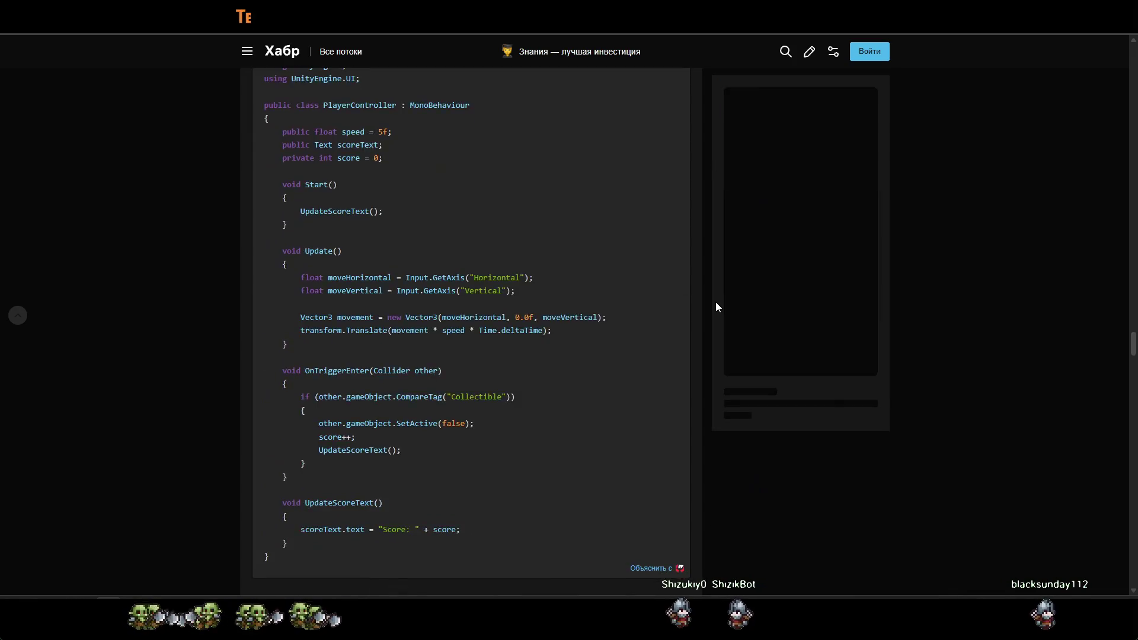
pyautogui.scroll(-15, 716, 307)
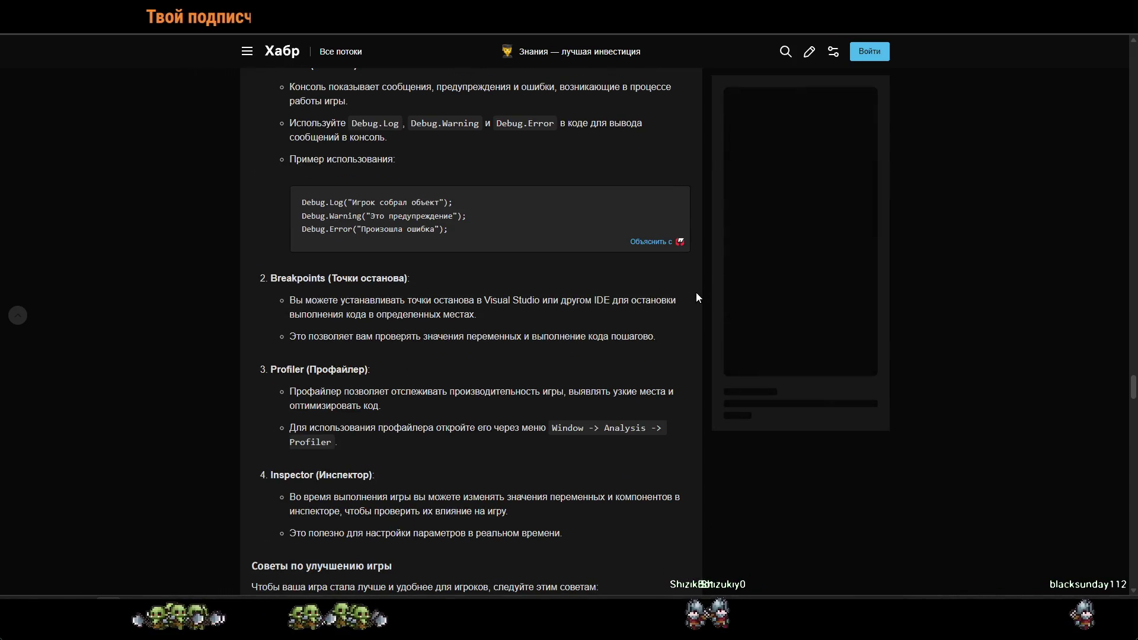
pyautogui.scroll(3, 672, 307)
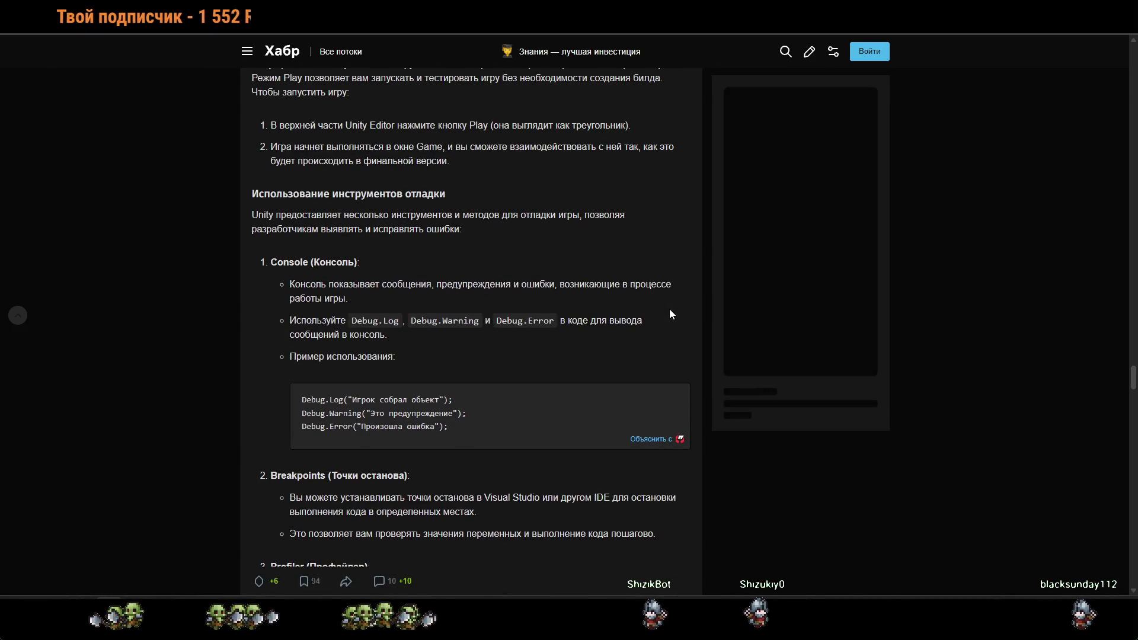
pyautogui.scroll(20, 652, 308)
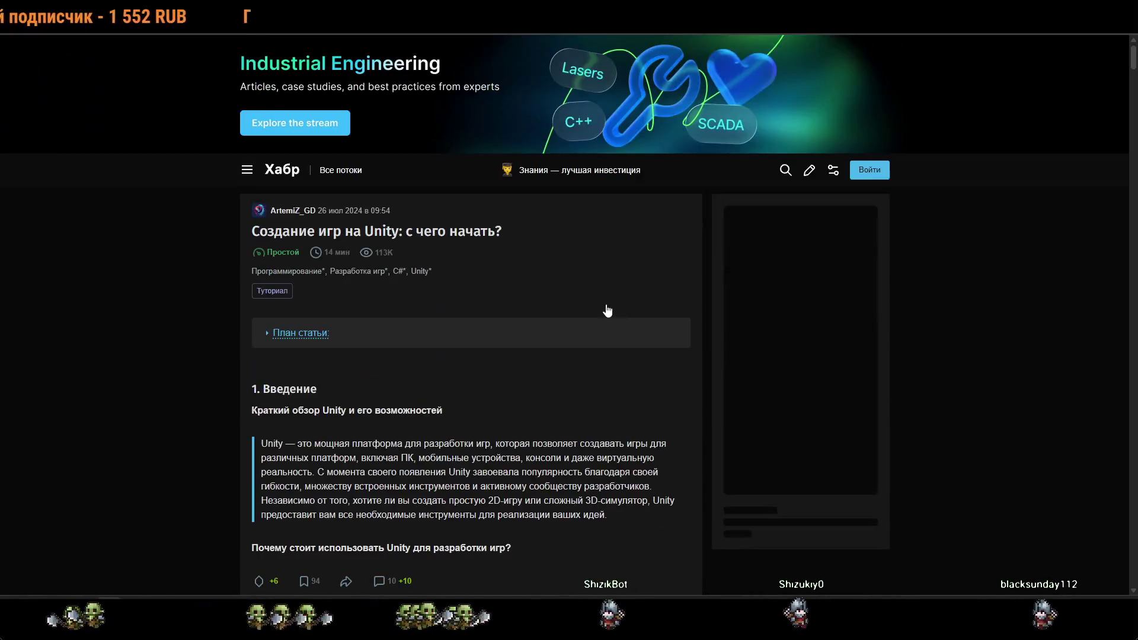
pyautogui.scroll(-12, 606, 301)
pyautogui.scroll(9, 605, 299)
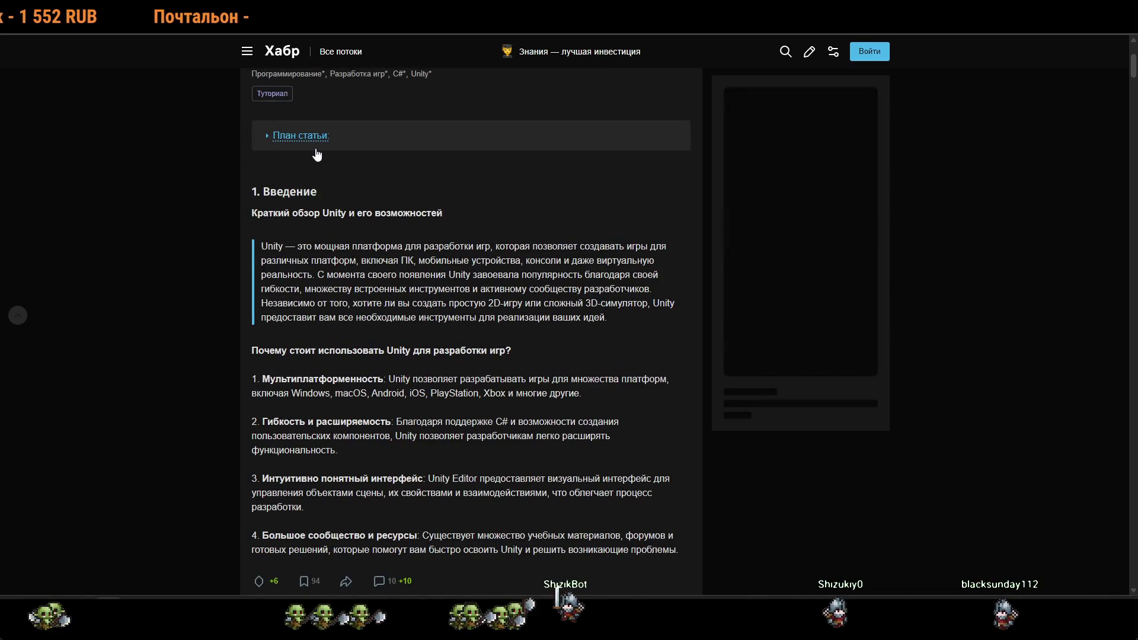
# Expand the 'План статьи' plan and scroll to section 3, 'Создание первого проекта'.
pyautogui.click(317, 147)
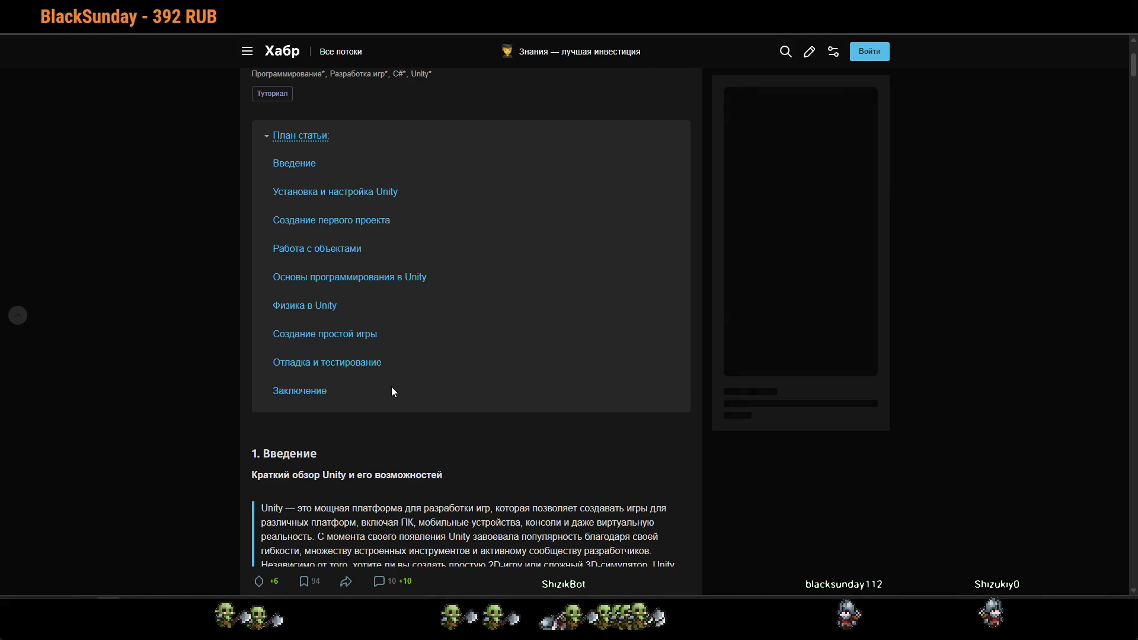
pyautogui.scroll(-15, 389, 389)
pyautogui.scroll(-3, 387, 389)
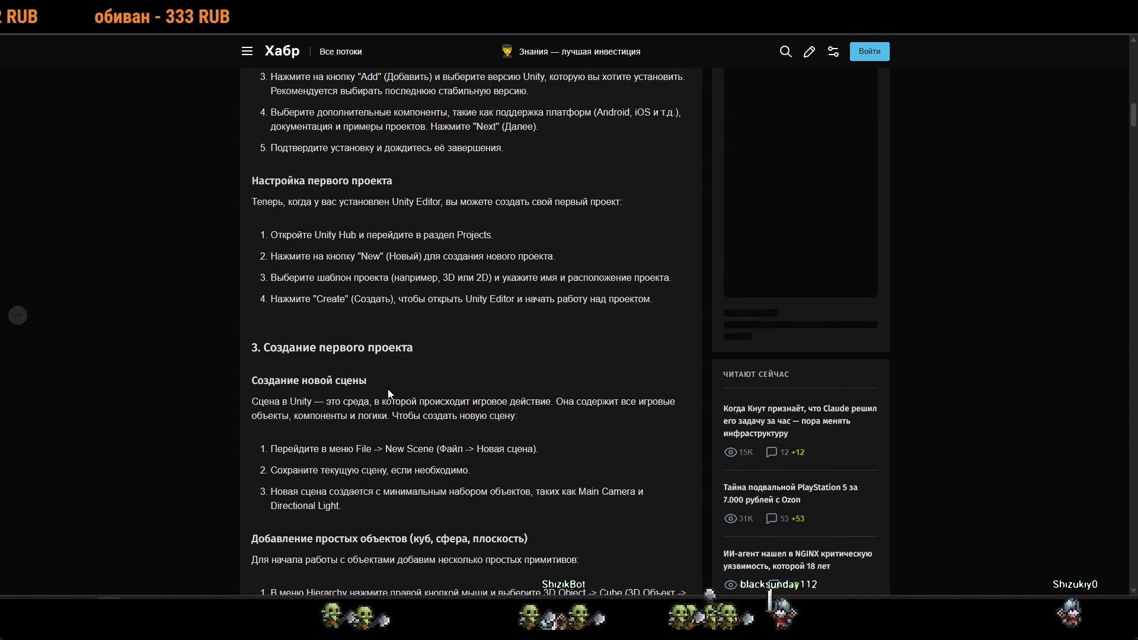
pyautogui.scroll(-6, 459, 389)
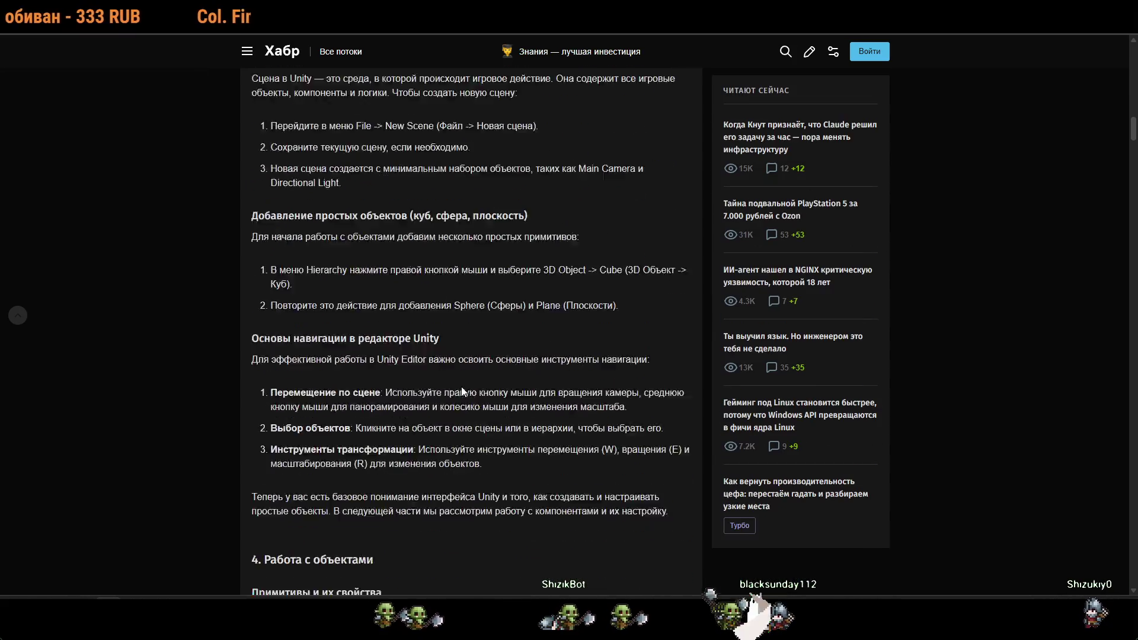
pyautogui.scroll(-4, 461, 386)
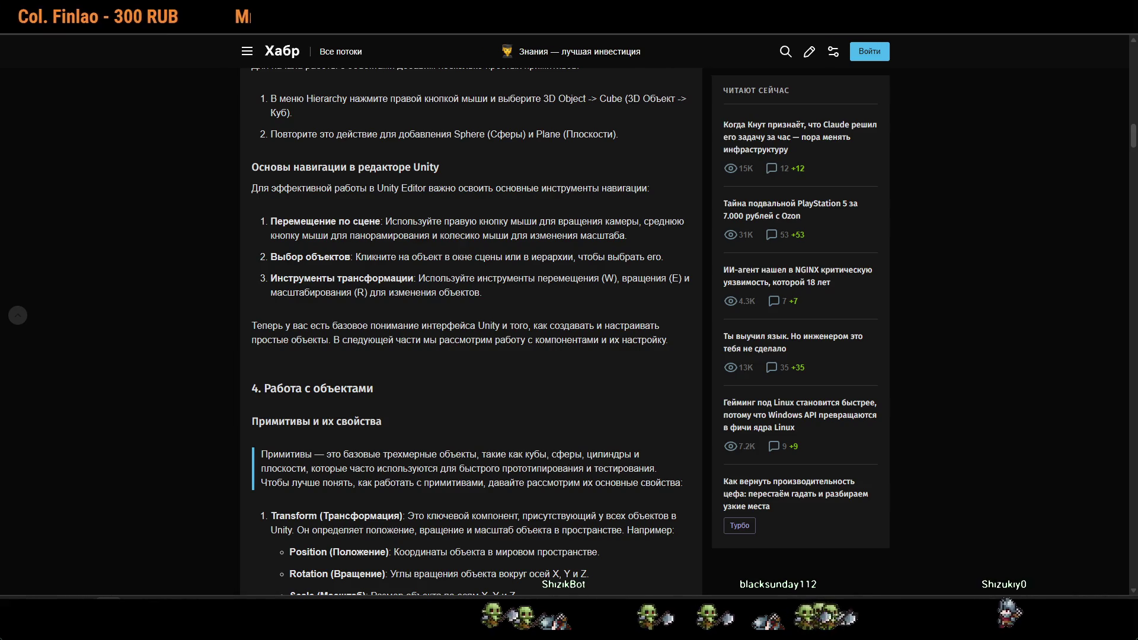
pyautogui.scroll(5, 541, 387)
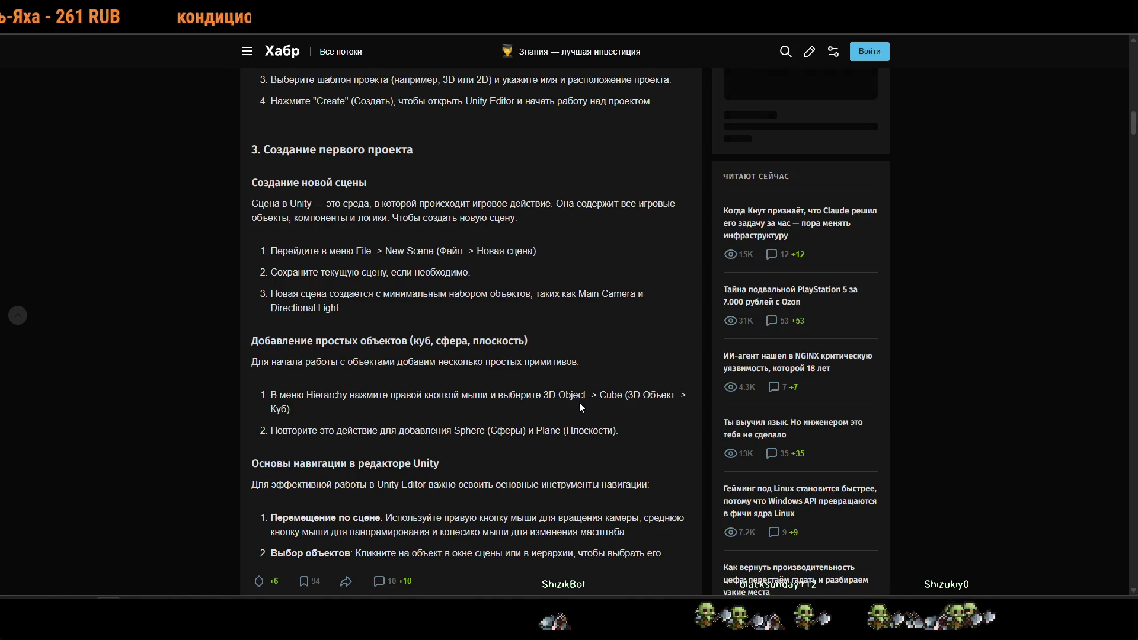
pyautogui.hotkey('alt', 'Tab')
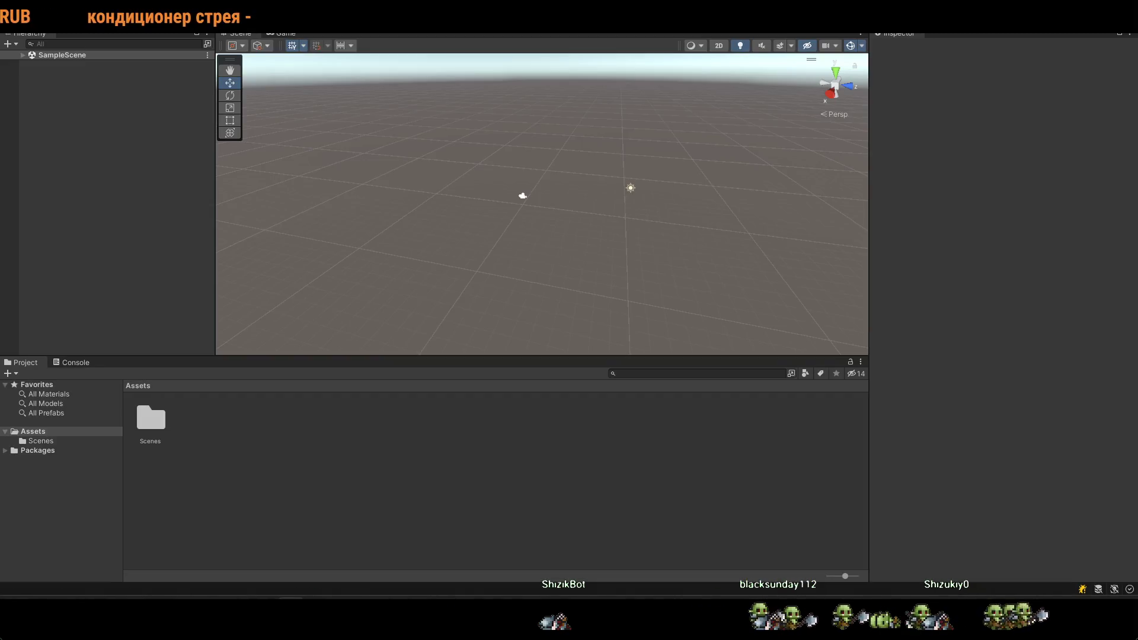
# Show the Scenes folder with SampleScene in the Project panel, then choose File > New Scene.
pyautogui.click(40, 441)
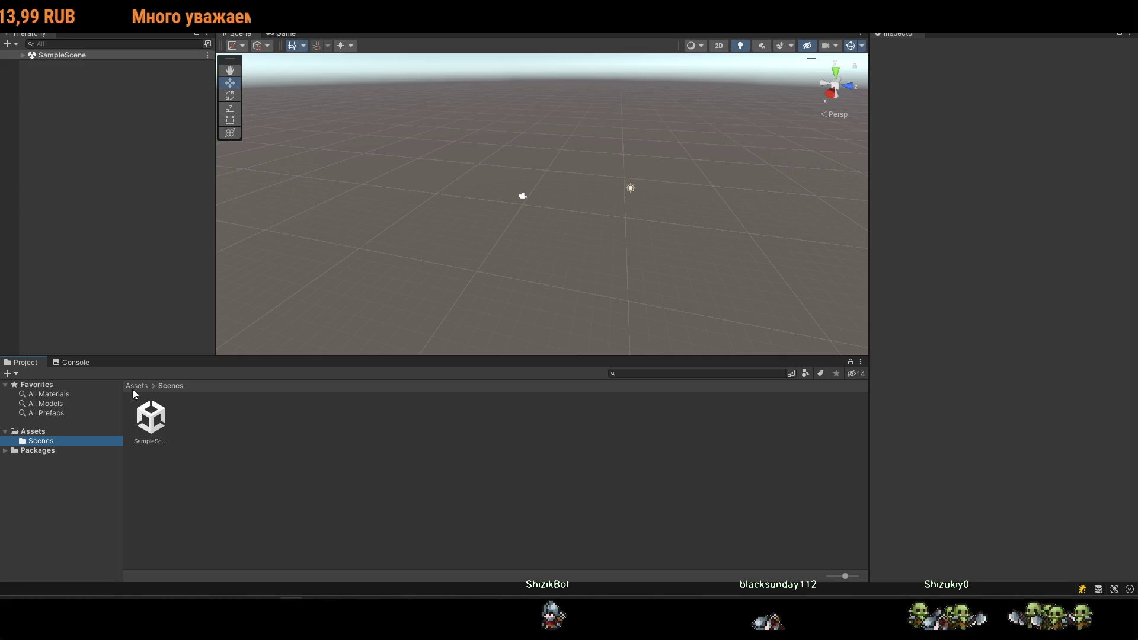
pyautogui.hotkey('alt', 'Tab')
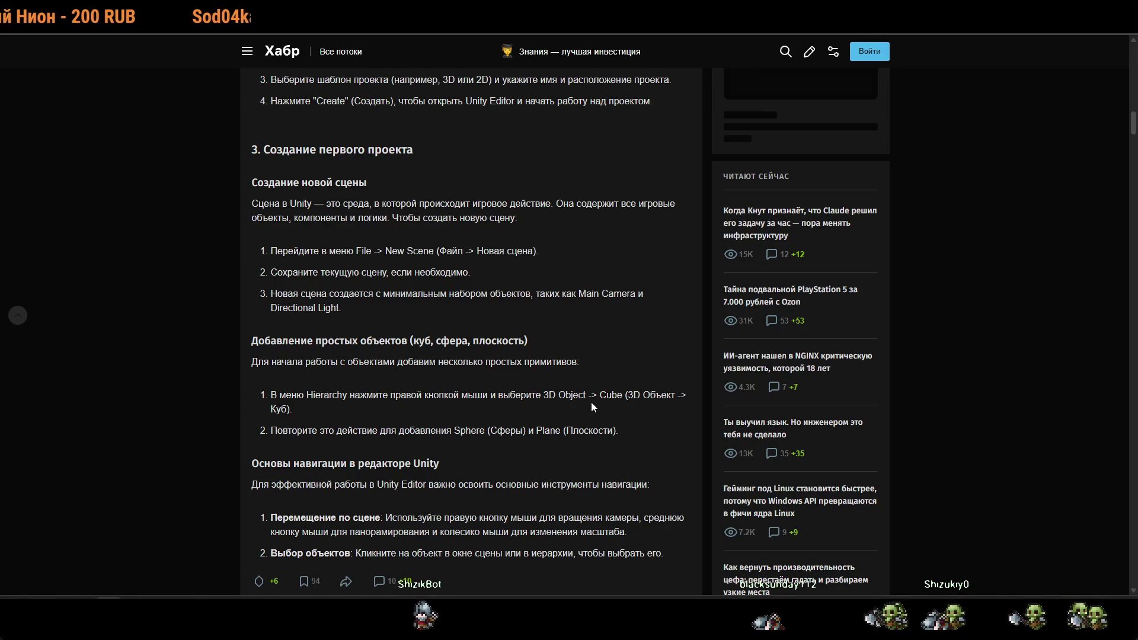
pyautogui.hotkey('alt', 'Tab')
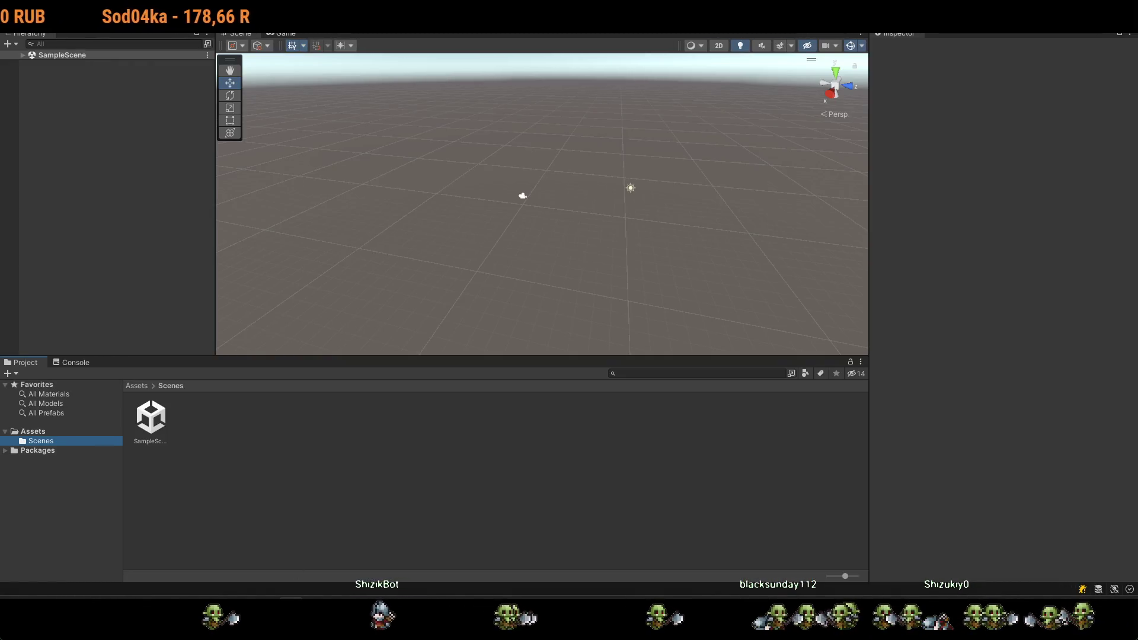
pyautogui.click(11, 27)
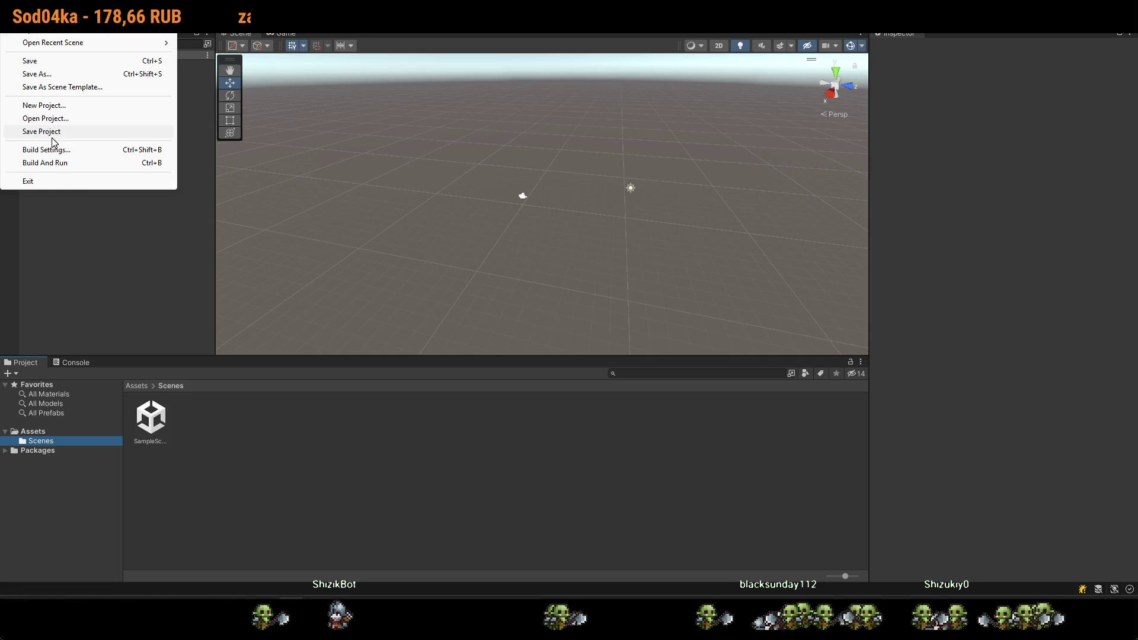
pyautogui.click(36, 16)
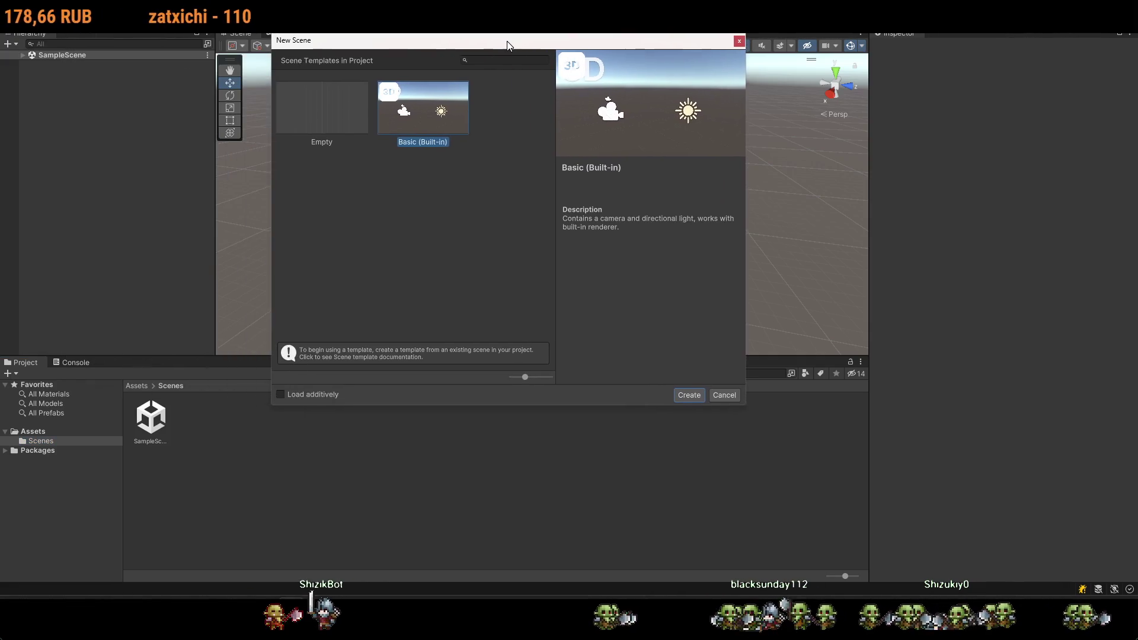
# Create a new scene from the Basic (Built-in) template after previewing the Empty template.
pyautogui.hotkey('alt', 'Tab')
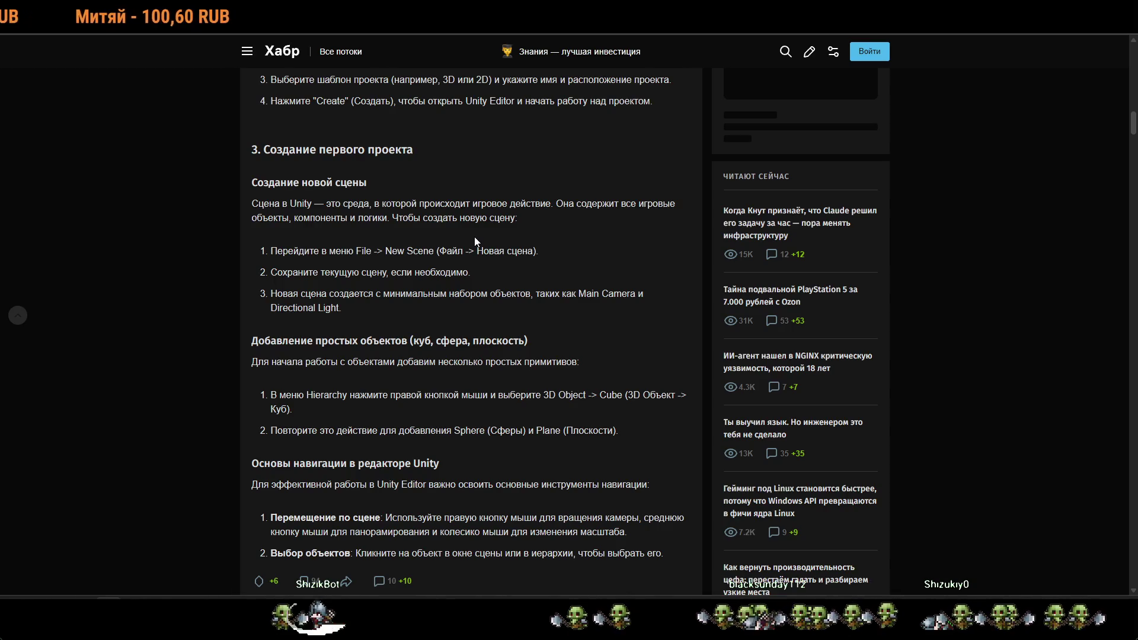
pyautogui.hotkey('alt', 'Tab')
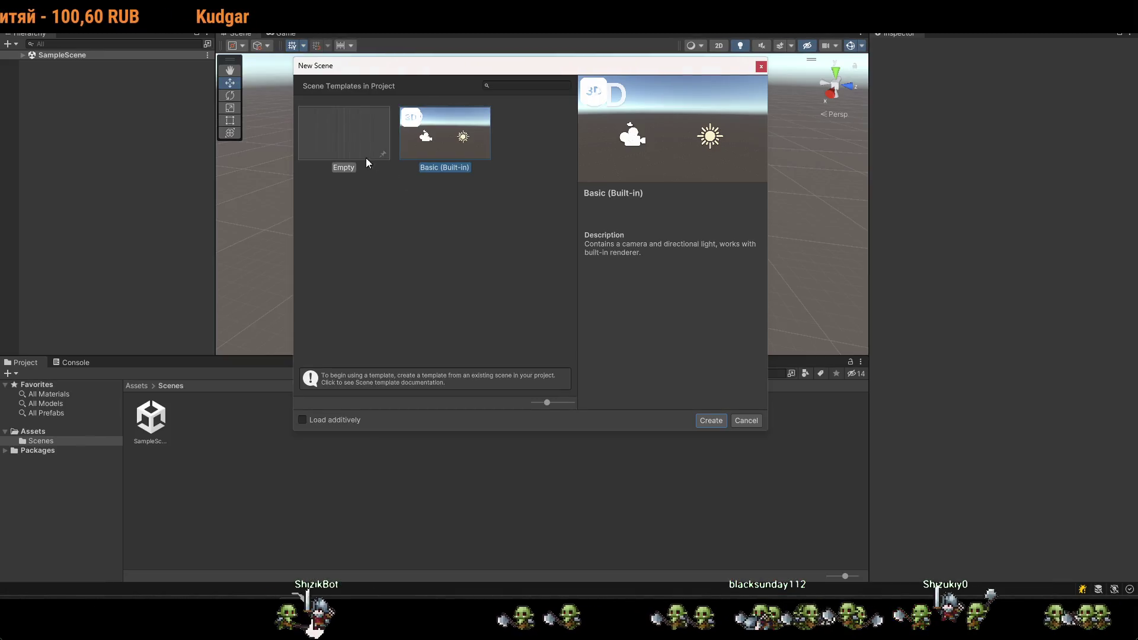
pyautogui.click(359, 149)
pyautogui.click(422, 143)
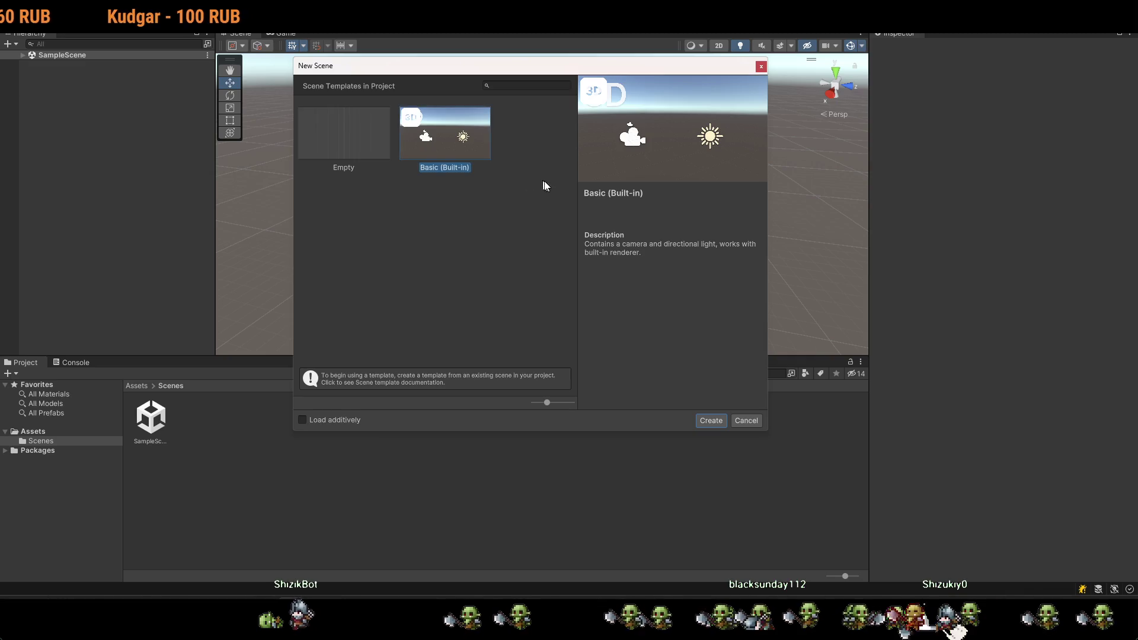
pyautogui.click(721, 420)
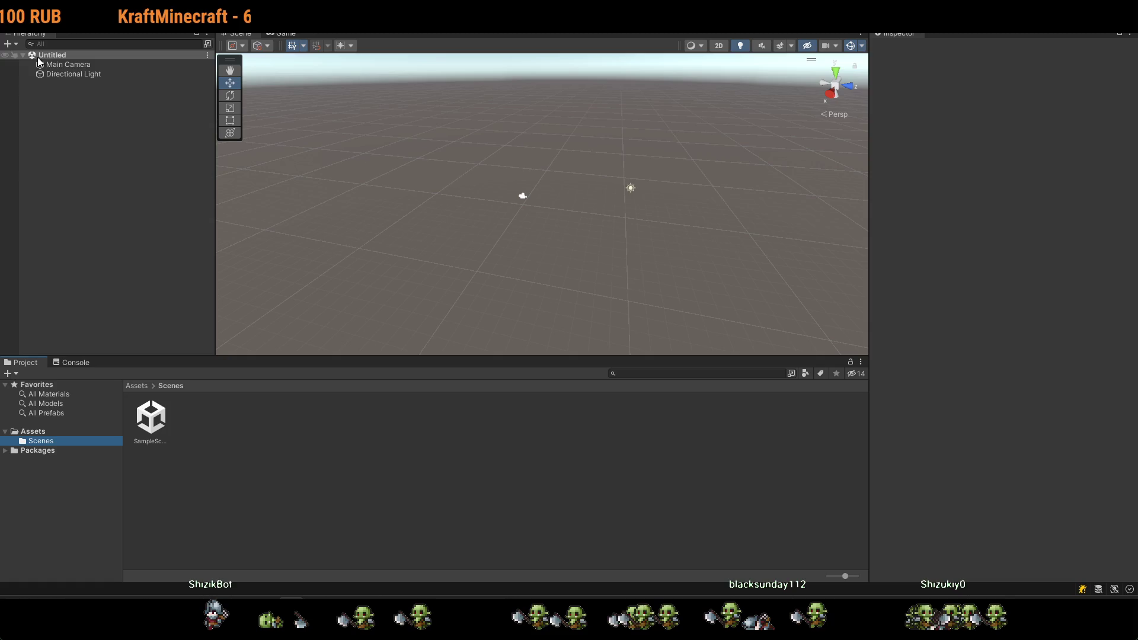
pyautogui.click(155, 421)
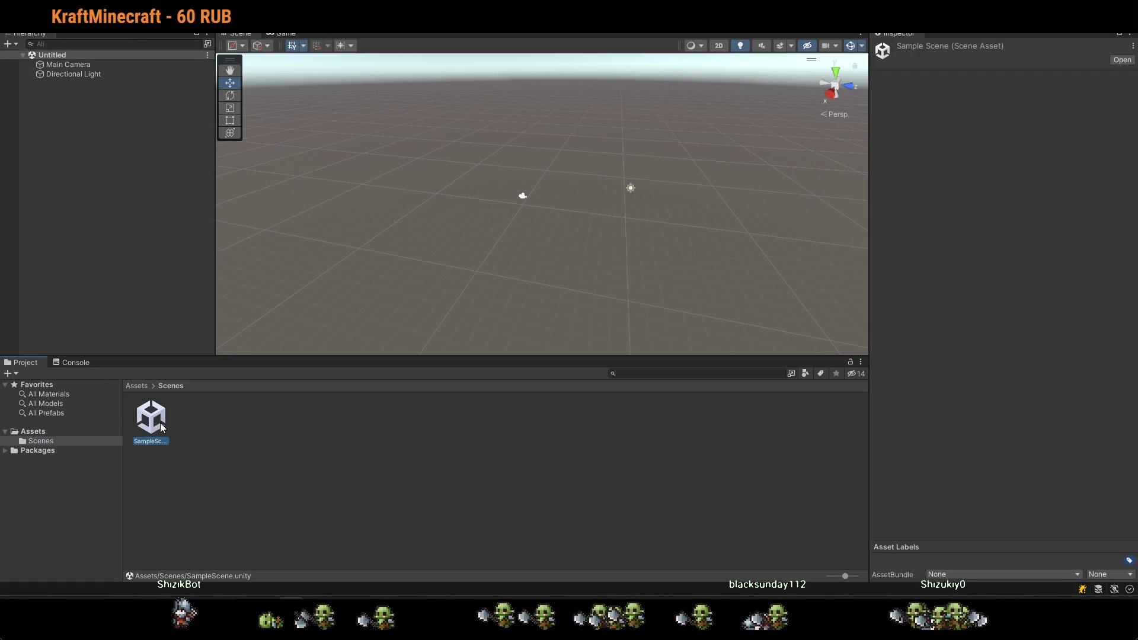
pyautogui.click(69, 432)
pyautogui.click(41, 441)
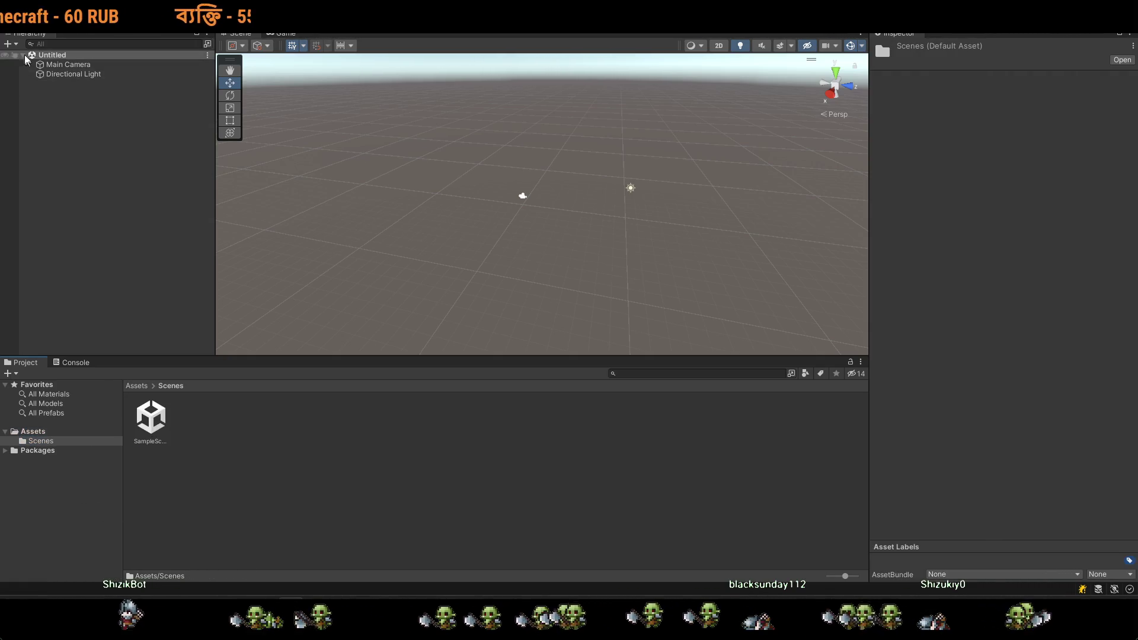
pyautogui.click(15, 6)
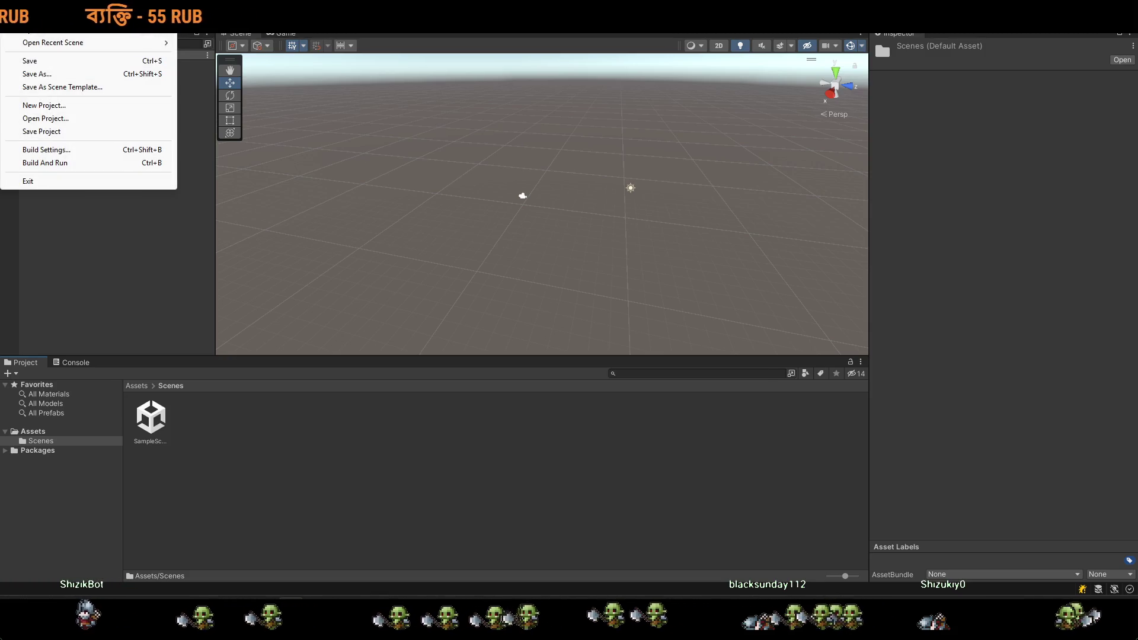
pyautogui.click(45, 30)
pyautogui.doubleClick(435, 153)
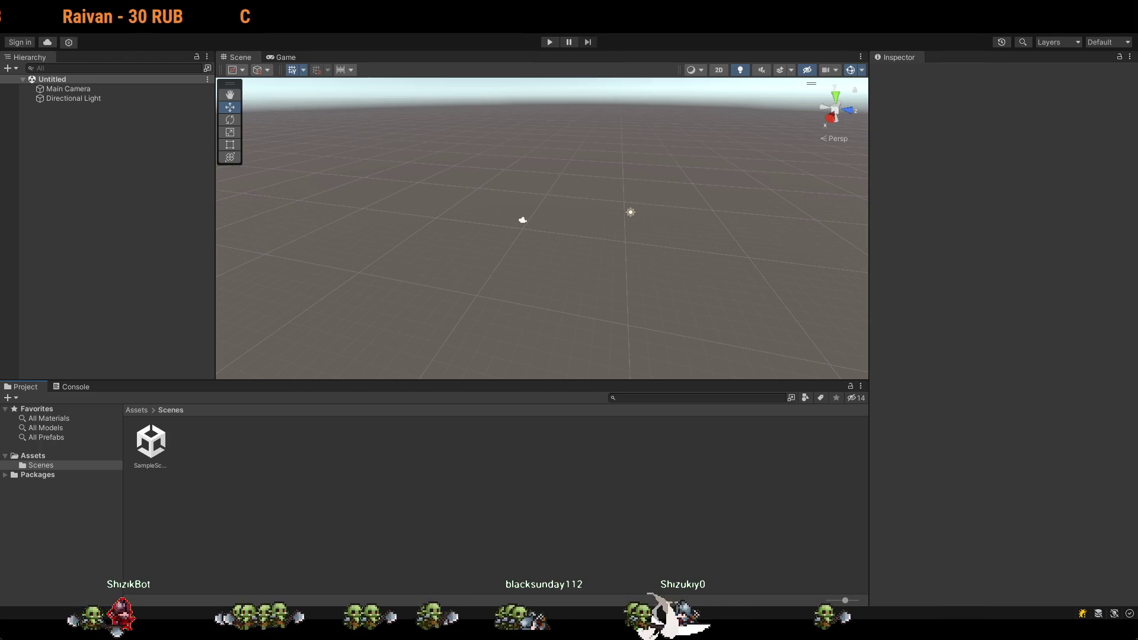
pyautogui.hotkey('alt', 'Tab')
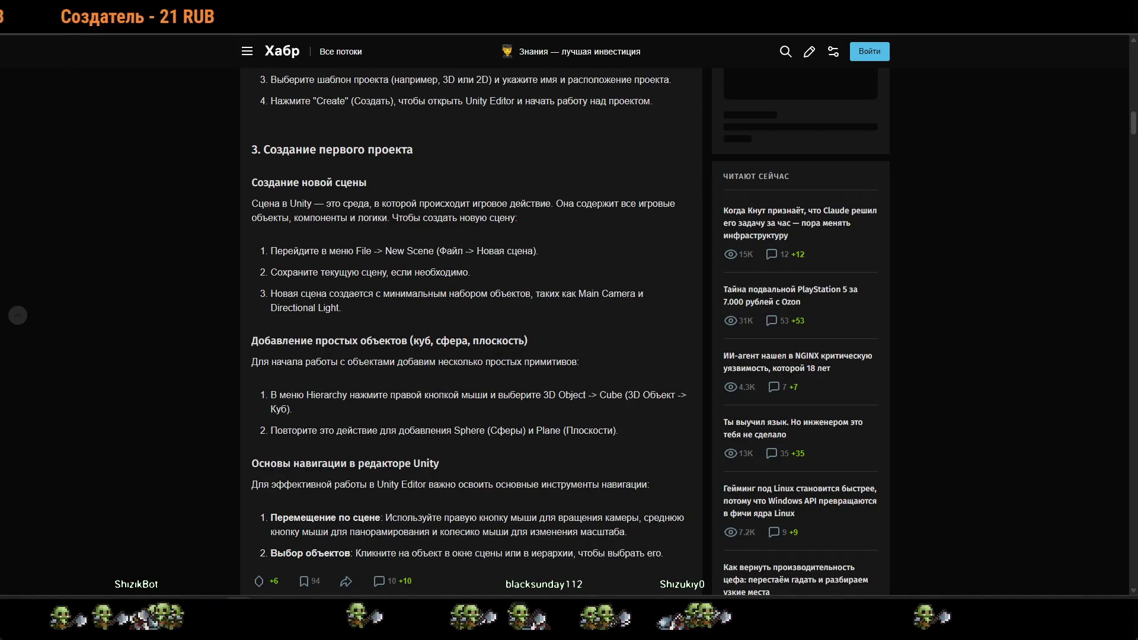
# Scroll the Habr article to the 'Добавление простых объектов' and navigation sections.
pyautogui.scroll(-2, 524, 355)
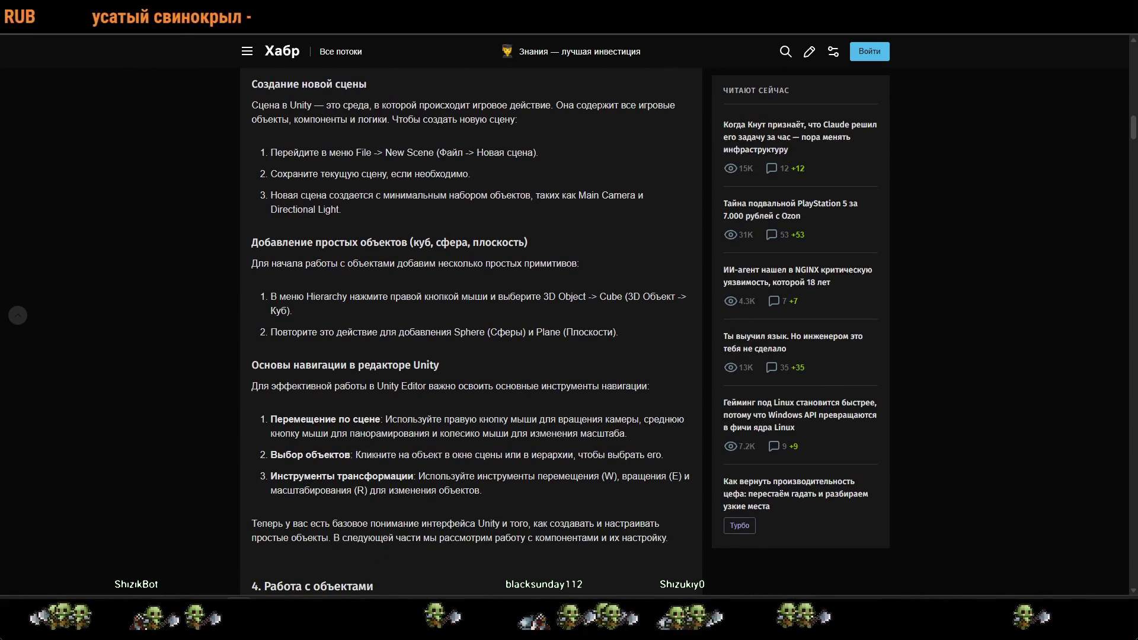
pyautogui.hotkey('alt', 'Tab')
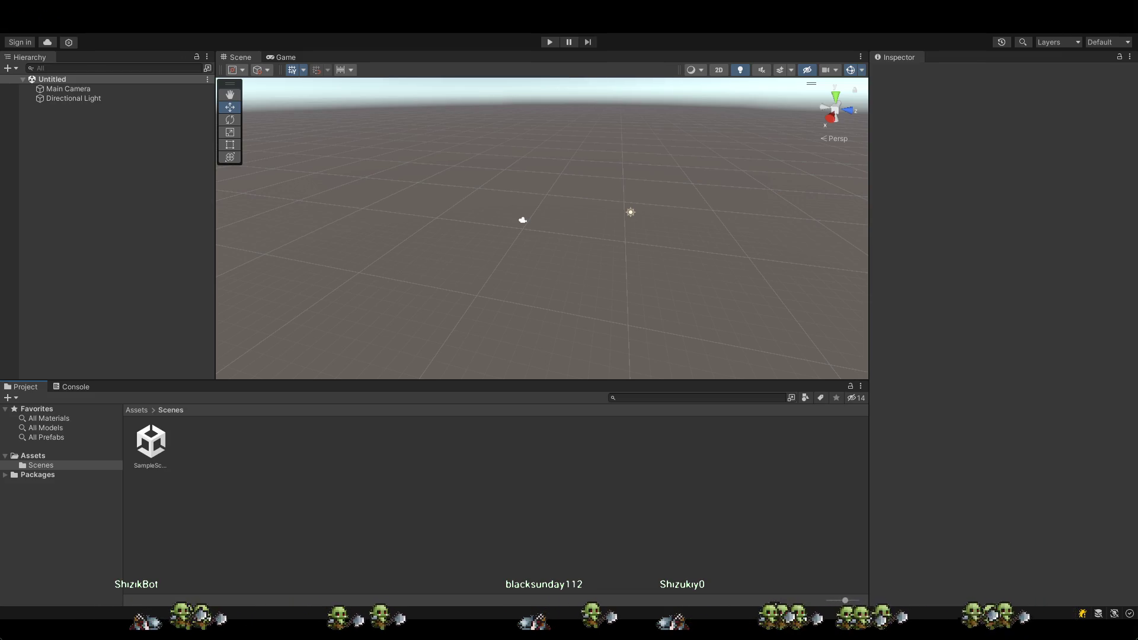
# Return to the Habr tutorial and scroll around its editor navigation section.
pyautogui.hotkey('alt', 'Tab')
pyautogui.scroll(-2, 492, 311)
pyautogui.scroll(2, 500, 315)
pyautogui.scroll(1, 500, 313)
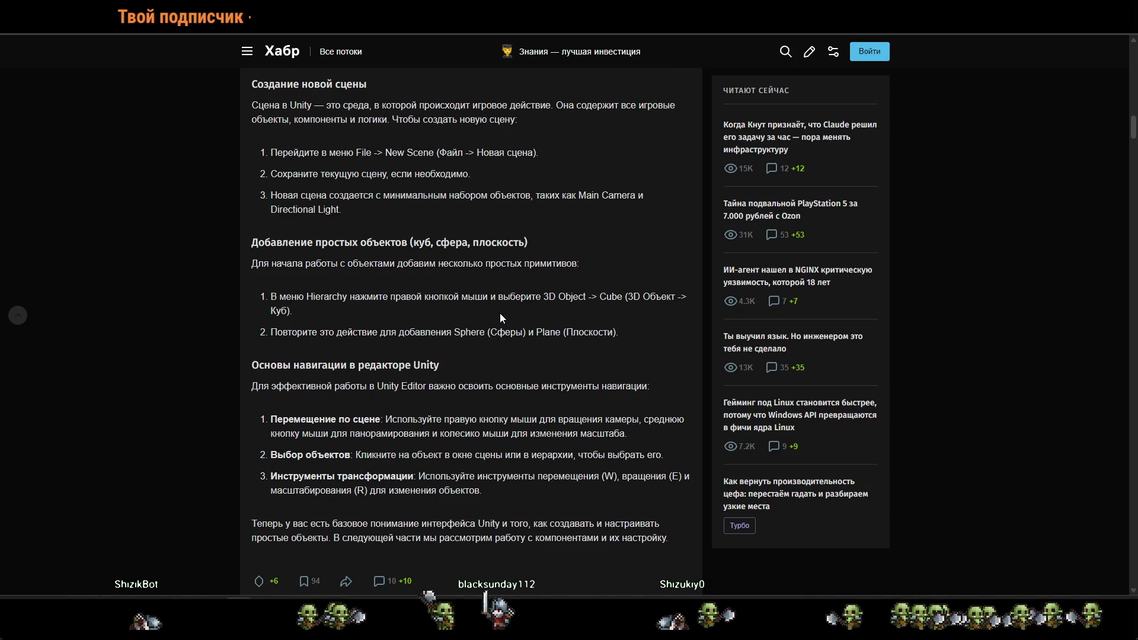
# Scroll up to '3. Создание первого проекта' and switch to Yandex Music.
pyautogui.scroll(3, 503, 314)
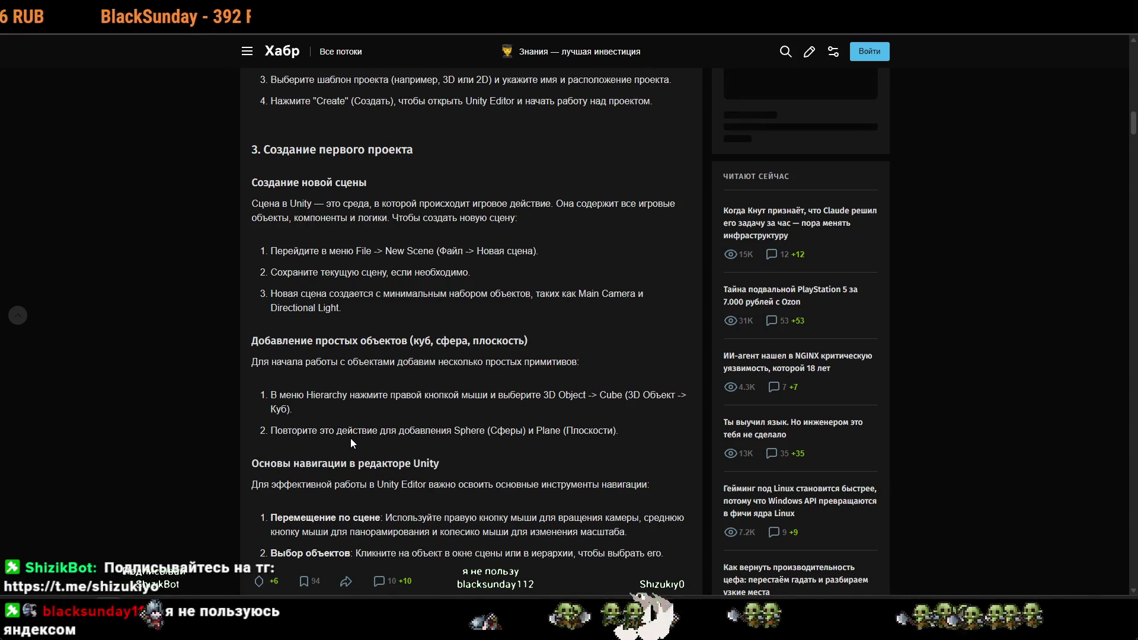
pyautogui.hotkey('alt', 'Tab')
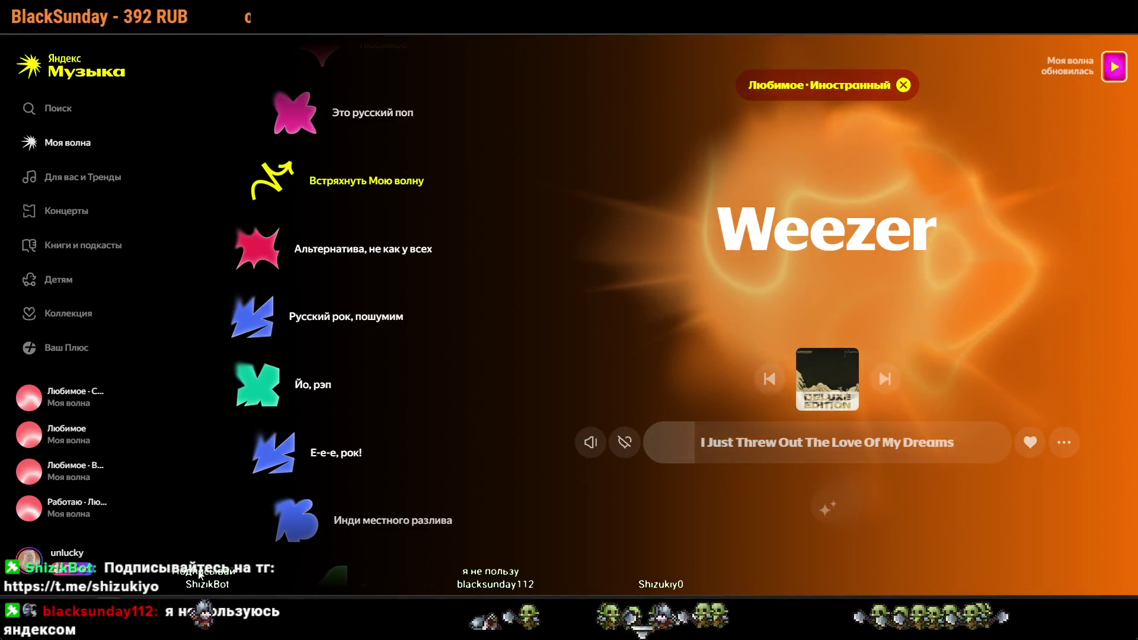
# Browse the Yandex Music mood list and skip ahead one track.
pyautogui.scroll(-10, 373, 455)
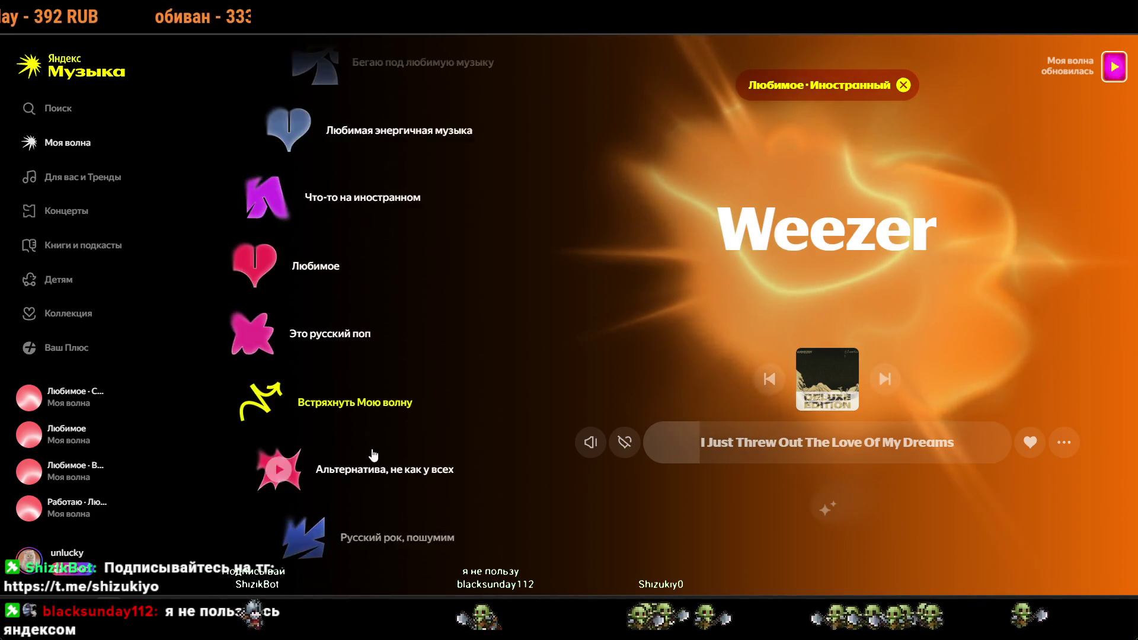
pyautogui.scroll(-20, 372, 449)
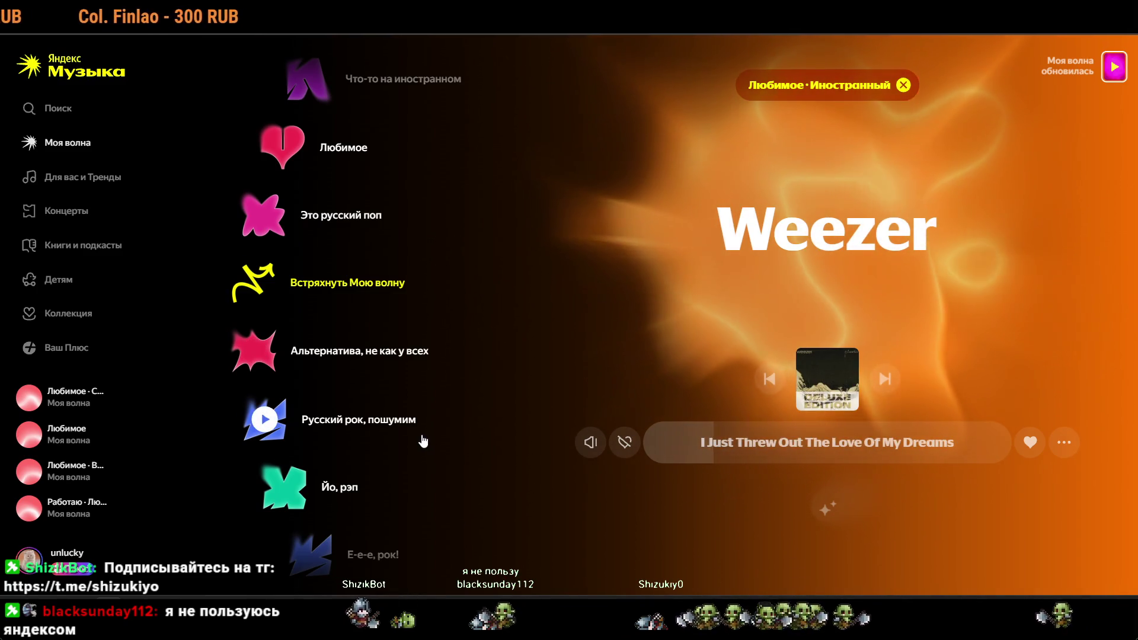
pyautogui.press('l')
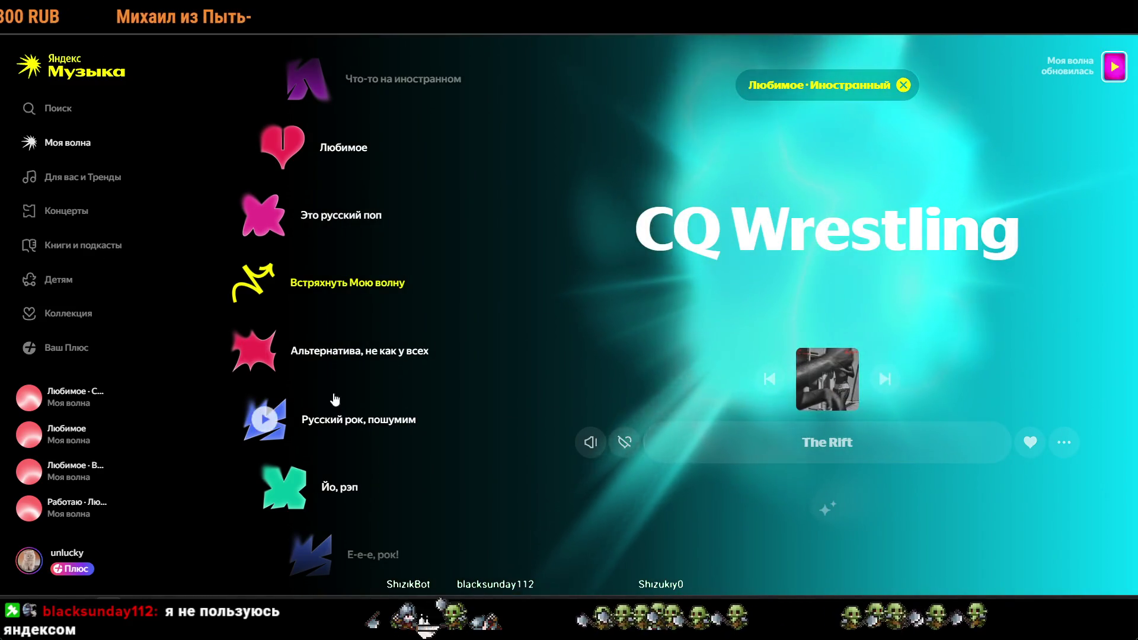
pyautogui.scroll(-5, 332, 398)
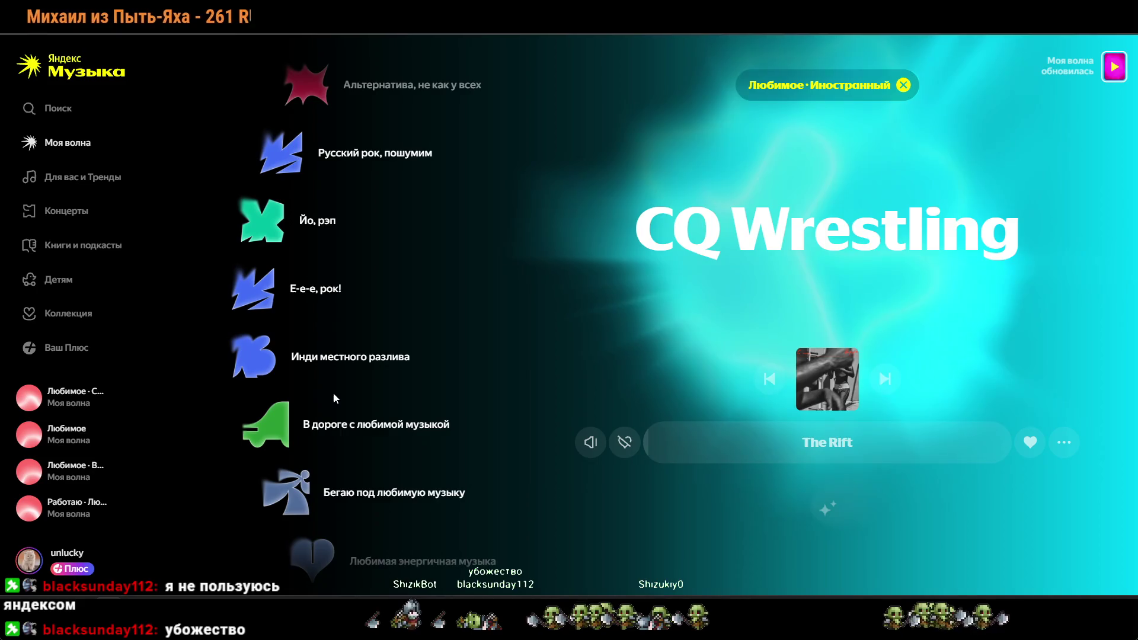
pyautogui.scroll(-6, 370, 396)
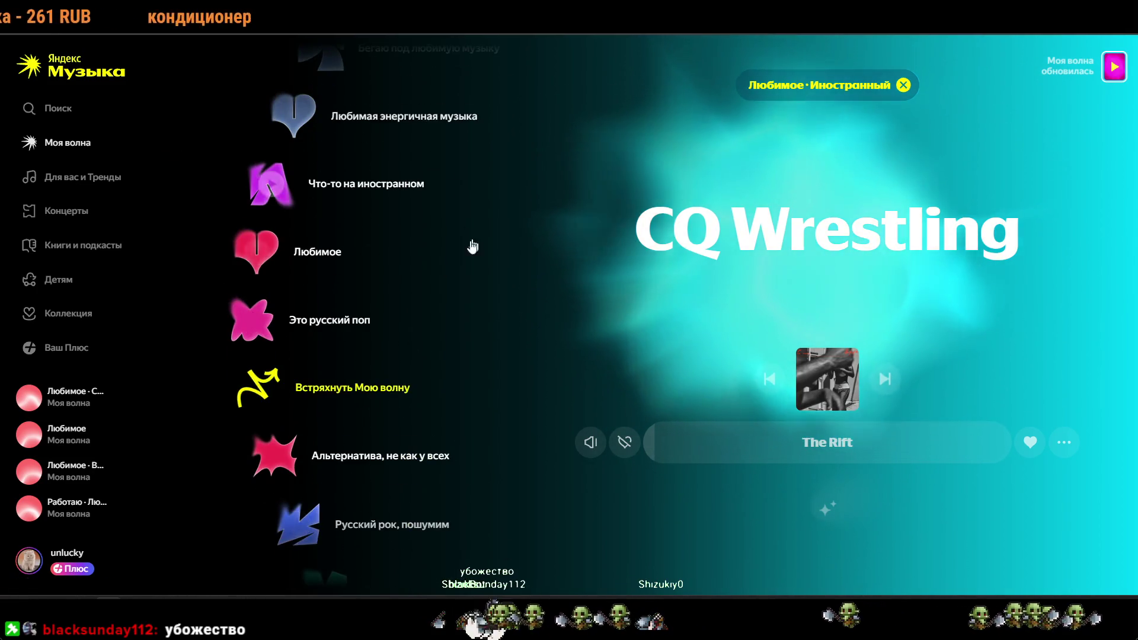
pyautogui.scroll(-9, 296, 236)
pyautogui.scroll(-3, 296, 236)
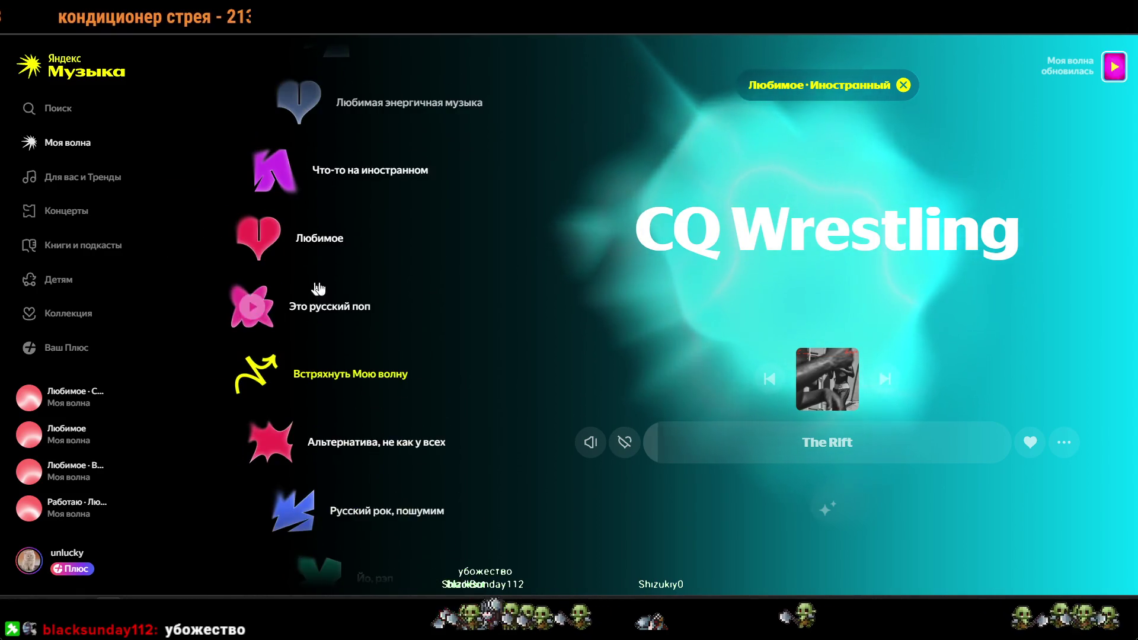
pyautogui.scroll(8, 297, 236)
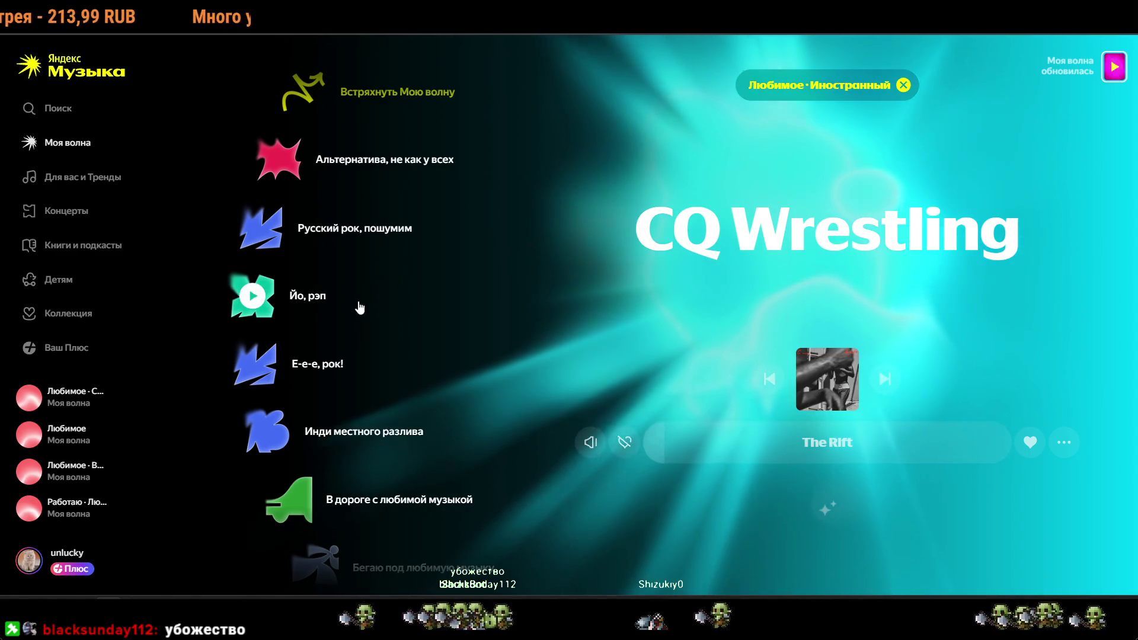
# Skip through several tracks to RhythmRebel's 'End of Beginning', then return to Unity.
pyautogui.click(886, 383)
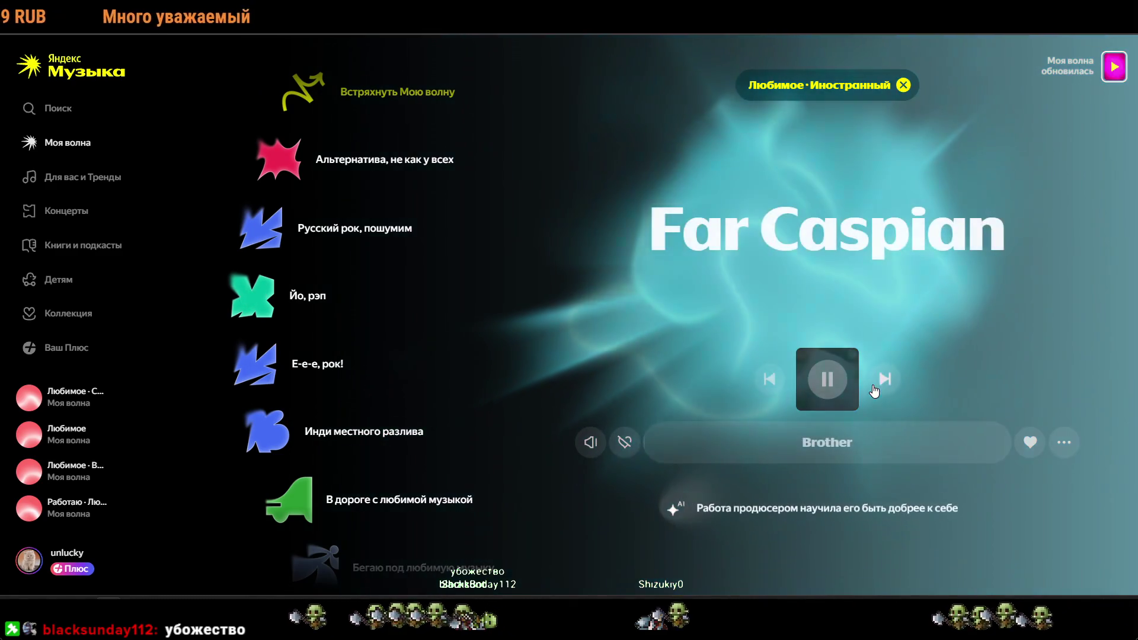
pyautogui.click(886, 384)
pyautogui.click(887, 384)
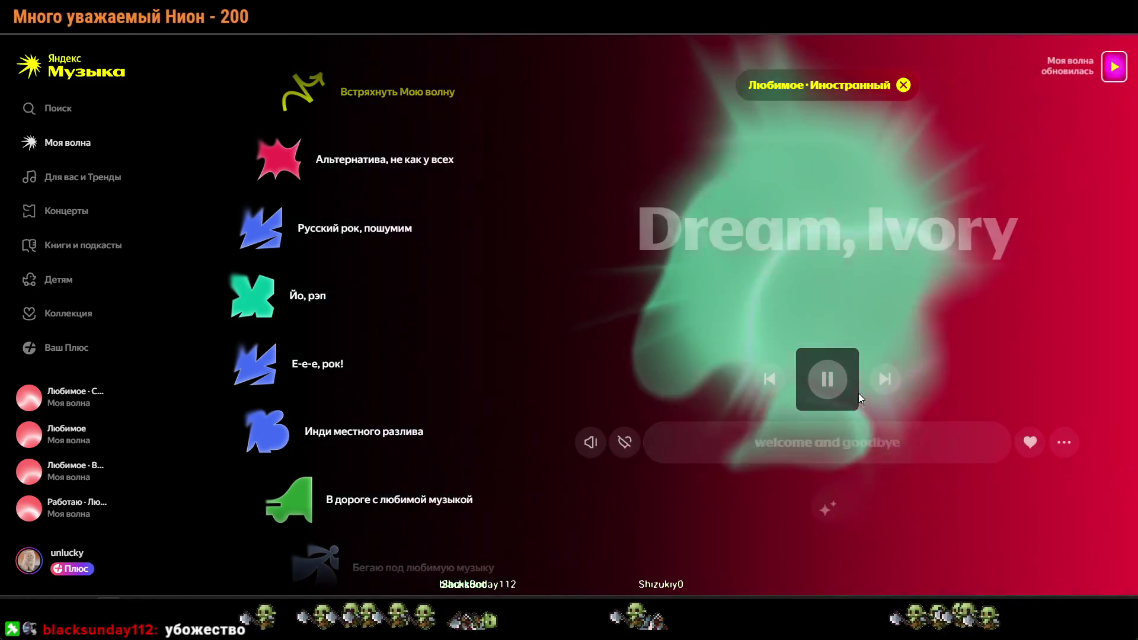
pyautogui.click(885, 382)
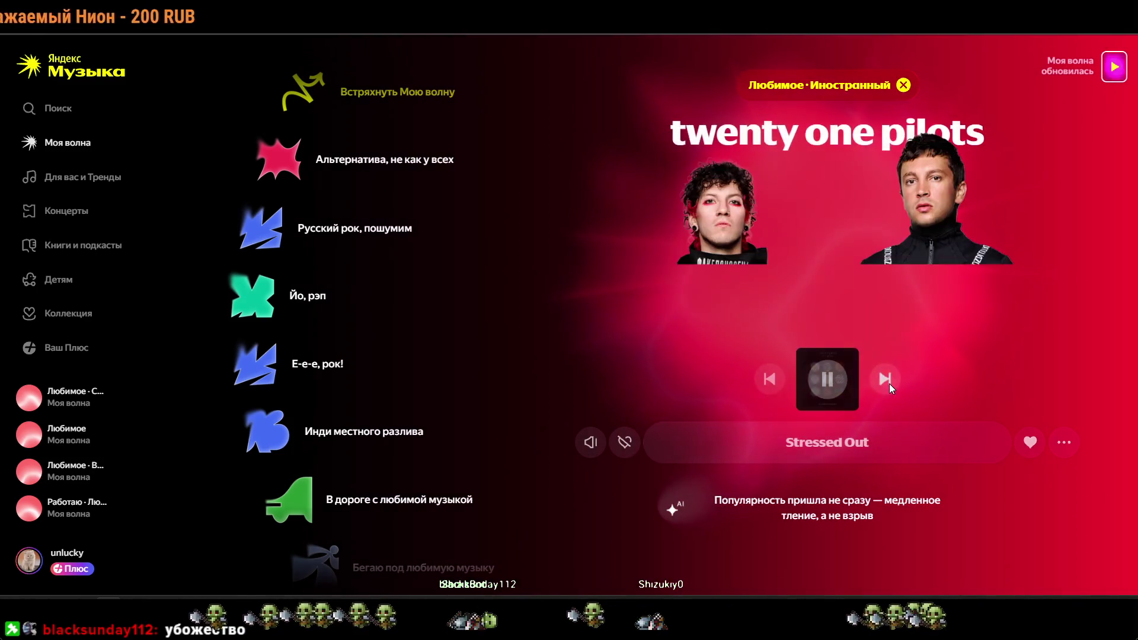
pyautogui.click(886, 380)
pyautogui.click(770, 378)
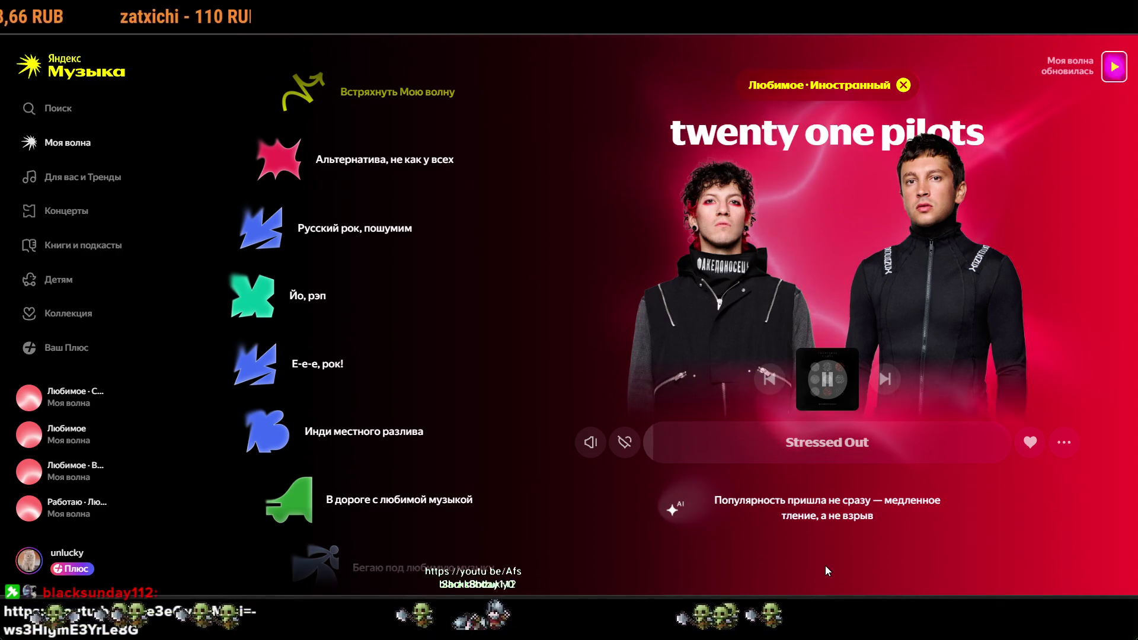
pyautogui.click(887, 378)
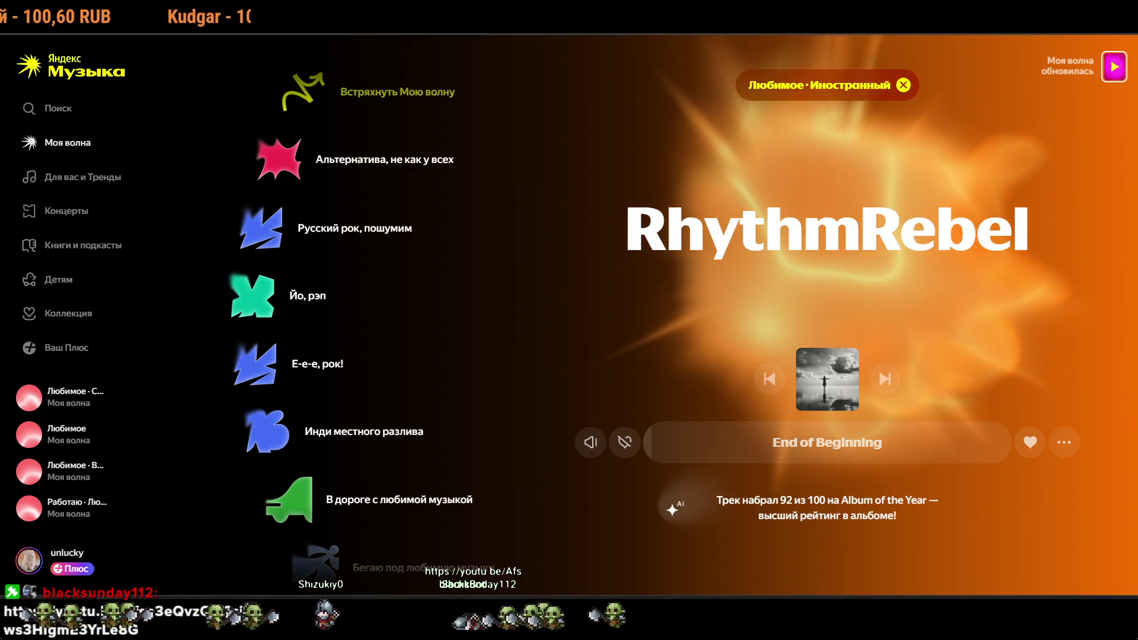
pyautogui.hotkey('alt', 'Tab')
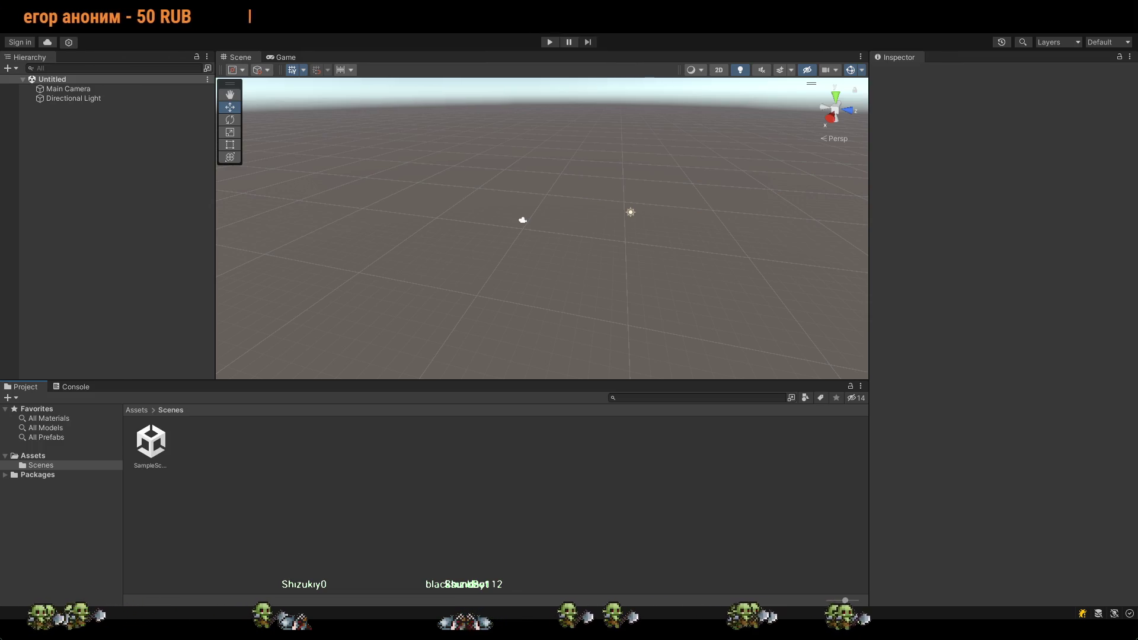
# Recheck Habr's primitives steps, then open the Hierarchy panel's object-creation menu.
pyautogui.hotkey('alt', 'Tab')
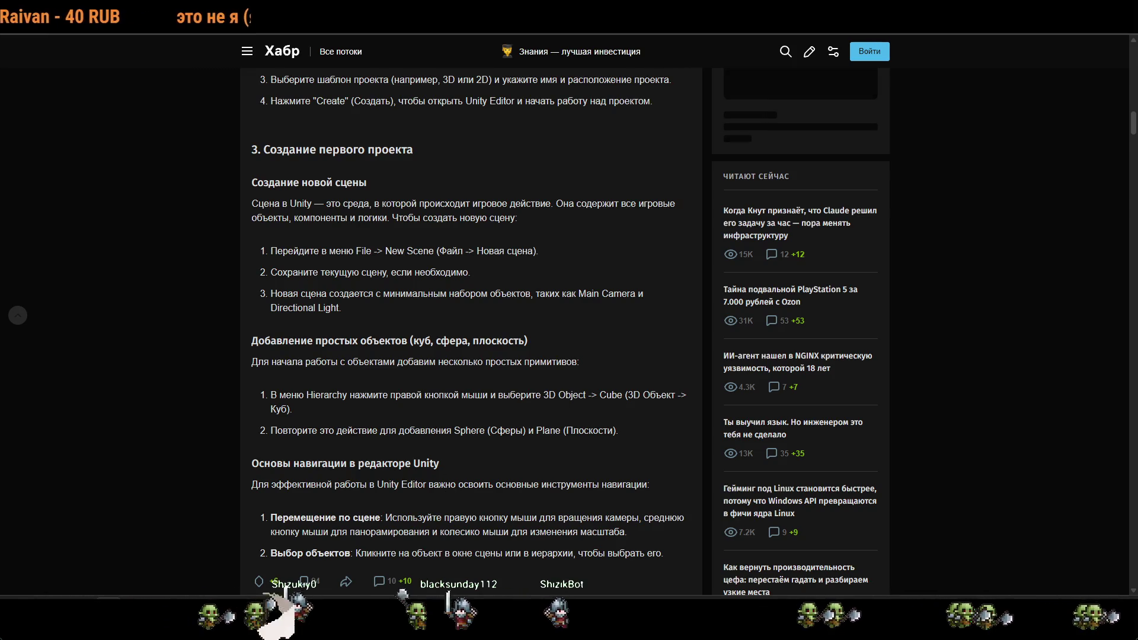
pyautogui.hotkey('alt', 'Tab')
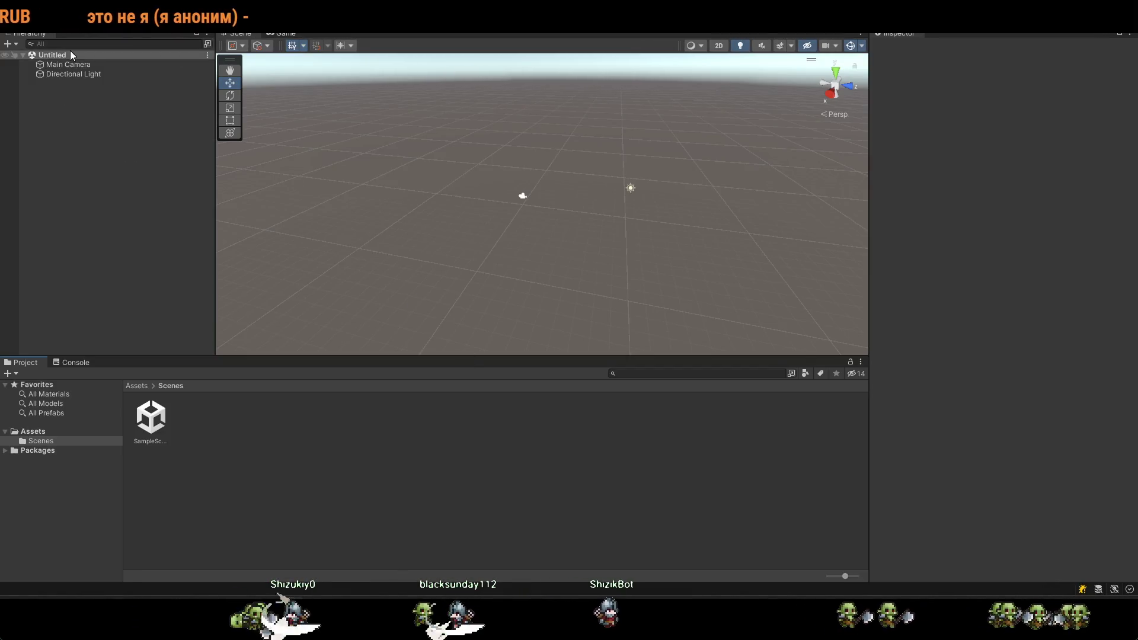
pyautogui.rightClick(73, 102)
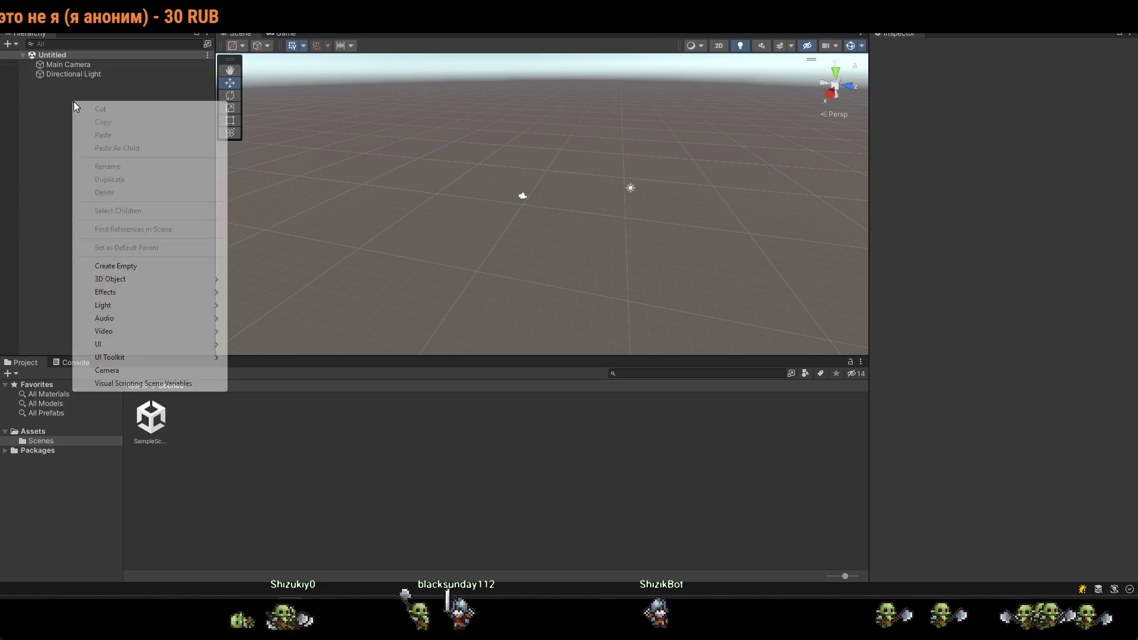
# Add a Cube, drag it to X 1.4, Y 2.01, Z -7.18, then bring up the Habr article.
pyautogui.moveTo(135, 279)
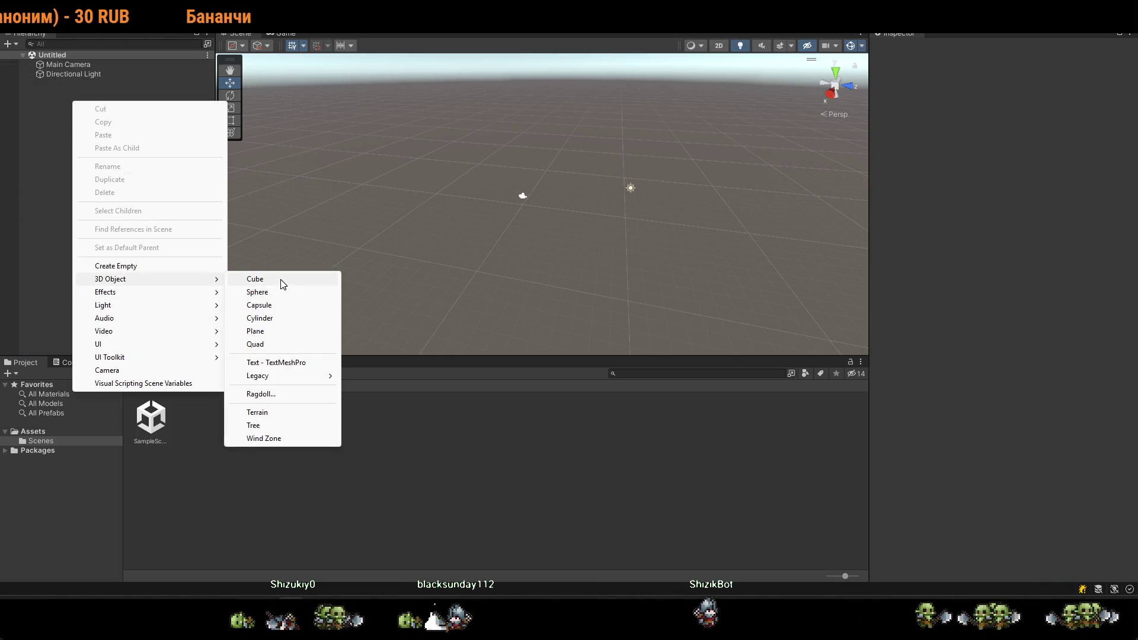
pyautogui.click(279, 279)
pyautogui.scroll(3, 546, 212)
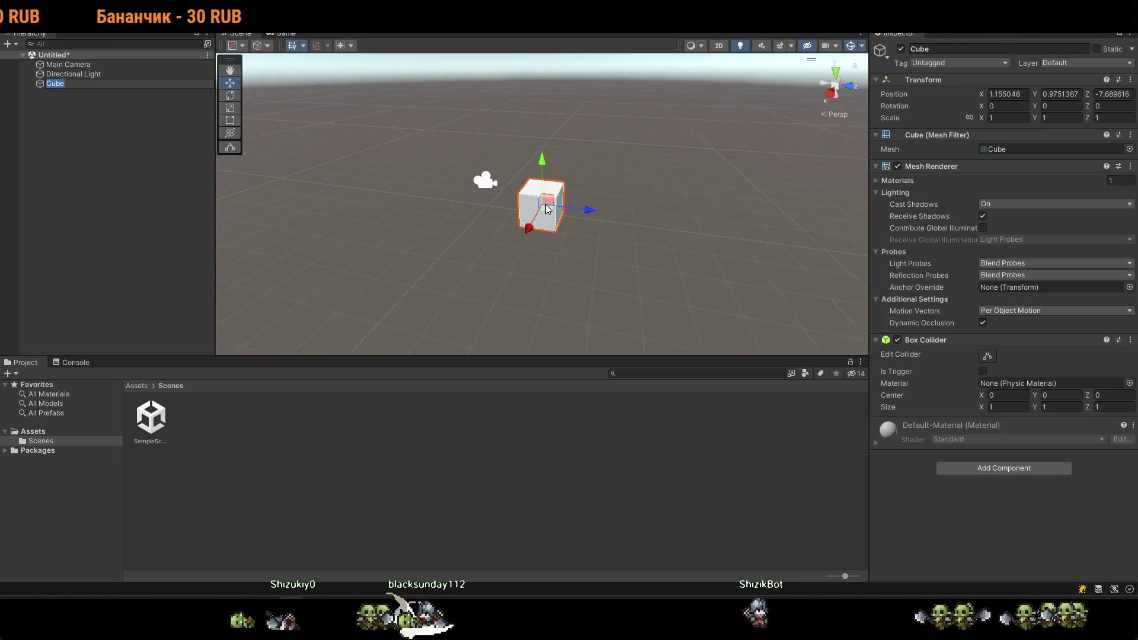
pyautogui.moveTo(575, 187); pyautogui.dragTo(561, 207)
pyautogui.moveTo(577, 167)
pyautogui.mouseDown()
pyautogui.moveTo(613, 172)
pyautogui.moveTo(577, 183)
pyautogui.moveTo(664, 178)
pyautogui.moveTo(571, 180)
pyautogui.mouseUp()
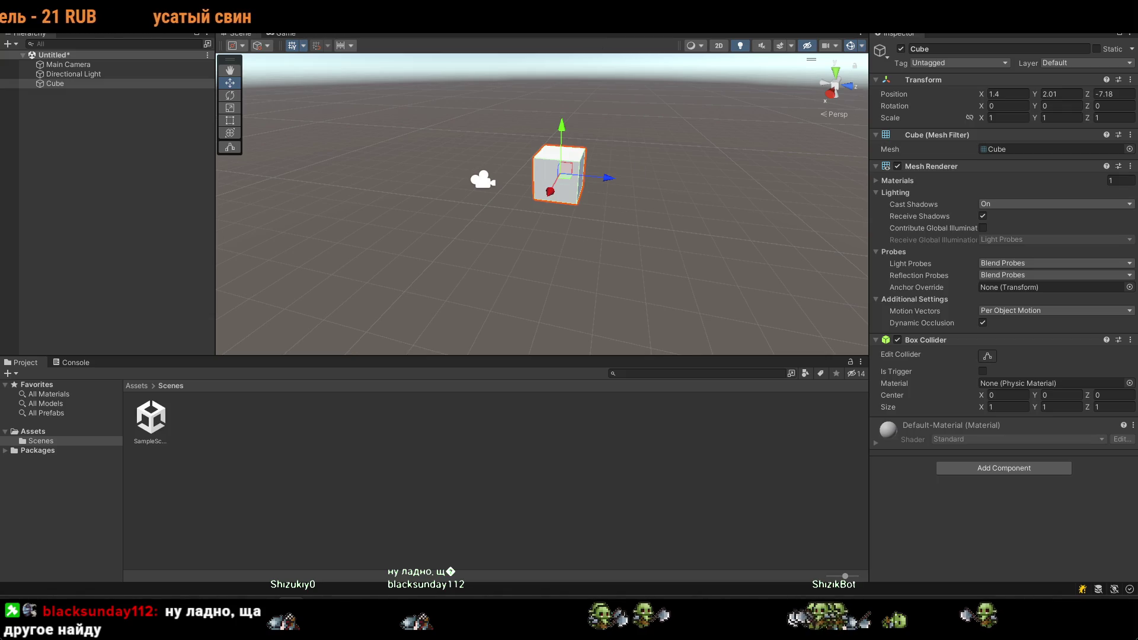
pyautogui.hotkey('alt', 'Tab')
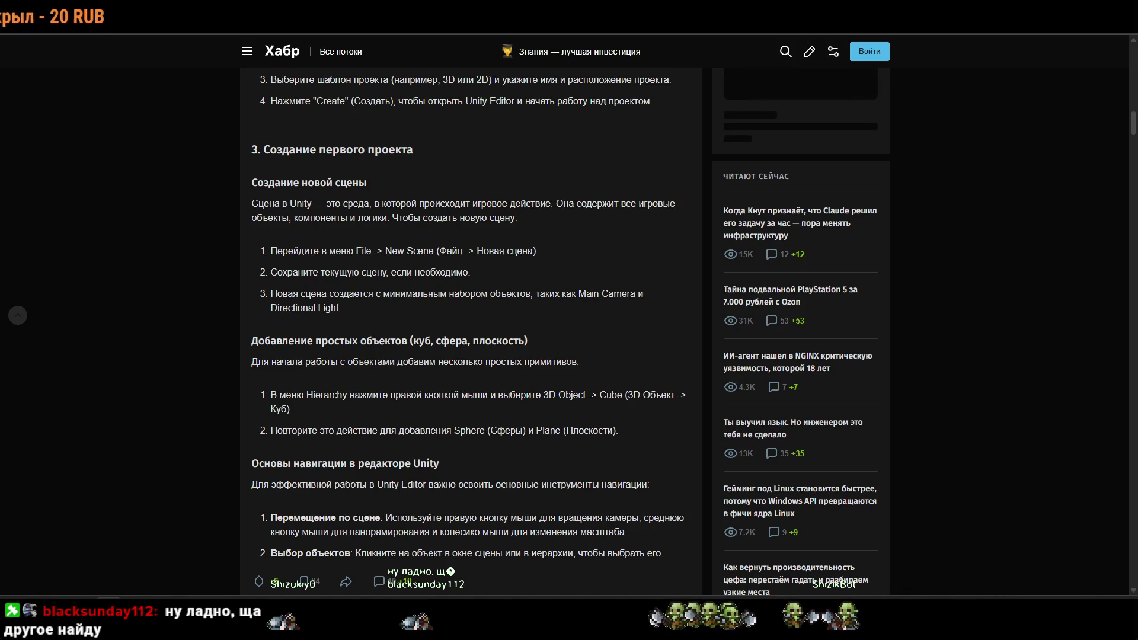
# Read the Habr article down to section '4. Работа с объектами', then return to Unity.
pyautogui.hotkey('alt', 'Tab')
pyautogui.hotkey('alt', 'Tab')
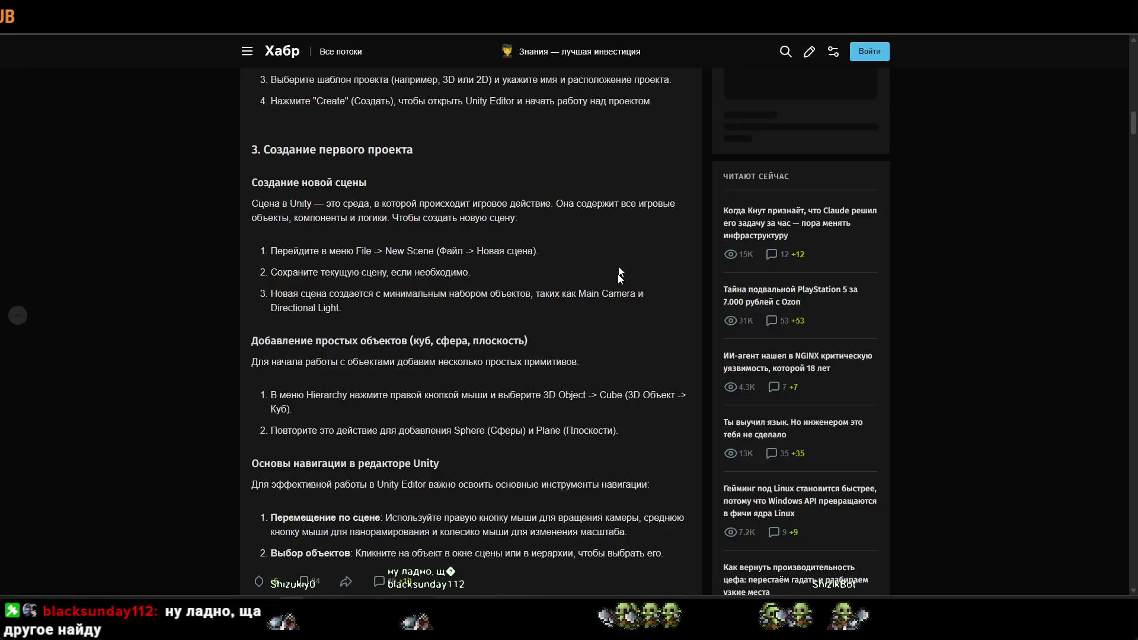
pyautogui.scroll(-2, 458, 432)
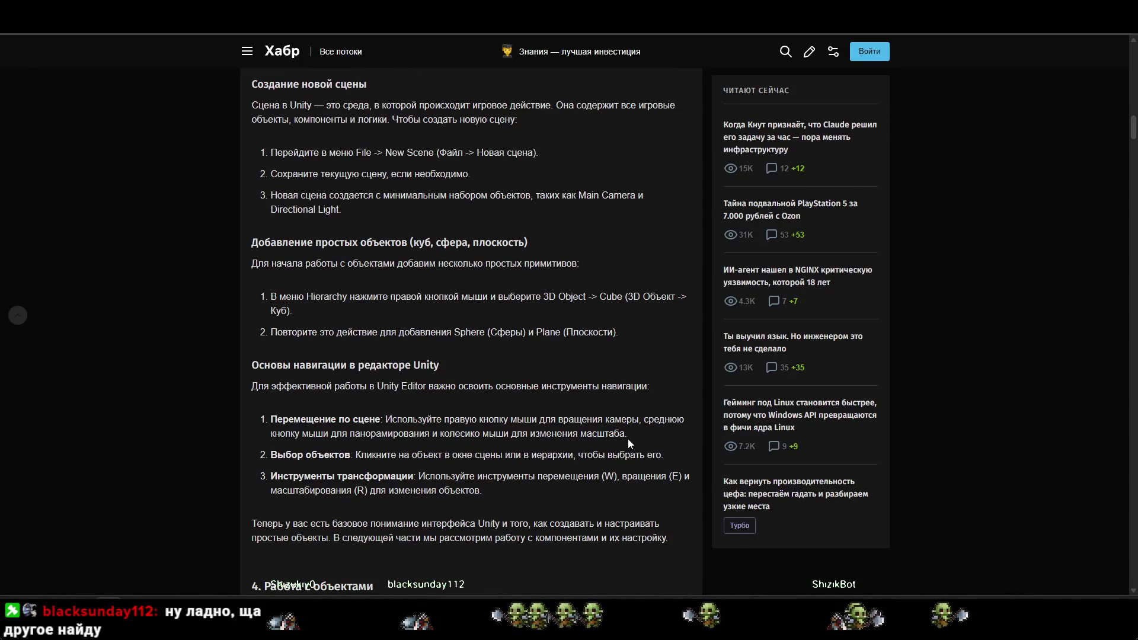
pyautogui.scroll(-2, 512, 470)
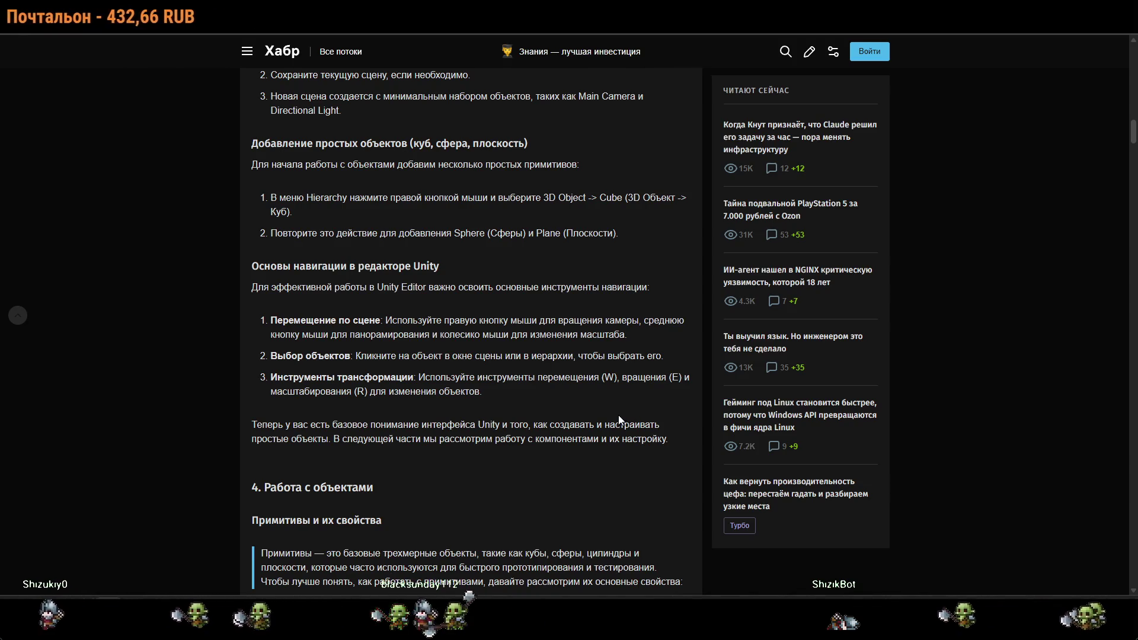
pyautogui.hotkey('alt', 'Tab')
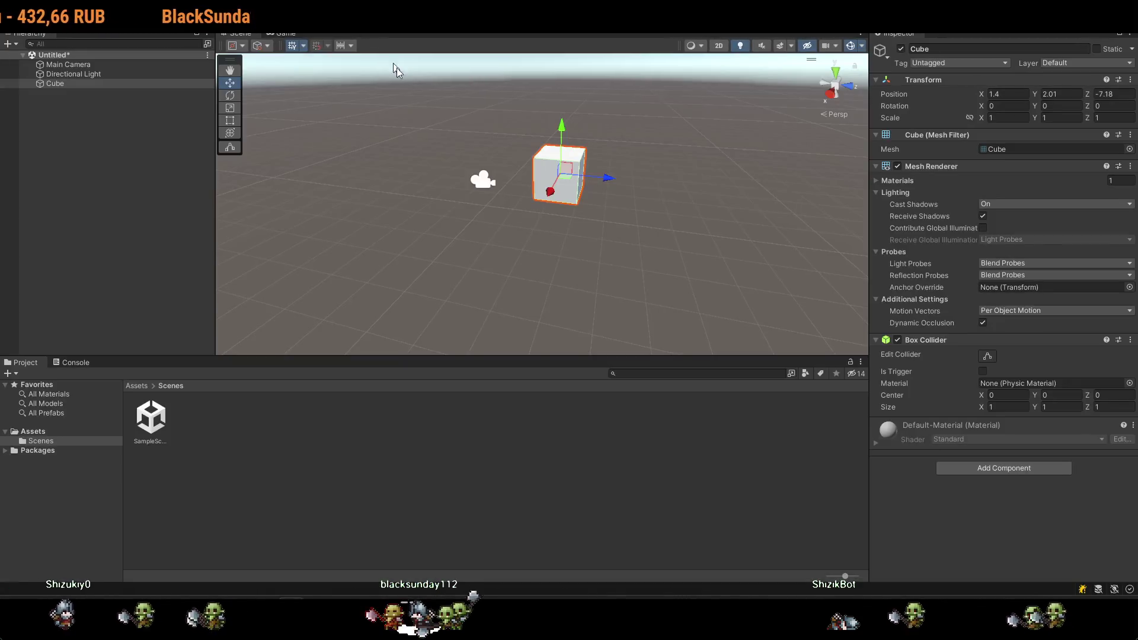
# Scale the Cube with the Scale tool (R) into a wide, thin slab.
pyautogui.press('r')
pyautogui.moveTo(608, 177); pyautogui.dragTo(707, 197)
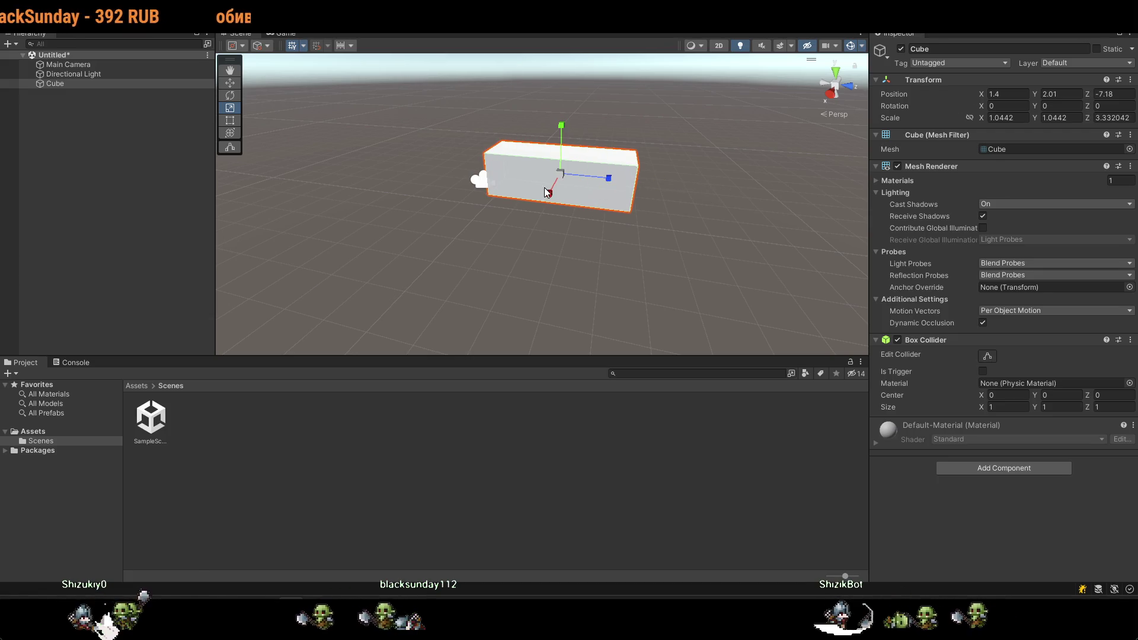
pyautogui.moveTo(549, 193); pyautogui.dragTo(421, 411)
pyautogui.moveTo(610, 178); pyautogui.dragTo(696, 194)
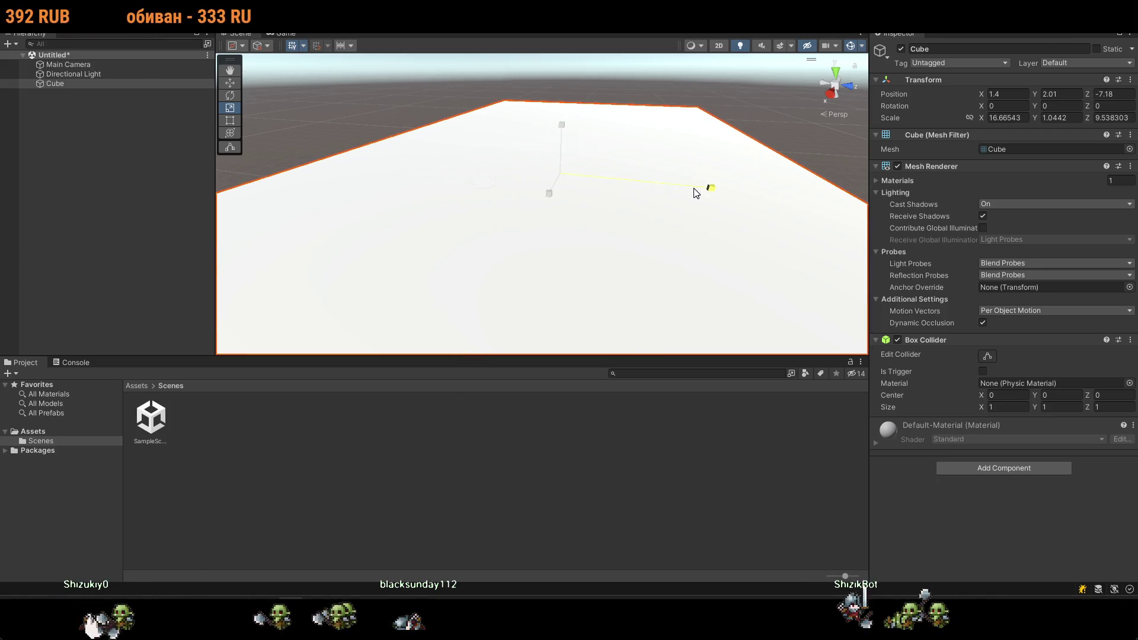
pyautogui.moveTo(551, 200); pyautogui.dragTo(553, 180)
pyautogui.moveTo(562, 125)
pyautogui.mouseDown()
pyautogui.moveTo(569, 172)
pyautogui.moveTo(551, 204)
pyautogui.mouseUp()
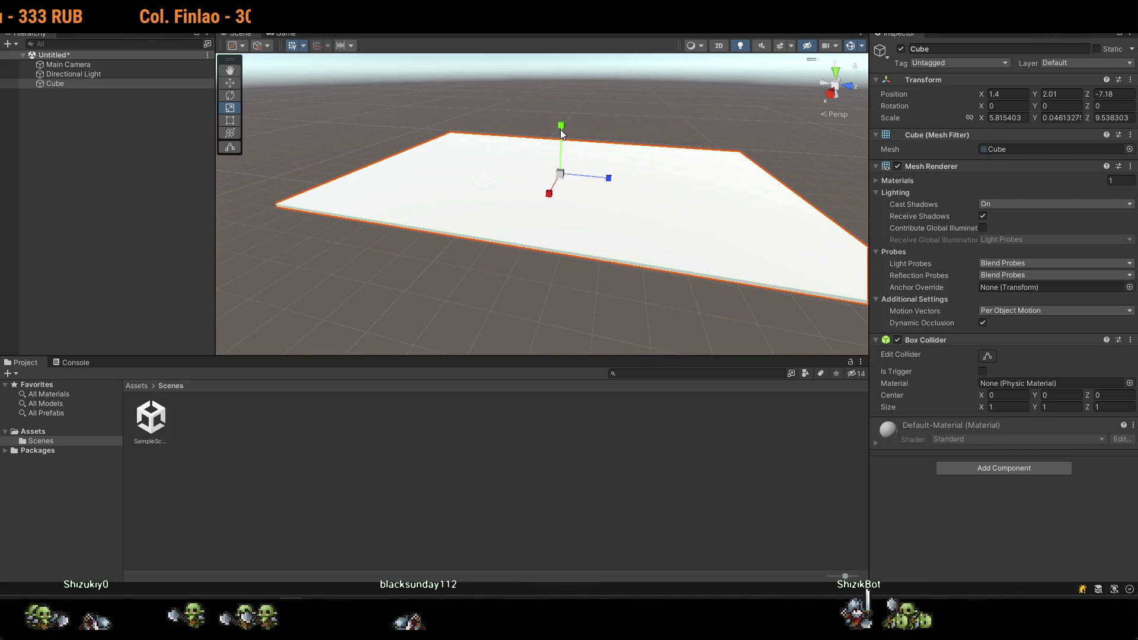
# Lower the slab with the Move tool (W) down to the ground grid.
pyautogui.press('w')
pyautogui.moveTo(560, 130)
pyautogui.mouseDown()
pyautogui.moveTo(560, 213)
pyautogui.moveTo(618, 196)
pyautogui.mouseUp()
pyautogui.scroll(-2, 495, 172)
pyautogui.scroll(2, 475, 223)
pyautogui.scroll(-2, 750, 228)
pyautogui.scroll(-1, 603, 206)
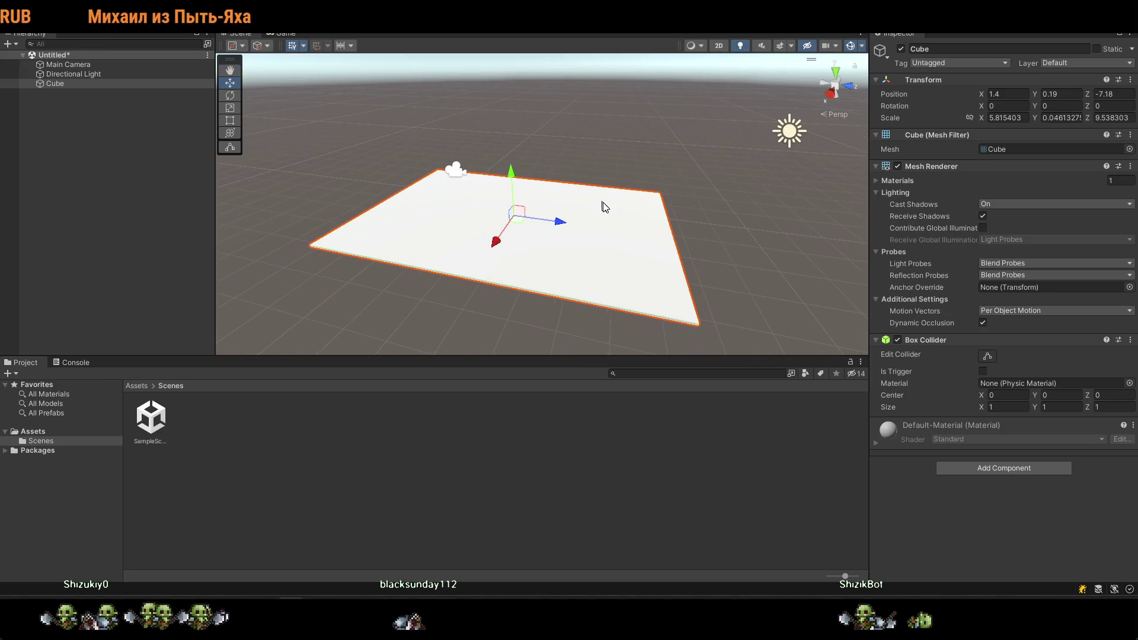
# Stretch the slab to roughly X 36.5 by Z 42, sitting at Y 0.19.
pyautogui.moveTo(556, 224); pyautogui.dragTo(603, 227)
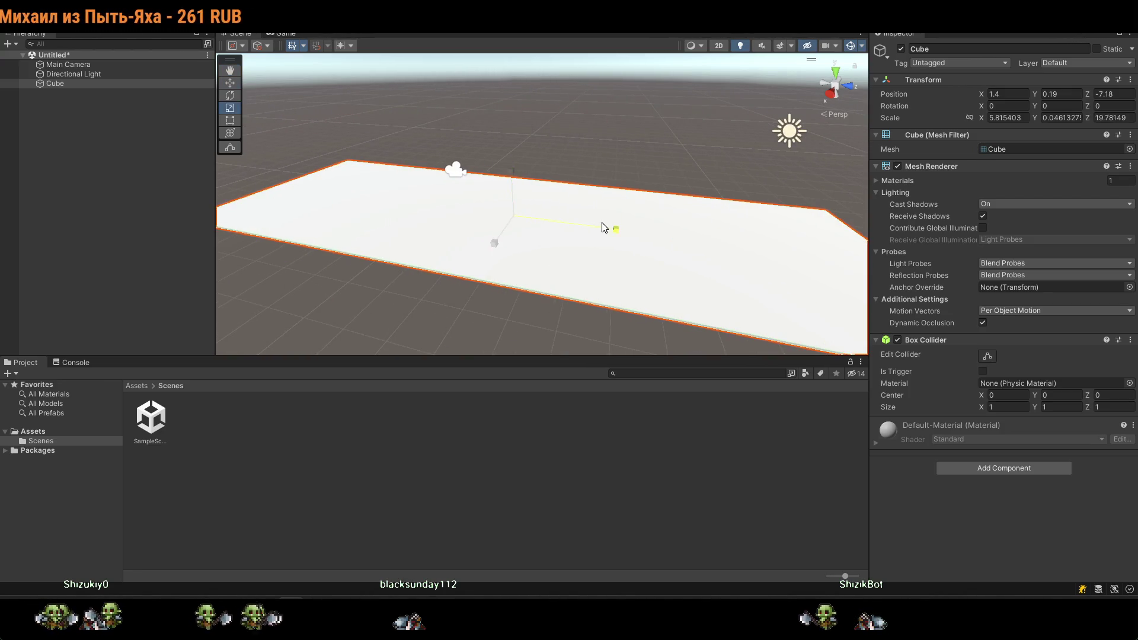
pyautogui.moveTo(501, 247); pyautogui.dragTo(469, 287)
pyautogui.moveTo(560, 225); pyautogui.dragTo(575, 226)
pyautogui.scroll(-1, 579, 236)
pyautogui.moveTo(600, 256); pyautogui.dragTo(504, 274)
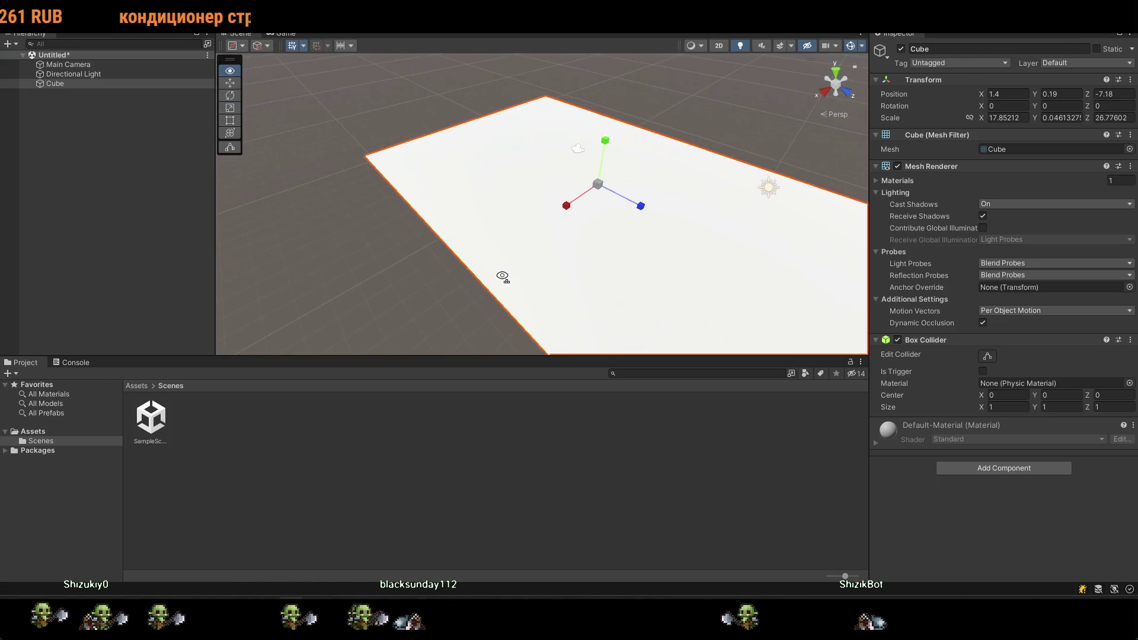
pyautogui.moveTo(564, 210); pyautogui.dragTo(539, 229)
pyautogui.moveTo(632, 212)
pyautogui.mouseDown()
pyautogui.moveTo(660, 219)
pyautogui.moveTo(562, 249)
pyautogui.mouseUp()
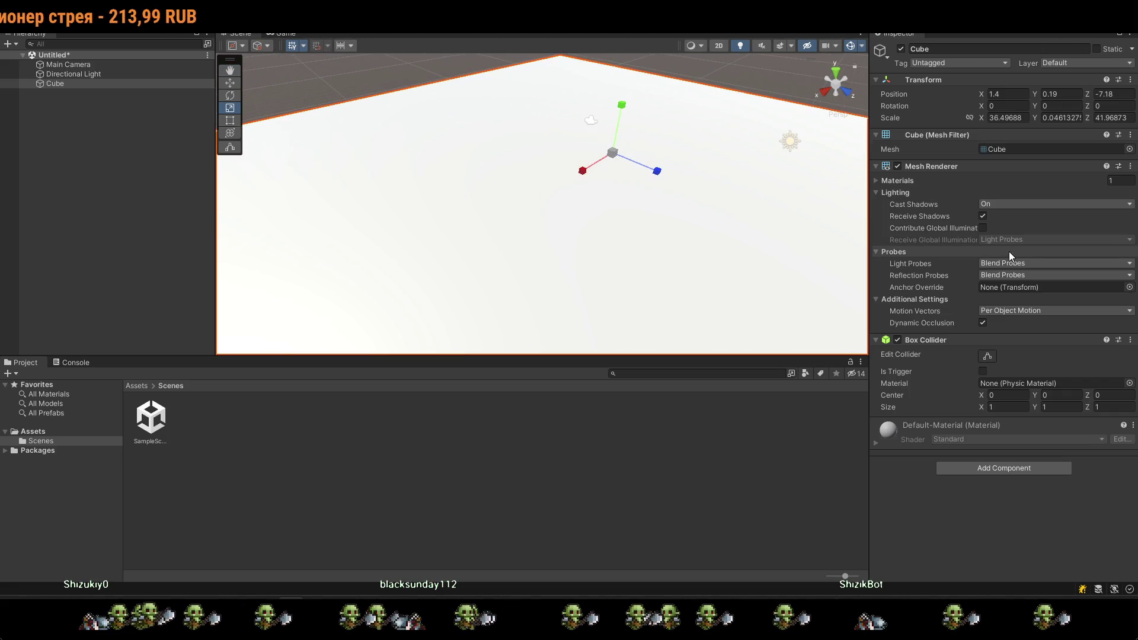
# Inspect the default material and Add Component list without adding anything, then return to Habr.
pyautogui.click(924, 442)
pyautogui.scroll(-3, 1004, 459)
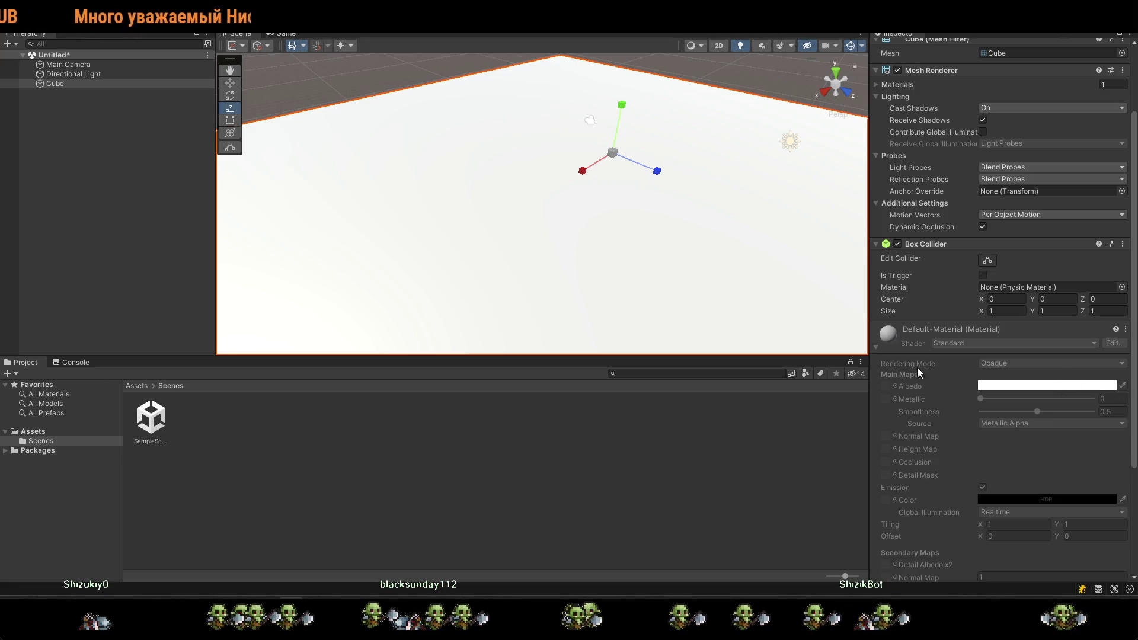
pyautogui.scroll(-5, 887, 398)
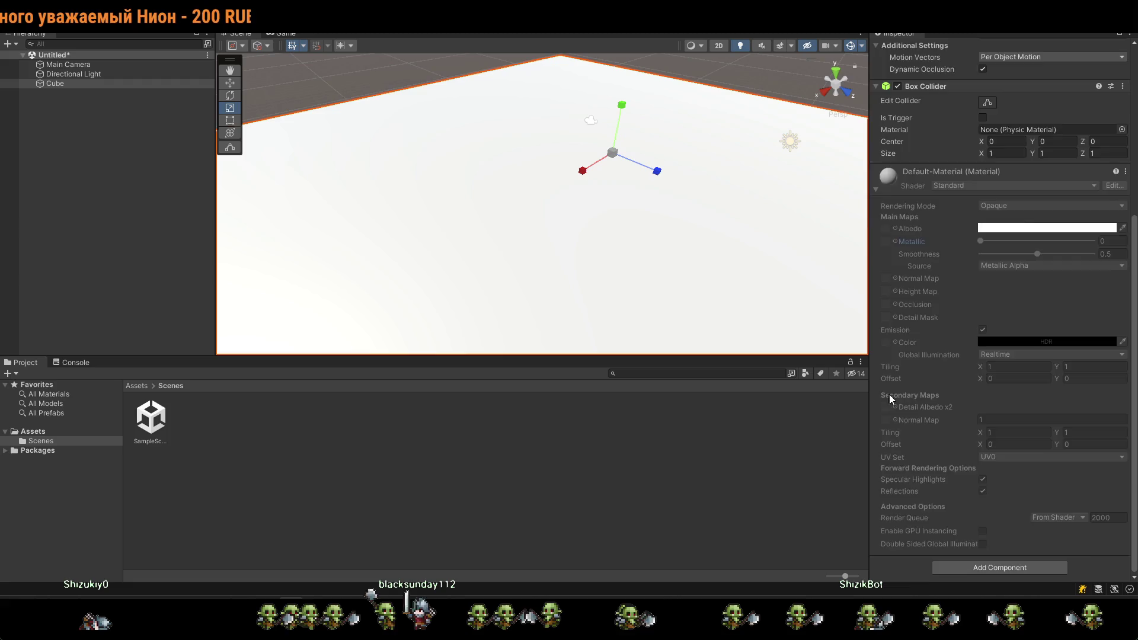
pyautogui.click(1010, 573)
pyautogui.scroll(-1, 972, 447)
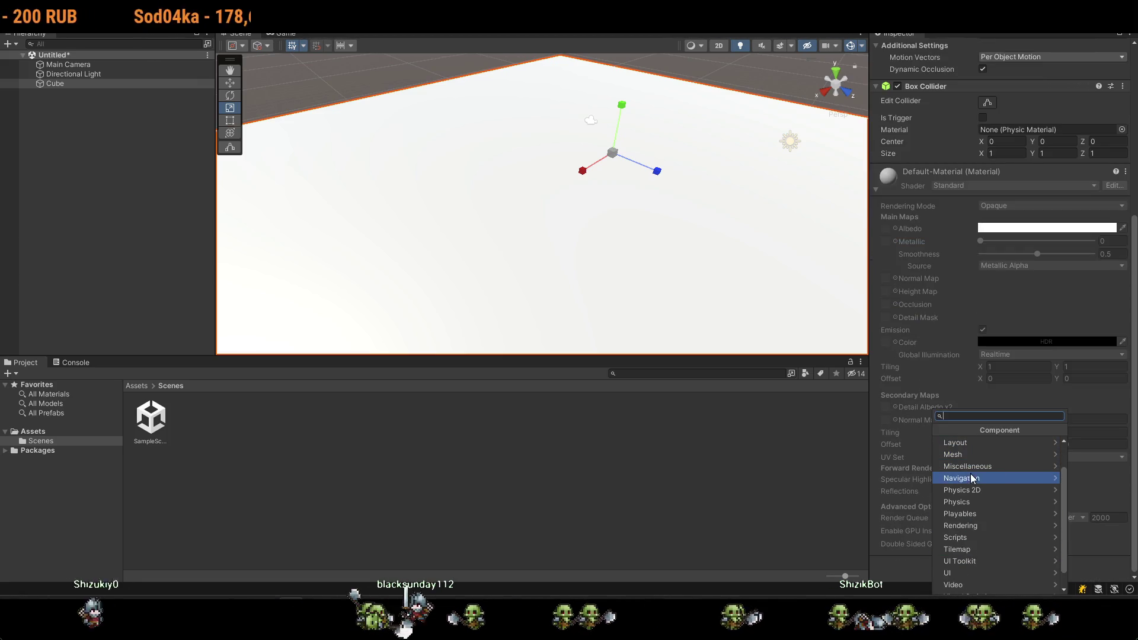
pyautogui.click(890, 190)
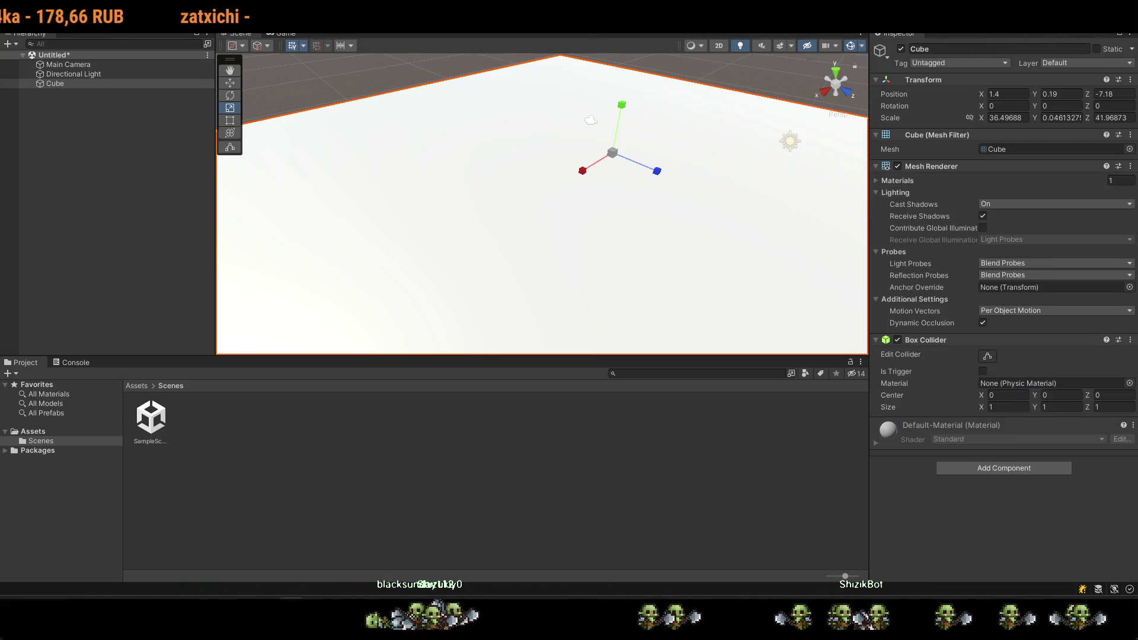
pyautogui.hotkey('alt', 'Tab')
pyautogui.scroll(-3, 258, 187)
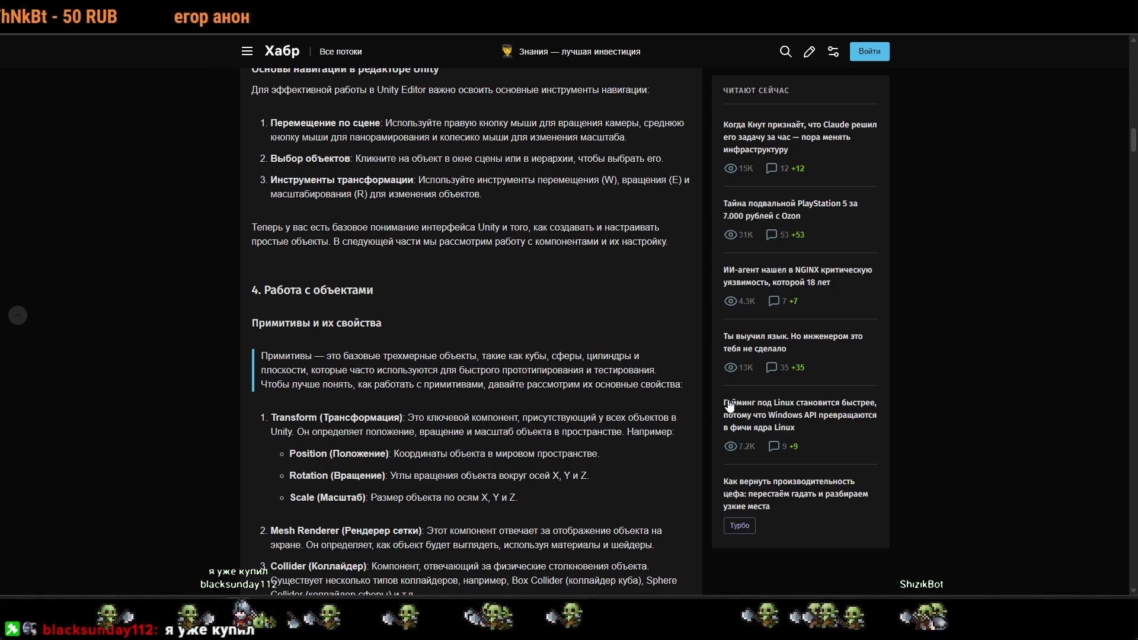
# Read Habr's Transform, Mesh Renderer and Collider explanations, then switch back to Unity.
pyautogui.scroll(-2, 683, 408)
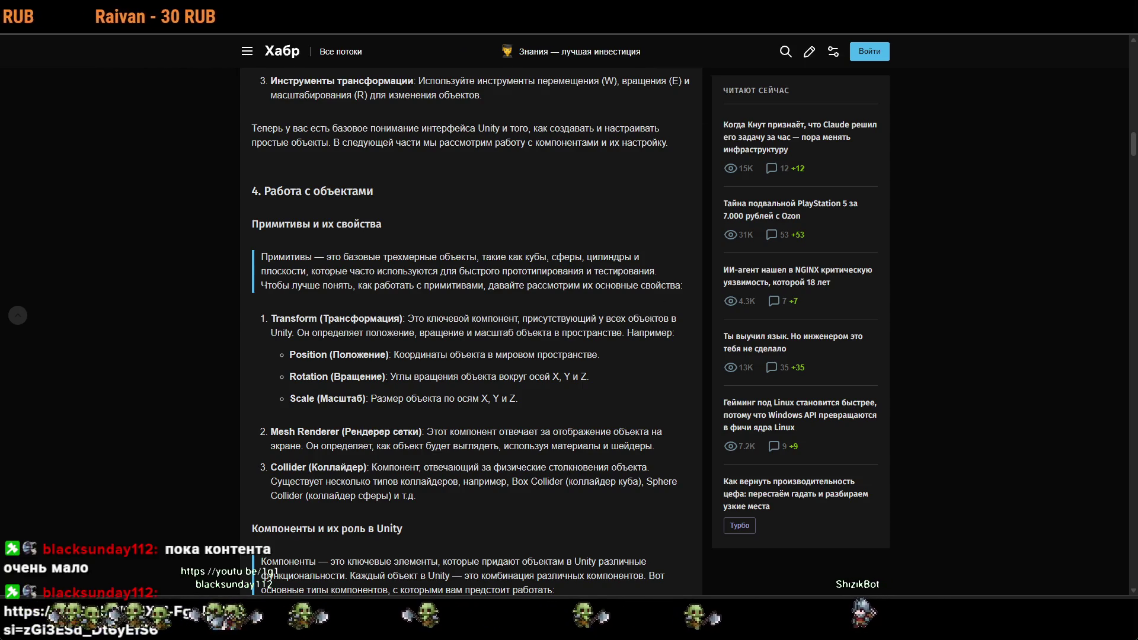
pyautogui.hotkey('alt', 'Tab')
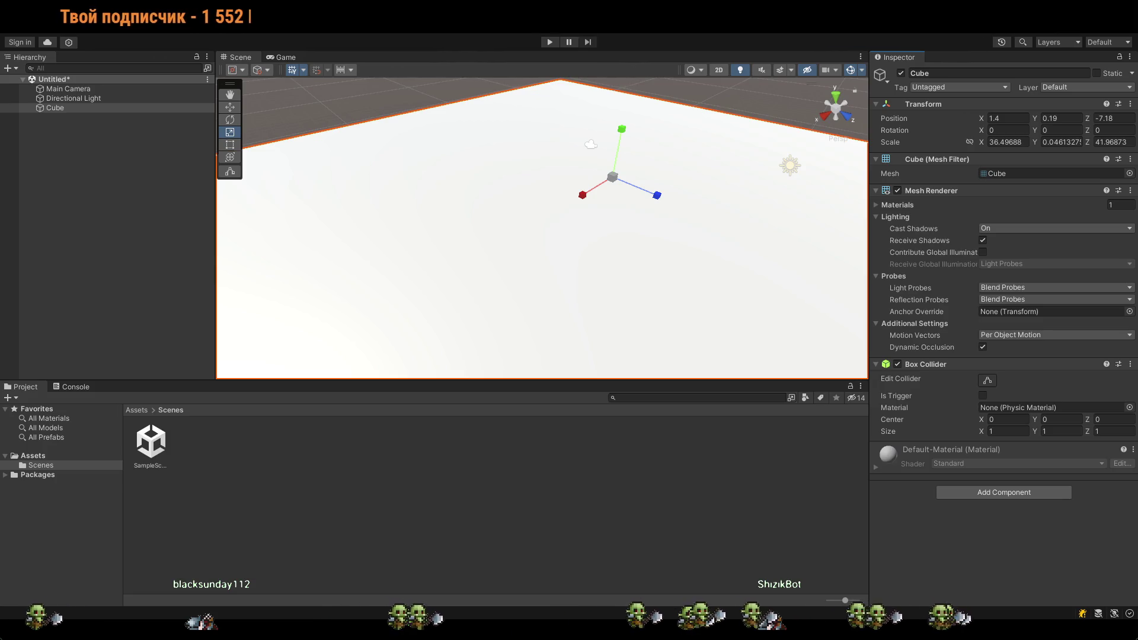
# Bring the Habr tutorial article back in front of the Unity Editor.
pyautogui.hotkey('alt', 'Tab')
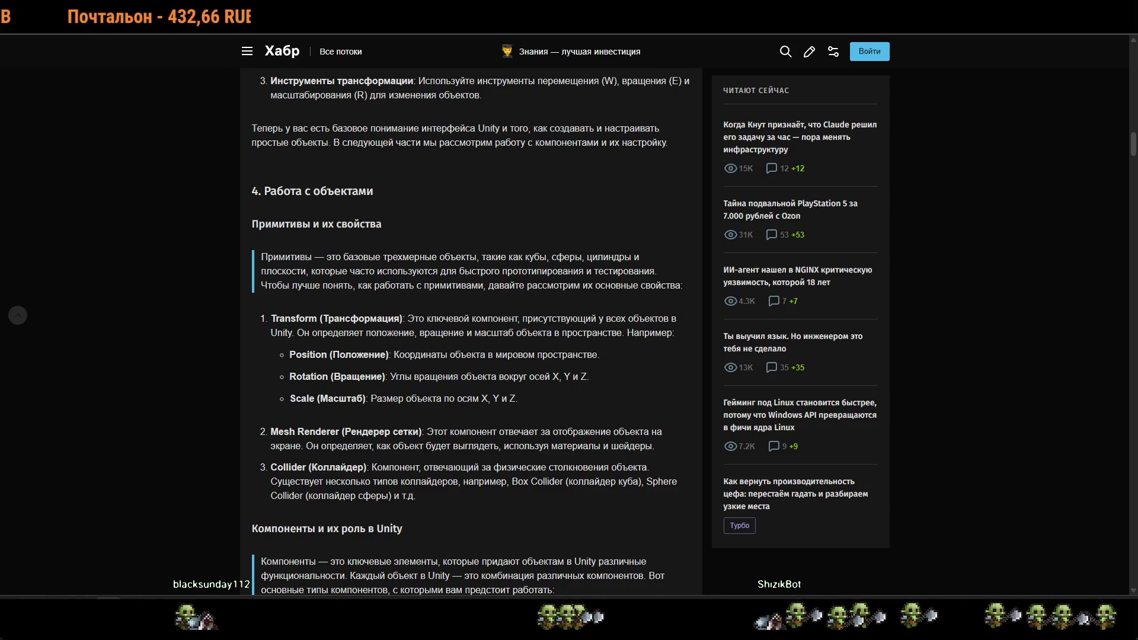
# Read down to 'Компоненты и их роль в Unity', then switch away from the article.
pyautogui.scroll(-2, 471, 332)
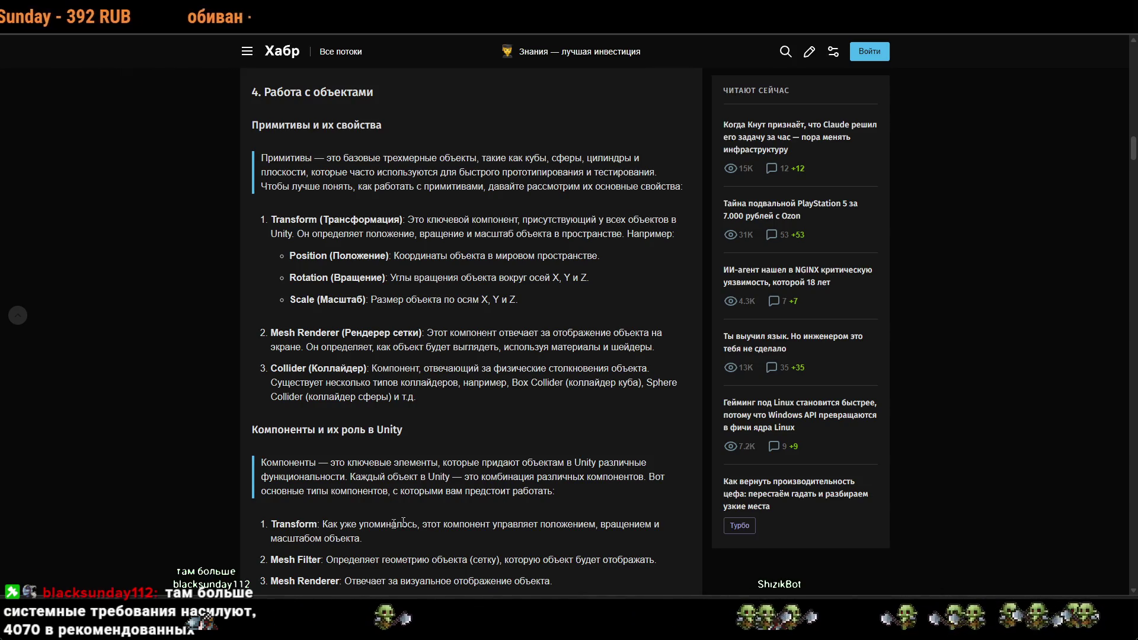
pyautogui.hotkey('alt', 'Tab')
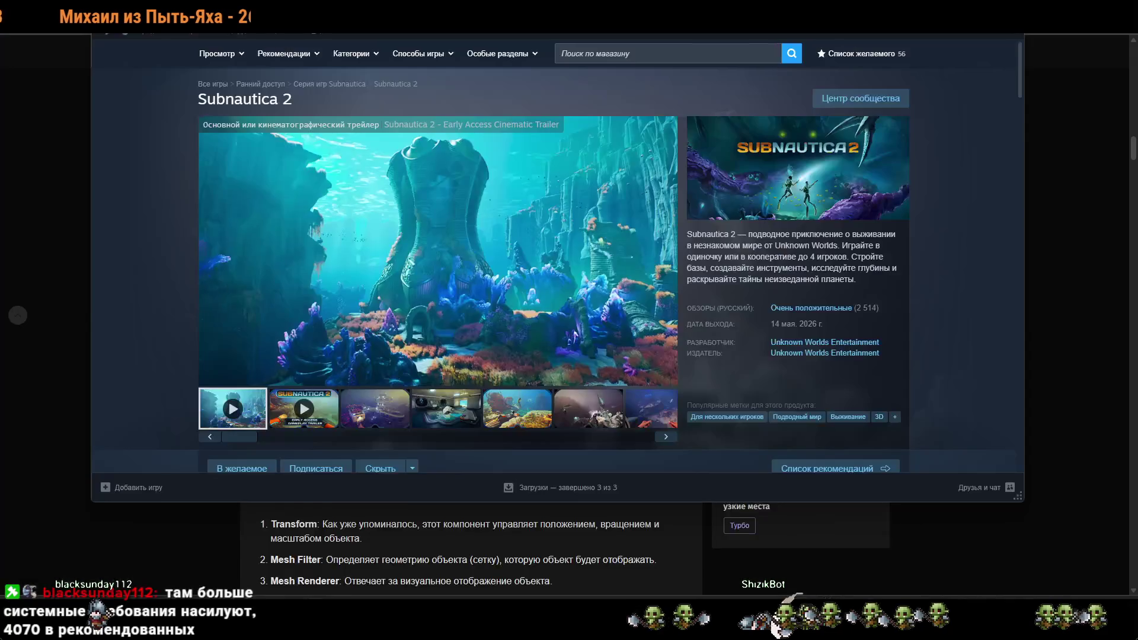
# Review Subnautica 2's system requirements, highlighting the recommended RTX 3070, down to related Subnautica products.
pyautogui.scroll(-10, 546, 265)
pyautogui.scroll(-15, 547, 264)
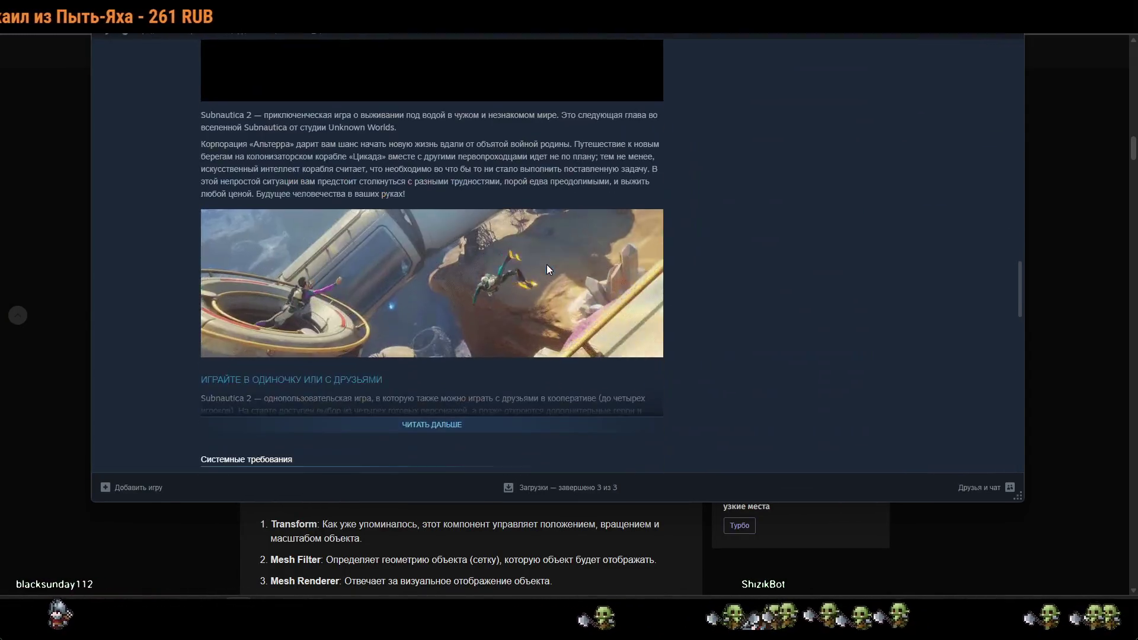
pyautogui.scroll(5, 546, 269)
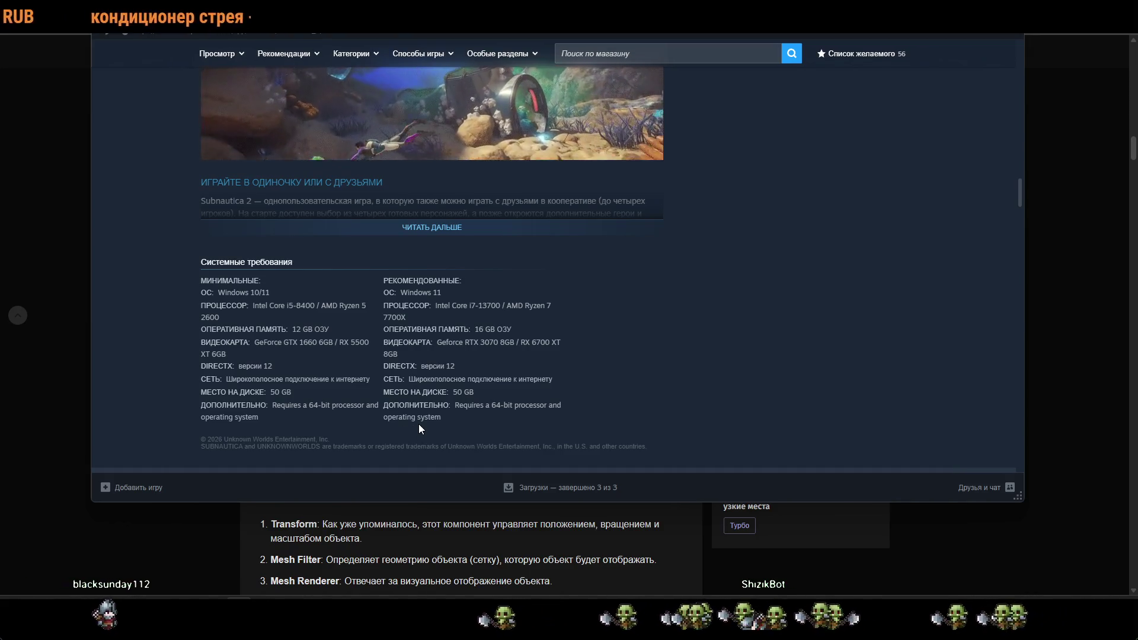
pyautogui.doubleClick(490, 343)
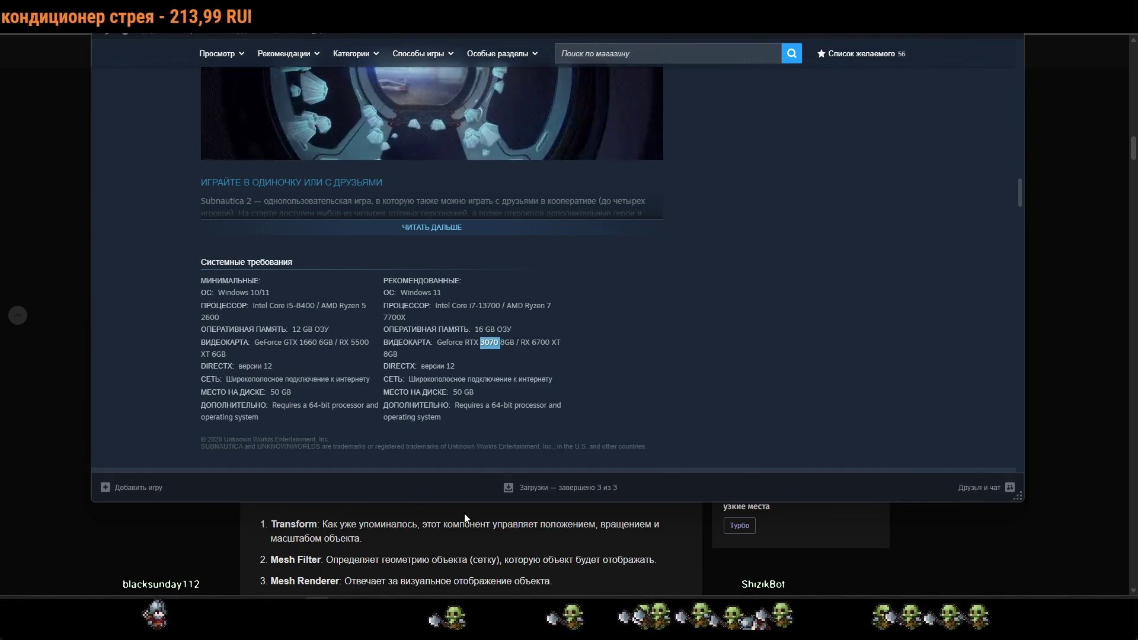
pyautogui.moveTo(468, 502); pyautogui.dragTo(459, 552)
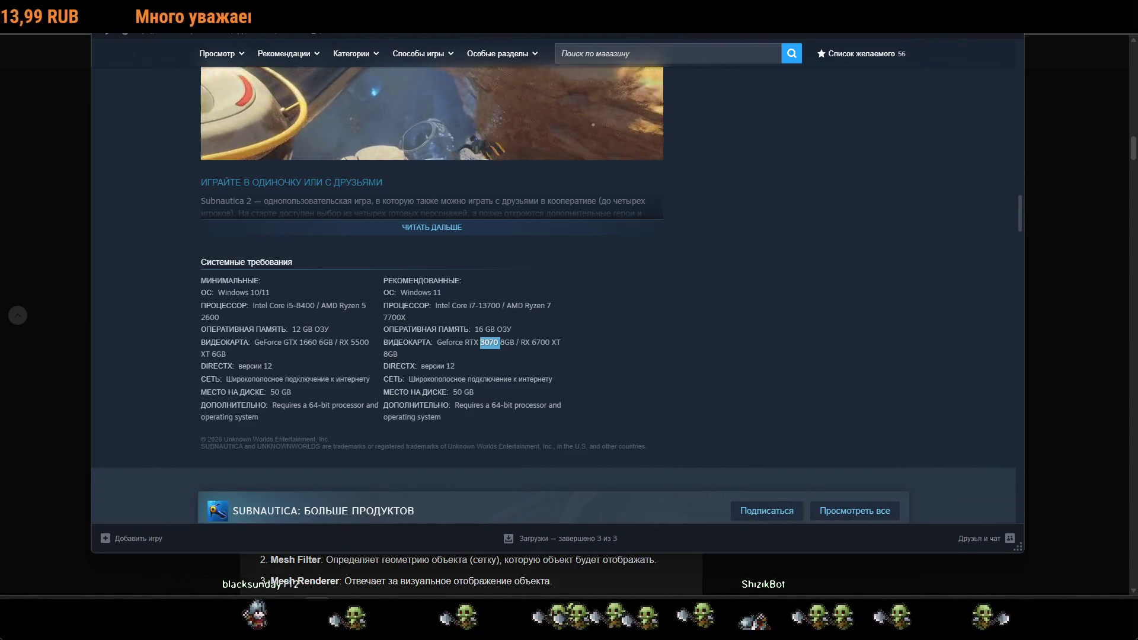
pyautogui.click(450, 389)
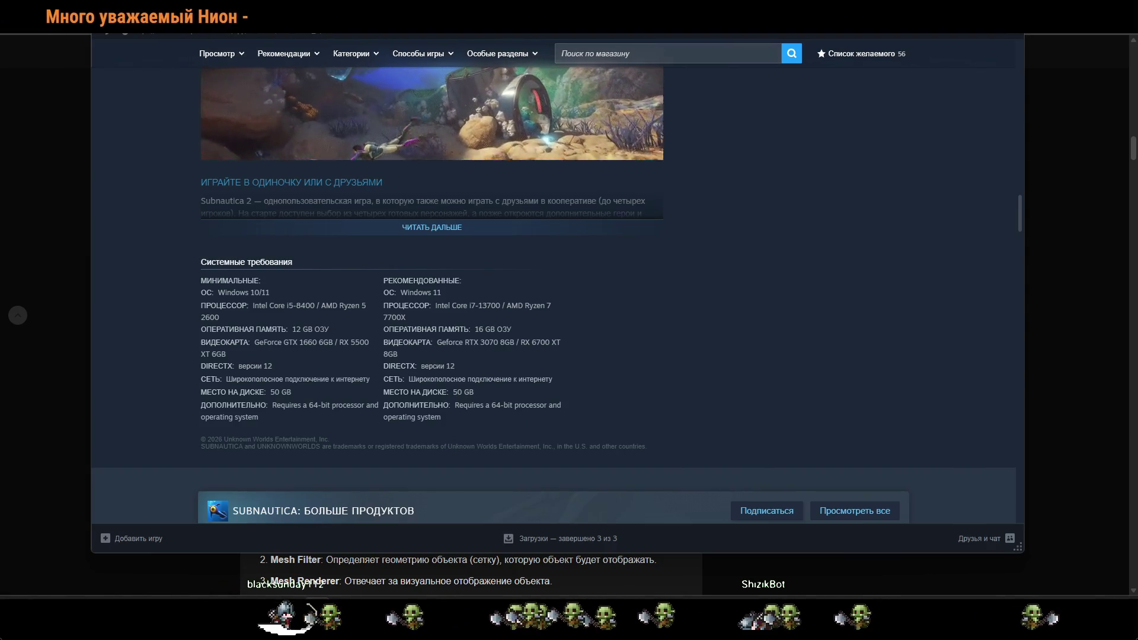
pyautogui.moveTo(455, 342)
pyautogui.mouseDown()
pyautogui.moveTo(409, 342)
pyautogui.moveTo(498, 344)
pyautogui.mouseUp()
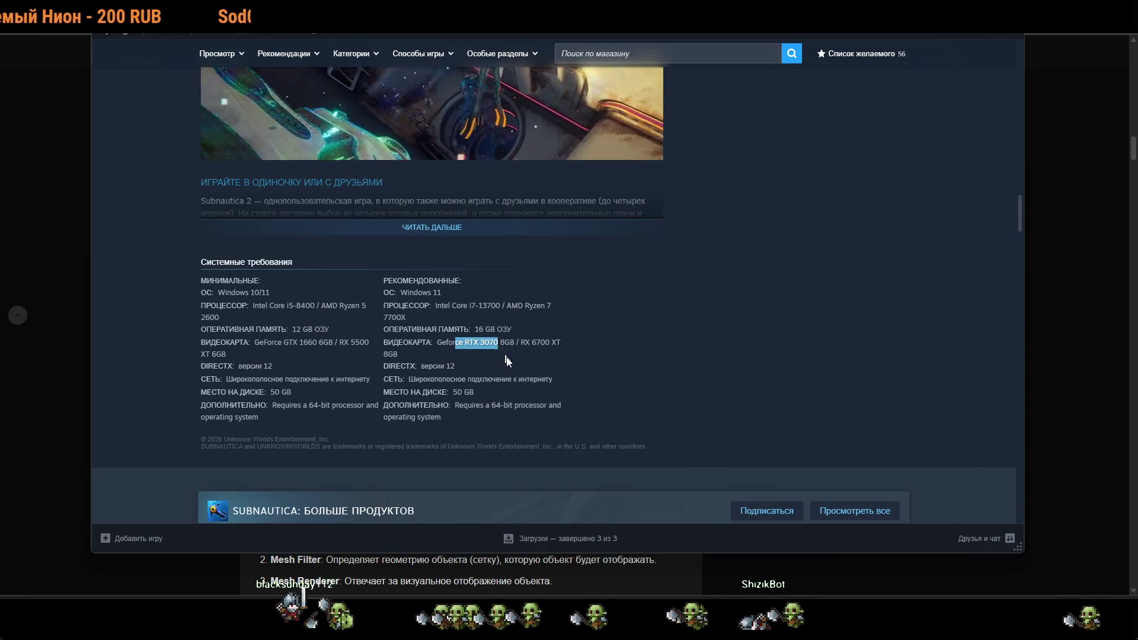
pyautogui.click(531, 415)
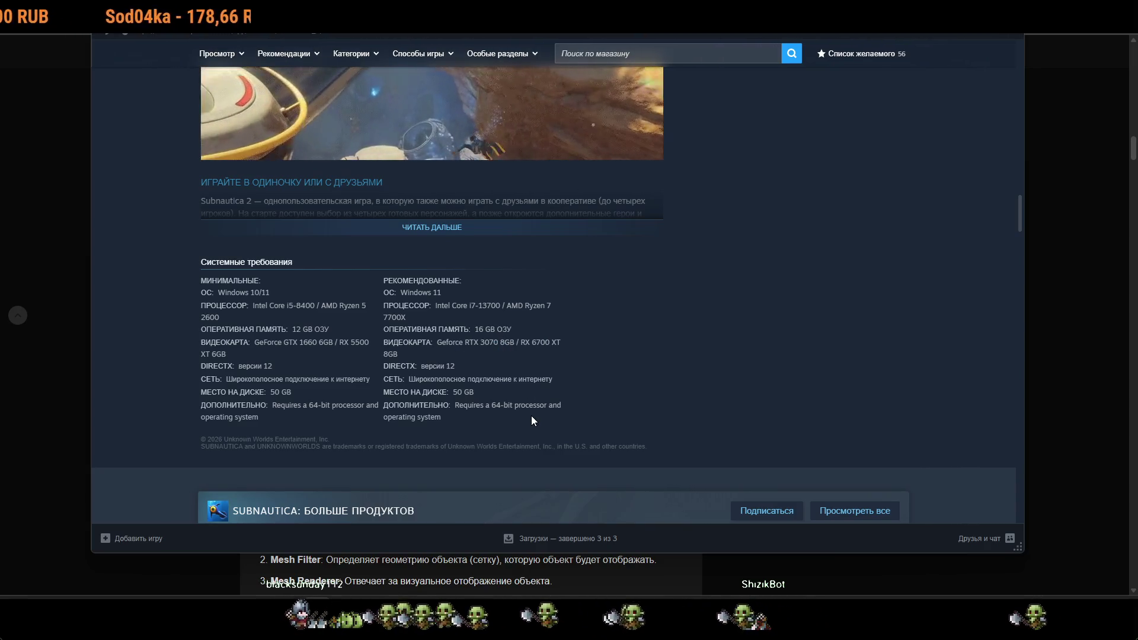
pyautogui.scroll(5, 563, 397)
pyautogui.scroll(-10, 495, 461)
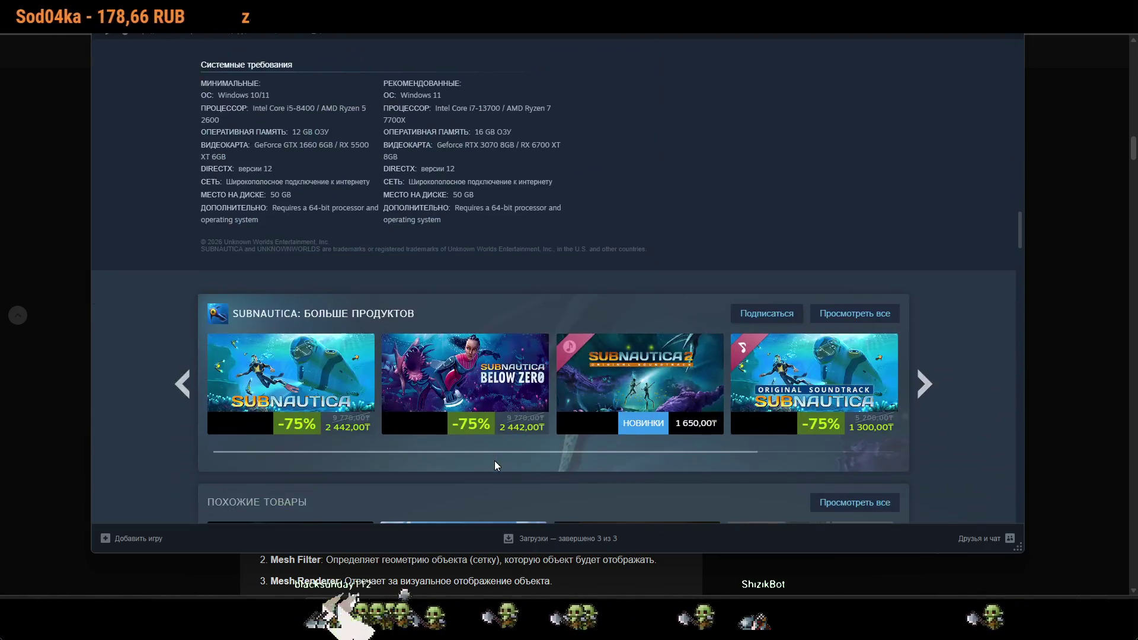
# Read through the Subnautica 2 user reviews, then go back to the top of the store page.
pyautogui.scroll(-6, 495, 466)
pyautogui.scroll(-15, 495, 465)
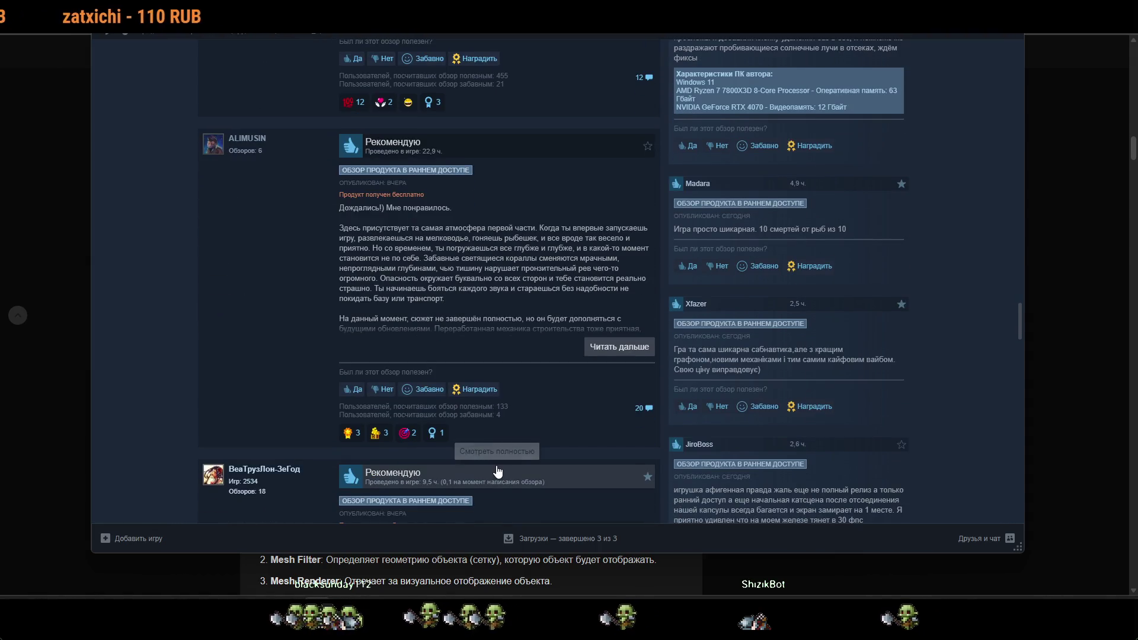
pyautogui.scroll(-5, 496, 464)
pyautogui.scroll(-5, 496, 465)
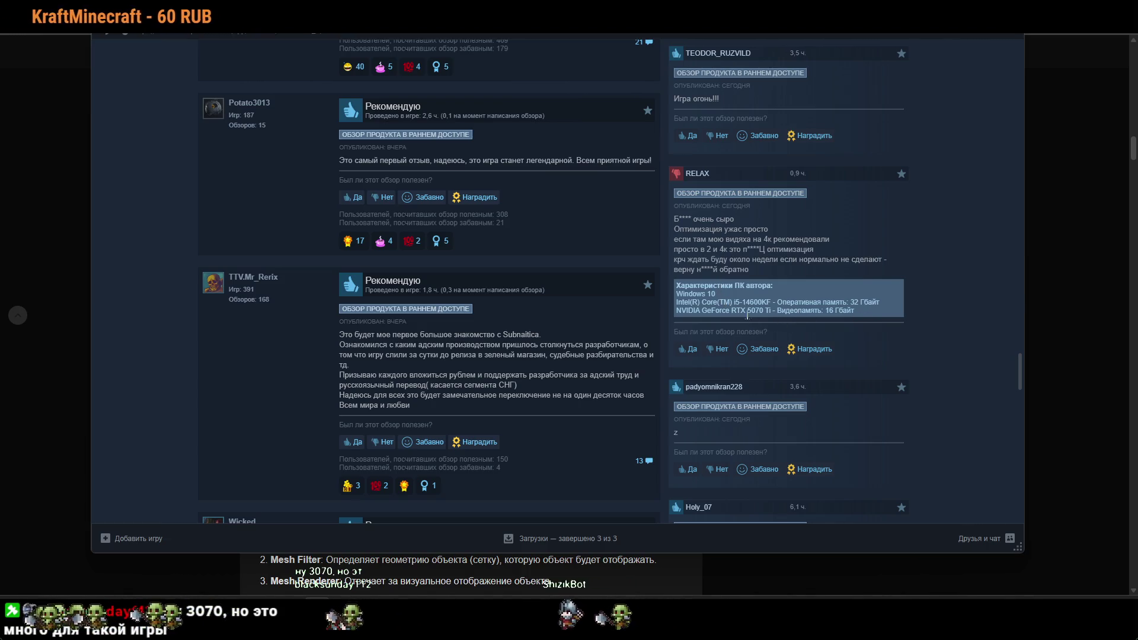
pyautogui.scroll(-10, 748, 319)
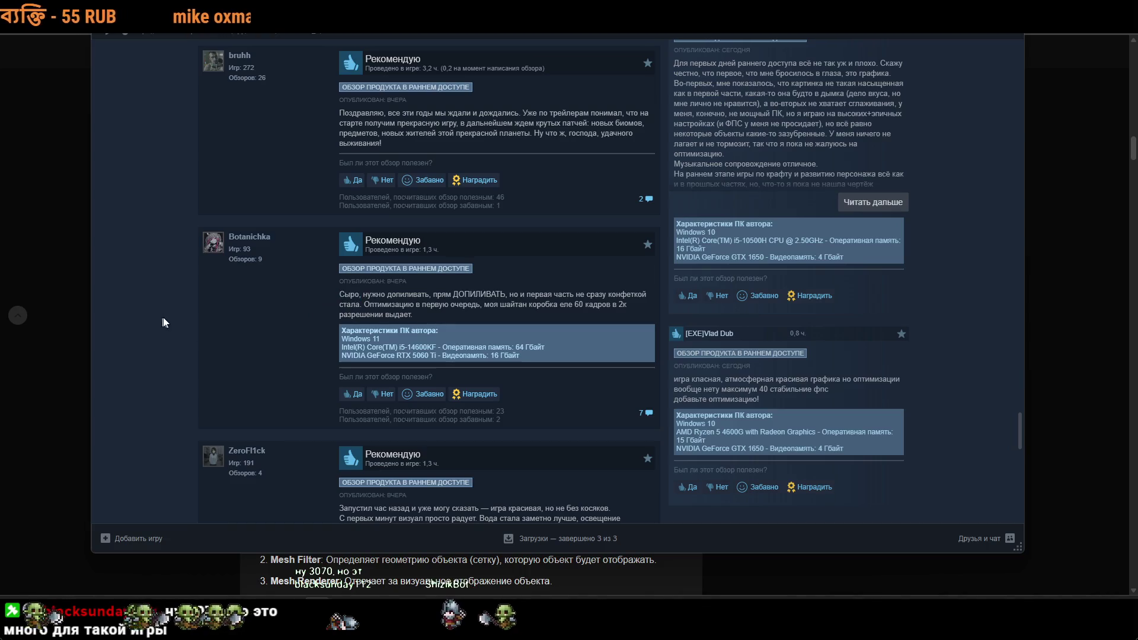
pyautogui.scroll(-10, 502, 317)
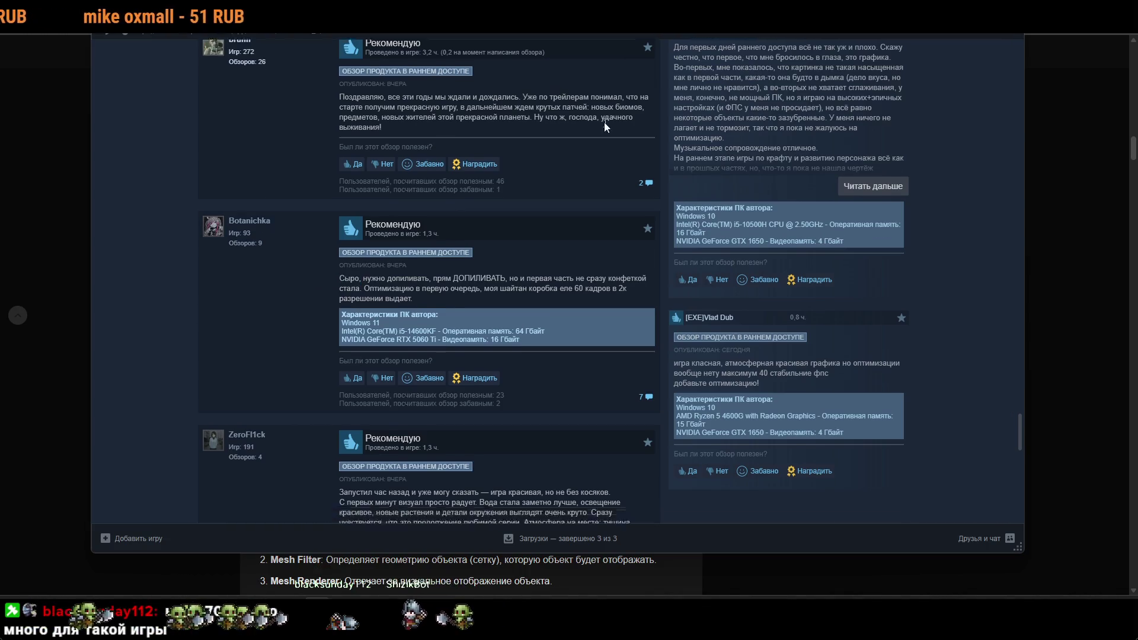
pyautogui.hotkey('alt', 'Left')
pyautogui.scroll(10, 307, 344)
# Skip through the Subnautica 2 trailer to about 1:23.
pyautogui.click(301, 359)
pyautogui.click(461, 314)
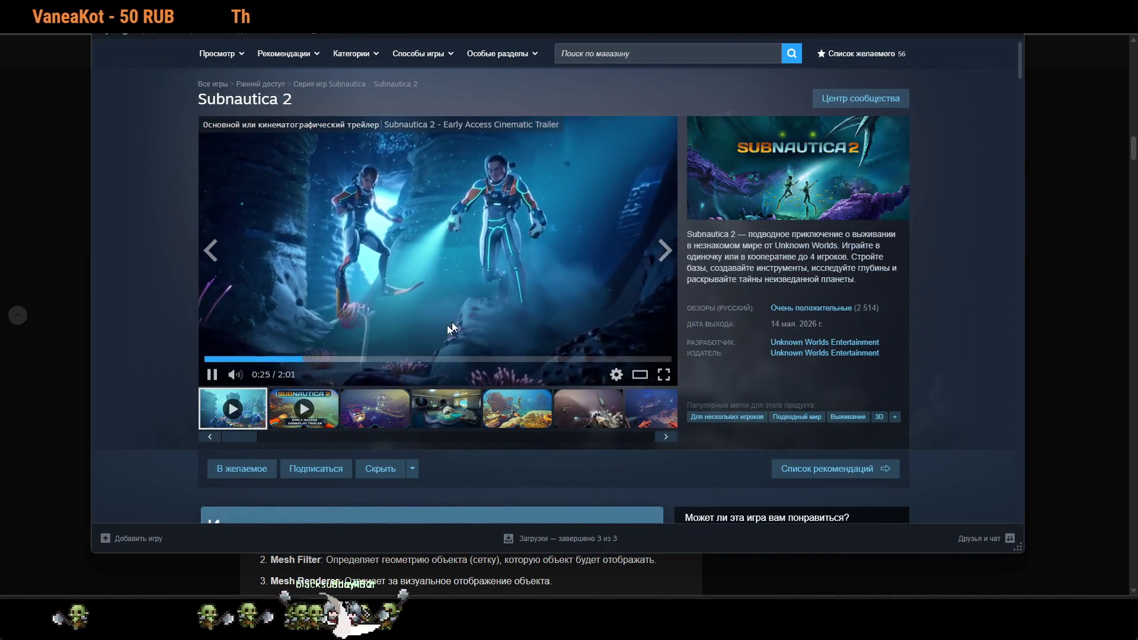
pyautogui.click(396, 359)
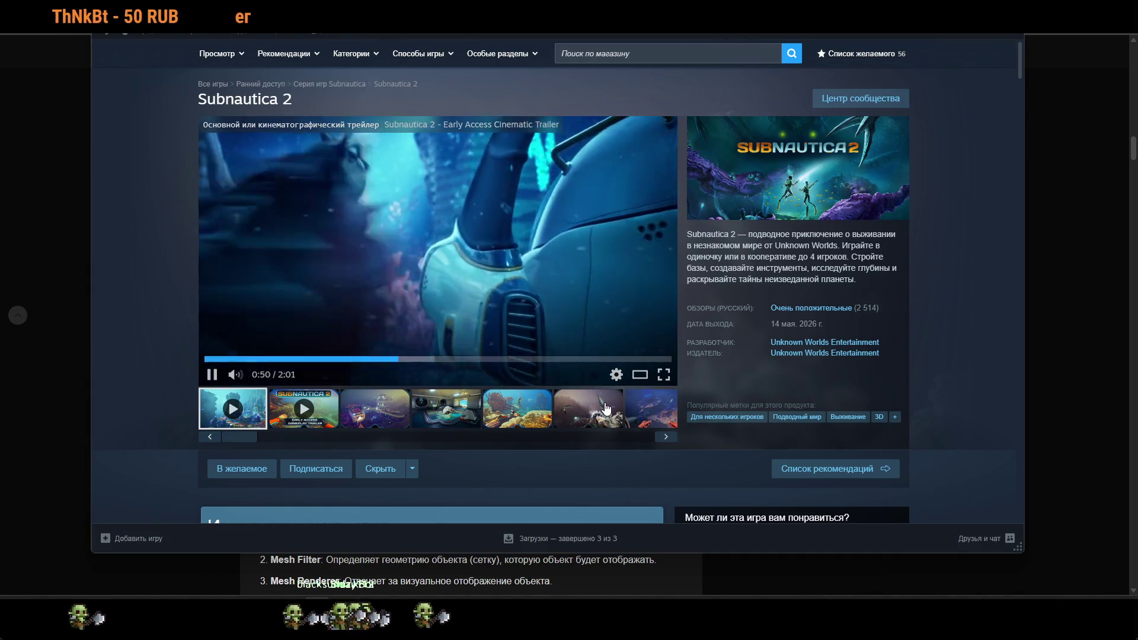
pyautogui.click(524, 358)
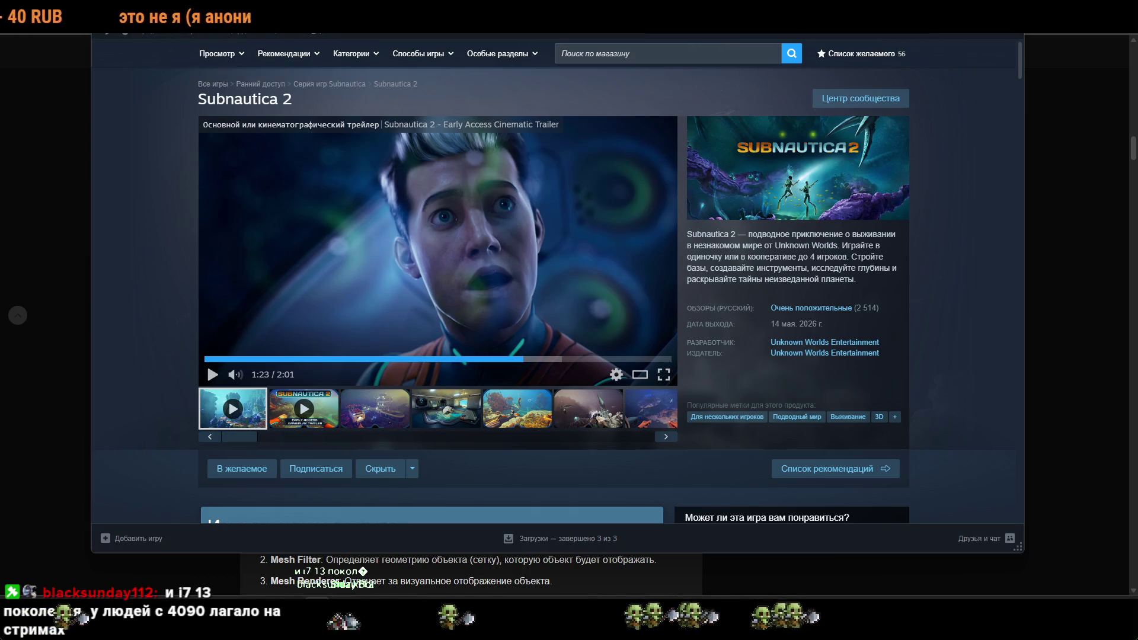
# Check on Unity, then pause the Forza Horizon 6 trailer on its store page.
pyautogui.hotkey('alt', 'Tab')
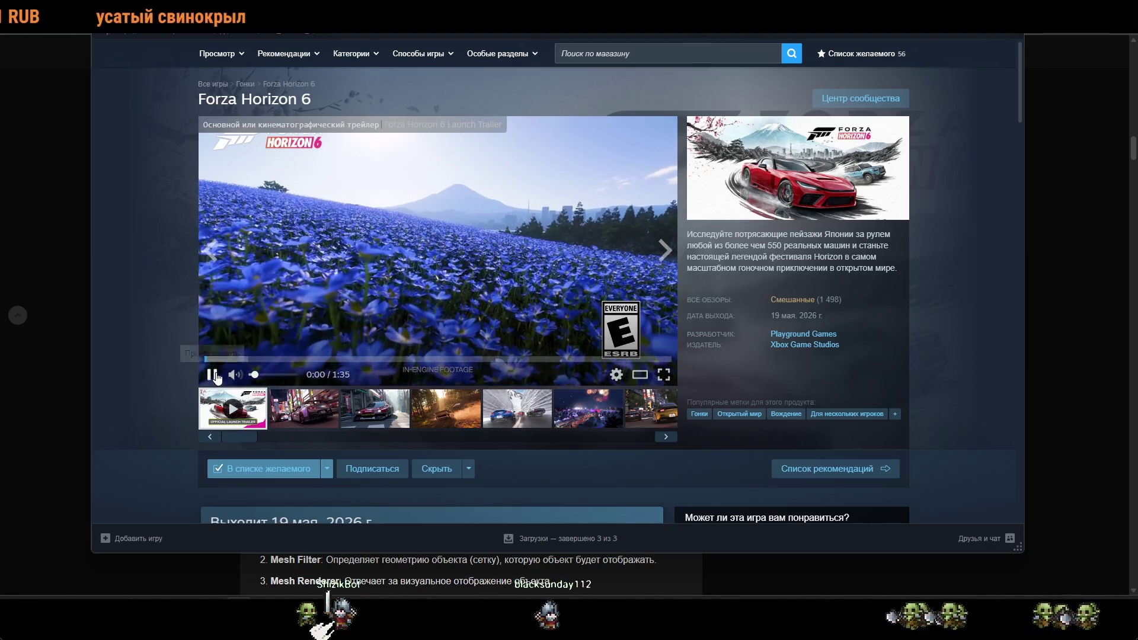
pyautogui.click(212, 375)
pyautogui.scroll(-2, 806, 306)
# Jump to Forza Horizon 6's Mixed ('Смешанные') user reviews and start reading them.
pyautogui.scroll(2, 806, 306)
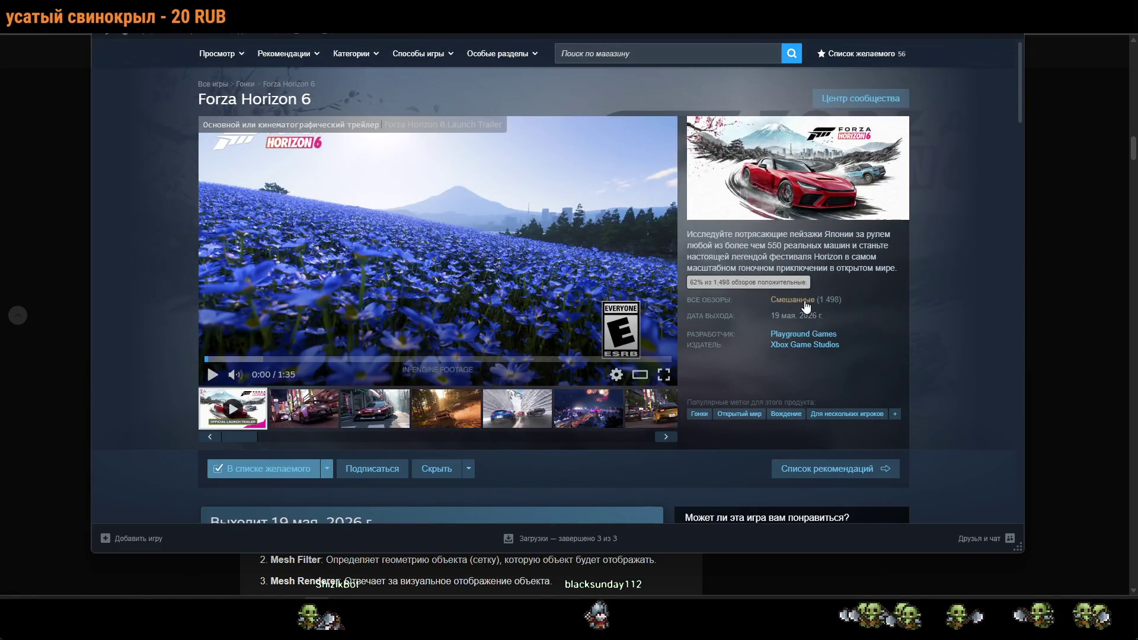
pyautogui.click(805, 300)
pyautogui.scroll(-5, 770, 297)
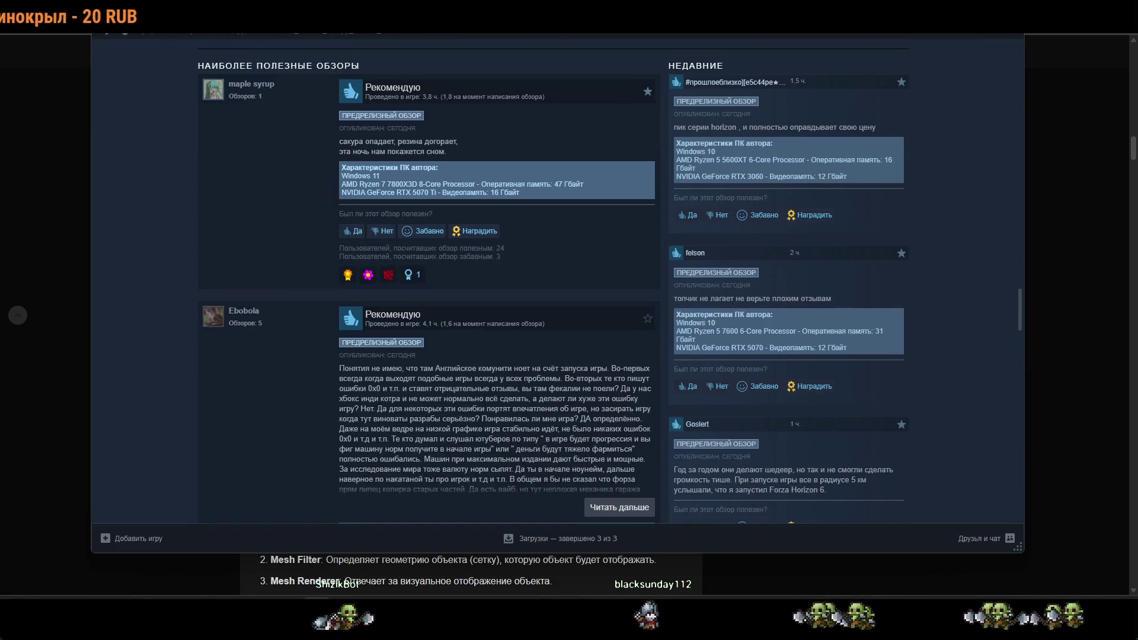
pyautogui.scroll(-5, 558, 279)
pyautogui.scroll(-5, 773, 302)
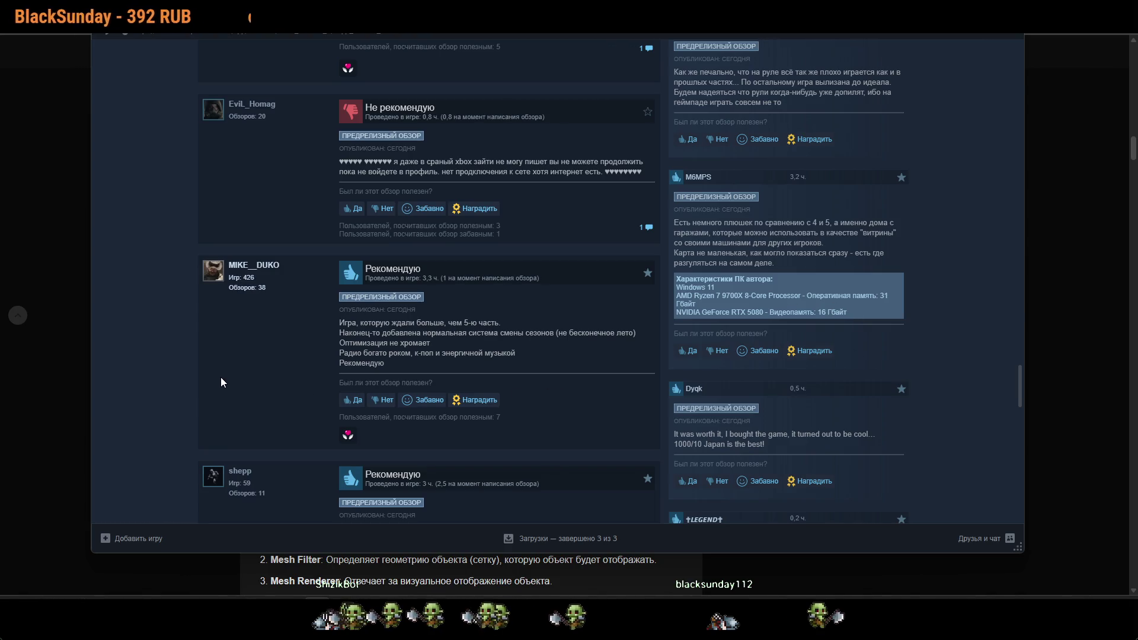
pyautogui.scroll(10, 210, 371)
pyautogui.scroll(5, 212, 376)
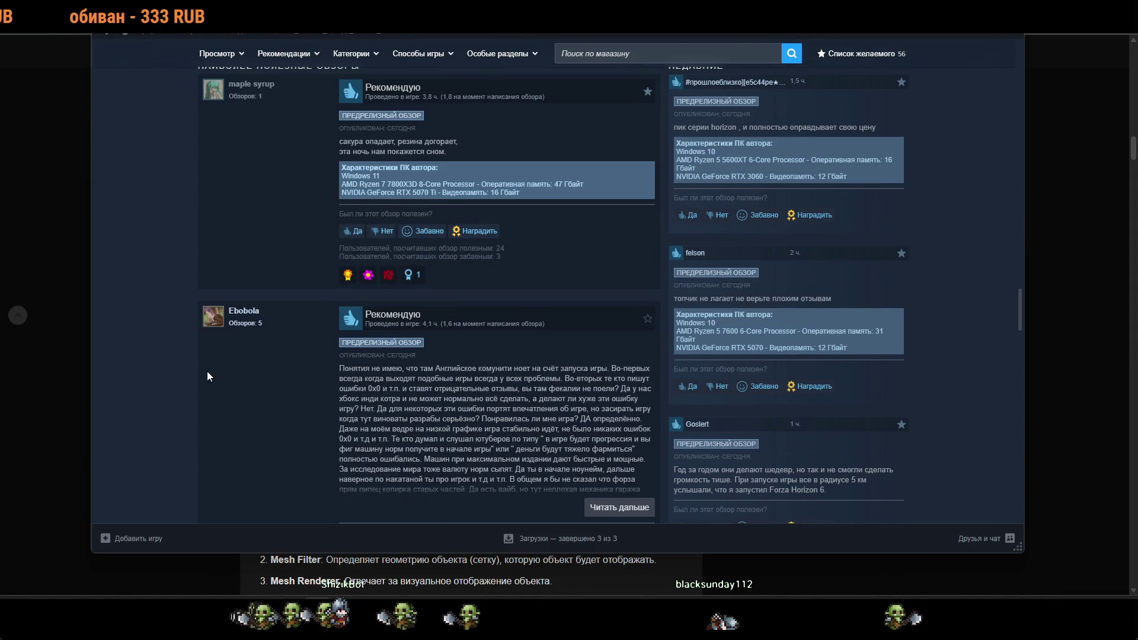
pyautogui.scroll(-4, 206, 376)
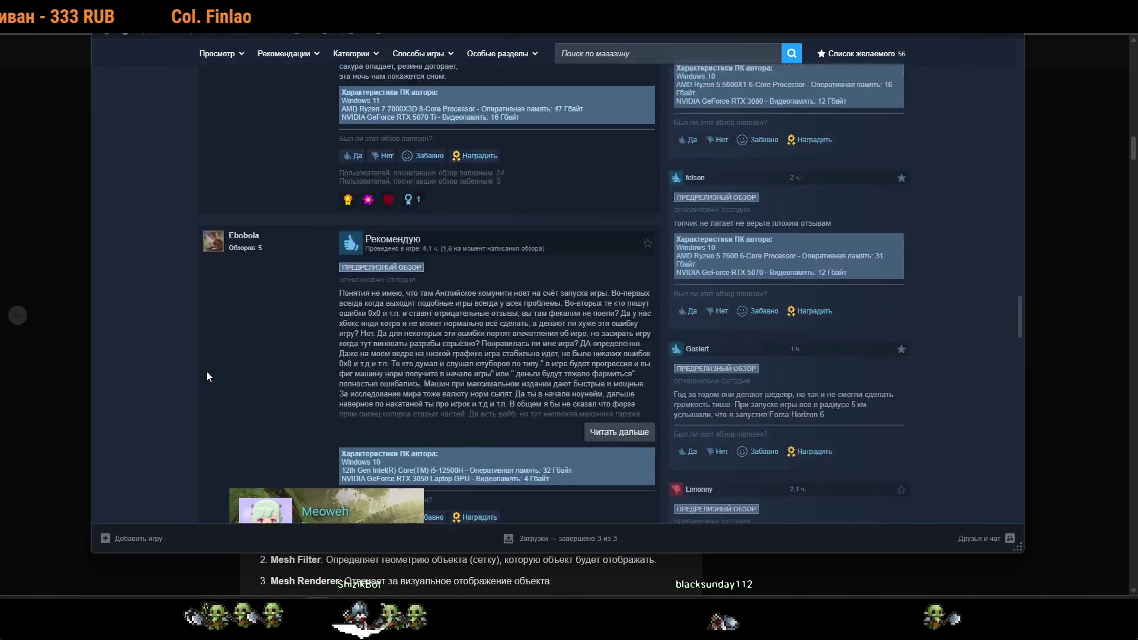
# Read the remaining reviews and open the full list of 1,775 Forza Horizon 6 reviews.
pyautogui.moveTo(209, 376)
pyautogui.scroll(-1, 209, 375)
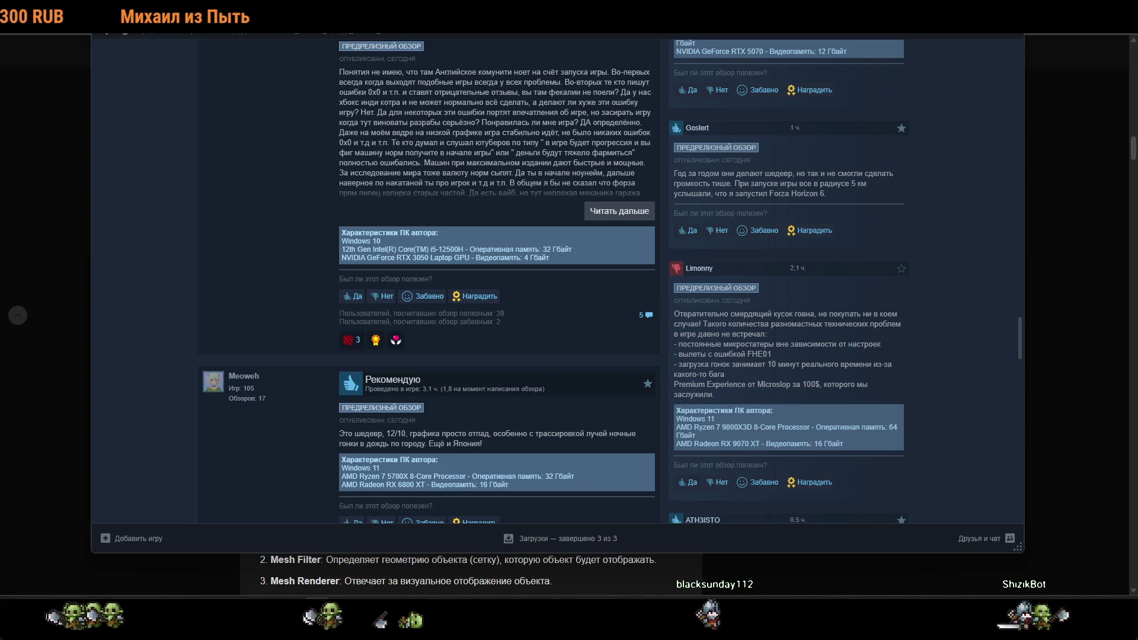
pyautogui.scroll(-3, 557, 278)
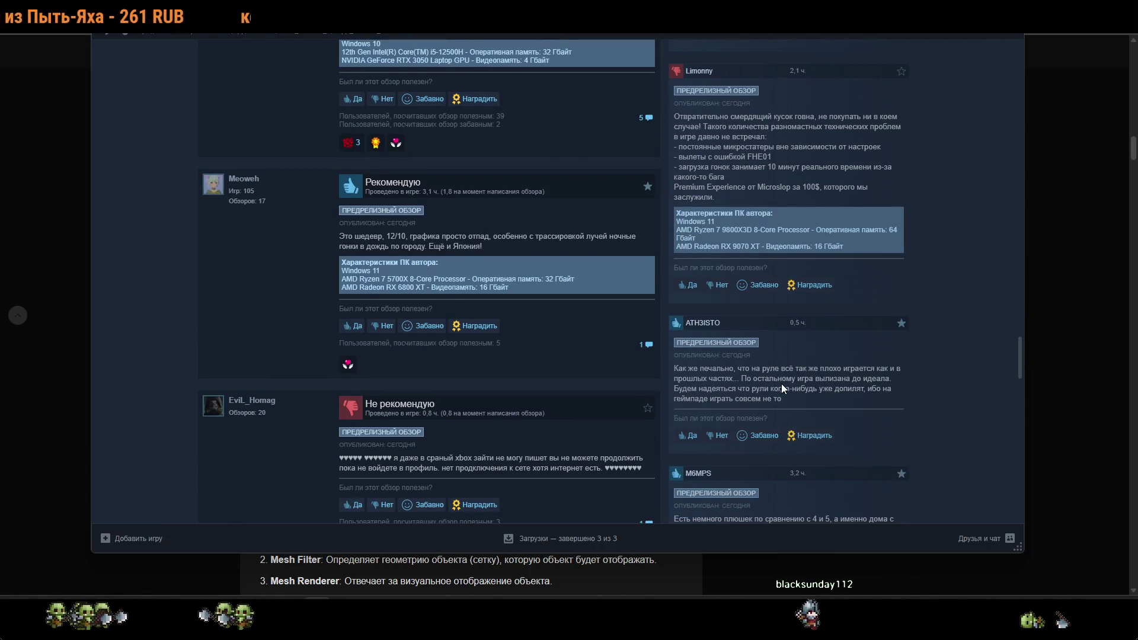
pyautogui.scroll(-3, 781, 383)
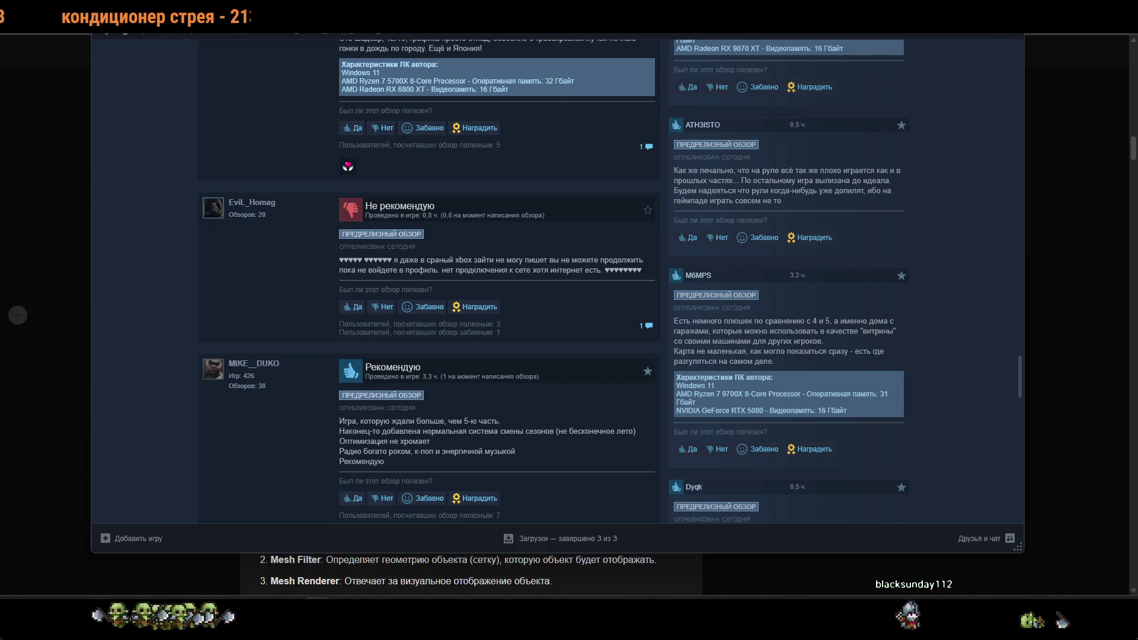
pyautogui.scroll(-3, 557, 278)
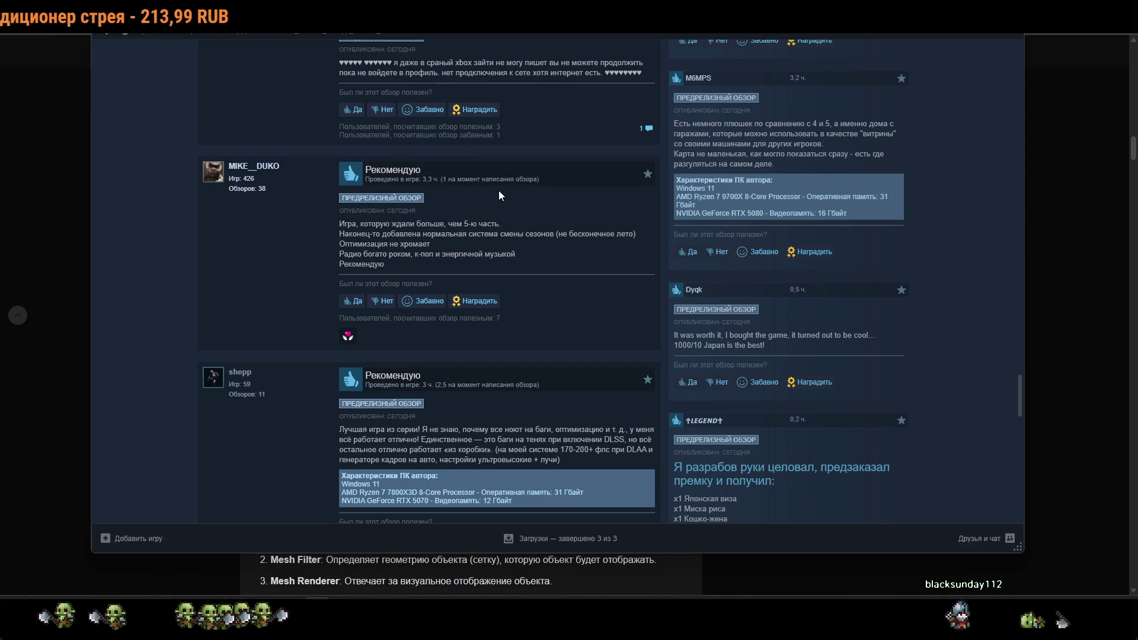
pyautogui.scroll(-3, 499, 195)
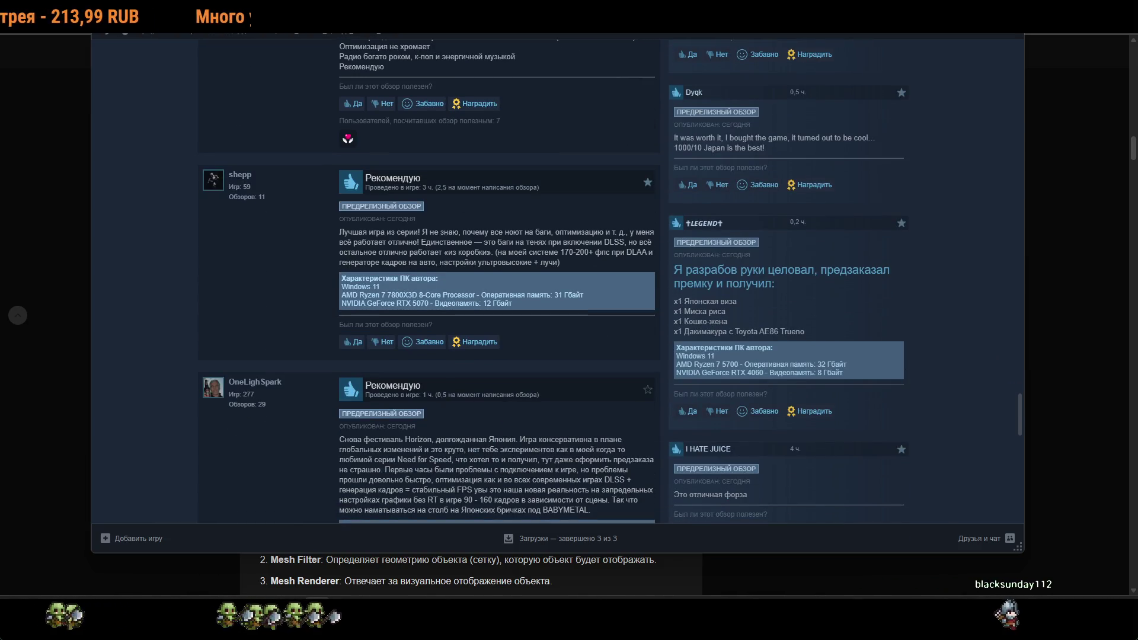
pyautogui.scroll(-6, 625, 258)
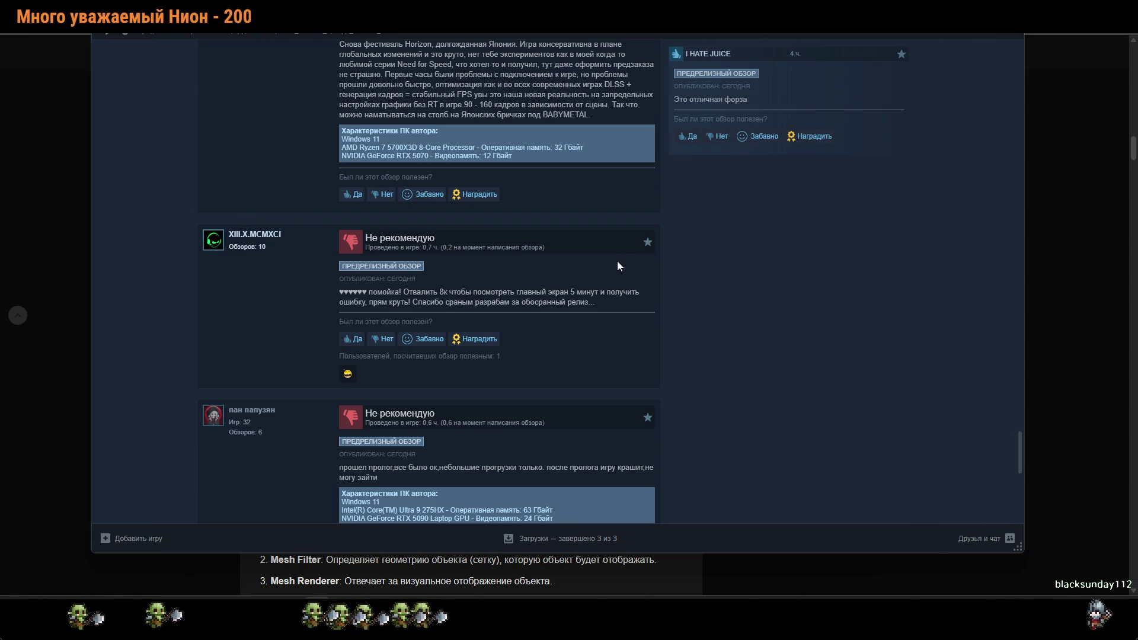
pyautogui.scroll(-5, 566, 313)
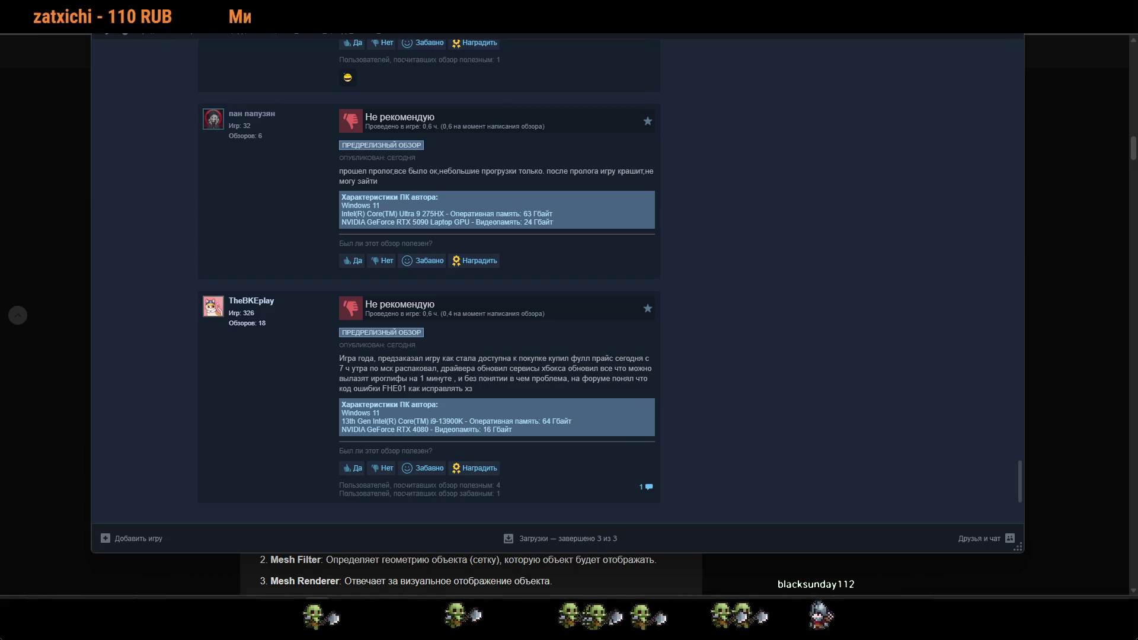
pyautogui.scroll(-3, 613, 382)
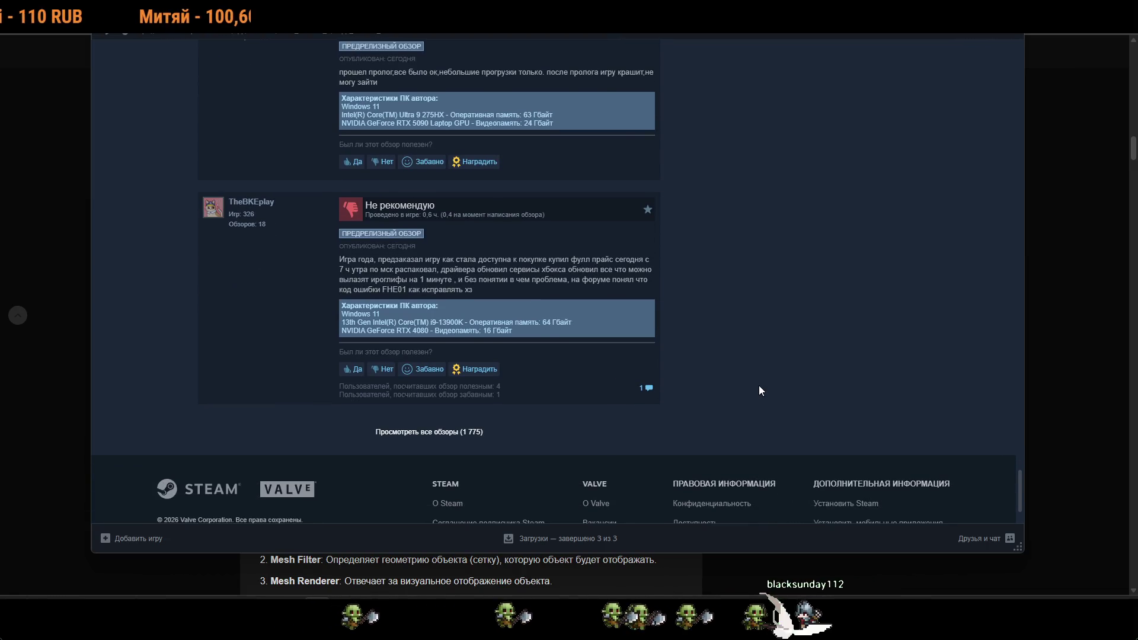
pyautogui.click(456, 432)
# Browse the Forza Horizon 6 all-reviews grid, then go back to the store page.
pyautogui.scroll(-15, 699, 413)
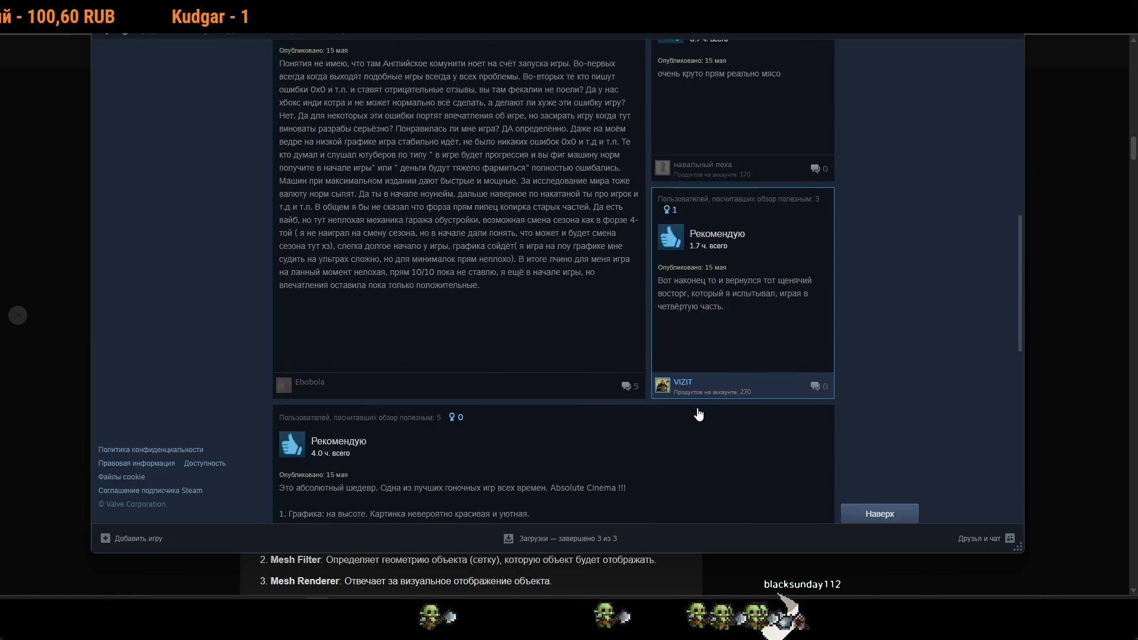
pyautogui.scroll(-5, 698, 413)
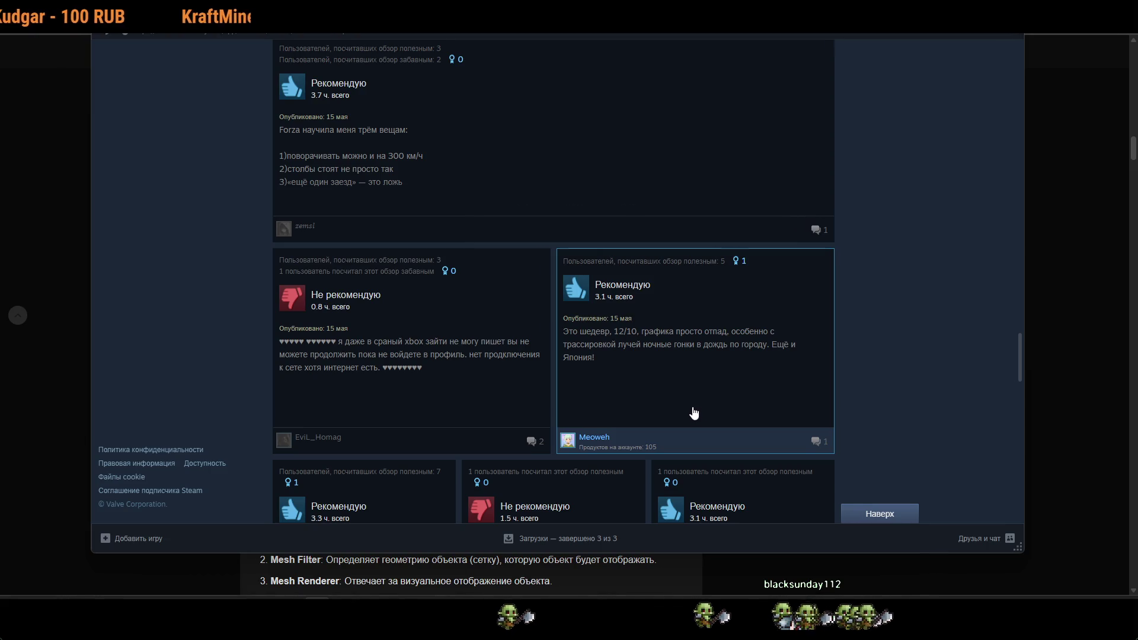
pyautogui.scroll(-5, 691, 412)
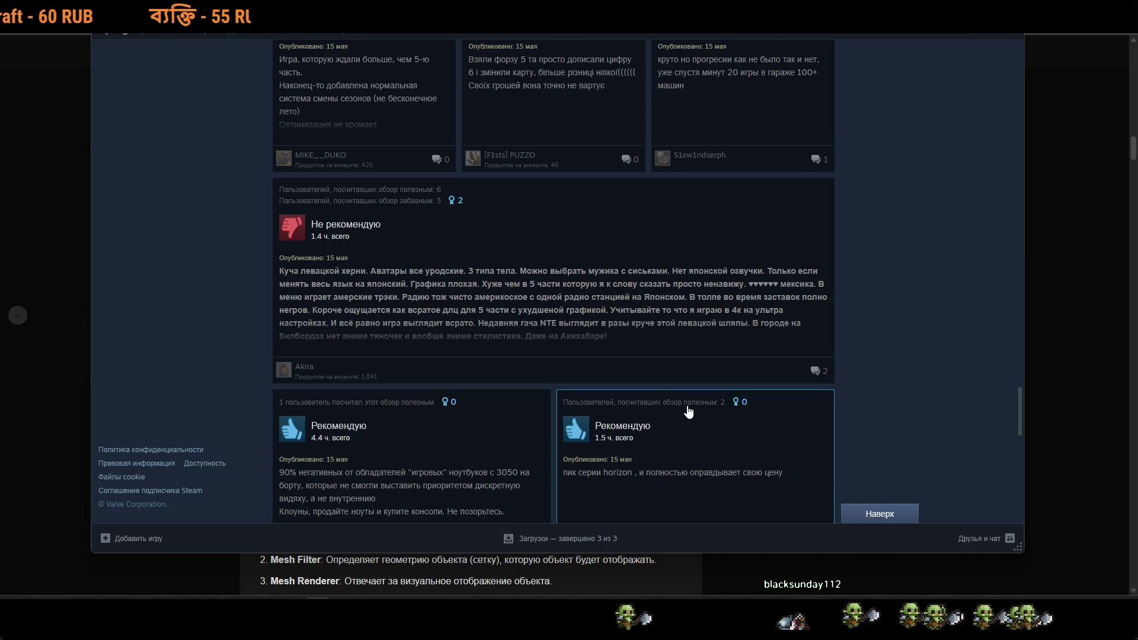
pyautogui.scroll(15, 907, 416)
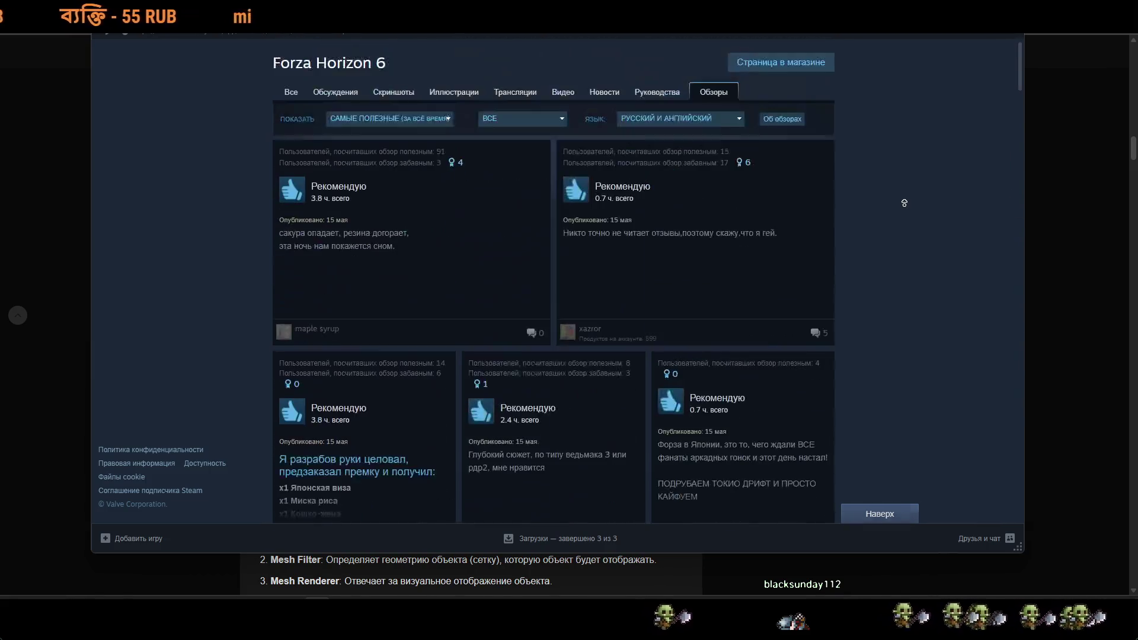
pyautogui.hotkey('alt', 'Left')
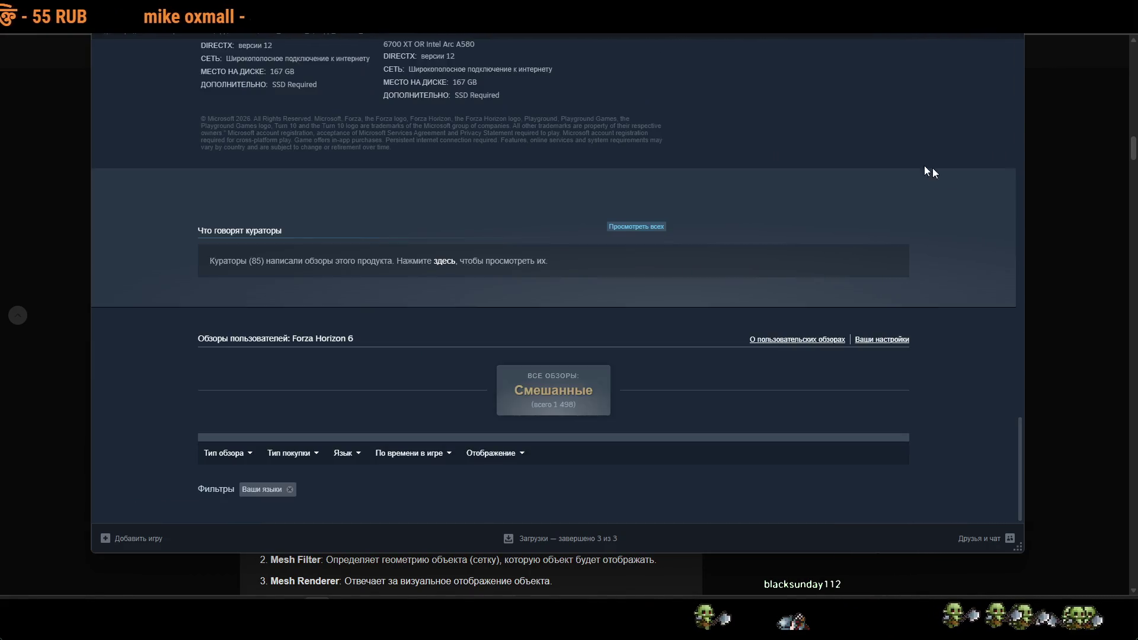
# Remove the 'Ваши языки' filter so reviews in all languages are counted.
pyautogui.scroll(10, 941, 172)
pyautogui.scroll(10, 823, 313)
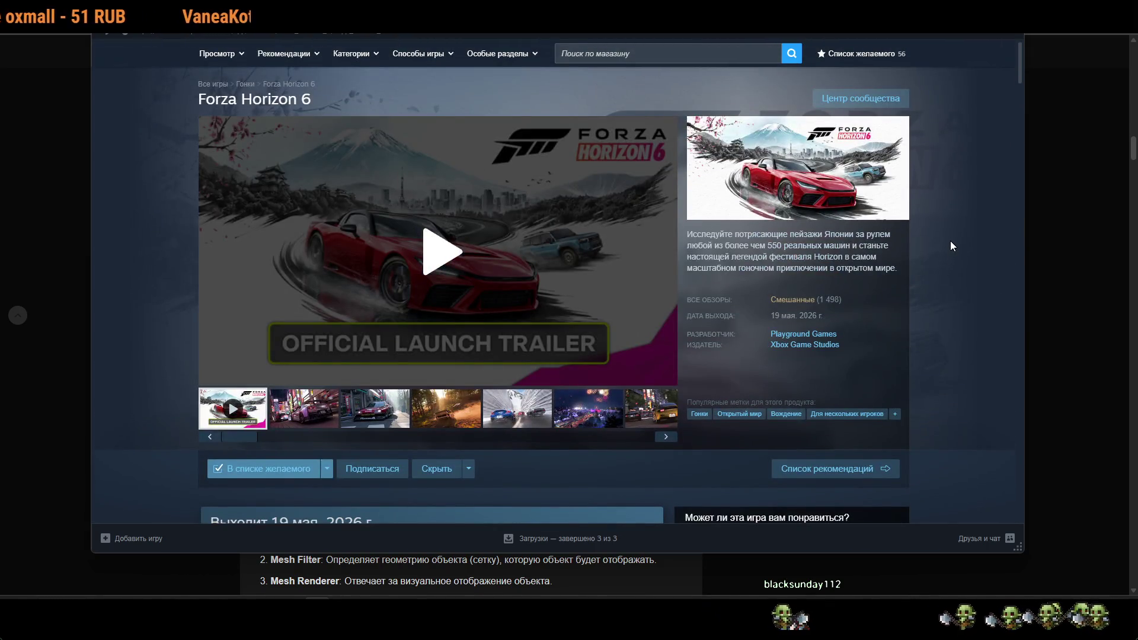
pyautogui.scroll(-10, 806, 211)
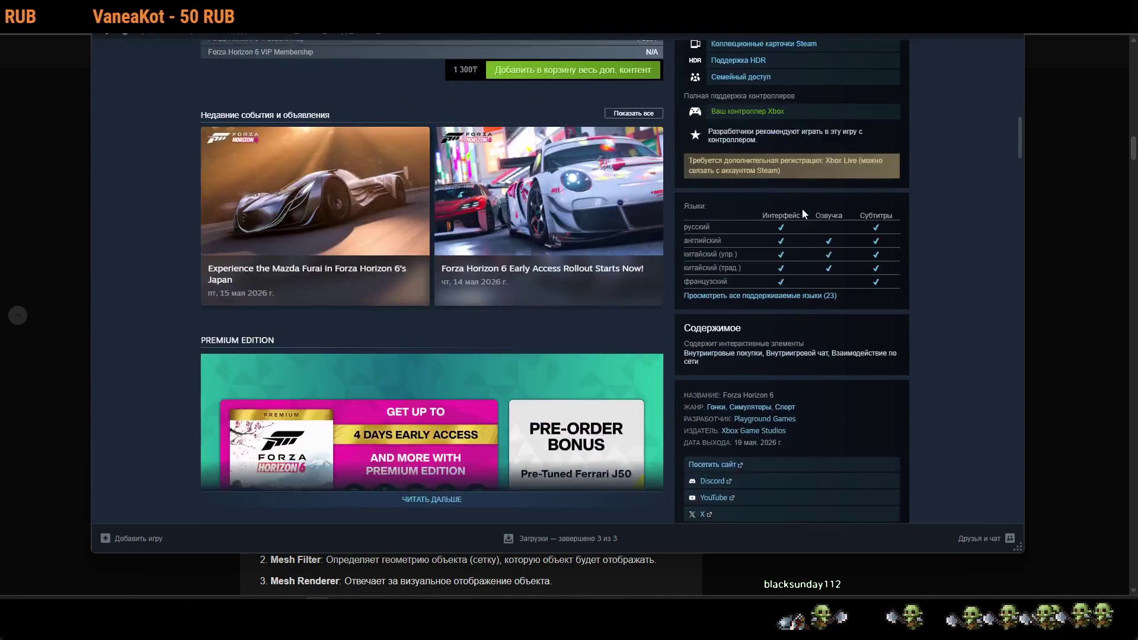
pyautogui.scroll(-10, 810, 214)
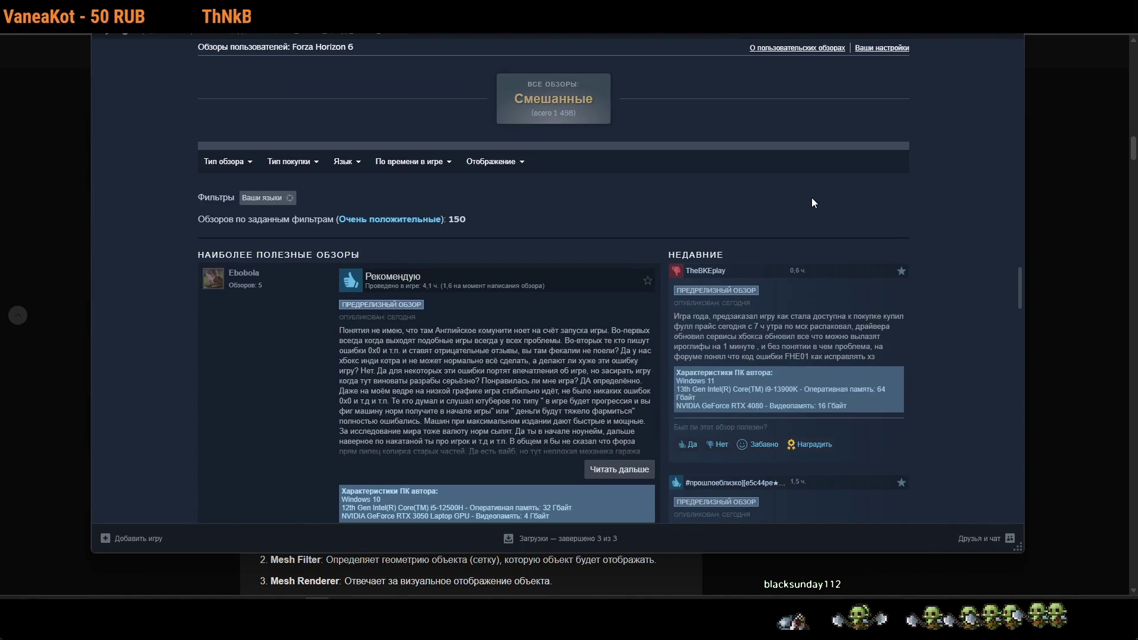
pyautogui.click(290, 198)
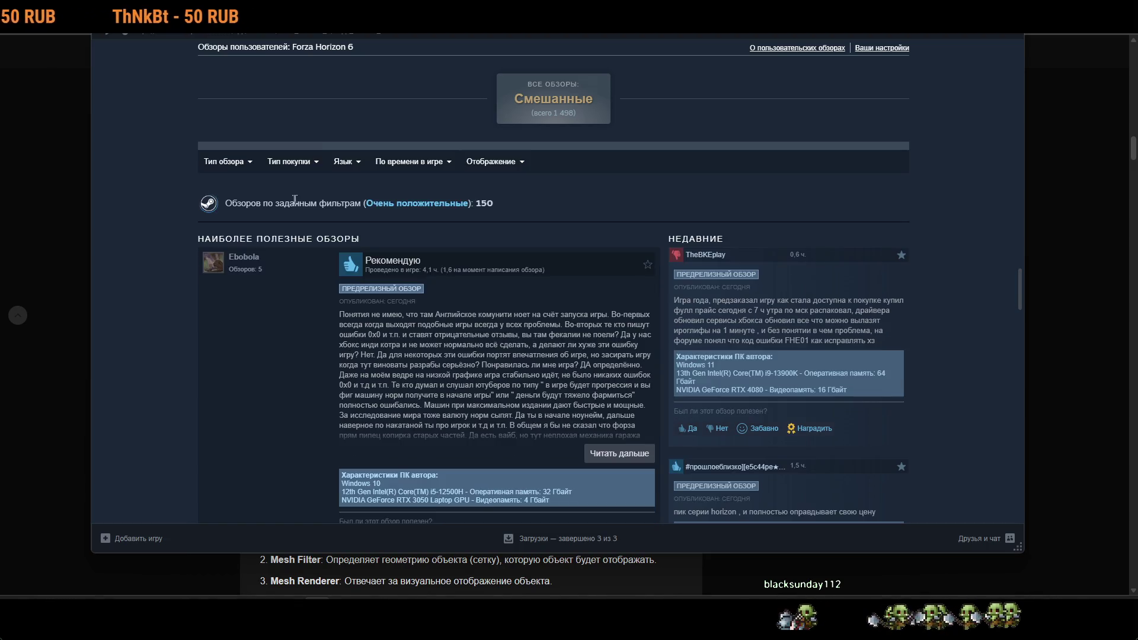
# Scroll through the Mixed-rated reviews down to the system requirements.
pyautogui.scroll(-15, 433, 240)
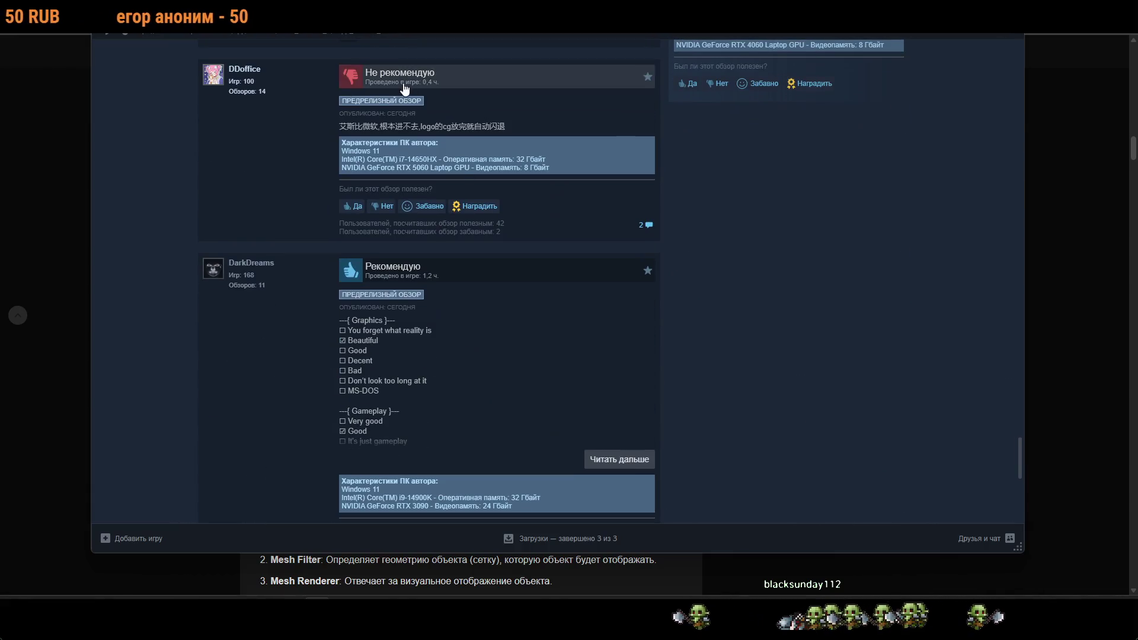
pyautogui.scroll(-10, 507, 234)
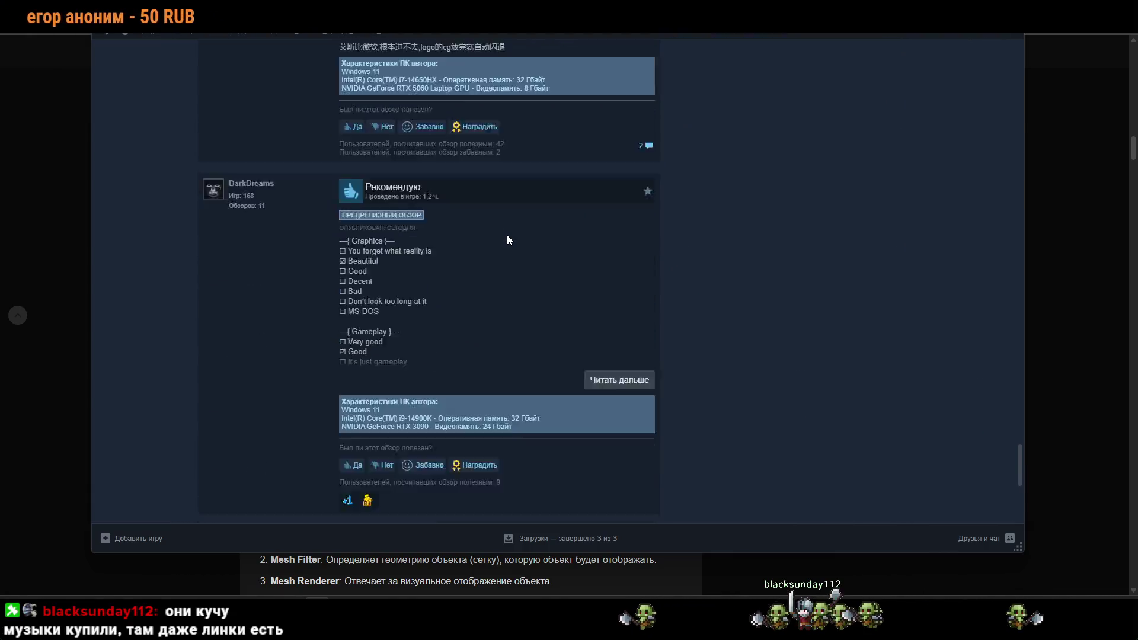
pyautogui.scroll(-5, 741, 385)
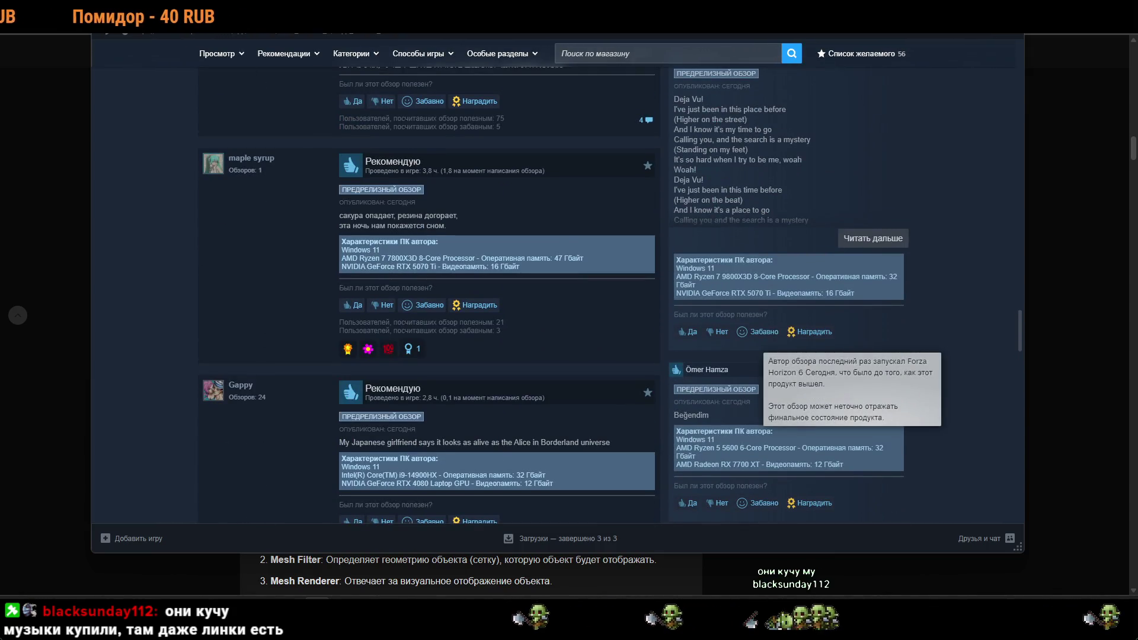
pyautogui.scroll(15, 652, 318)
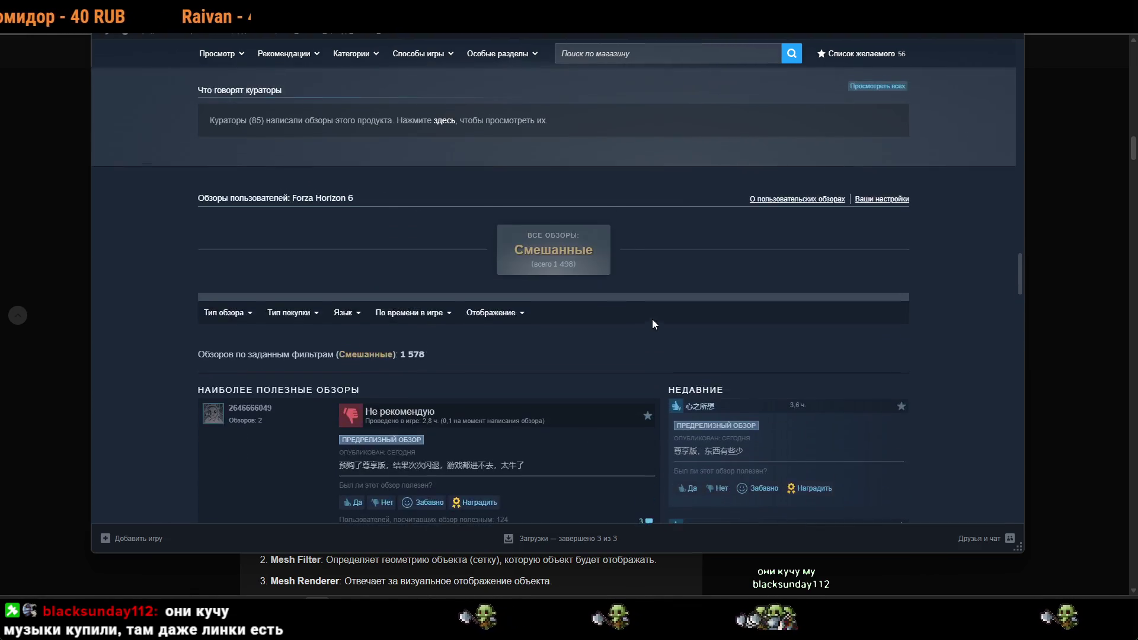
pyautogui.scroll(4, 627, 300)
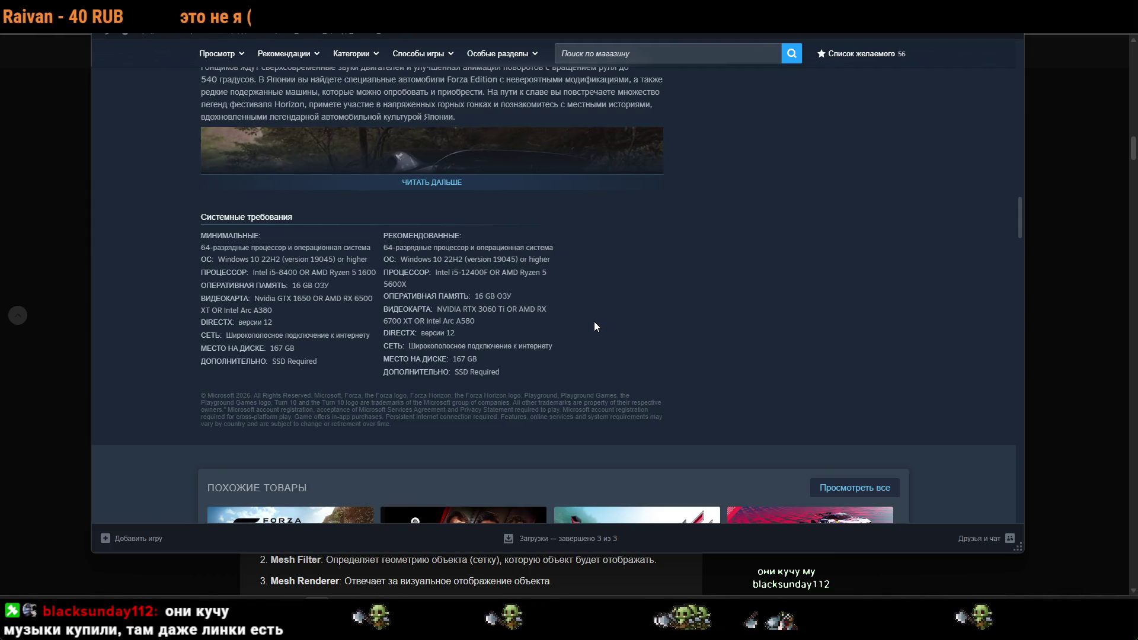
pyautogui.scroll(2, 594, 322)
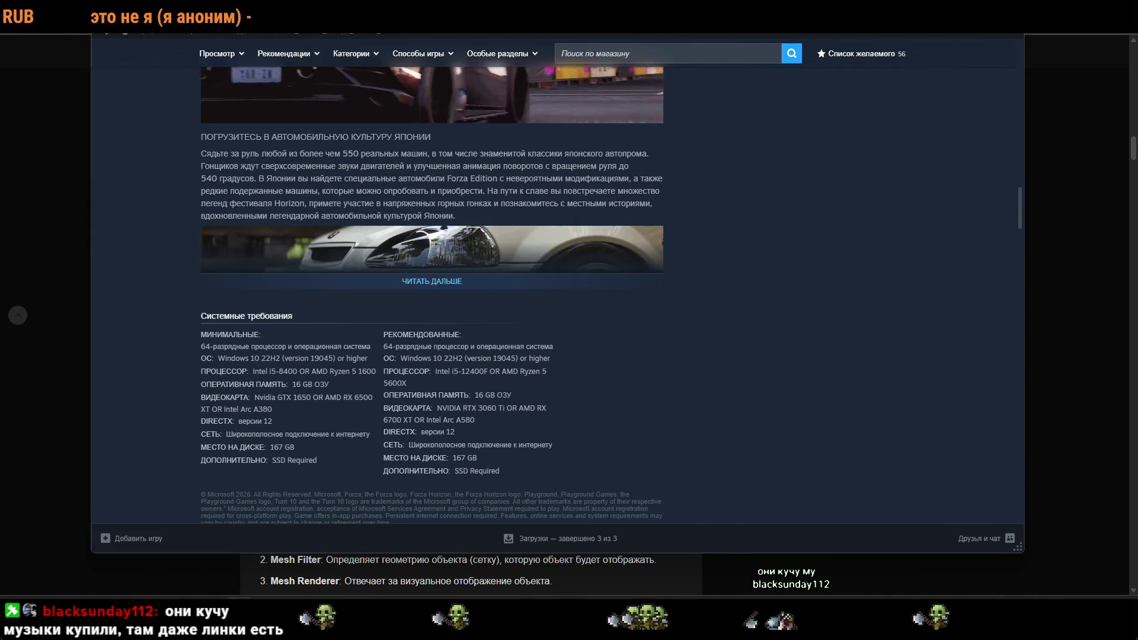
pyautogui.scroll(-3, 654, 274)
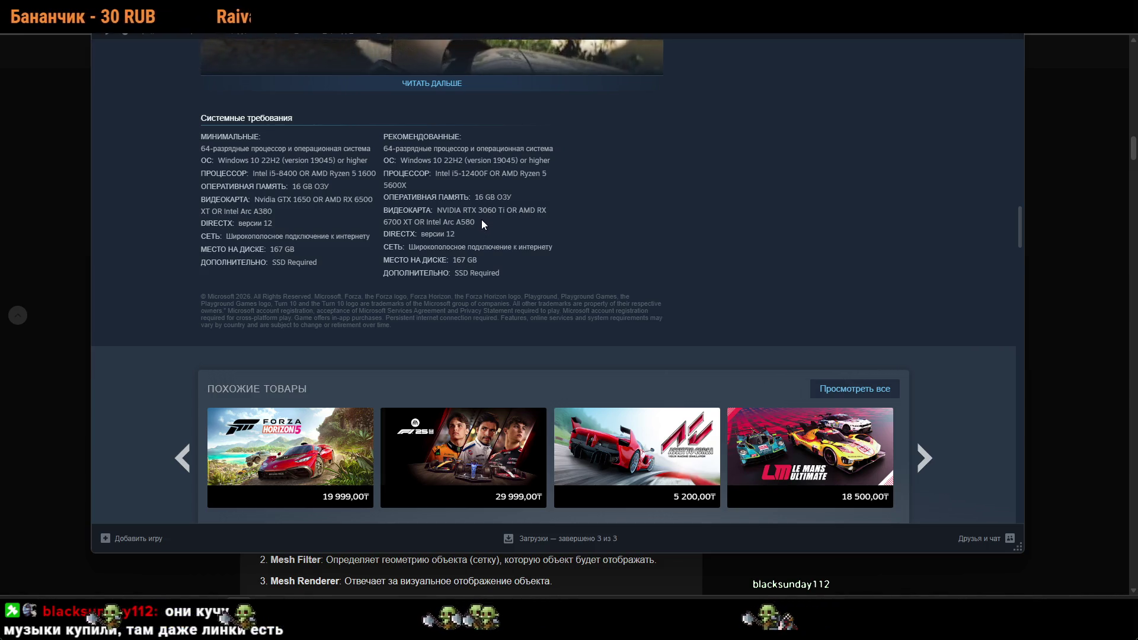
# Select and deselect system requirements text (16 GB RAM, RTX 3060 Ti), then return to the top.
pyautogui.moveTo(494, 207); pyautogui.dragTo(413, 219)
pyautogui.click(411, 216)
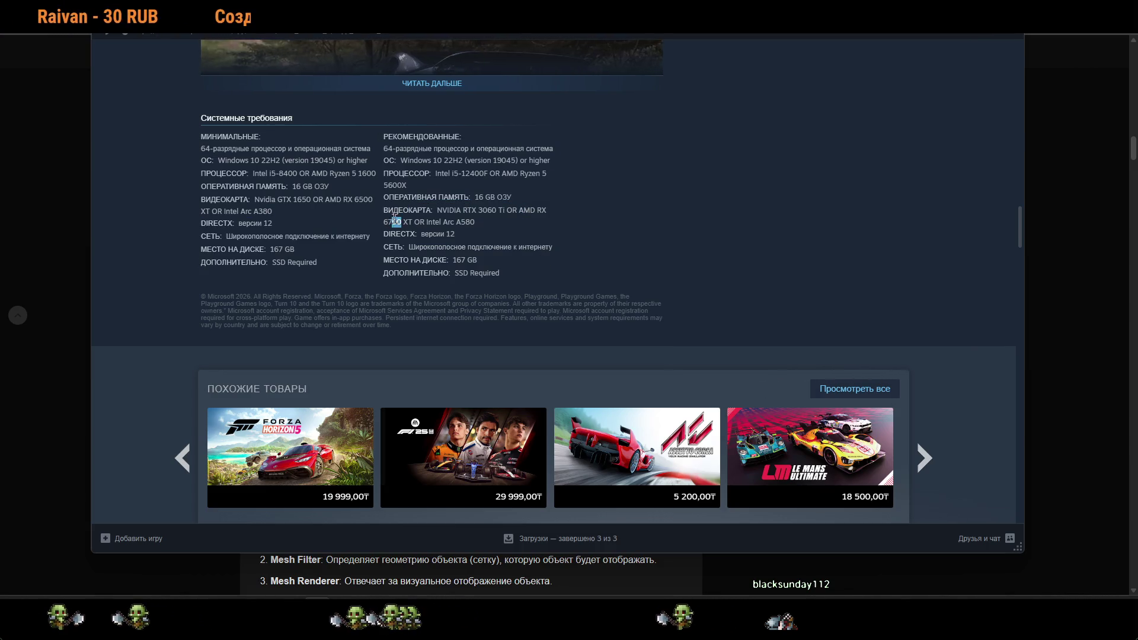
pyautogui.scroll(5, 521, 234)
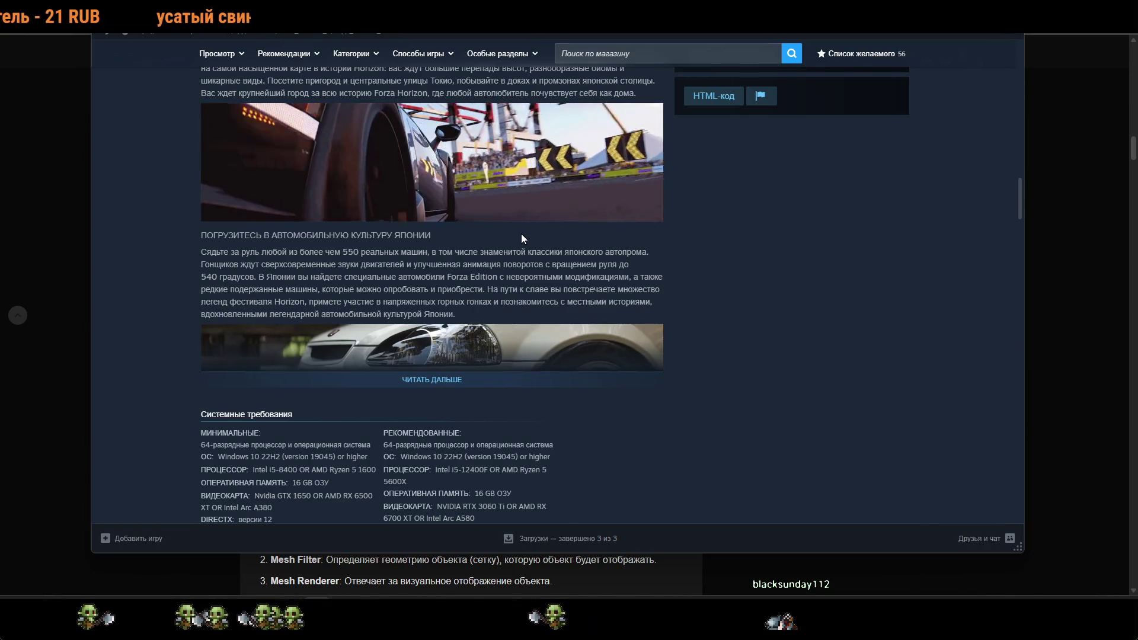
pyautogui.scroll(-8, 523, 239)
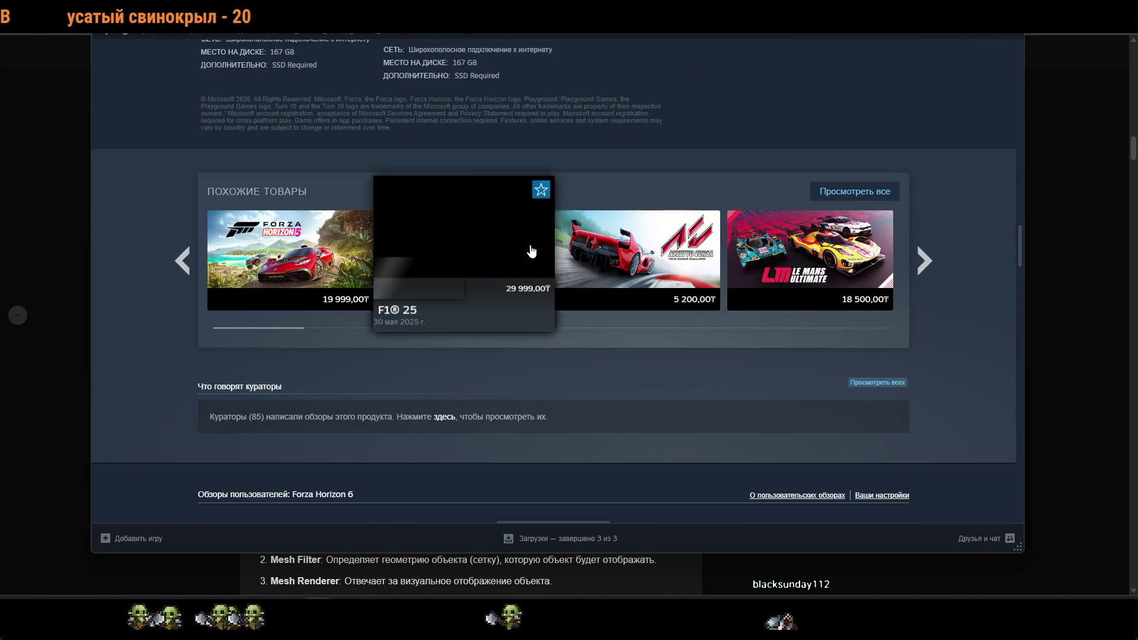
pyautogui.scroll(3, 627, 251)
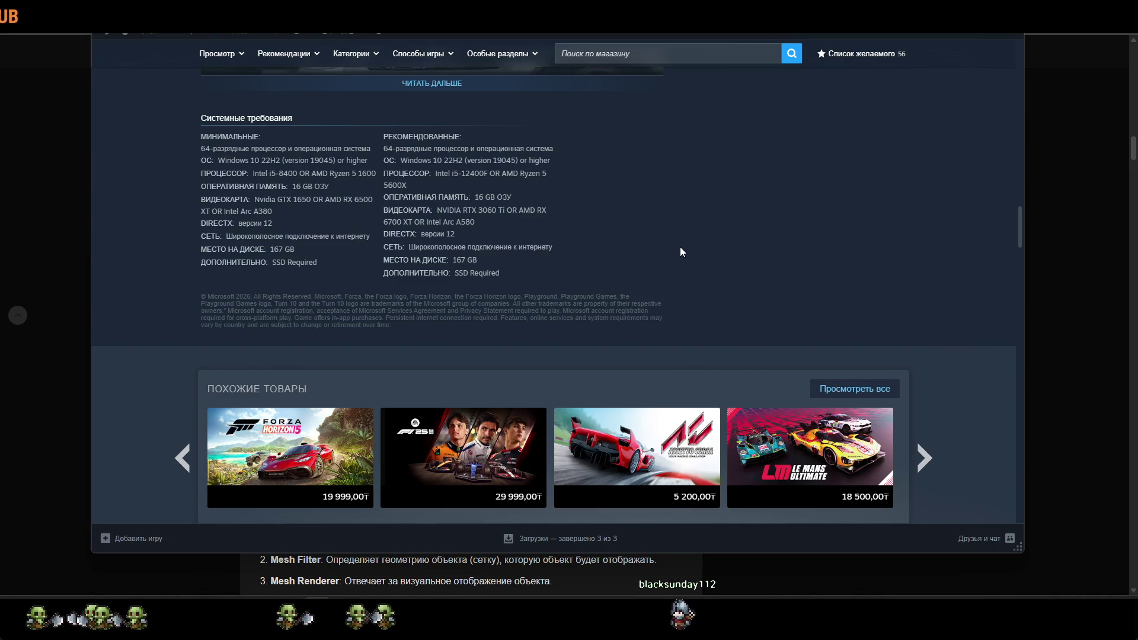
pyautogui.scroll(5, 682, 243)
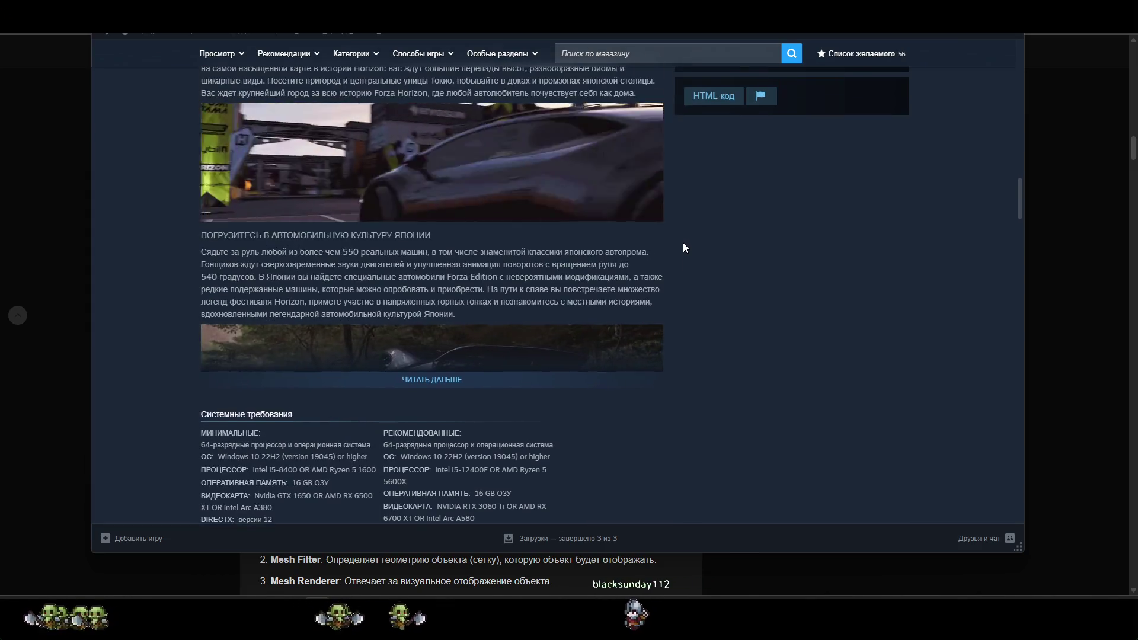
pyautogui.scroll(15, 683, 243)
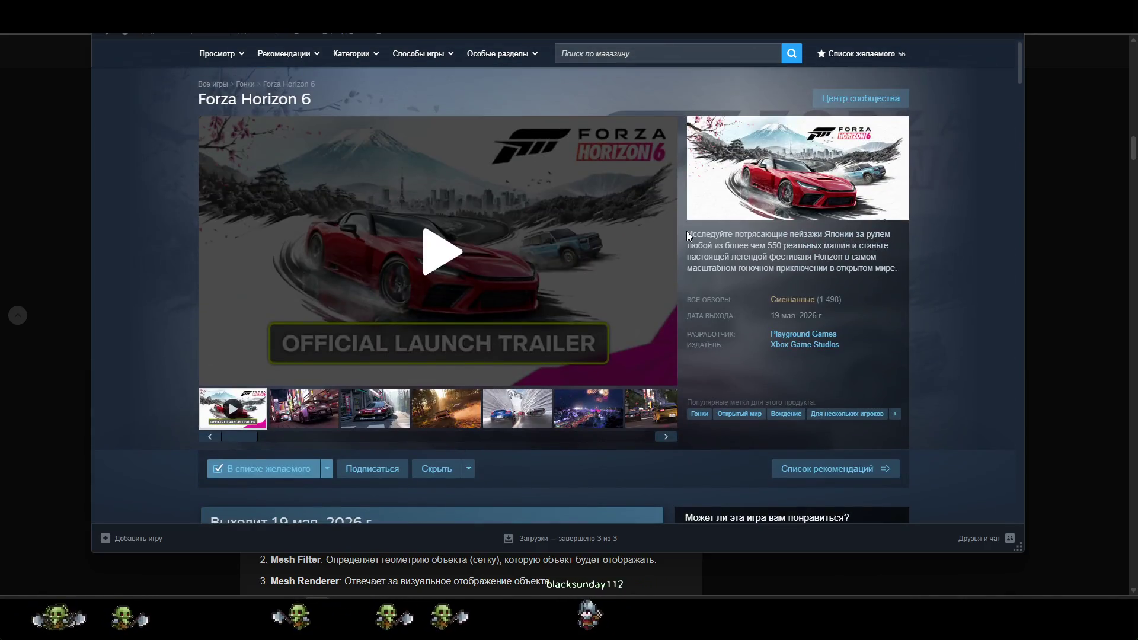
# Scroll to the purchase options and clear the selected price text.
pyautogui.scroll(-10, 686, 231)
pyautogui.scroll(3, 592, 301)
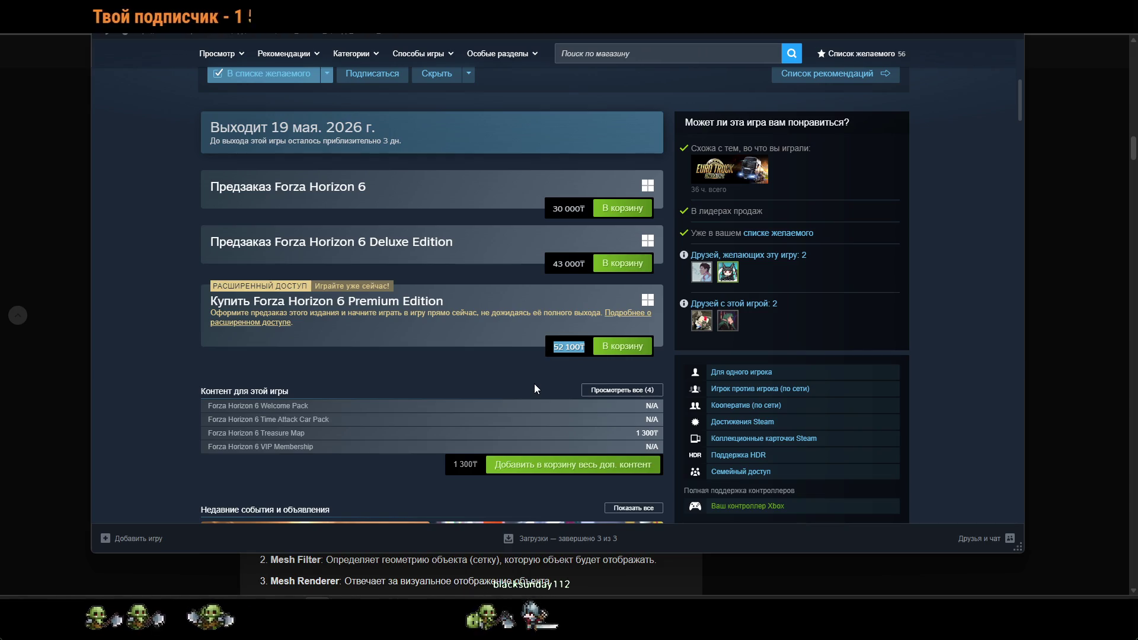
pyautogui.click(565, 258)
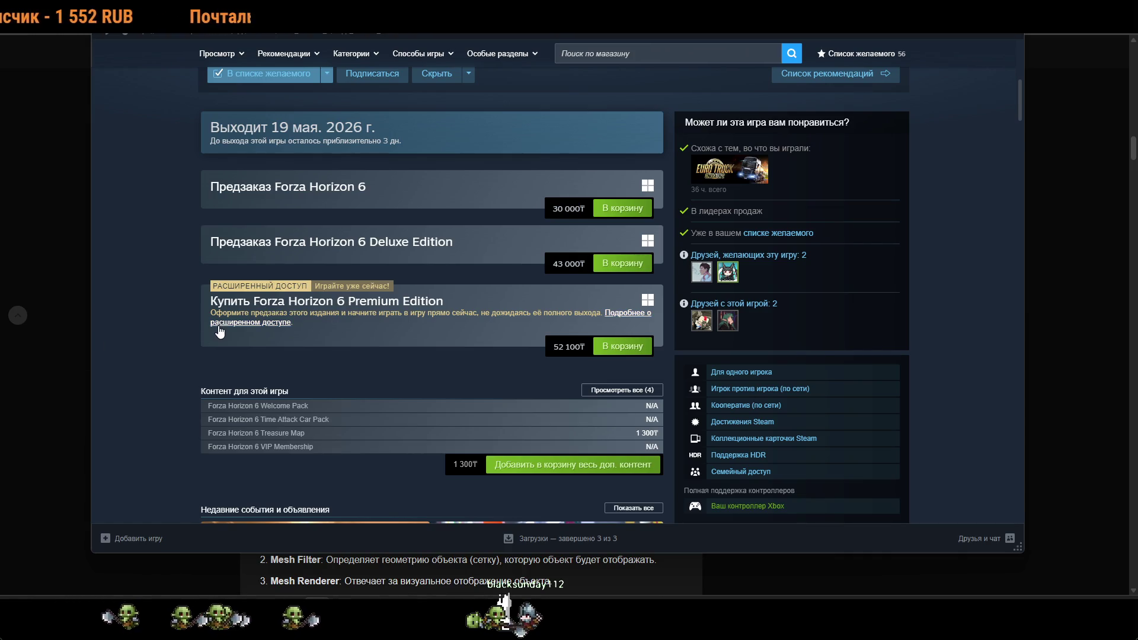
# Jump the launch trailer to about 0:33, then switch back to the Habr article.
pyautogui.scroll(7, 220, 332)
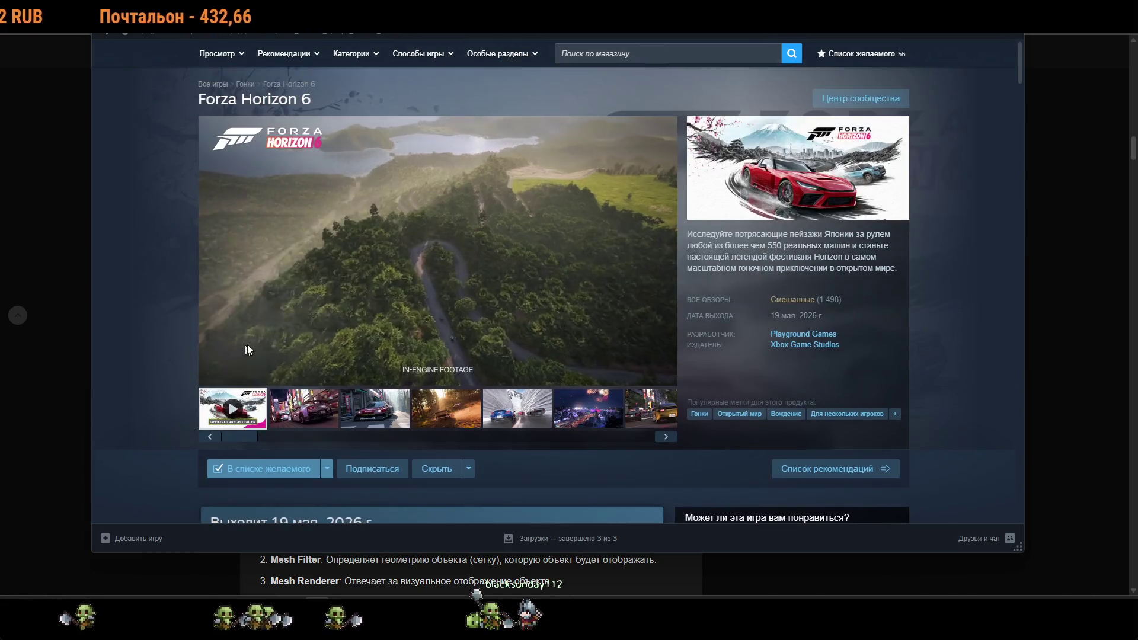
pyautogui.click(373, 360)
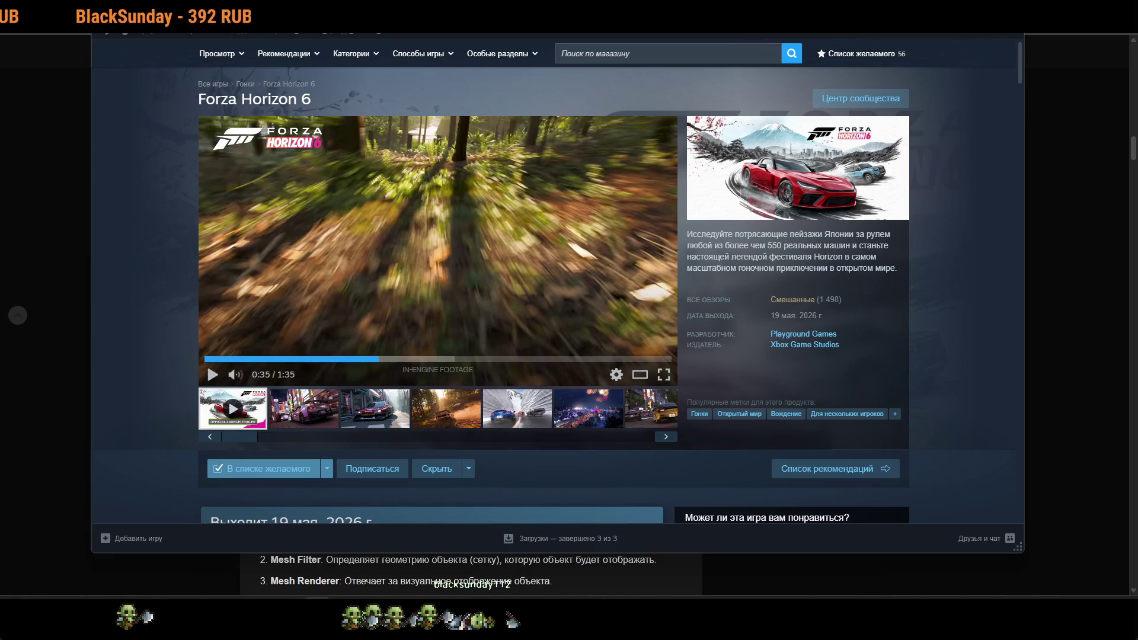
pyautogui.hotkey('alt', 'Tab')
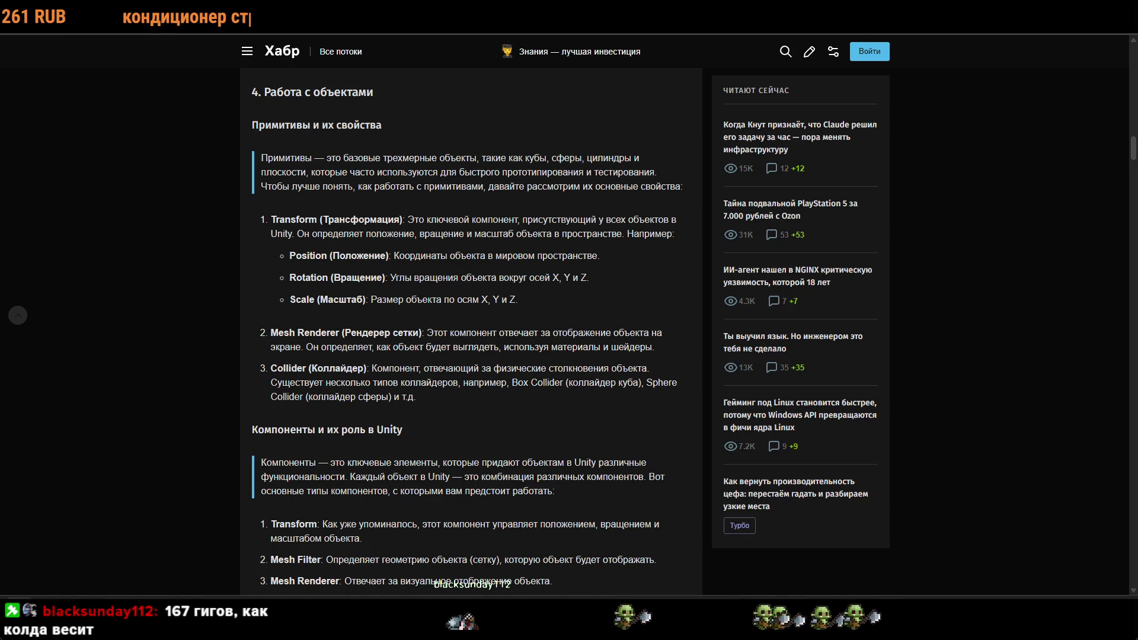
# Bring the Forza Horizon 6 store page back in front of the Habr tutorial.
pyautogui.hotkey('alt', 'Tab')
# Limit the Forza Horizon 6 reviews to your own languages.
pyautogui.scroll(-20, 652, 273)
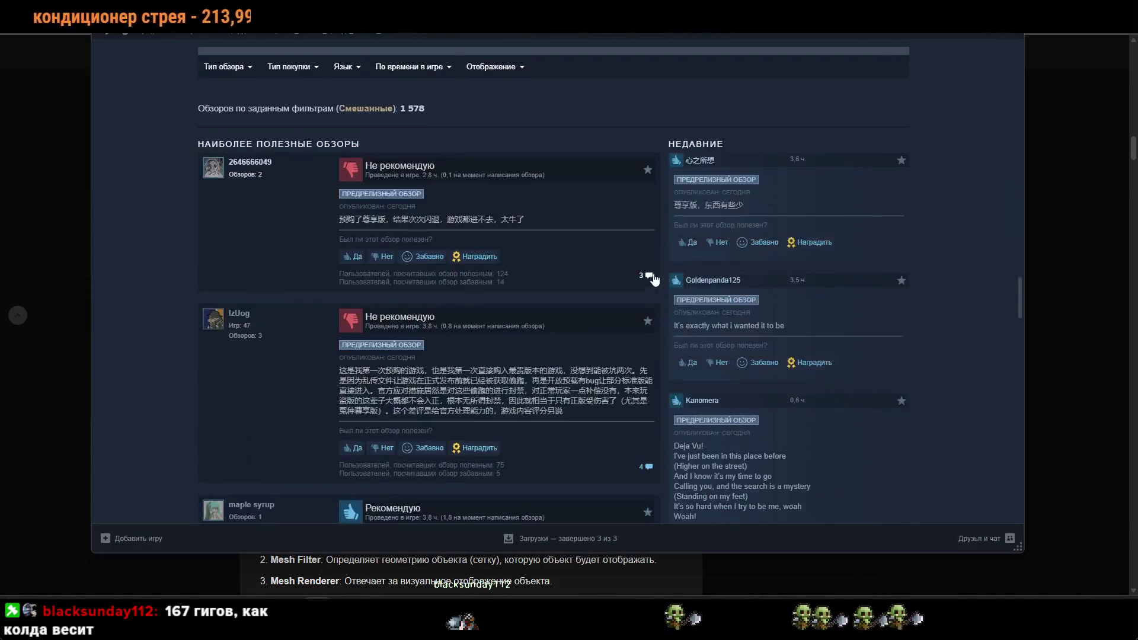
pyautogui.scroll(10, 653, 272)
pyautogui.scroll(-15, 653, 273)
pyautogui.scroll(8, 655, 279)
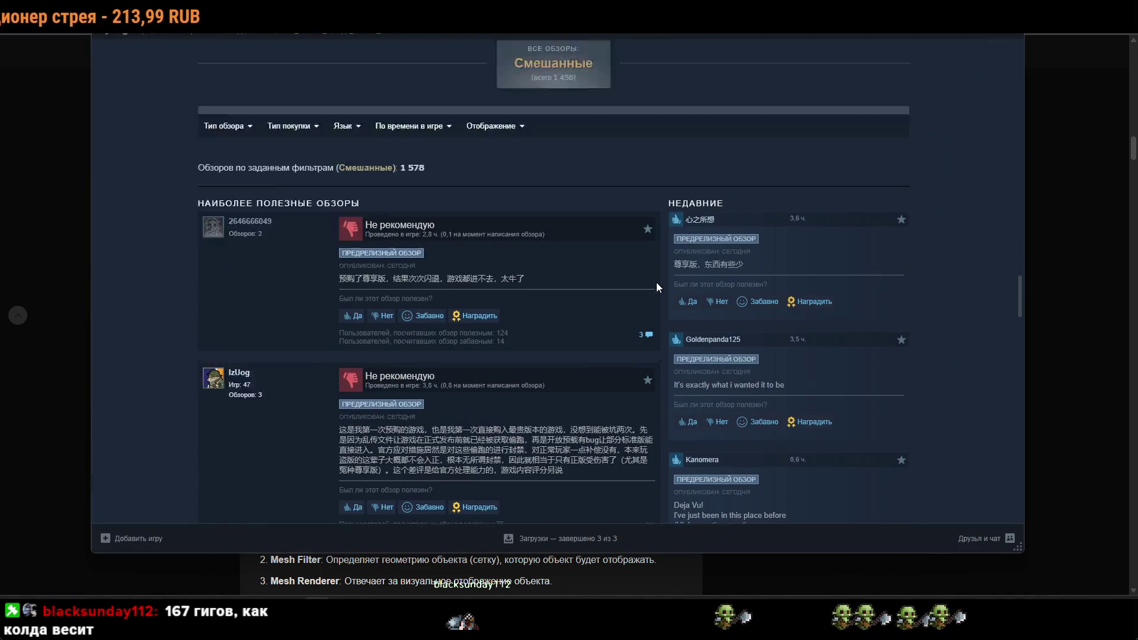
pyautogui.scroll(-6, 418, 232)
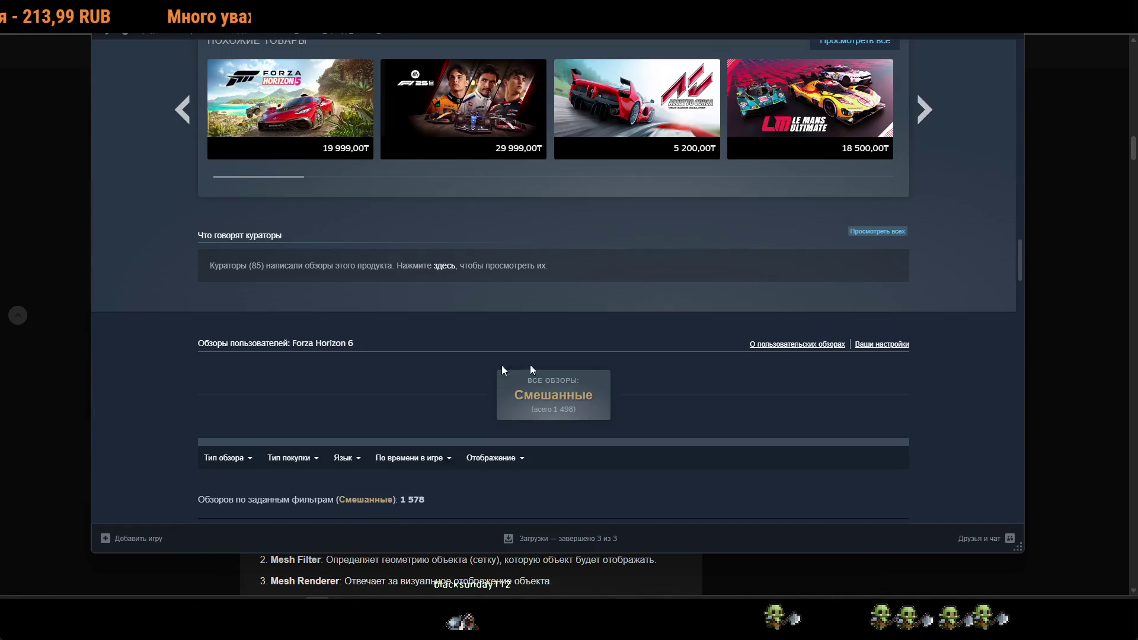
pyautogui.moveTo(344, 462)
pyautogui.click(346, 495)
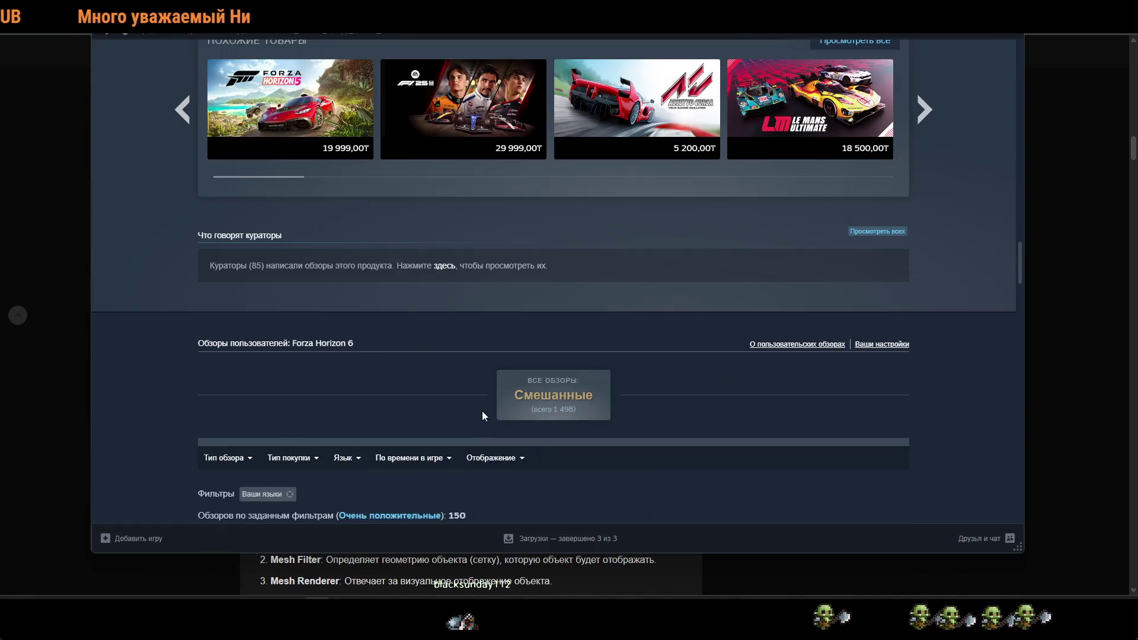
# Expand the long positive review to its full text.
pyautogui.scroll(-5, 484, 404)
pyautogui.scroll(-5, 489, 392)
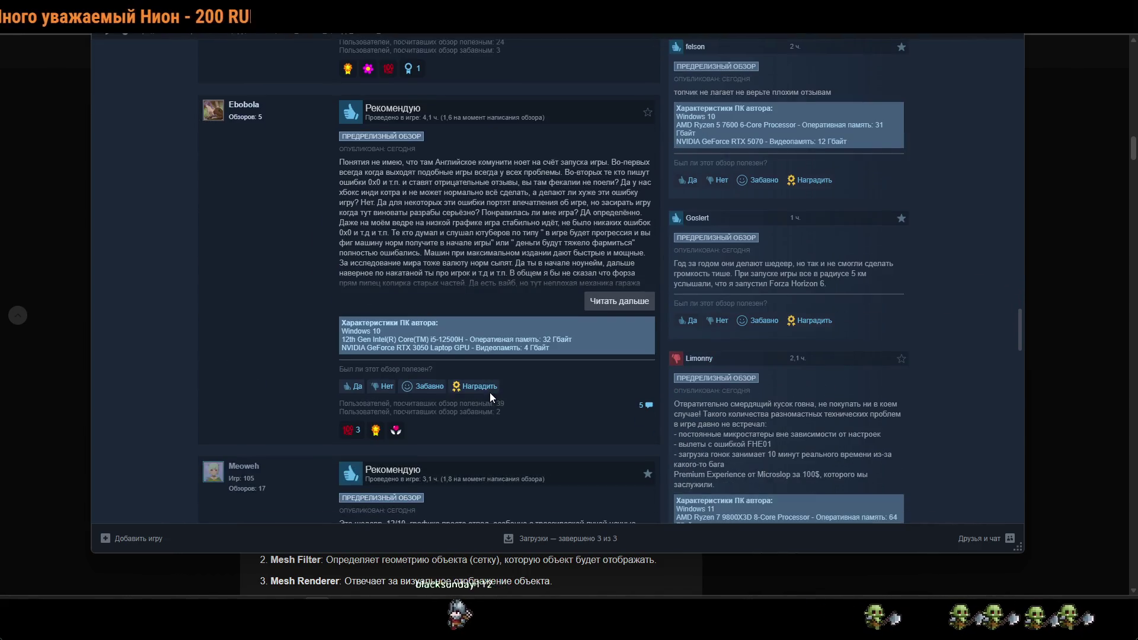
pyautogui.click(595, 303)
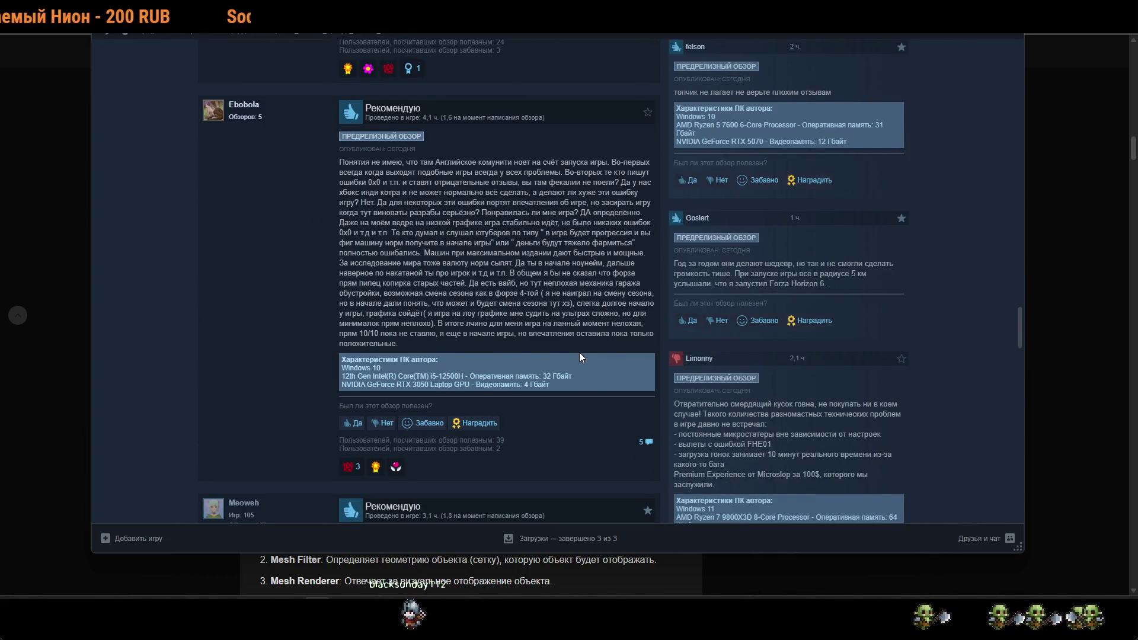
pyautogui.scroll(-5, 579, 357)
pyautogui.scroll(7, 570, 350)
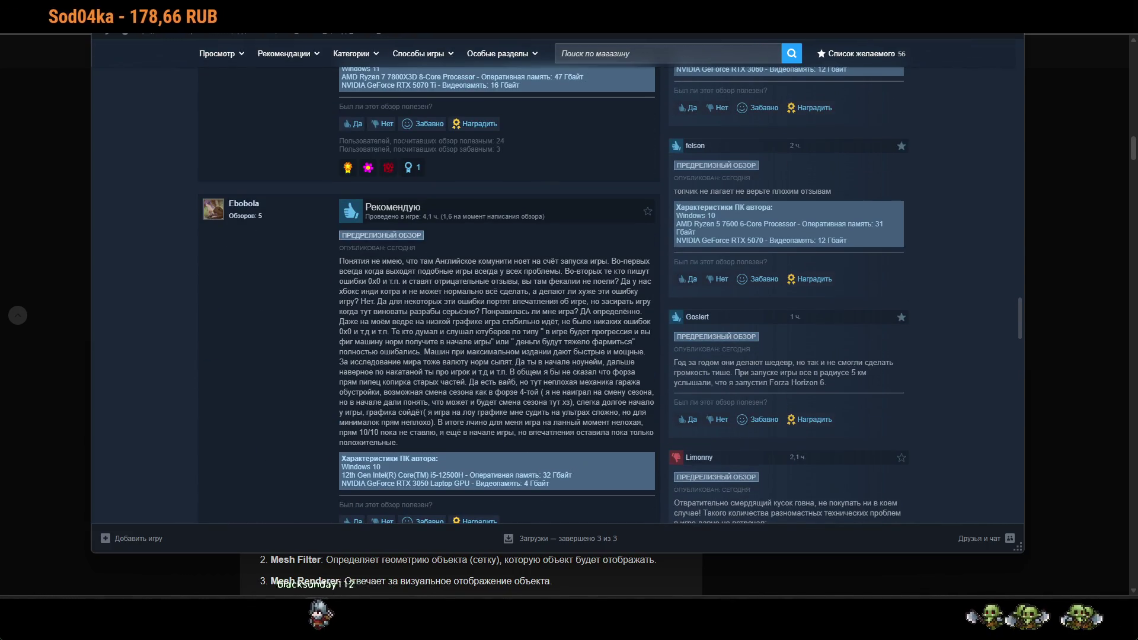
# Read on through the remaining reviews down to the footer.
pyautogui.scroll(-12, 536, 314)
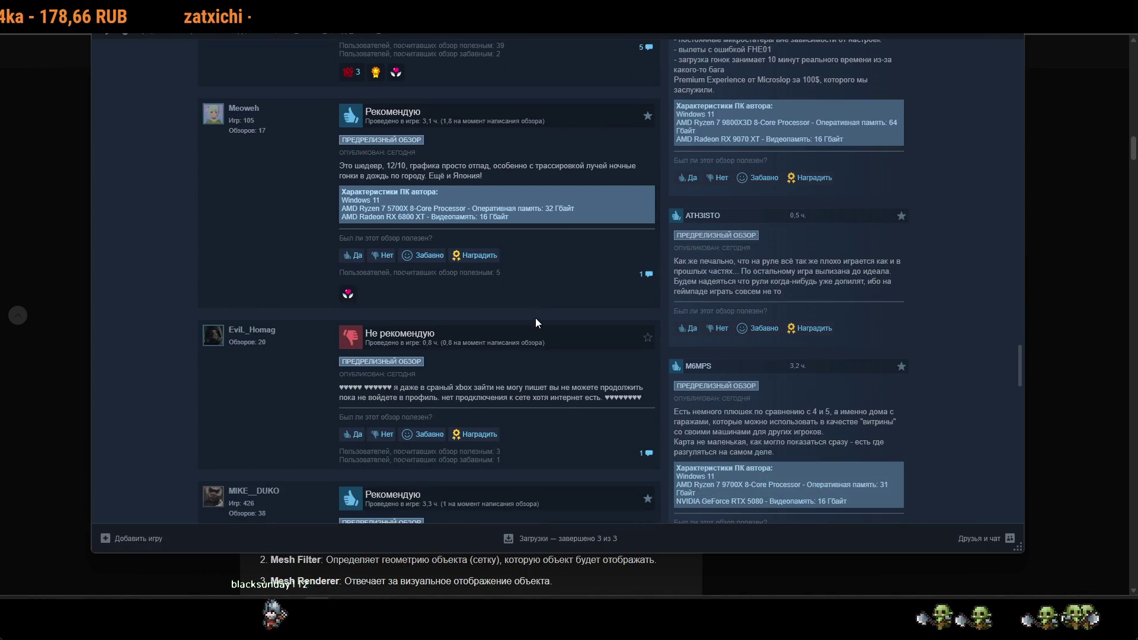
pyautogui.scroll(-3, 536, 318)
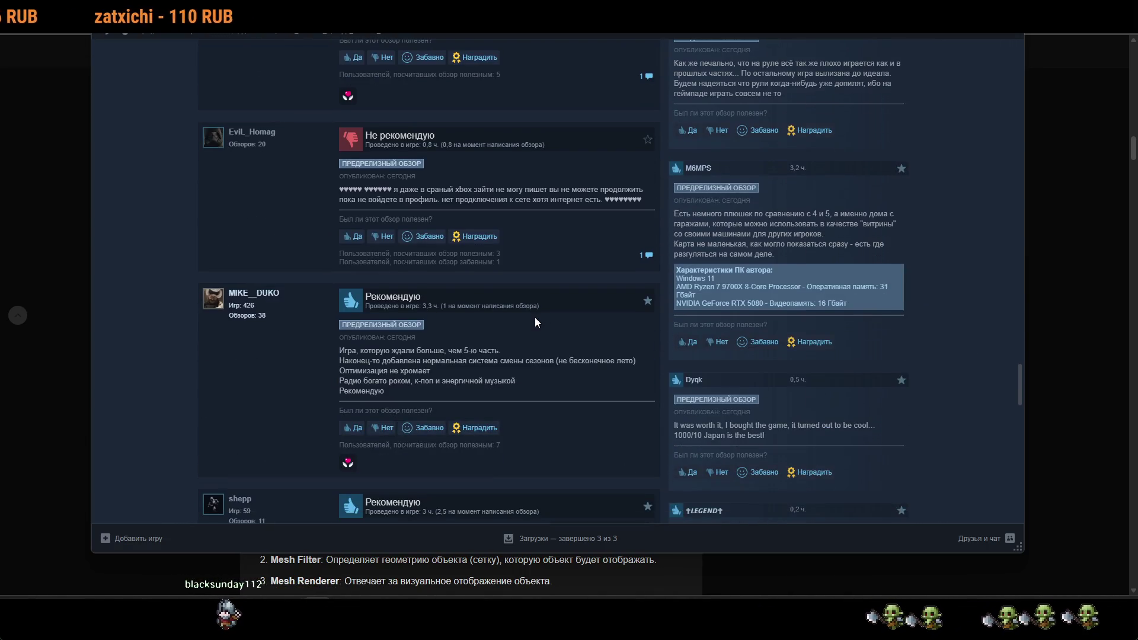
pyautogui.scroll(-5, 535, 322)
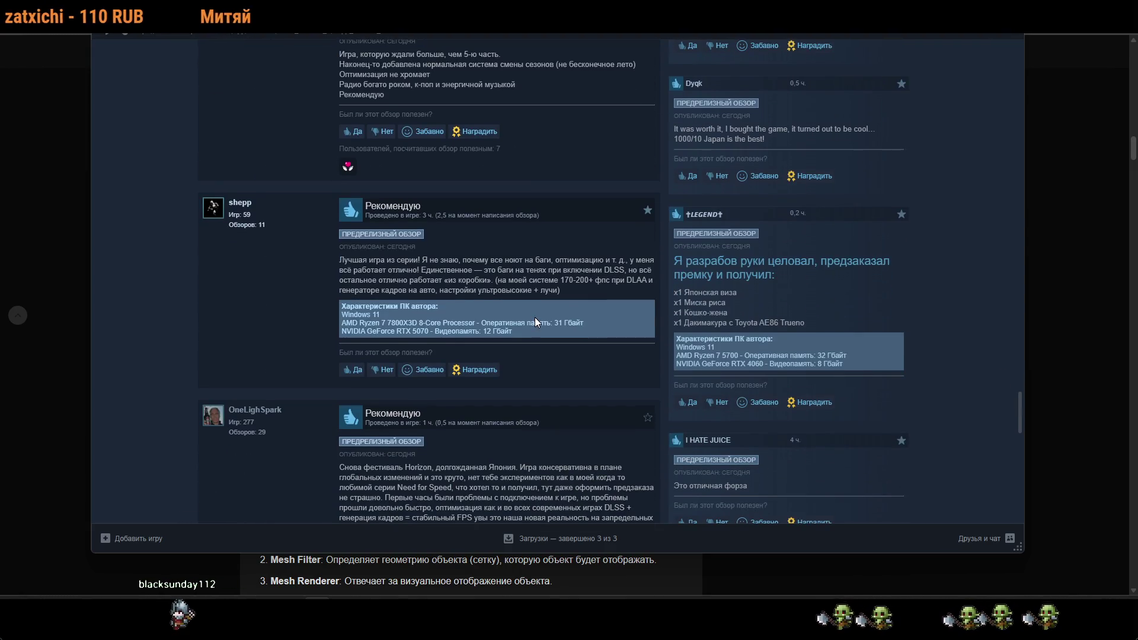
pyautogui.moveTo(517, 85)
pyautogui.mouseDown()
pyautogui.moveTo(335, 53)
pyautogui.moveTo(374, 92)
pyautogui.moveTo(367, 85)
pyautogui.mouseUp()
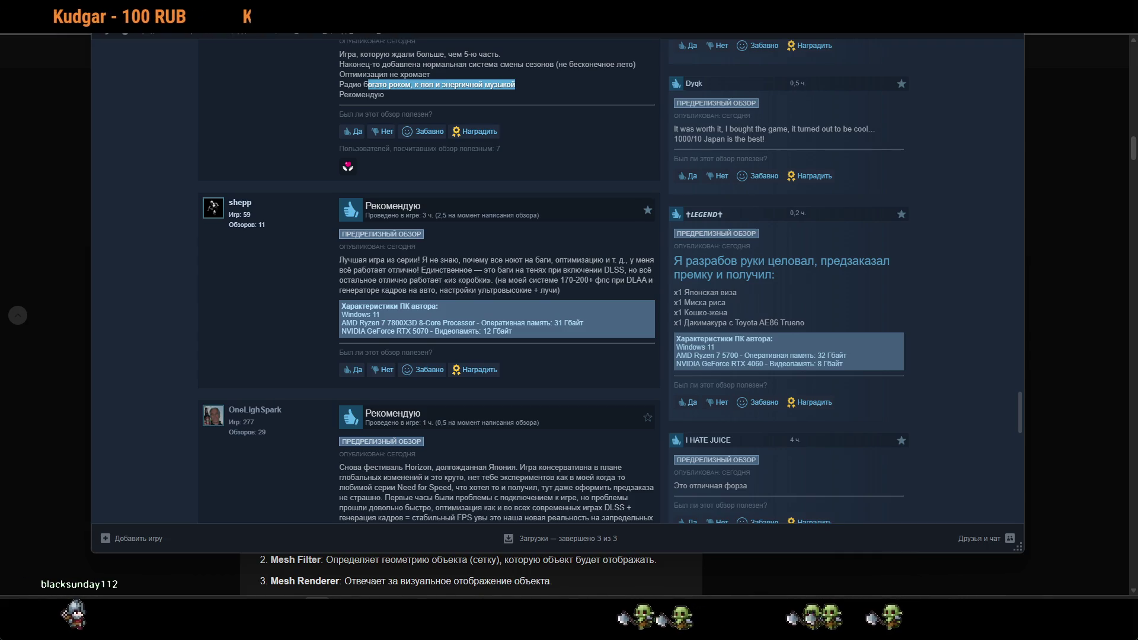
pyautogui.scroll(-6, 471, 289)
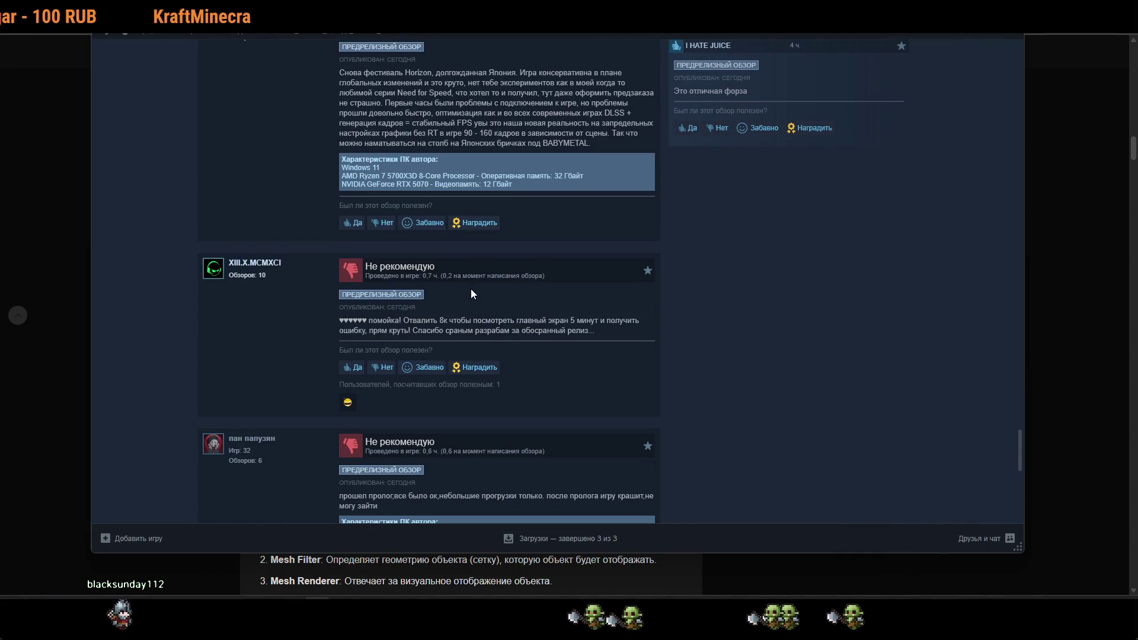
pyautogui.scroll(-2, 471, 289)
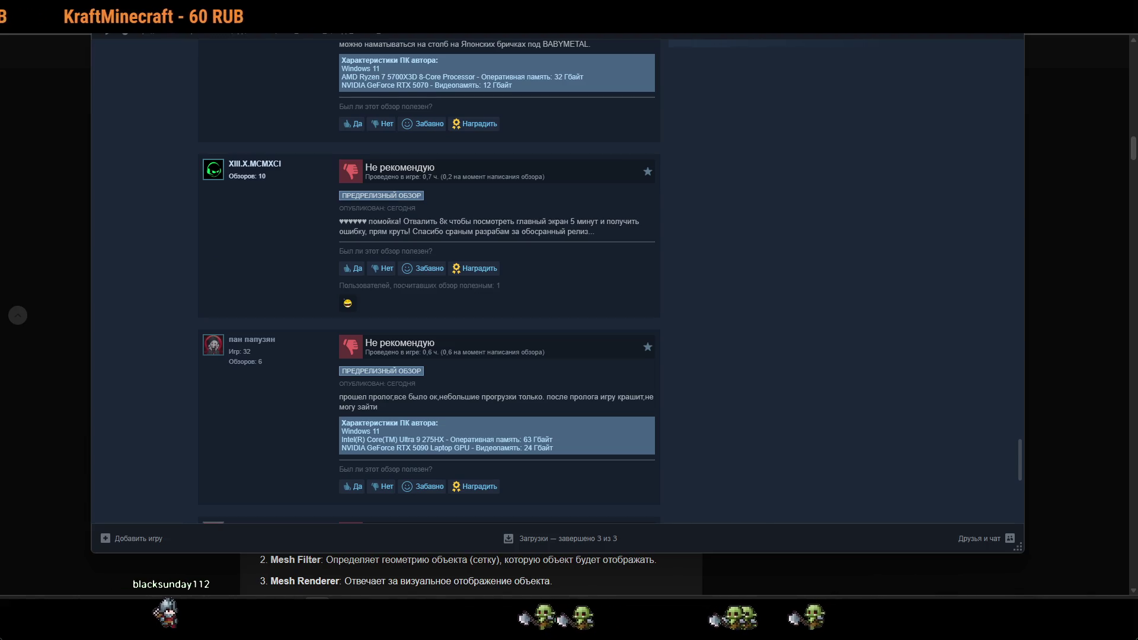
pyautogui.scroll(-10, 471, 289)
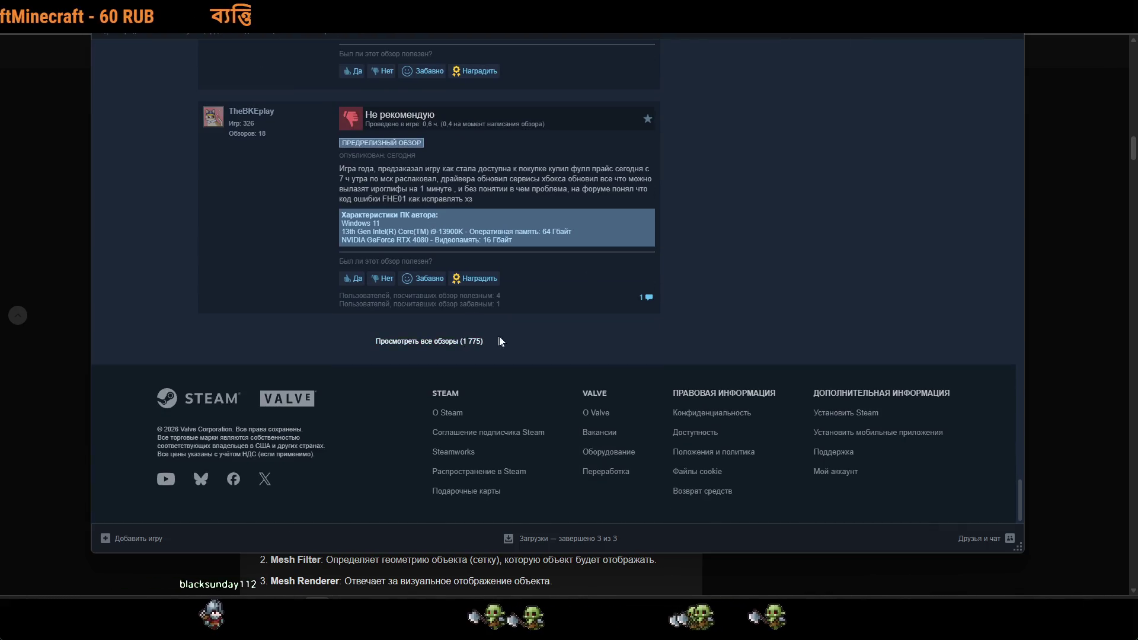
# Open the all-reviews page, then open and close a single review popup.
pyautogui.click(496, 342)
pyautogui.scroll(-6, 580, 337)
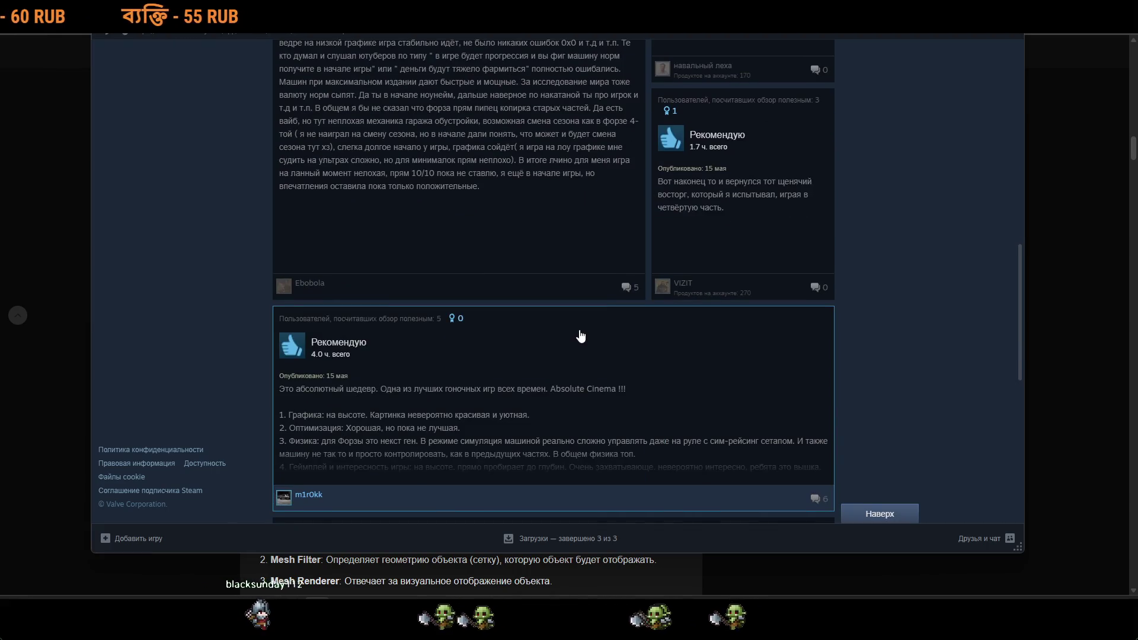
pyautogui.click(580, 336)
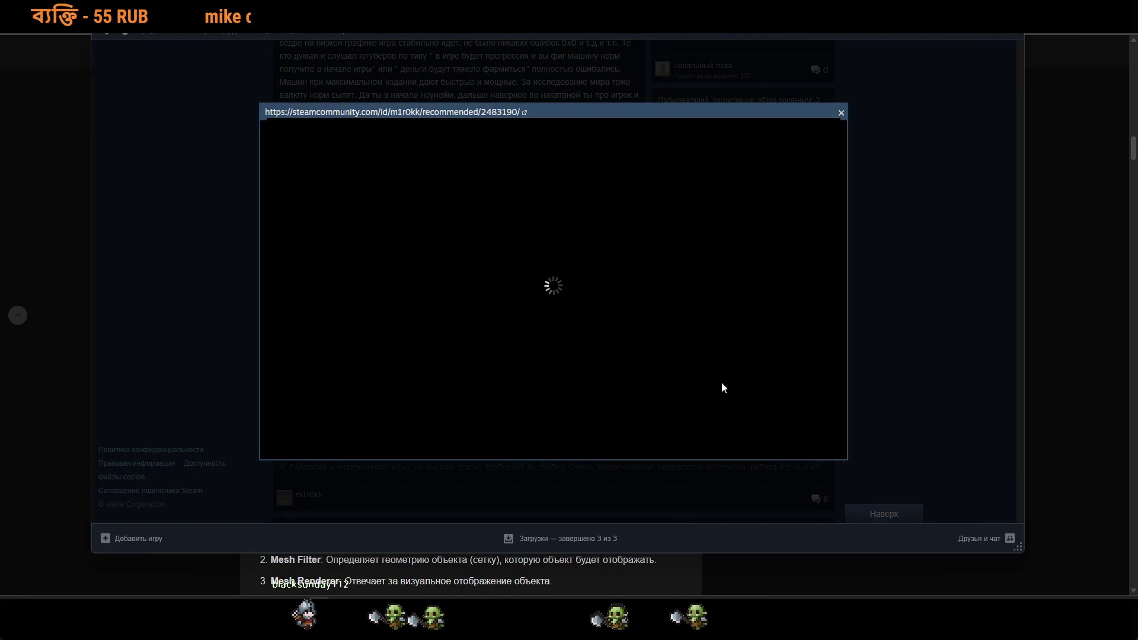
pyautogui.click(863, 326)
# Scroll far down the reviews grid, then hide Steam to reveal the Habr article.
pyautogui.scroll(-2, 788, 364)
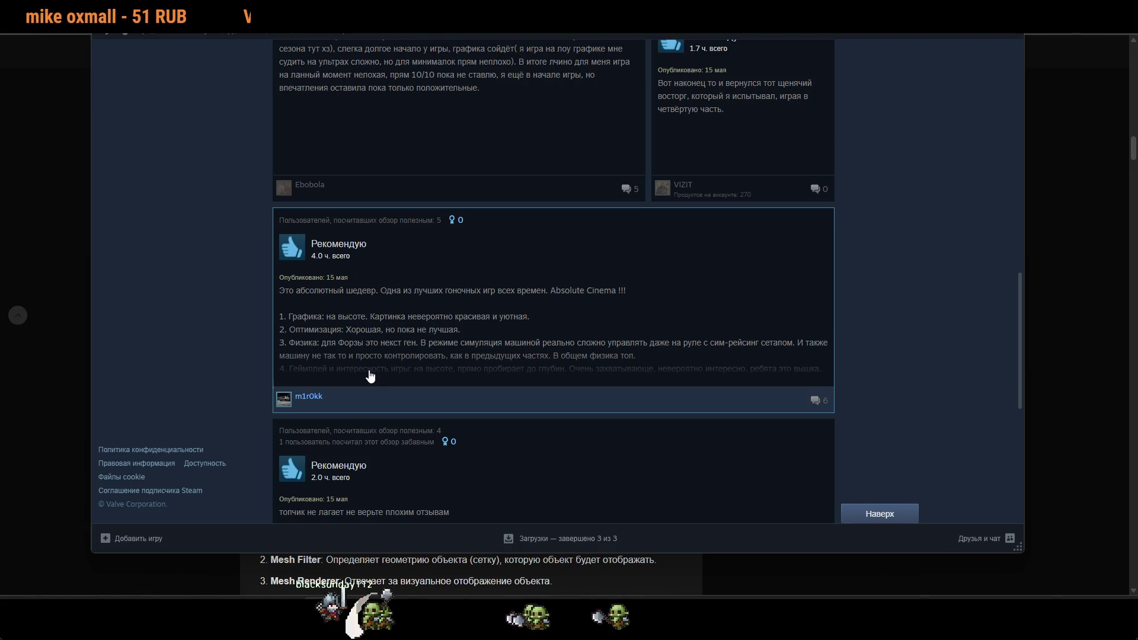
pyautogui.scroll(6, 370, 376)
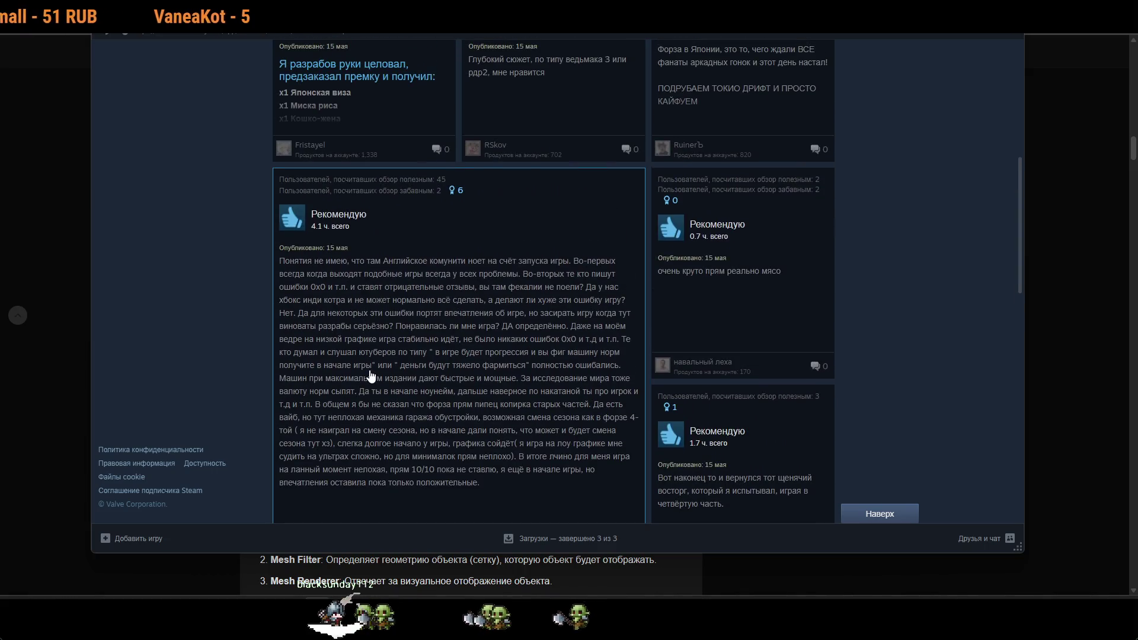
pyautogui.scroll(-8, 370, 376)
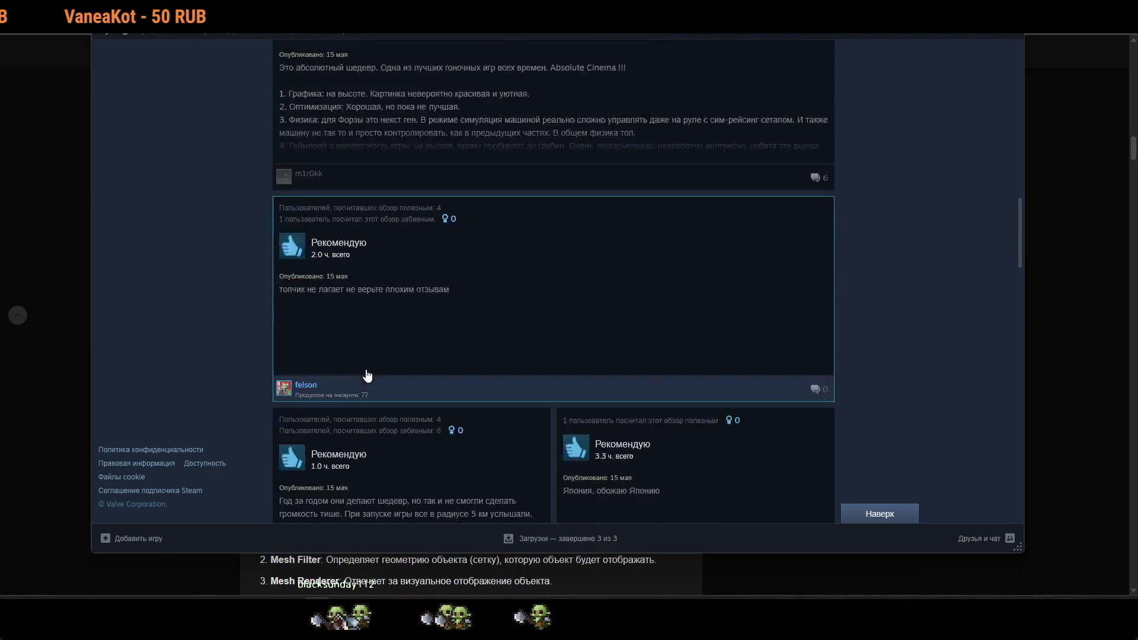
pyautogui.scroll(-2, 368, 374)
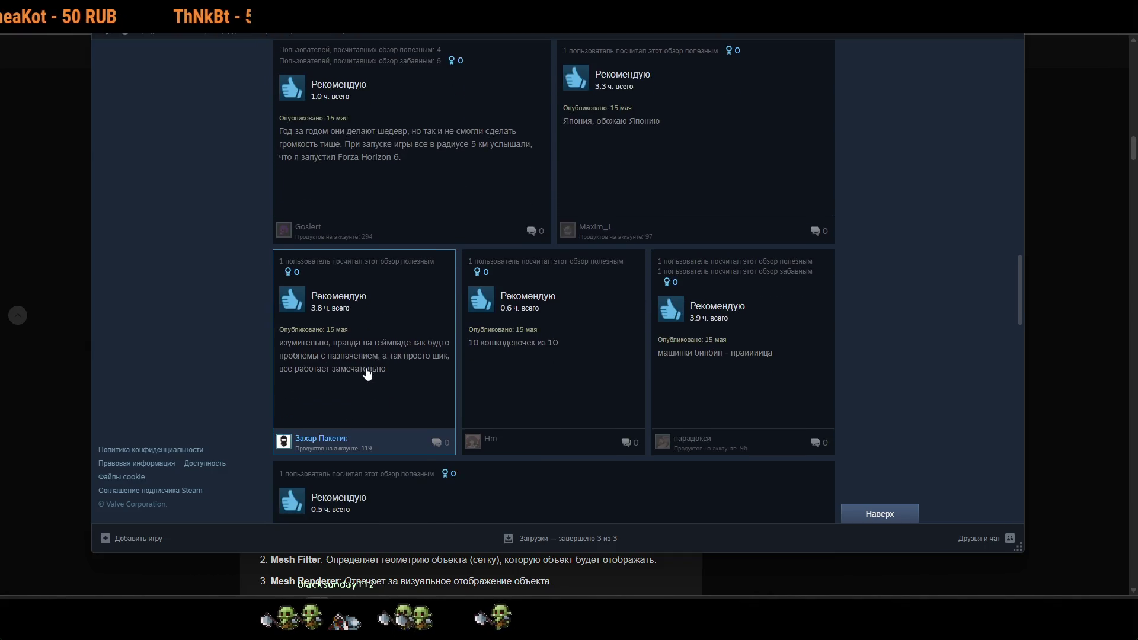
pyautogui.scroll(-10, 368, 372)
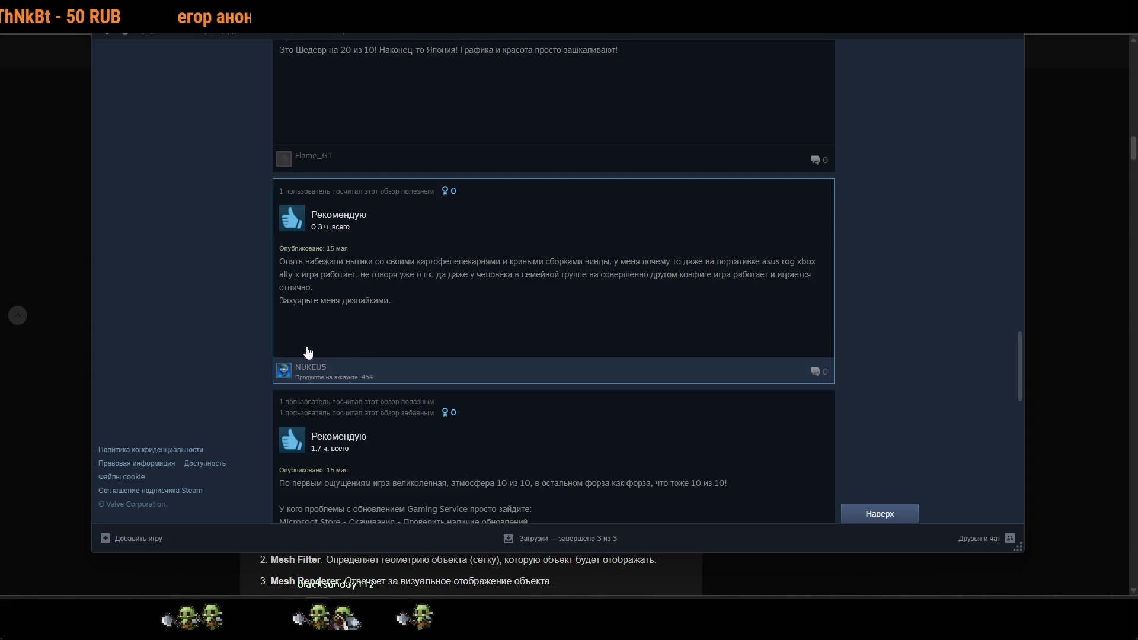
pyautogui.scroll(-4, 213, 338)
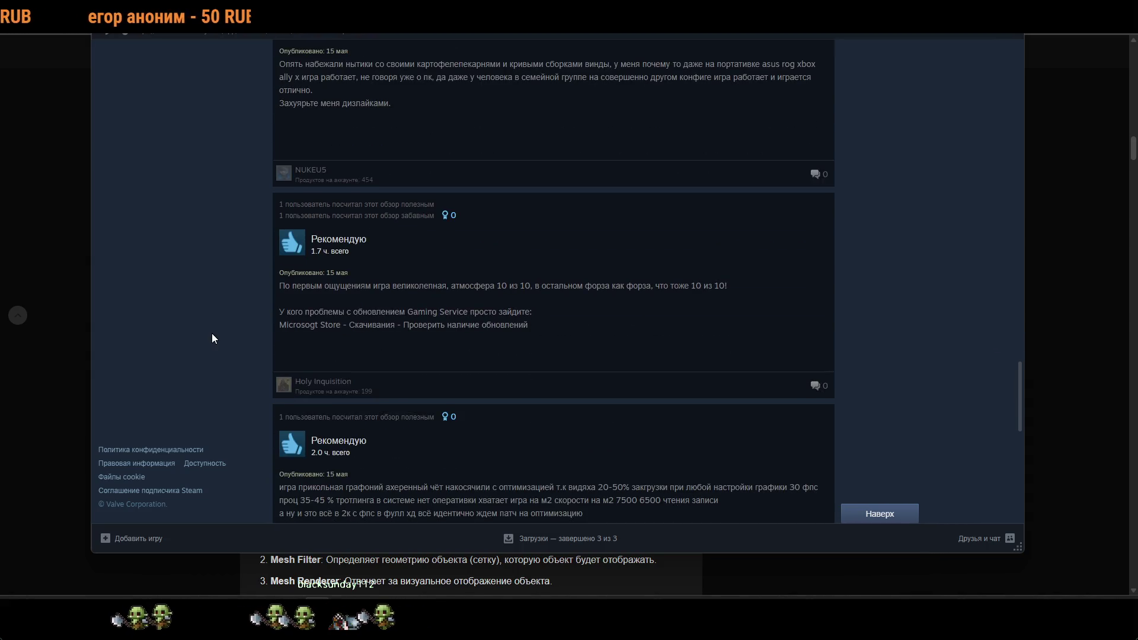
pyautogui.scroll(-4, 213, 338)
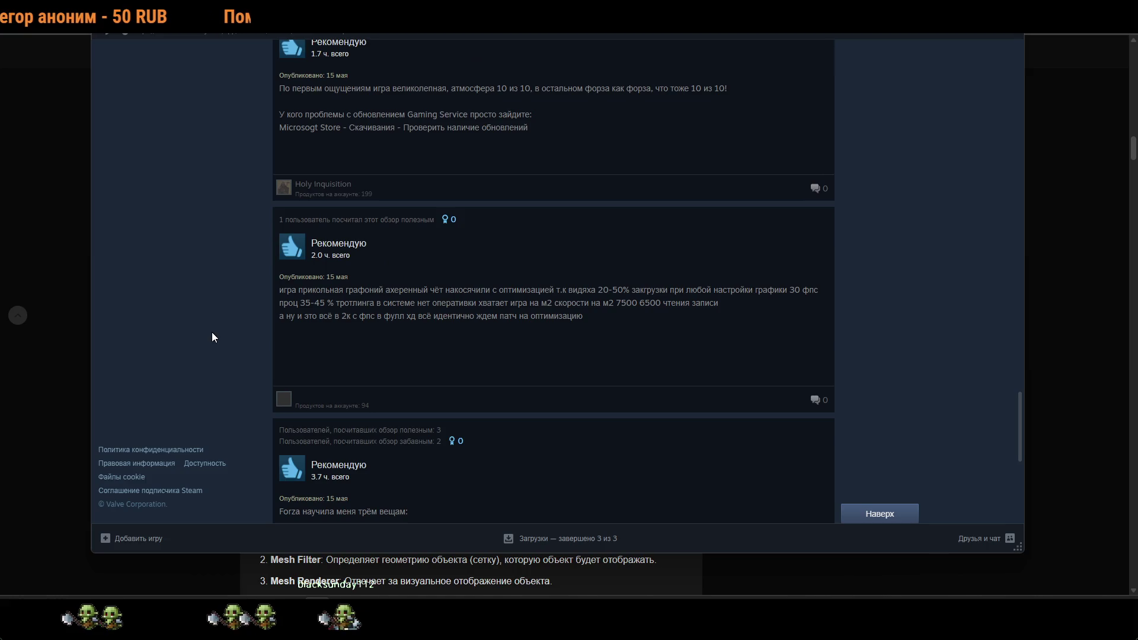
pyautogui.scroll(-4, 230, 314)
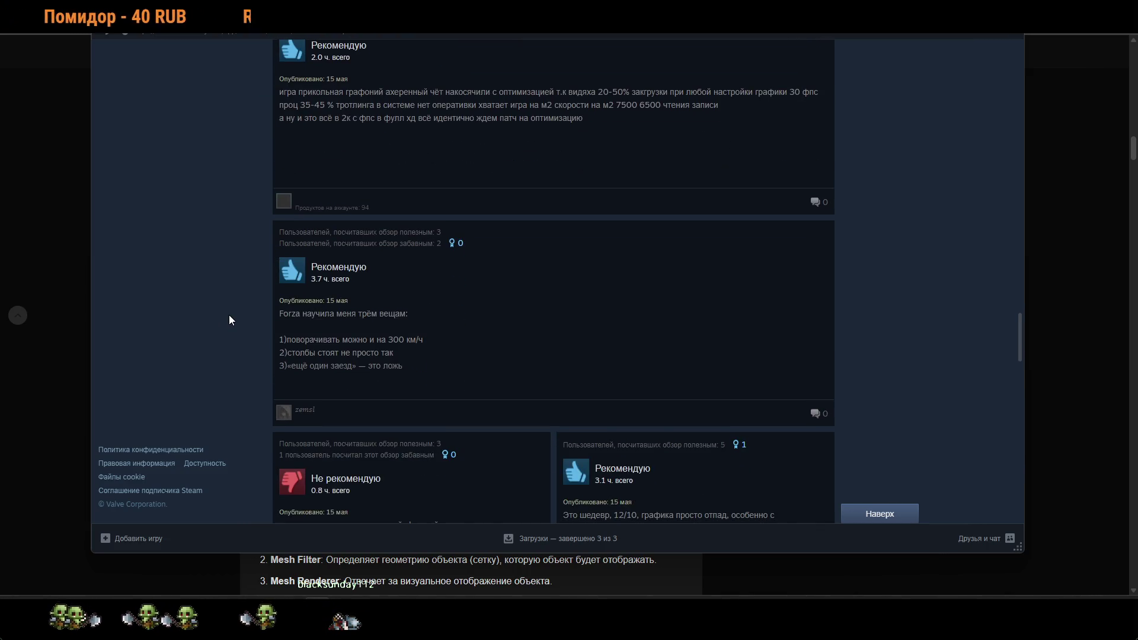
pyautogui.scroll(-6, 230, 316)
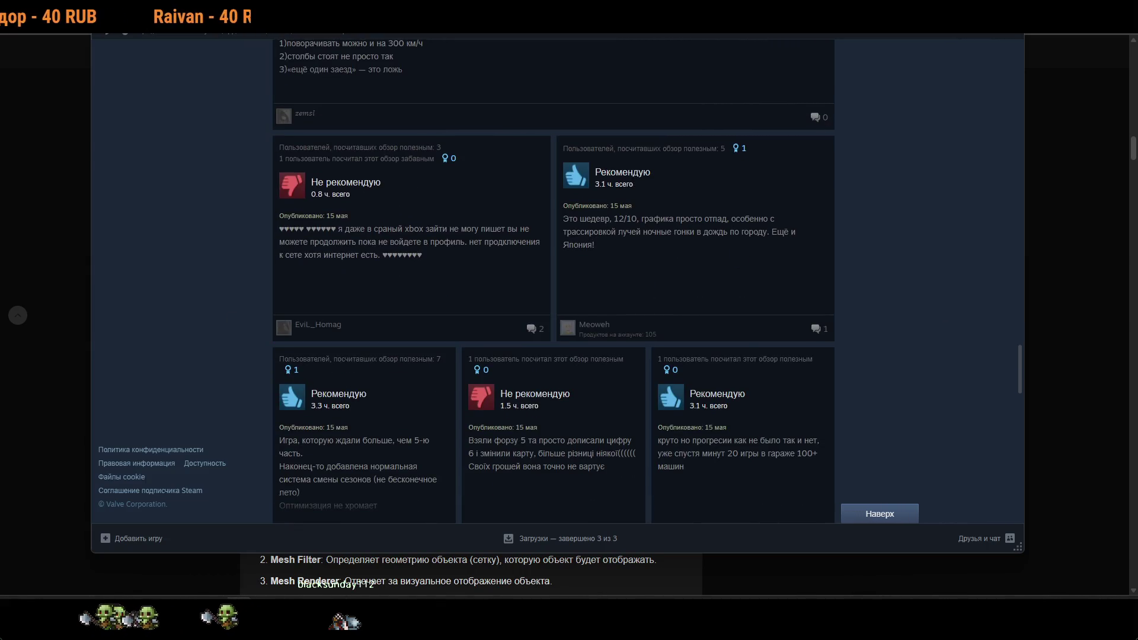
pyautogui.scroll(-4, 684, 136)
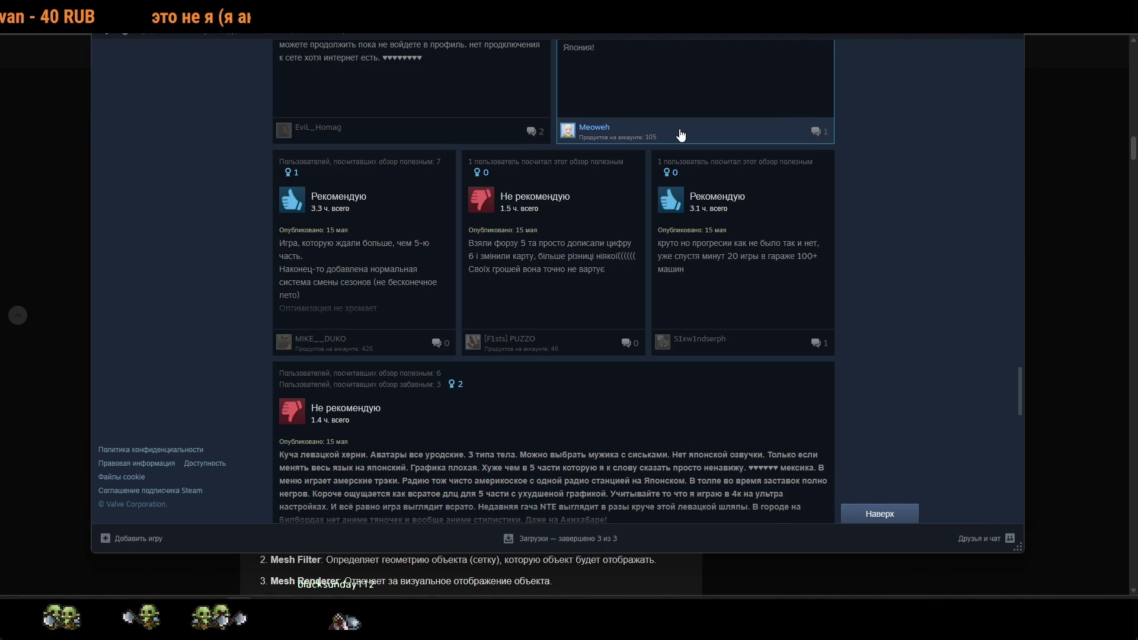
pyautogui.scroll(-2, 681, 135)
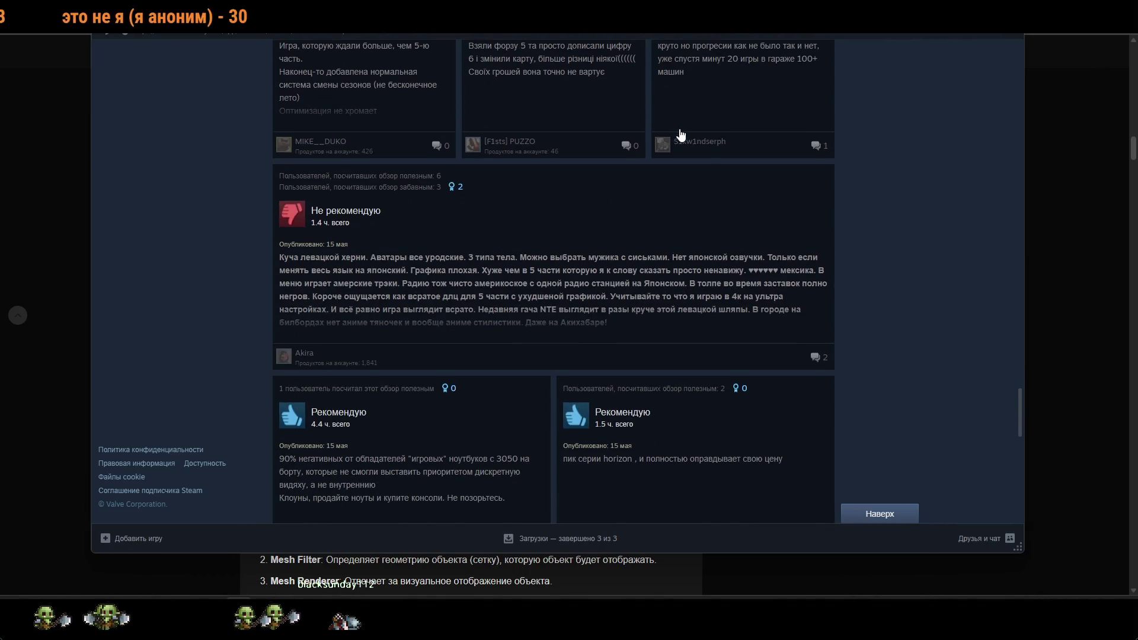
pyautogui.scroll(-6, 681, 135)
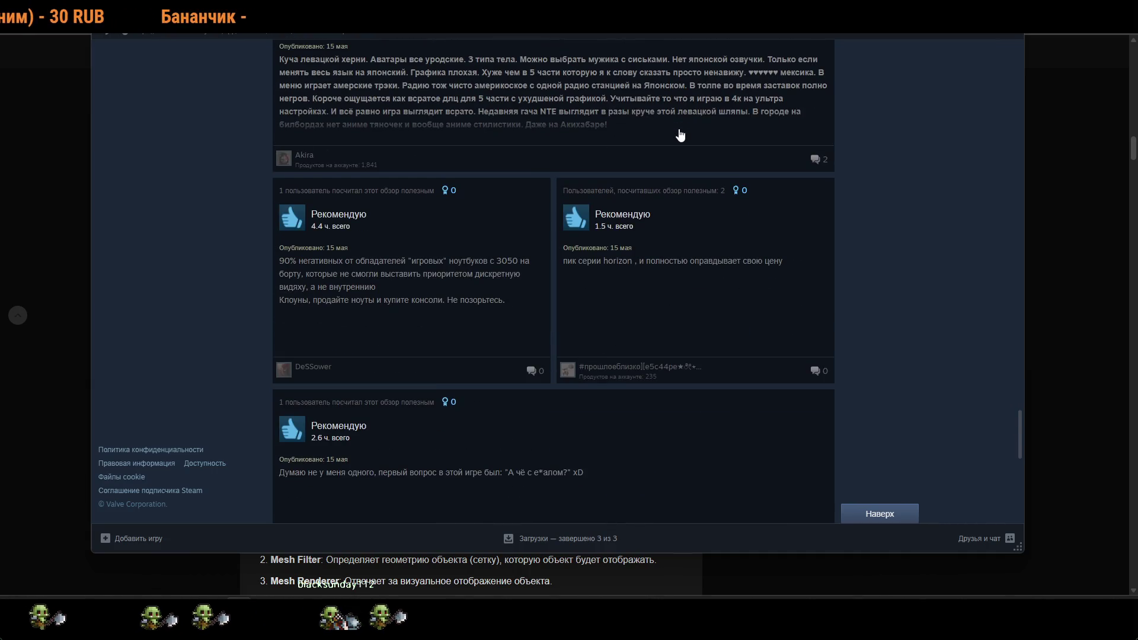
pyautogui.scroll(-5, 680, 135)
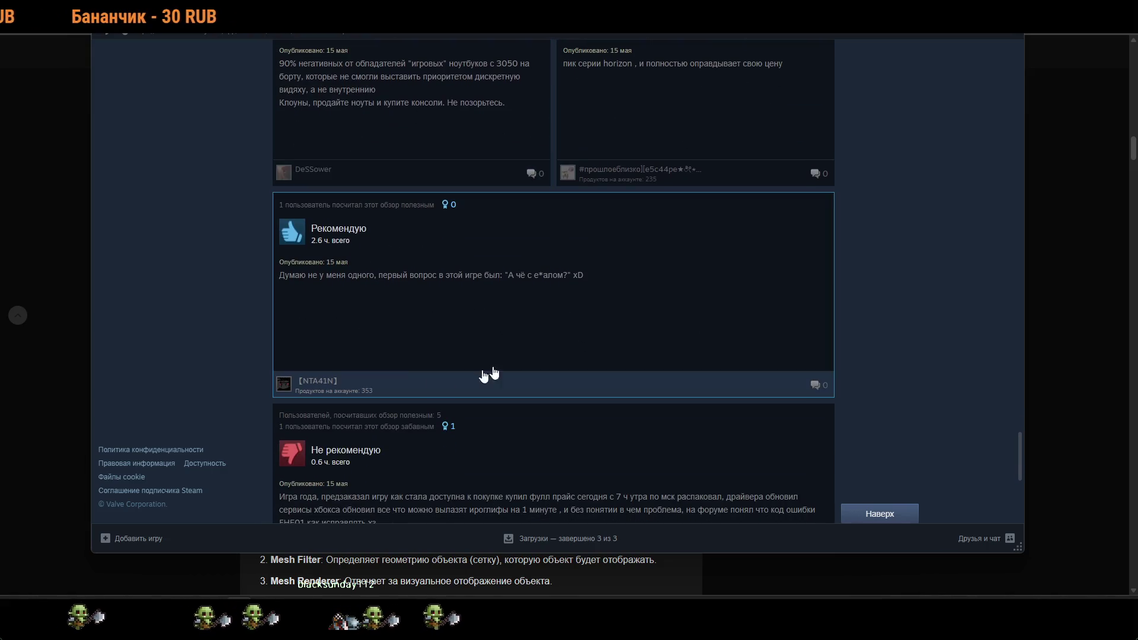
pyautogui.scroll(-3, 519, 230)
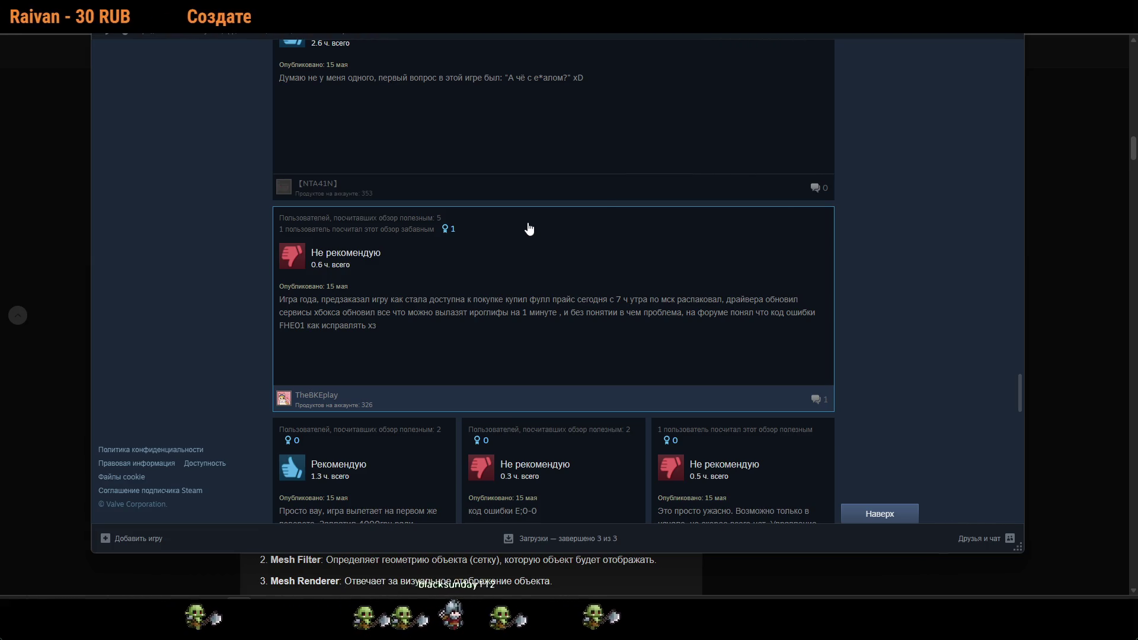
pyautogui.scroll(-10, 529, 229)
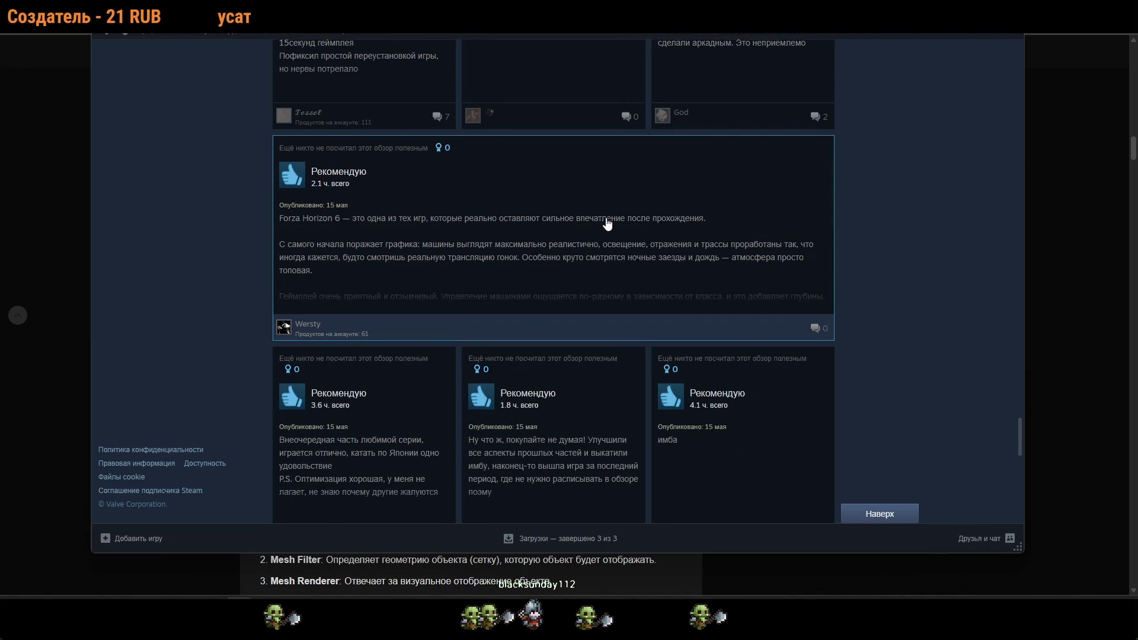
pyautogui.scroll(-5, 605, 227)
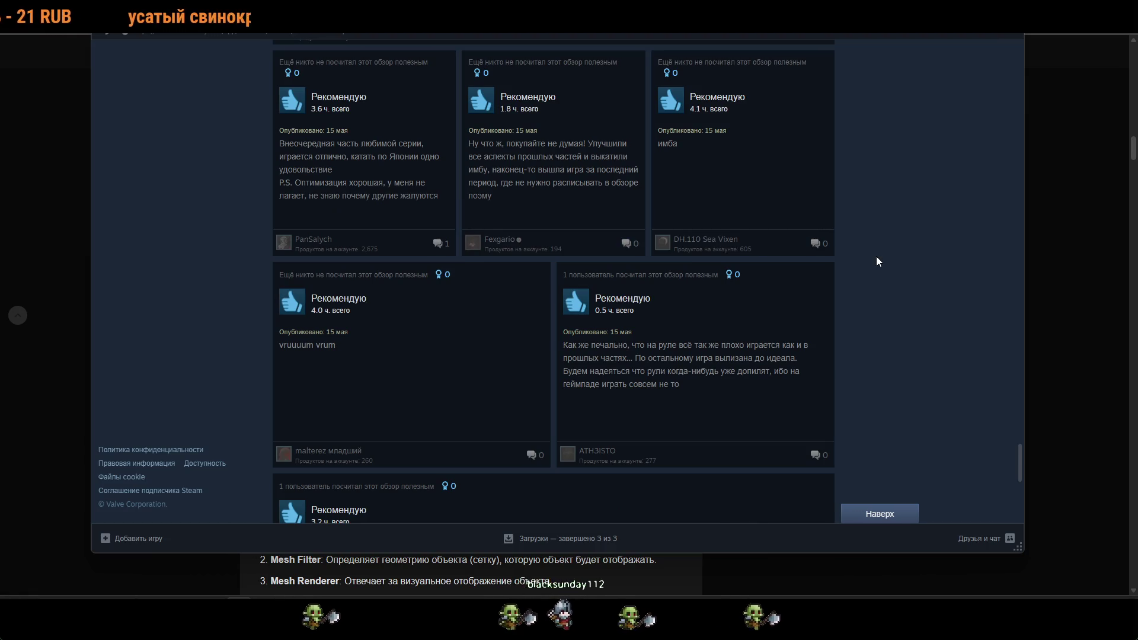
pyautogui.scroll(-1, 879, 256)
pyautogui.scroll(-5, 882, 258)
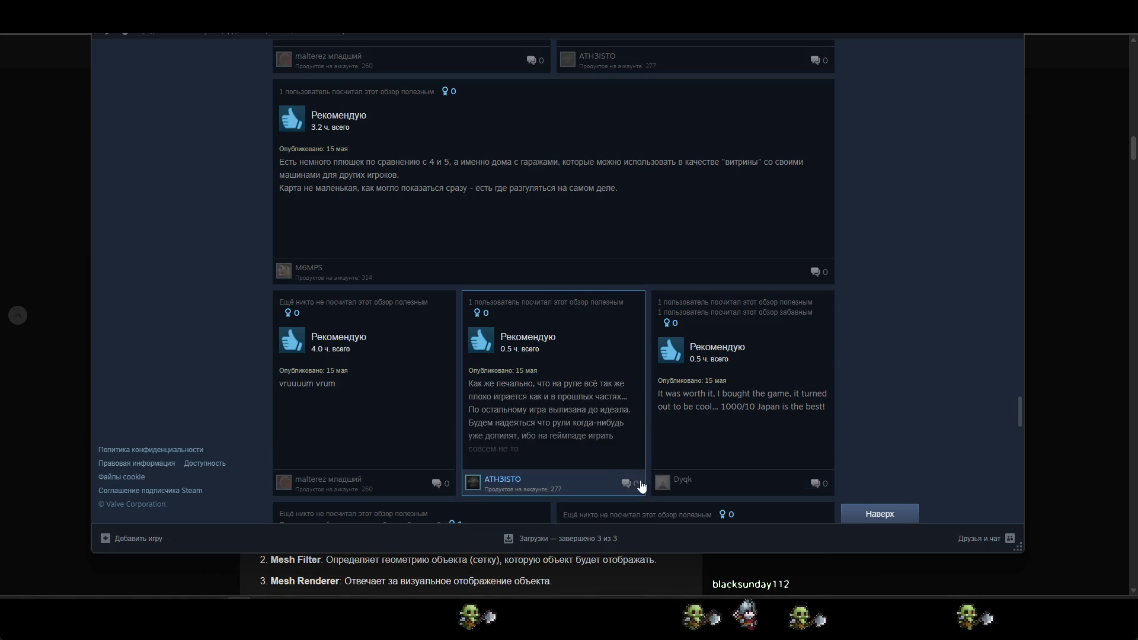
pyautogui.scroll(-1, 618, 462)
pyautogui.scroll(-5, 618, 462)
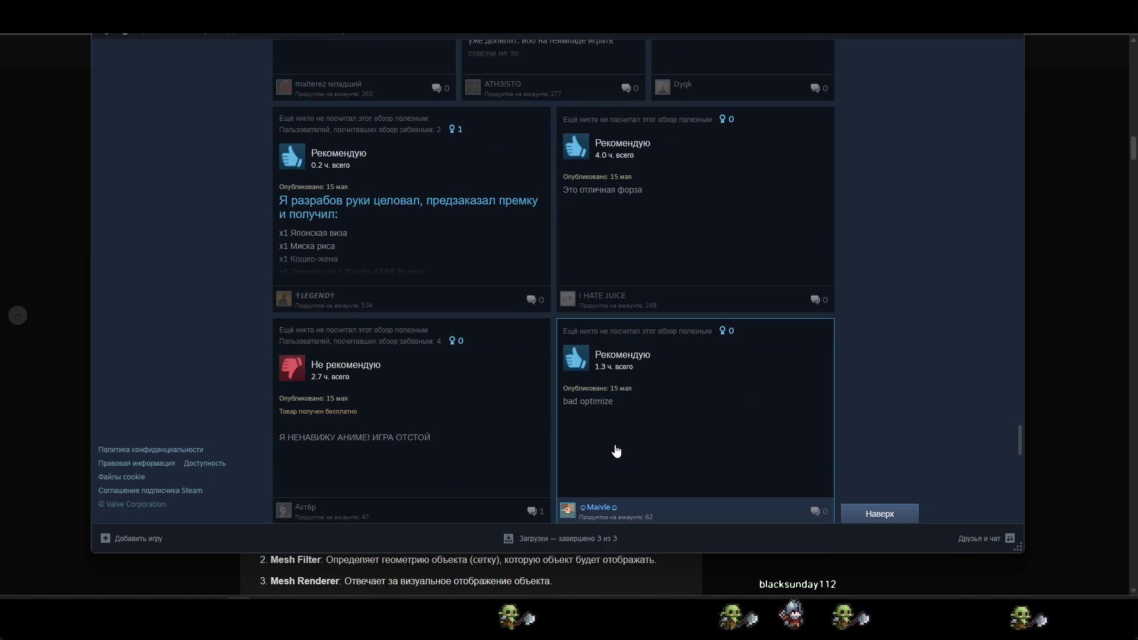
pyautogui.scroll(-4, 615, 453)
pyautogui.scroll(-1, 536, 416)
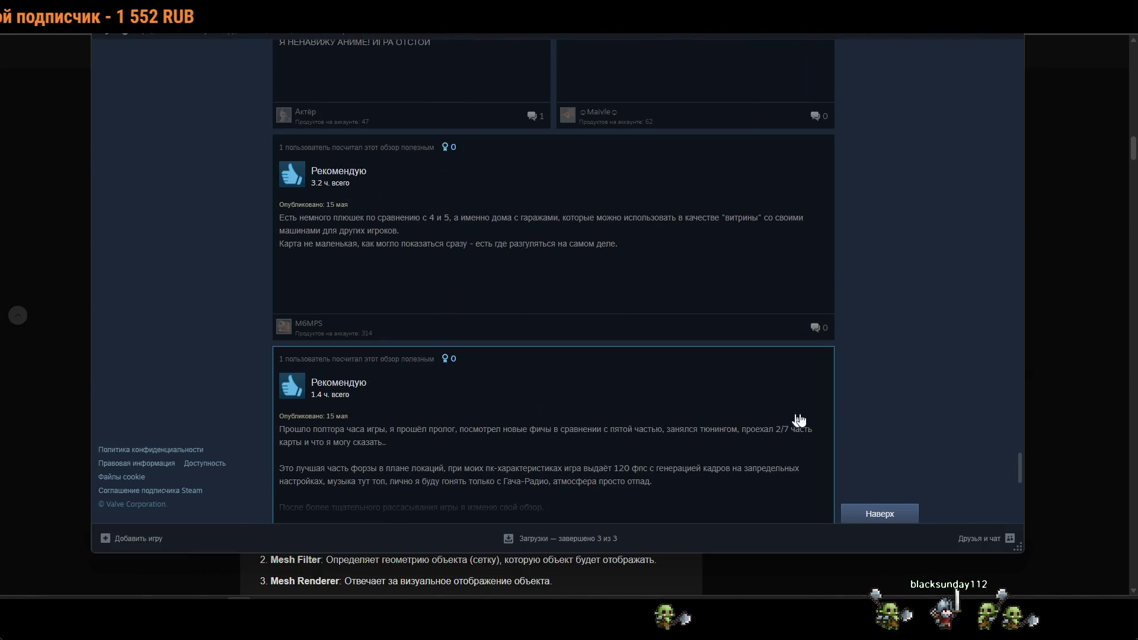
pyautogui.scroll(-4, 894, 416)
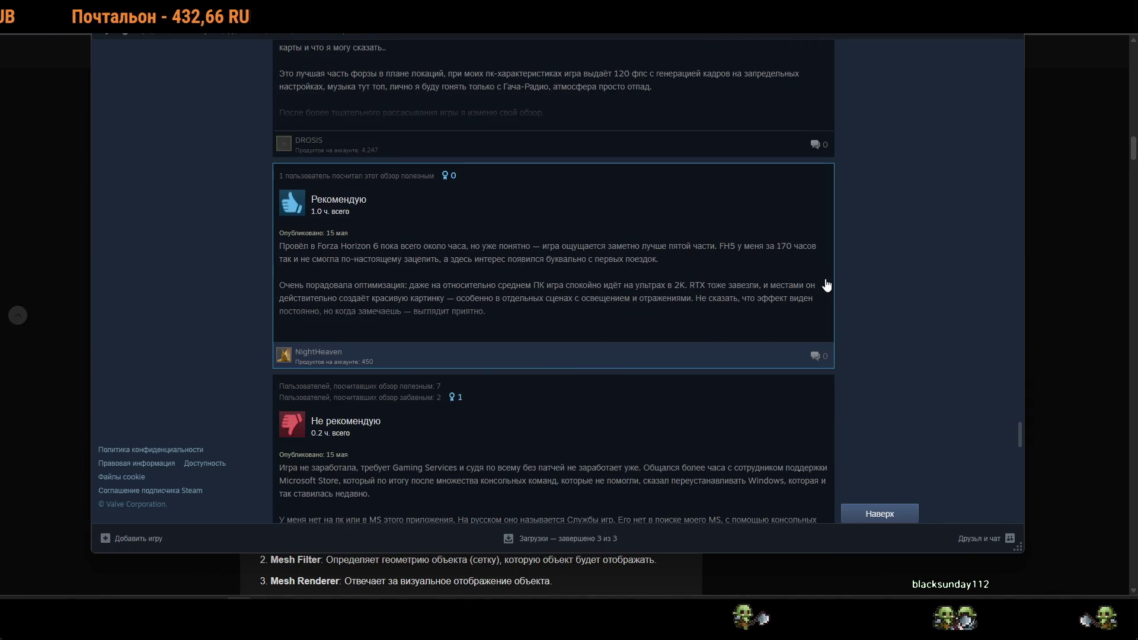
pyautogui.scroll(-5, 827, 285)
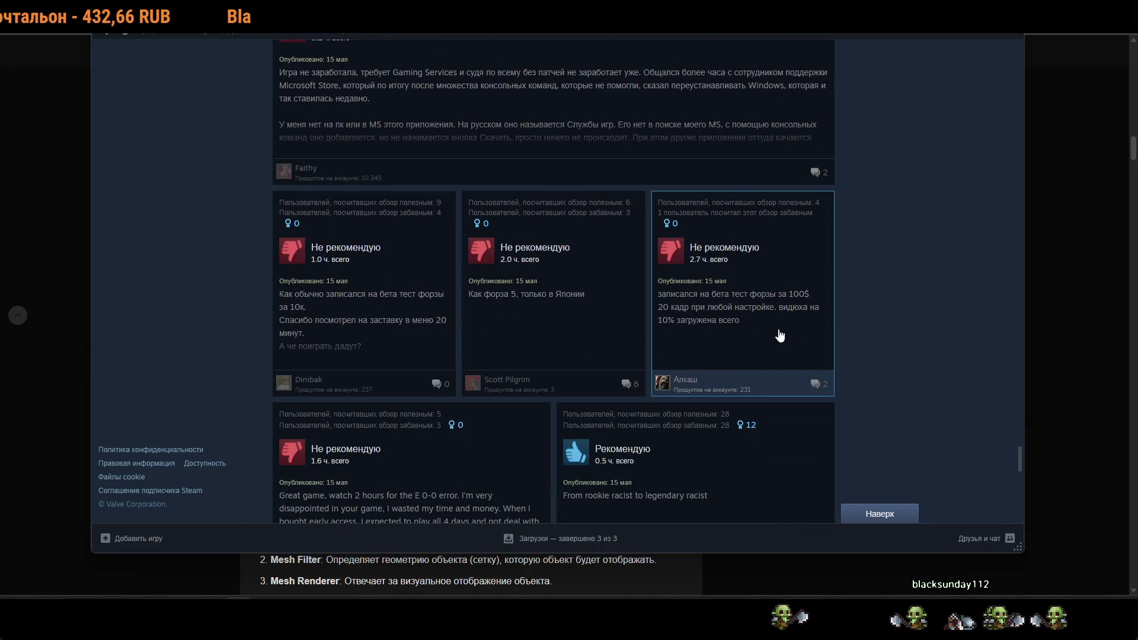
pyautogui.hotkey('alt', 'Tab')
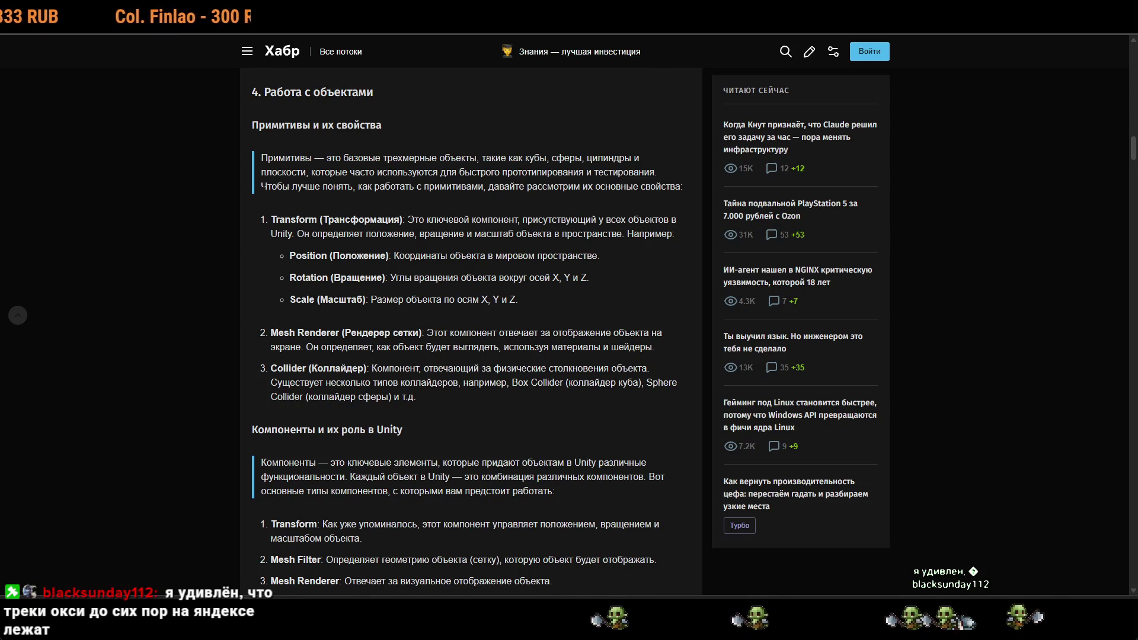
# In Yandex Music, search 'окс' and open the Oxxxymiron artist page.
pyautogui.hotkey('ctrl', 'Tab')
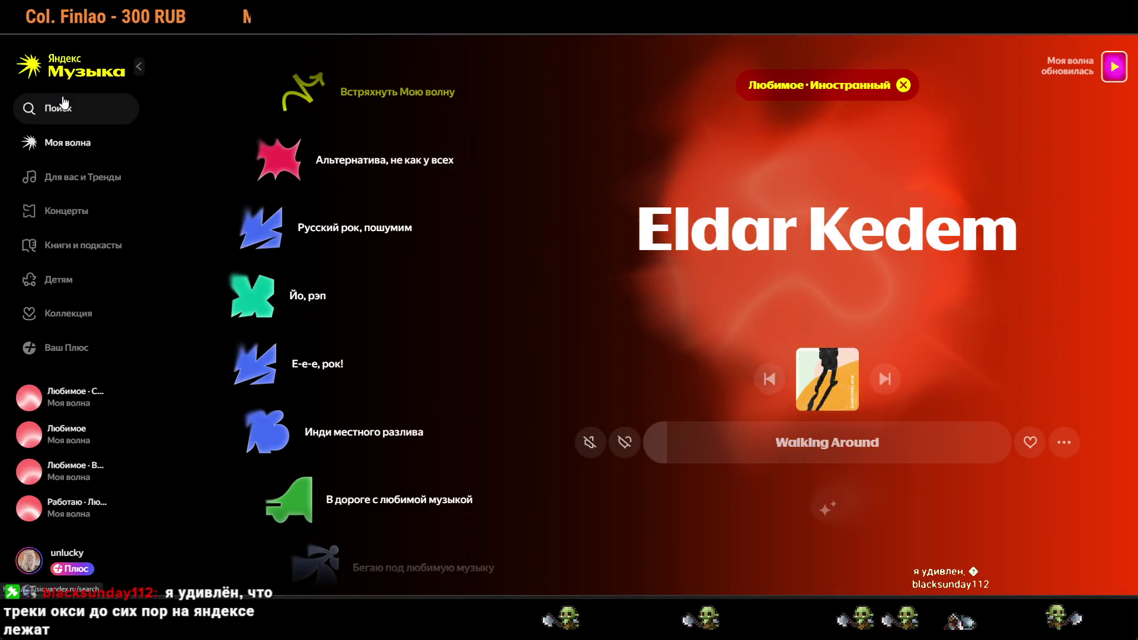
pyautogui.click(64, 102)
pyautogui.write('окс')
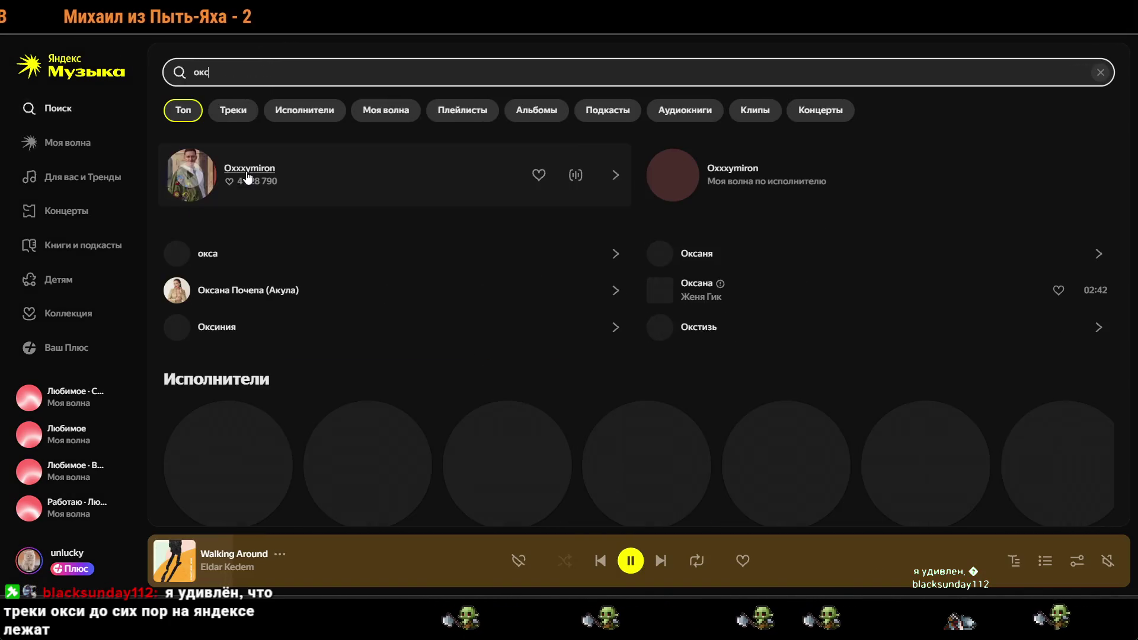
pyautogui.click(249, 169)
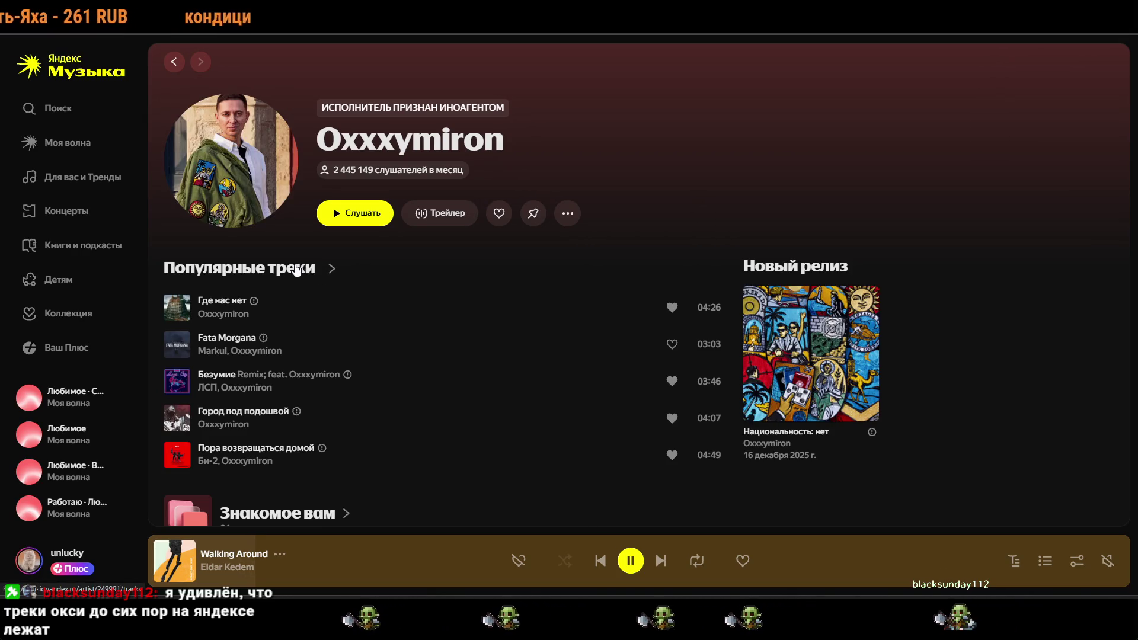
# Open and scroll through Oxxxymiron's full popular tracks list.
pyautogui.scroll(-5, 392, 197)
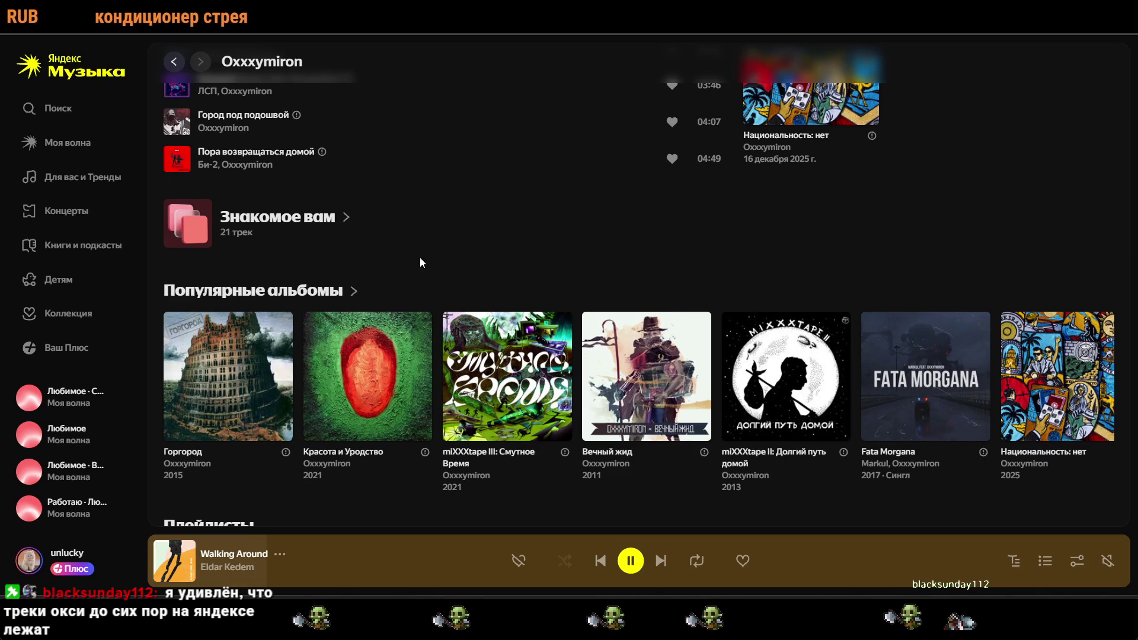
pyautogui.scroll(5, 420, 257)
pyautogui.scroll(-12, 300, 279)
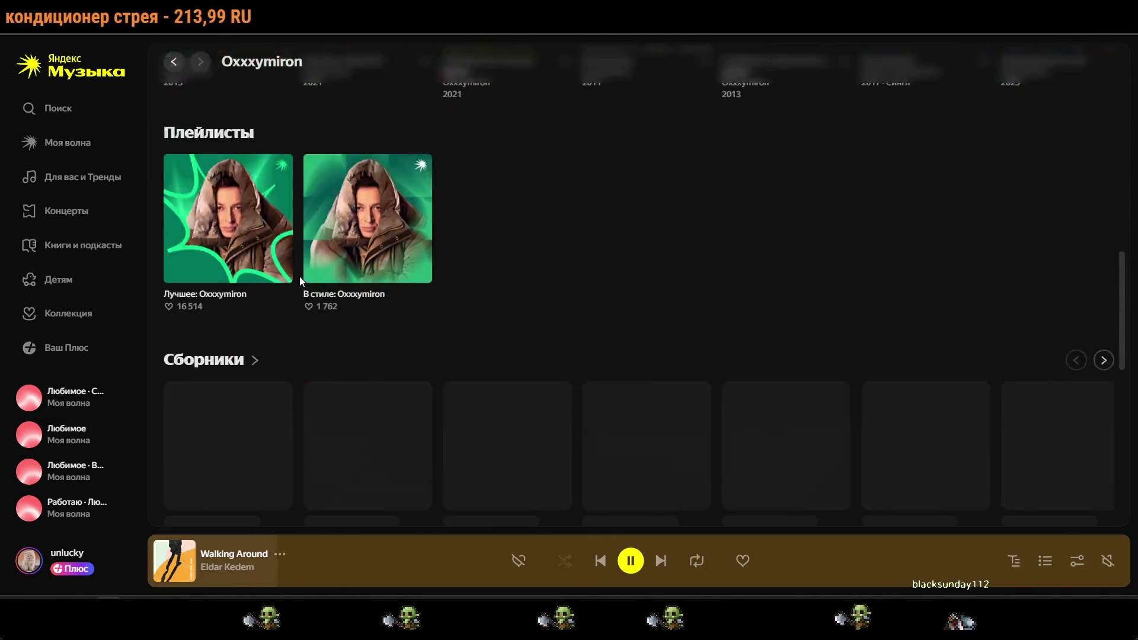
pyautogui.scroll(10, 300, 281)
pyautogui.click(226, 170)
pyautogui.scroll(-5, 485, 239)
pyautogui.scroll(-20, 491, 237)
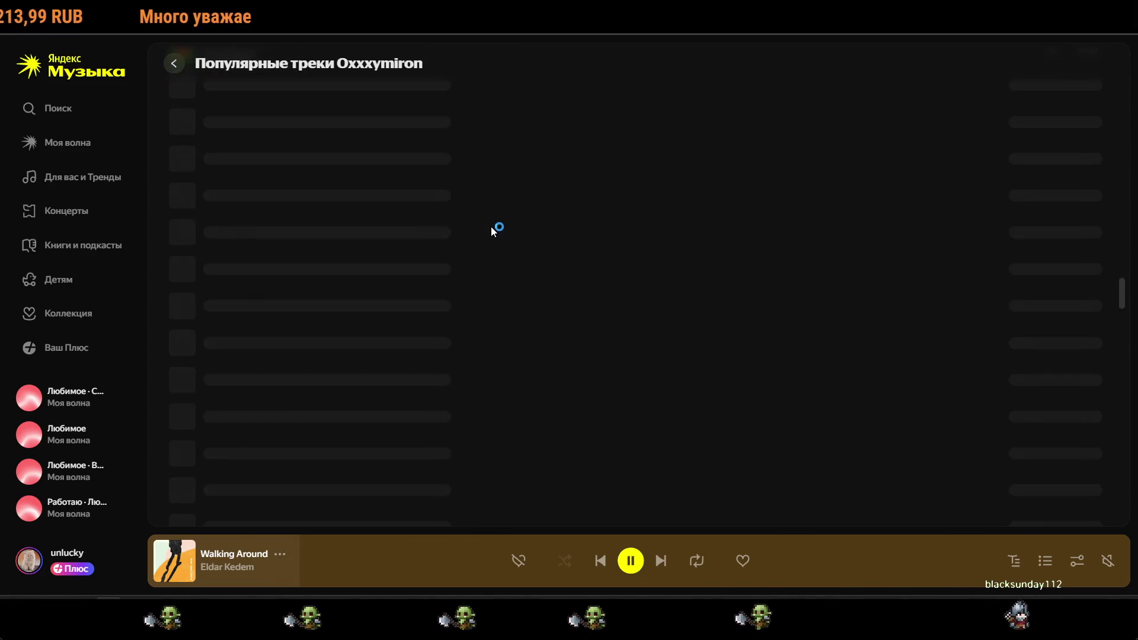
pyautogui.scroll(-5, 491, 231)
pyautogui.scroll(-5, 558, 366)
# Pause "Walking Around" and go back to the Oxxxymiron artist page.
pyautogui.click(630, 561)
pyautogui.scroll(-15, 492, 322)
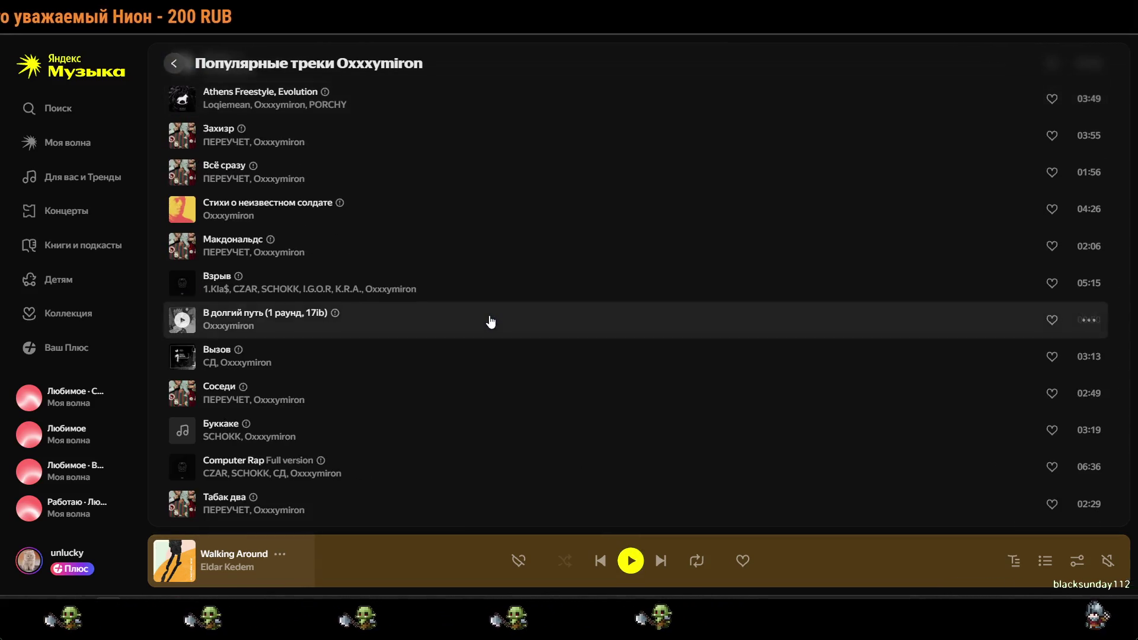
pyautogui.scroll(-10, 491, 322)
pyautogui.click(187, 57)
pyautogui.scroll(-7, 571, 288)
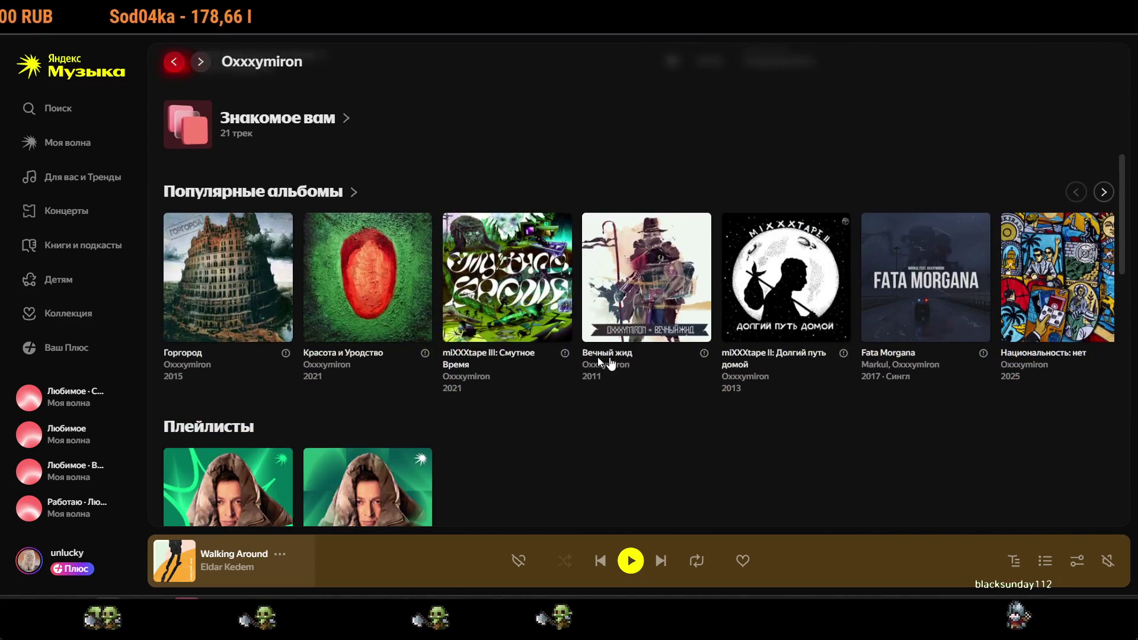
pyautogui.scroll(7, 562, 359)
# Switch to the Habr Unity article at section "4. Работа с объектами".
pyautogui.hotkey('alt', 'Tab')
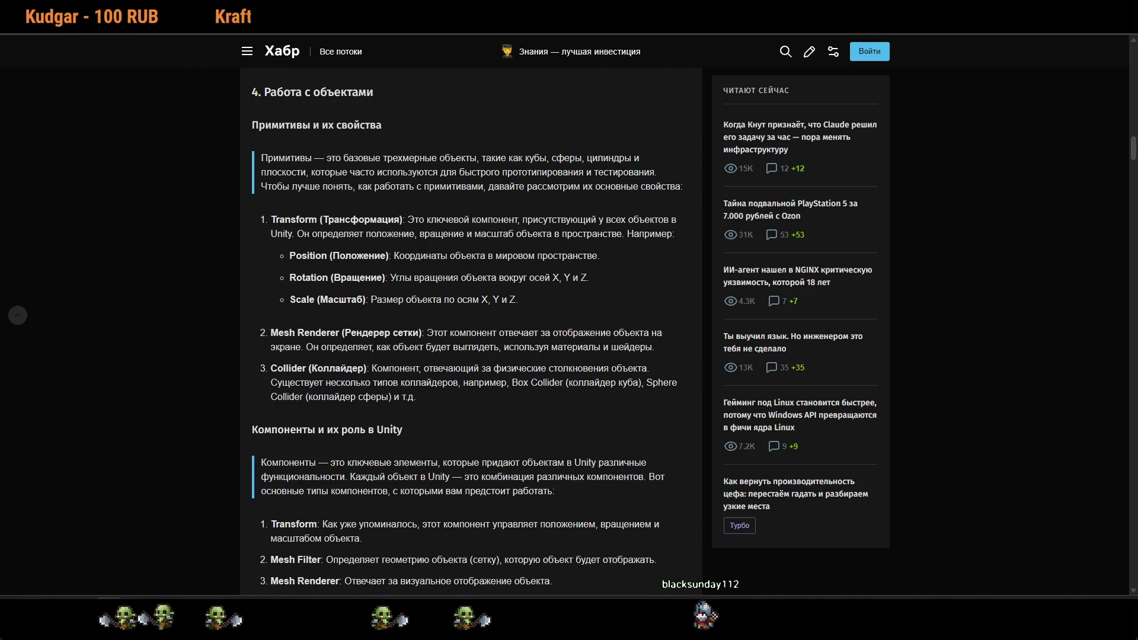
pyautogui.scroll(4, 601, 266)
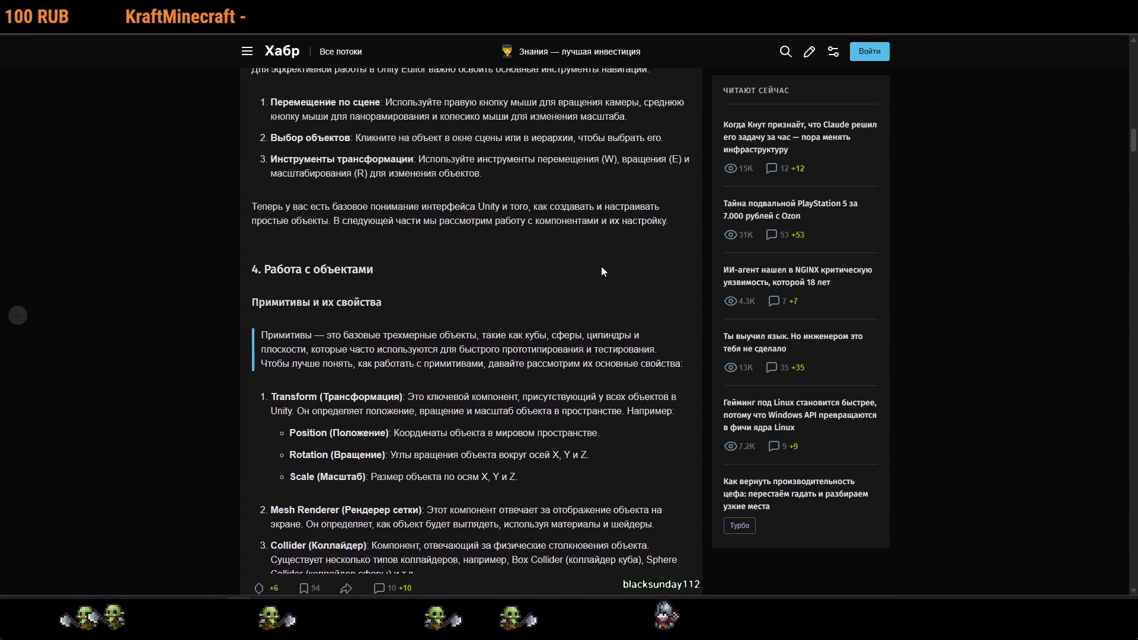
pyautogui.scroll(-2, 588, 273)
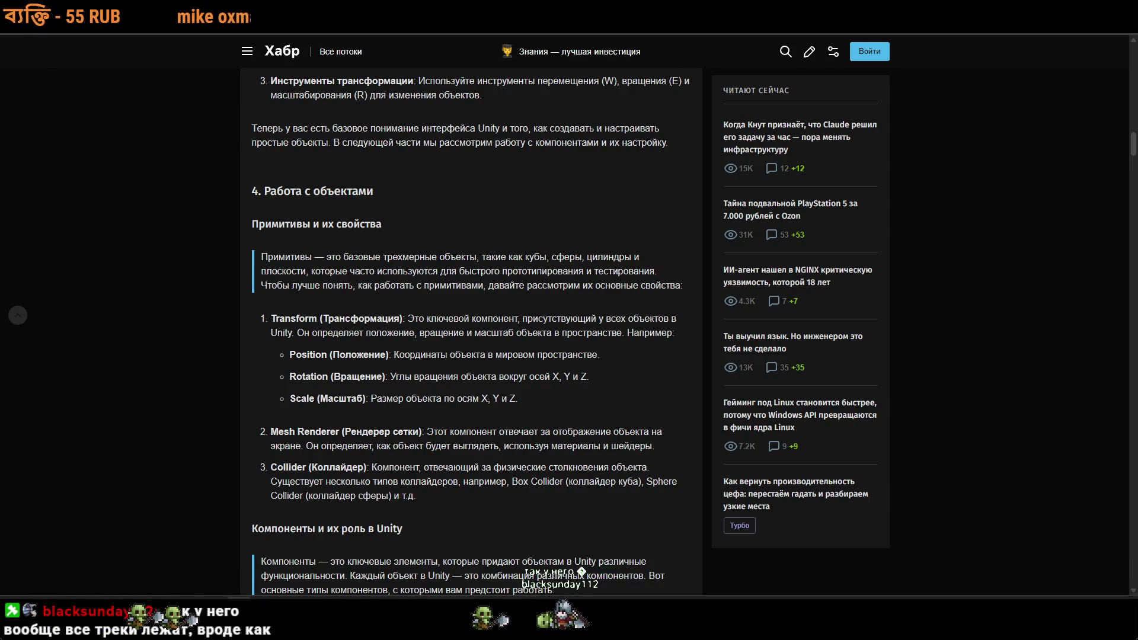
# Glance over the Oxxxymiron page in Yandex Music, then return to the article.
pyautogui.hotkey('alt', 'Tab')
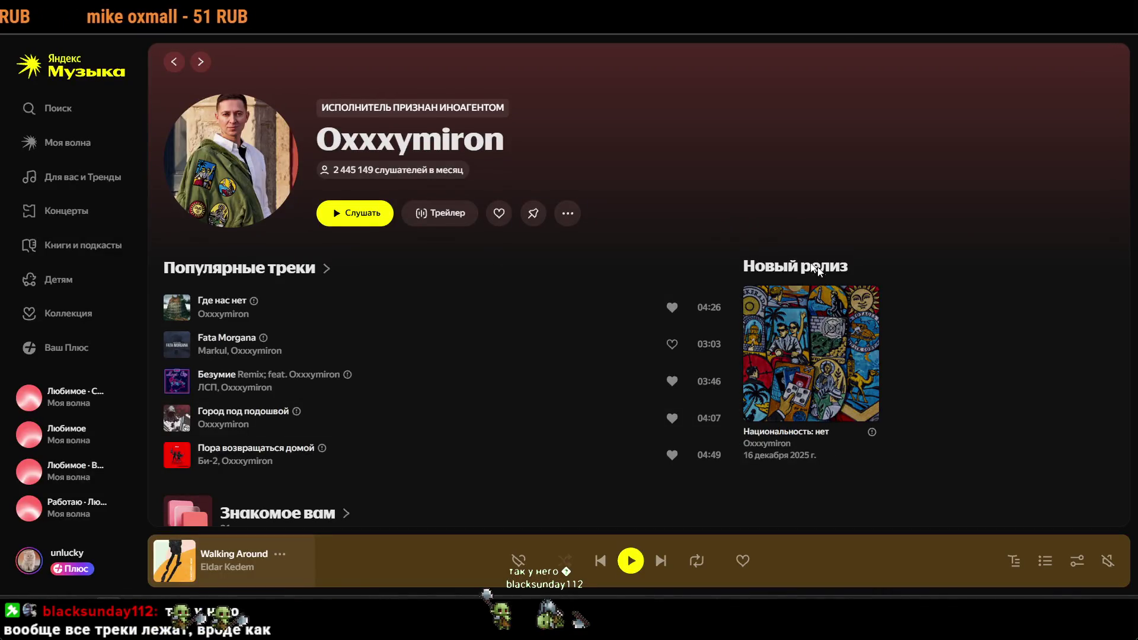
pyautogui.moveTo(785, 416)
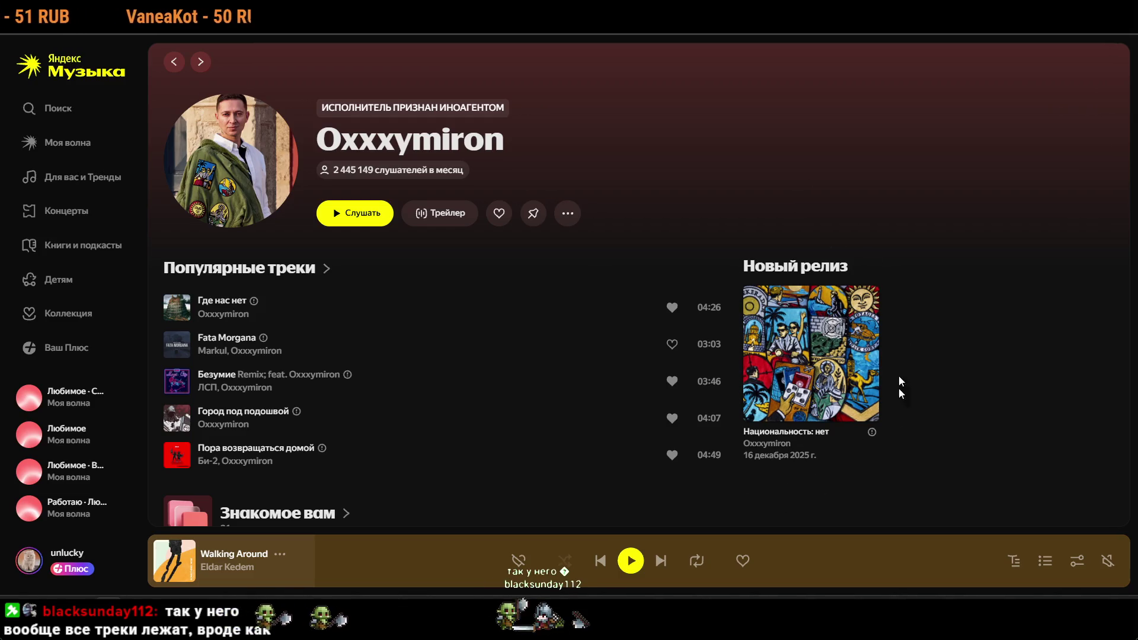
pyautogui.moveTo(797, 348)
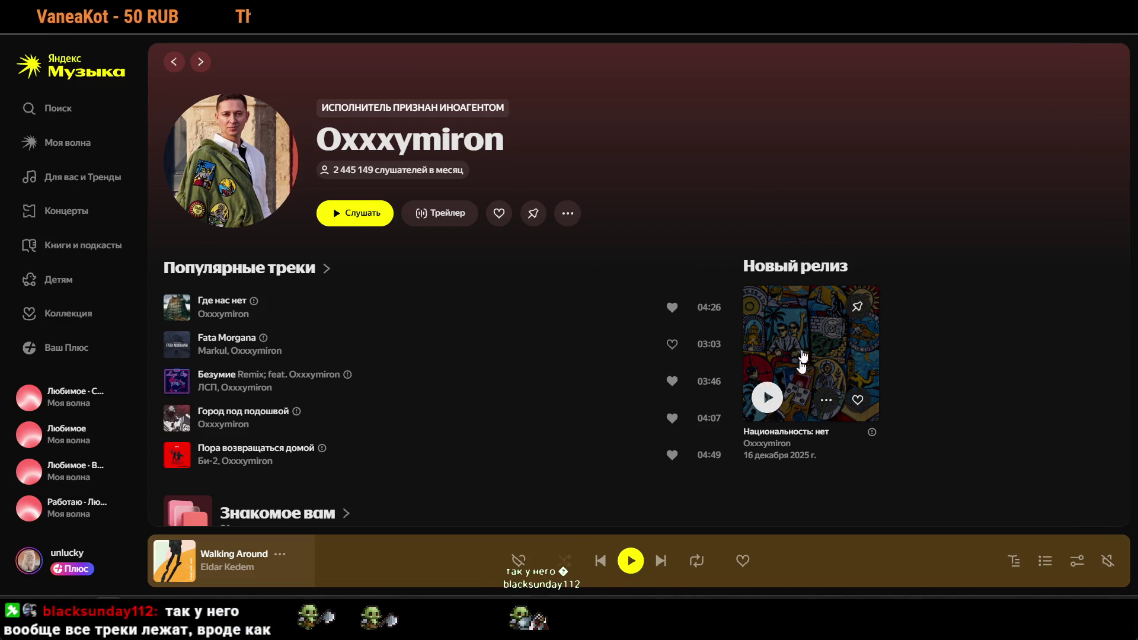
pyautogui.scroll(-5, 803, 349)
pyautogui.scroll(-5, 994, 498)
pyautogui.scroll(10, 998, 500)
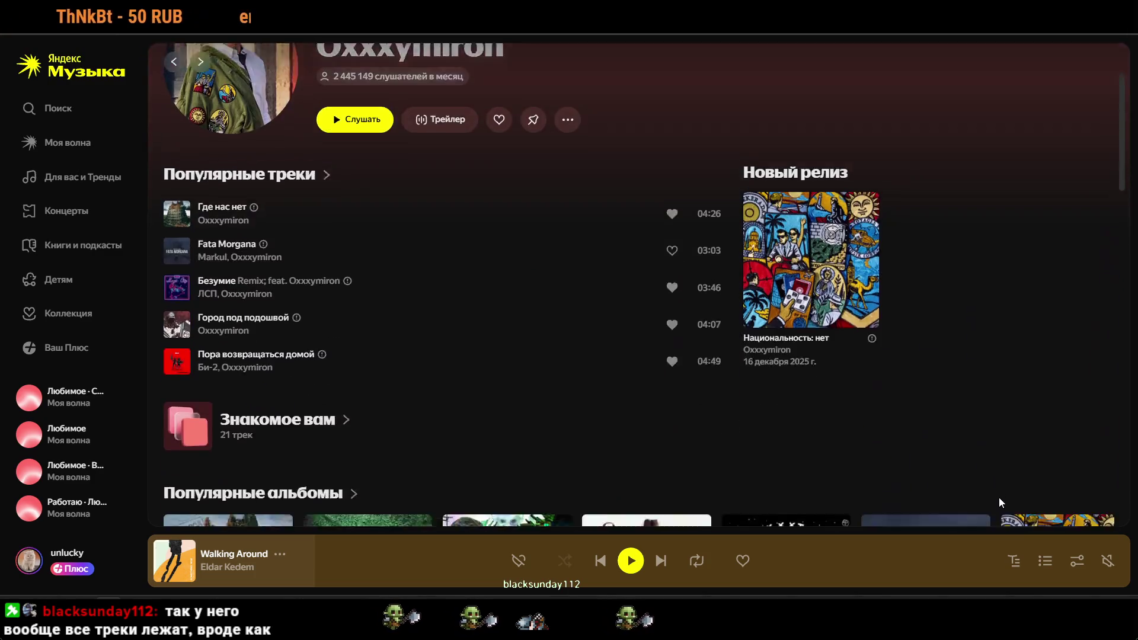
pyautogui.scroll(2, 1000, 502)
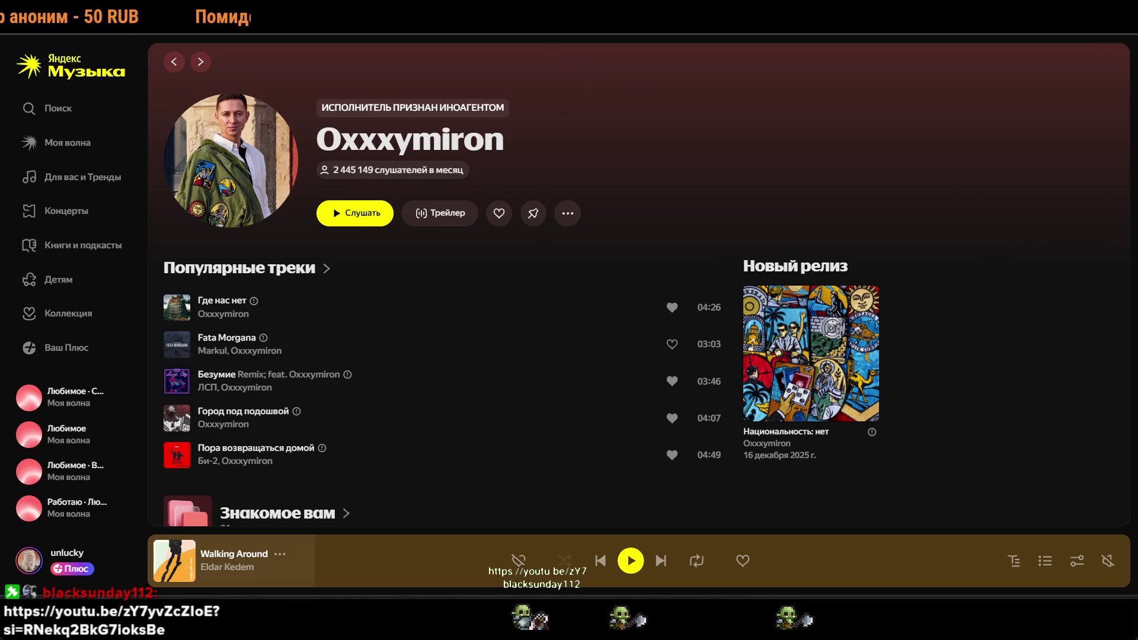
pyautogui.hotkey('alt', 'Tab')
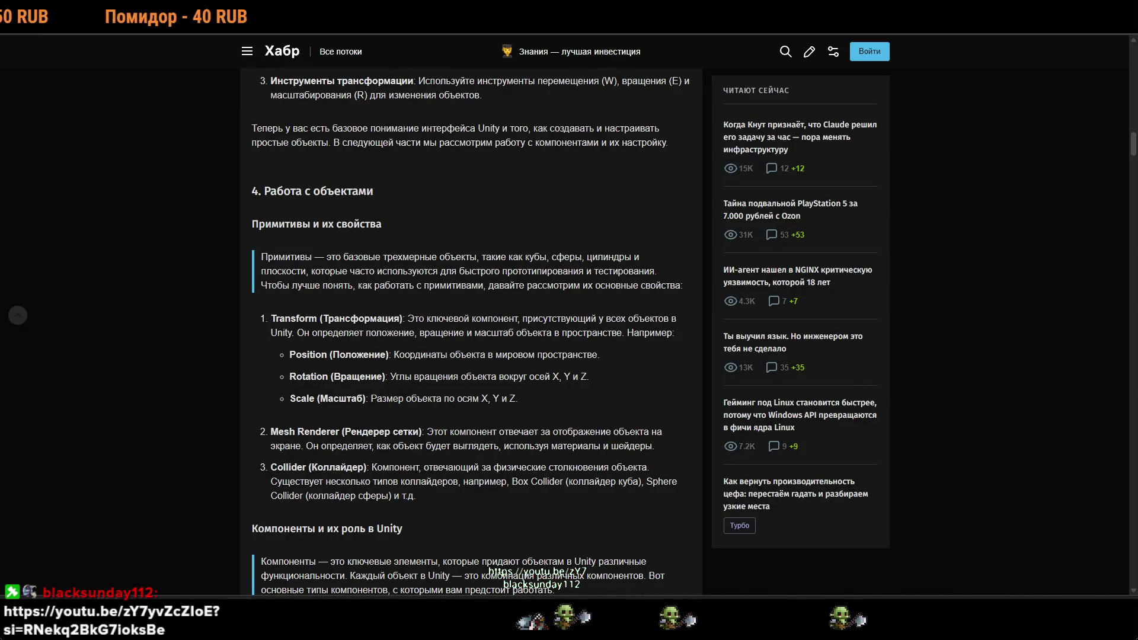
# Switch to the Unity scene containing the flattened Cube.
pyautogui.hotkey('alt', 'Tab')
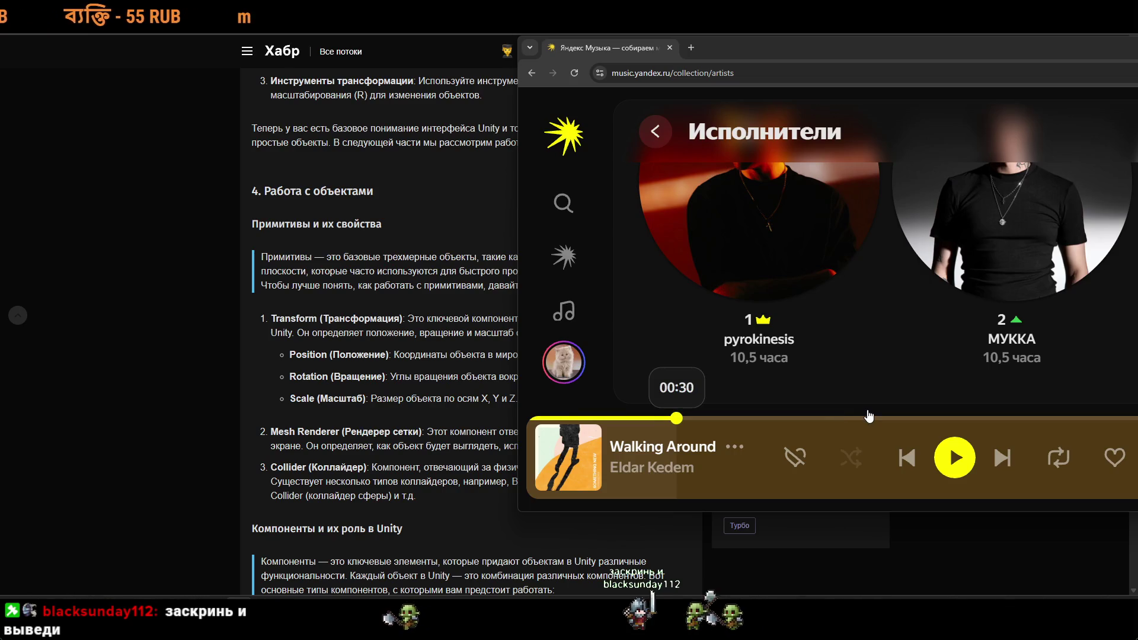
# Scroll the artists list, drag the music window left, then switch to Unity.
pyautogui.scroll(2, 892, 397)
pyautogui.scroll(-2, 765, 355)
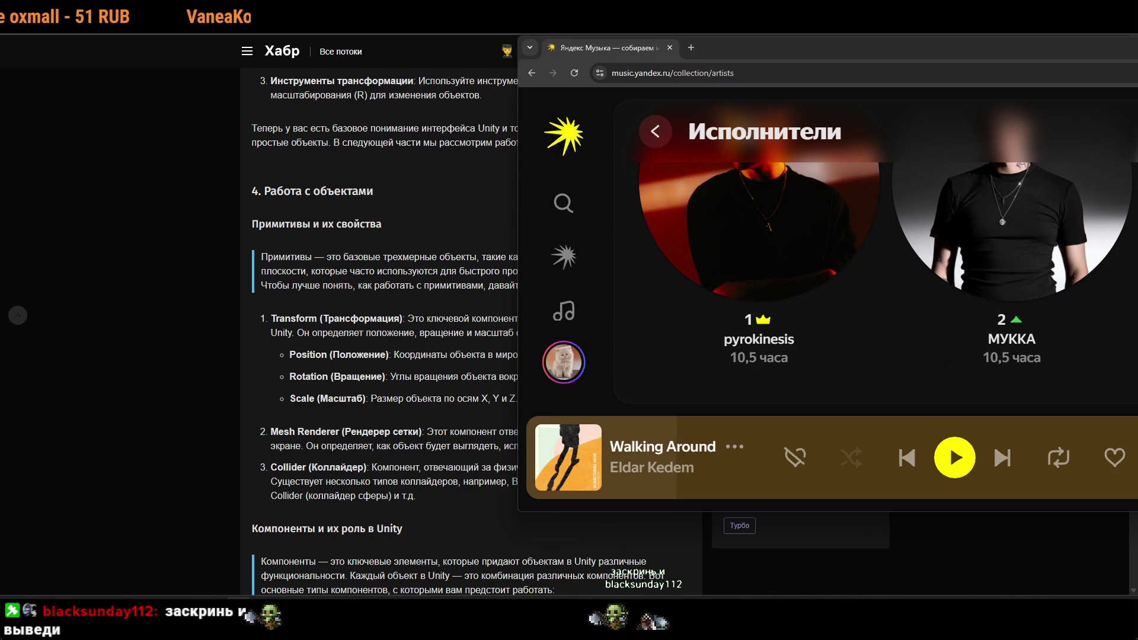
pyautogui.moveTo(669, 37)
pyautogui.mouseDown()
pyautogui.moveTo(465, 36)
pyautogui.moveTo(712, 44)
pyautogui.mouseUp()
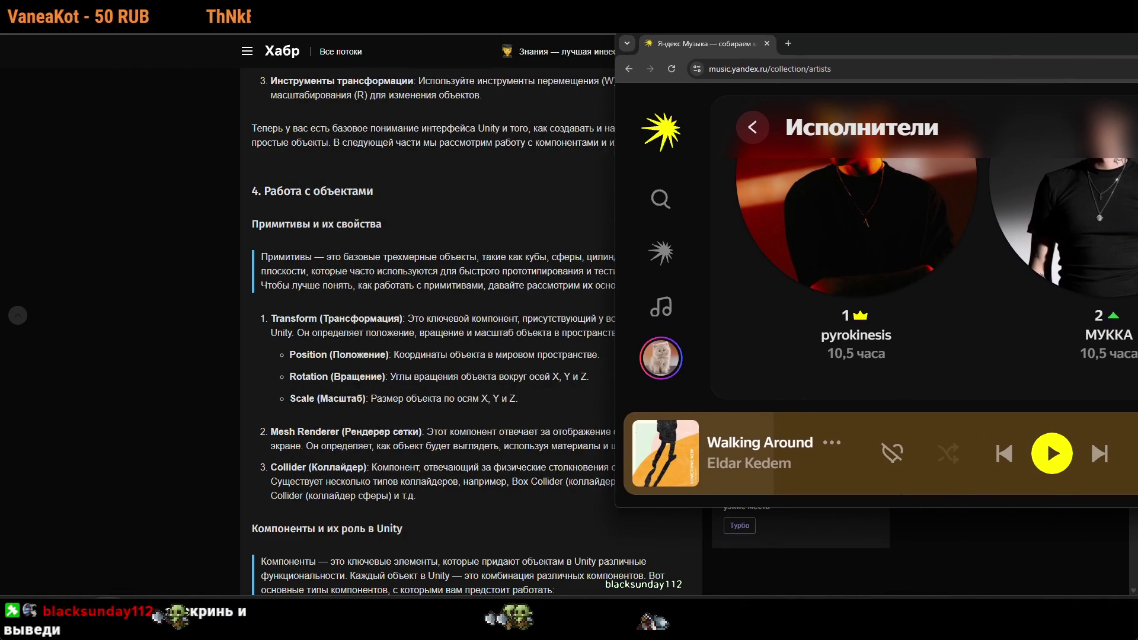
pyautogui.hotkey('alt', 'Tab')
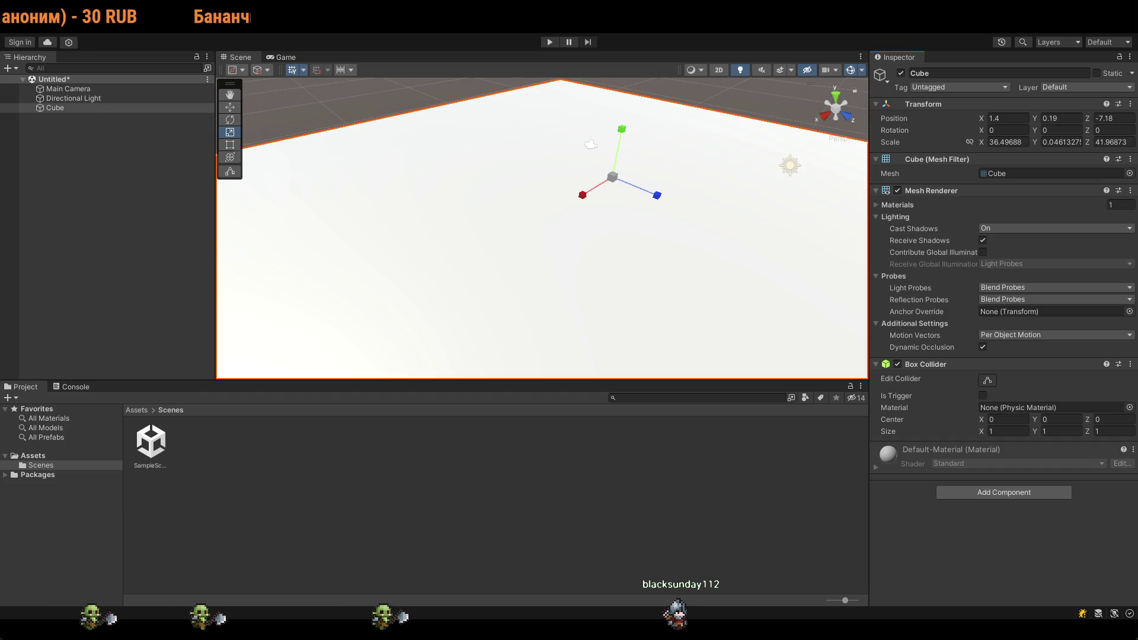
# Compare the Cube slab's Transform, Mesh Renderer and Box Collider with the Habr tutorial.
pyautogui.hotkey('alt', 'Tab')
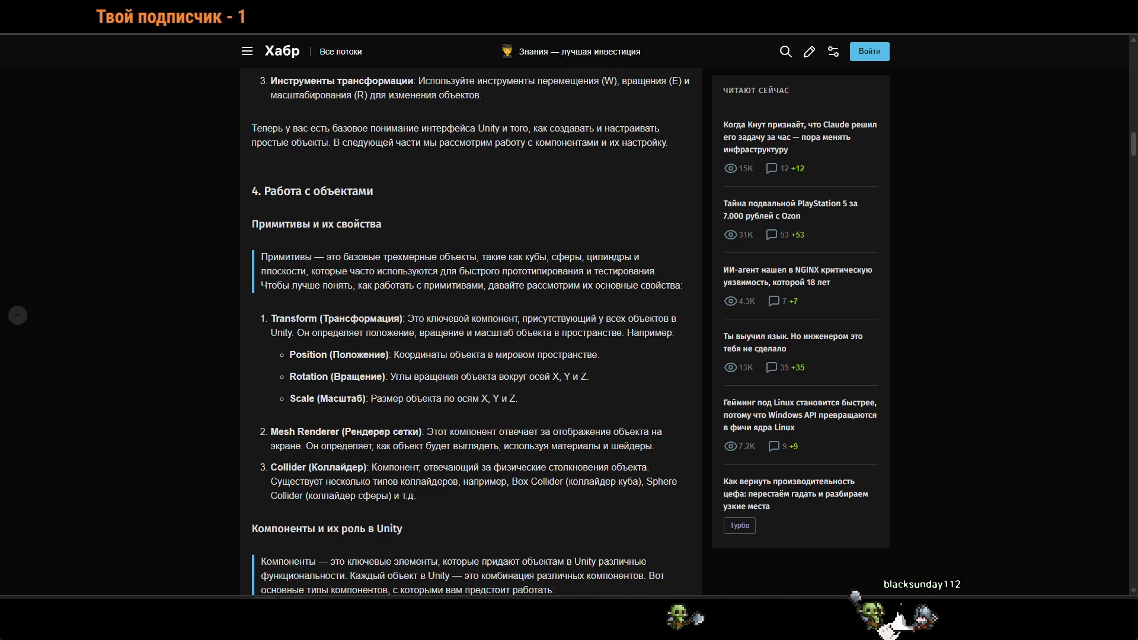
pyautogui.hotkey('alt', 'Tab')
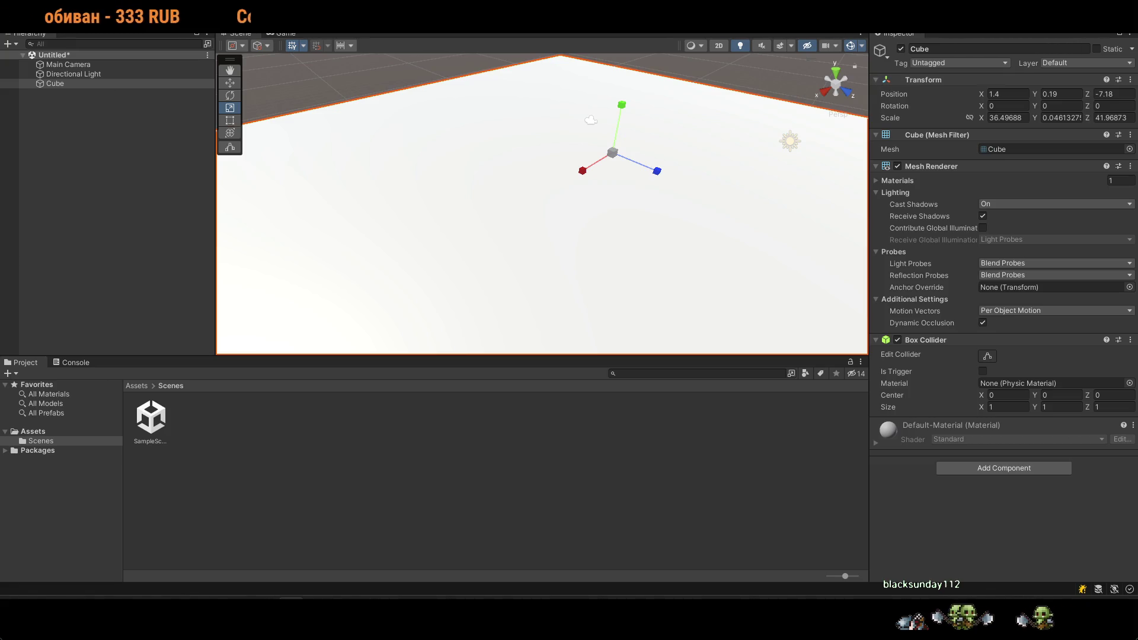
pyautogui.hotkey('alt', 'Tab')
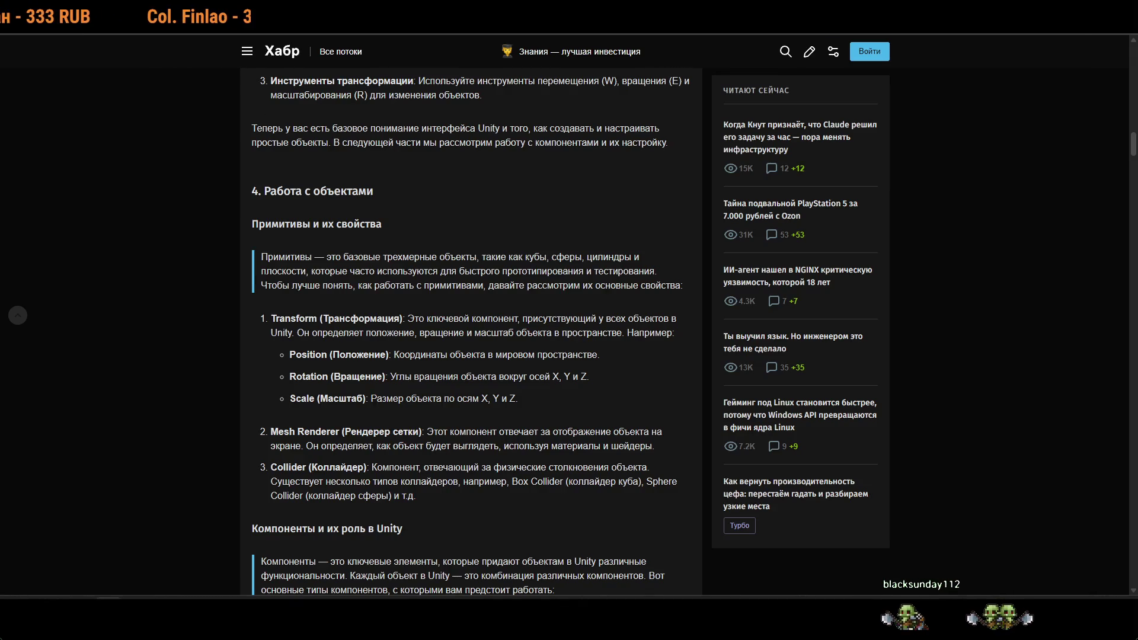
# Mark part of the Mesh Renderer description in the article, then go back to Unity.
pyautogui.moveTo(380, 431); pyautogui.dragTo(433, 431)
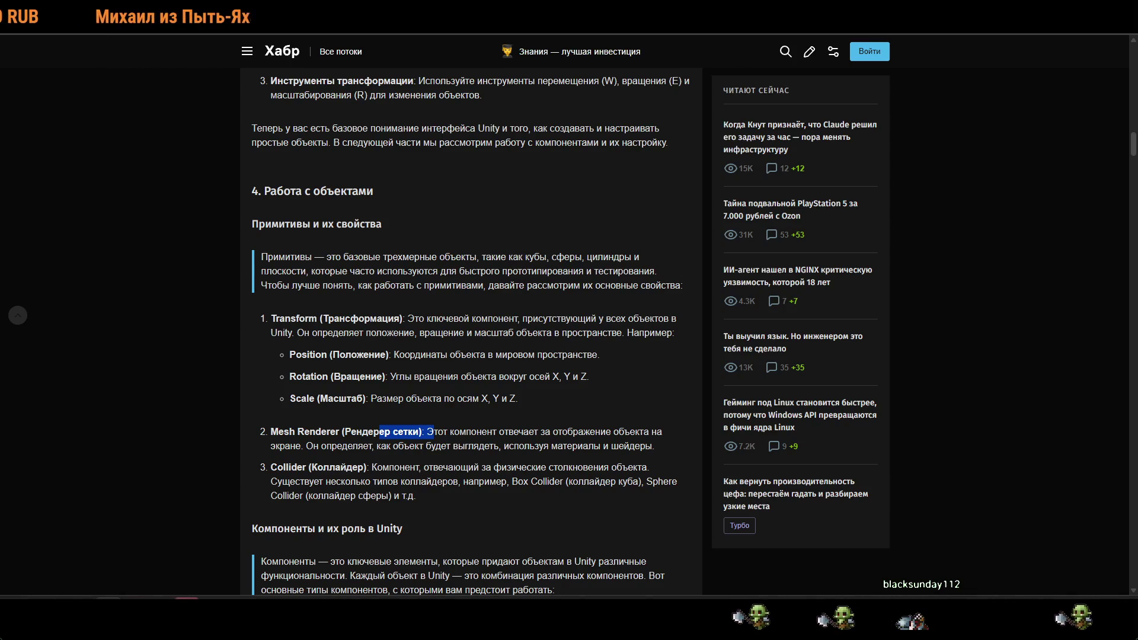
pyautogui.hotkey('alt', 'Tab')
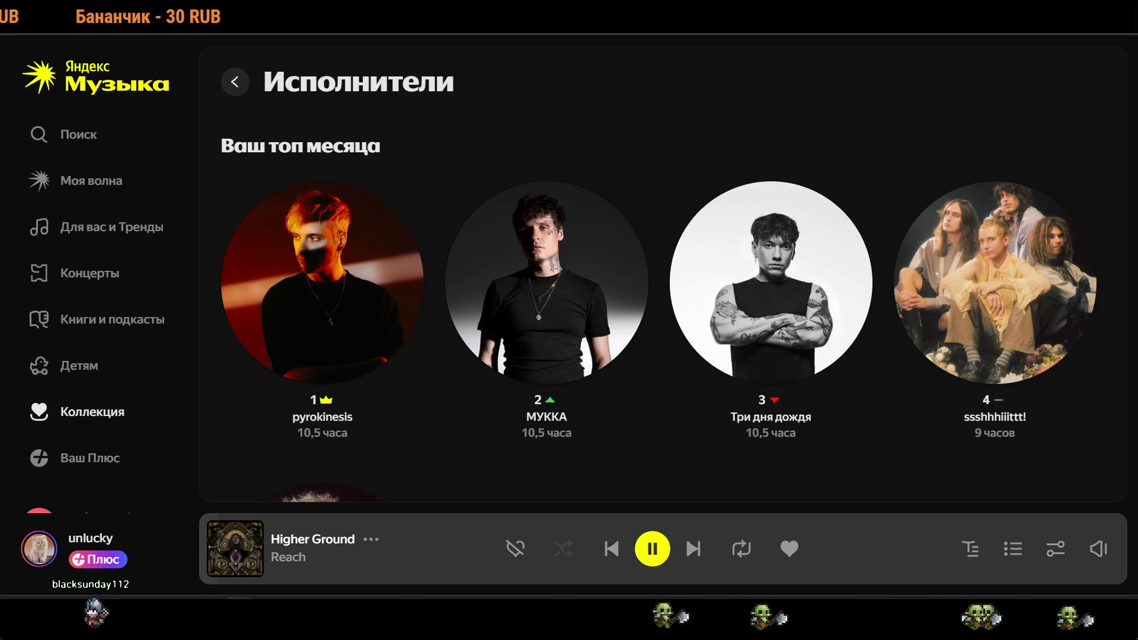
# Scroll Yandex Music's Исполнители page down to SQWOZ BAB, then return to Unity.
pyautogui.scroll(-5, 721, 137)
pyautogui.scroll(5, 706, 154)
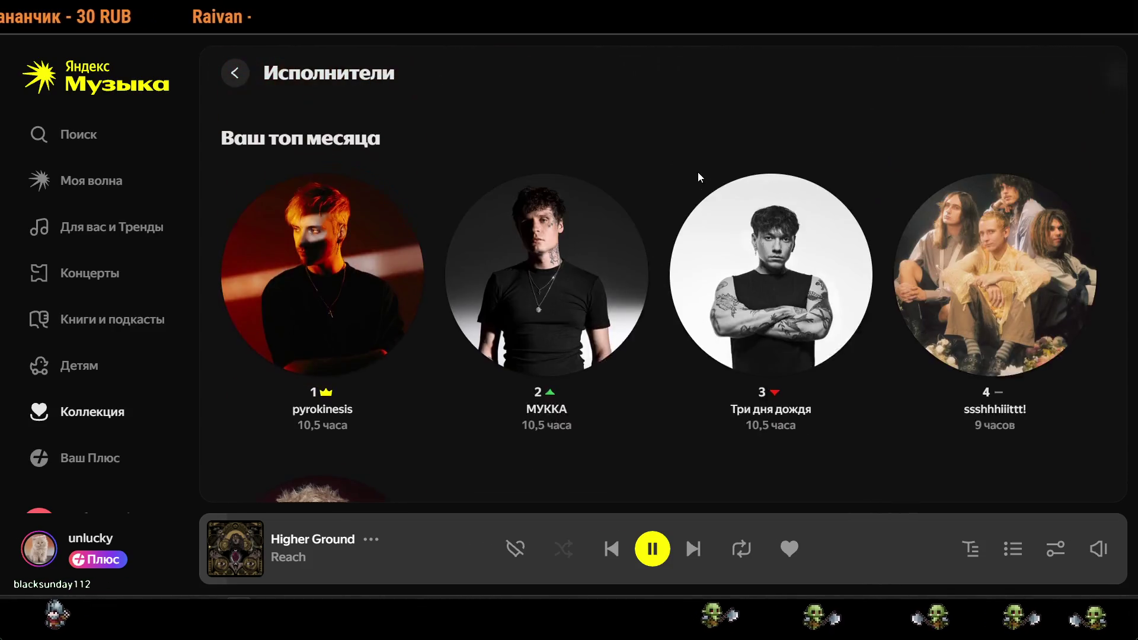
pyautogui.scroll(-5, 700, 172)
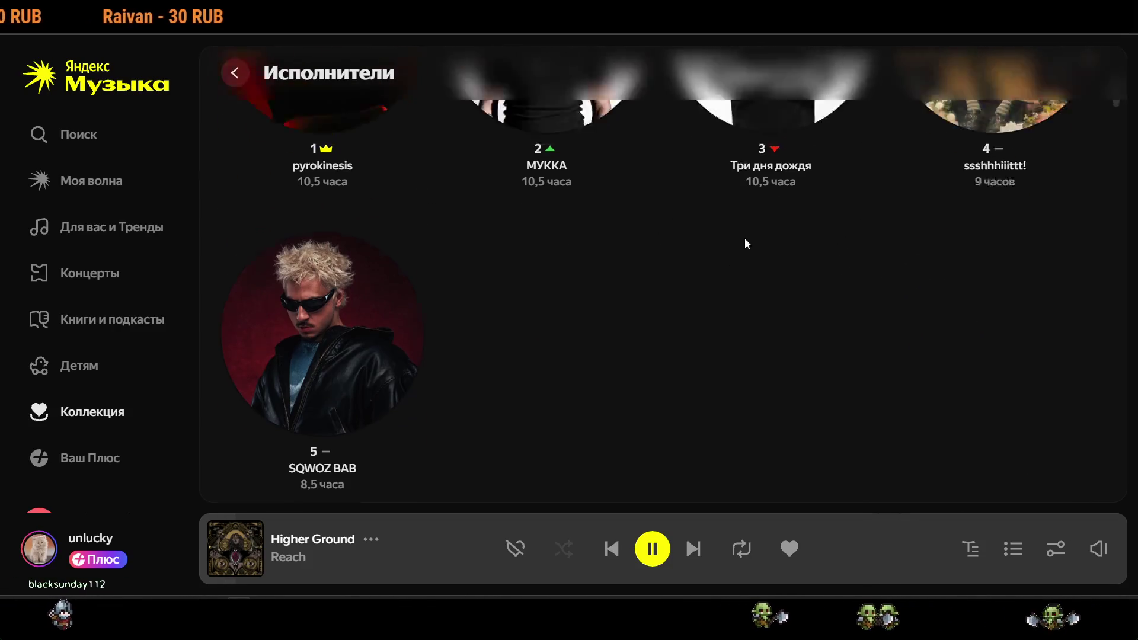
pyautogui.scroll(5, 744, 237)
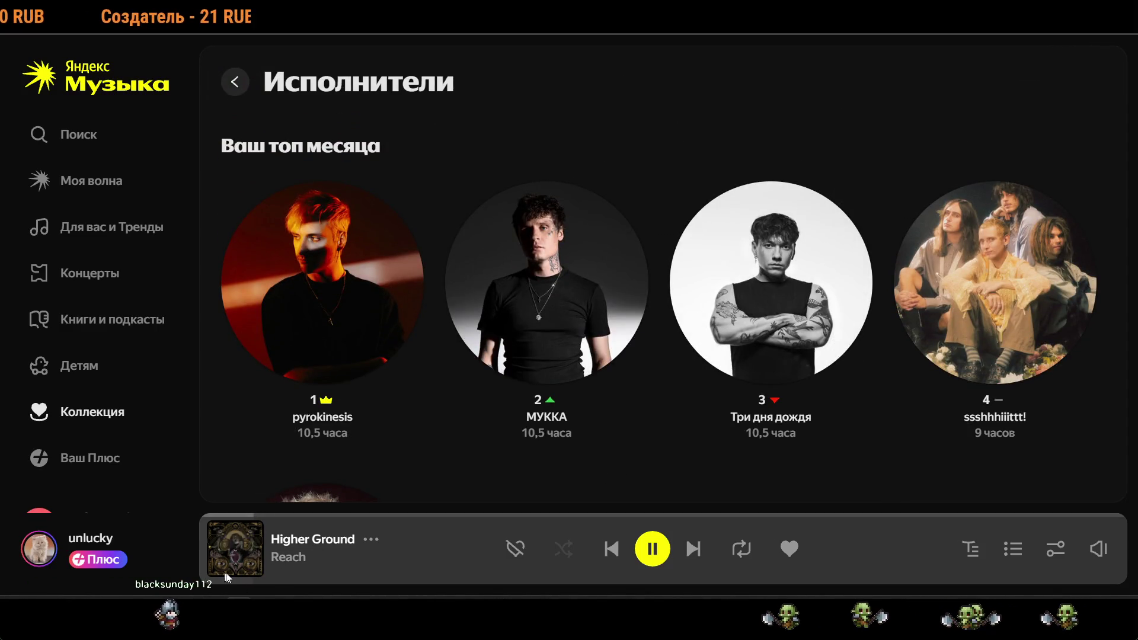
pyautogui.scroll(-5, 457, 449)
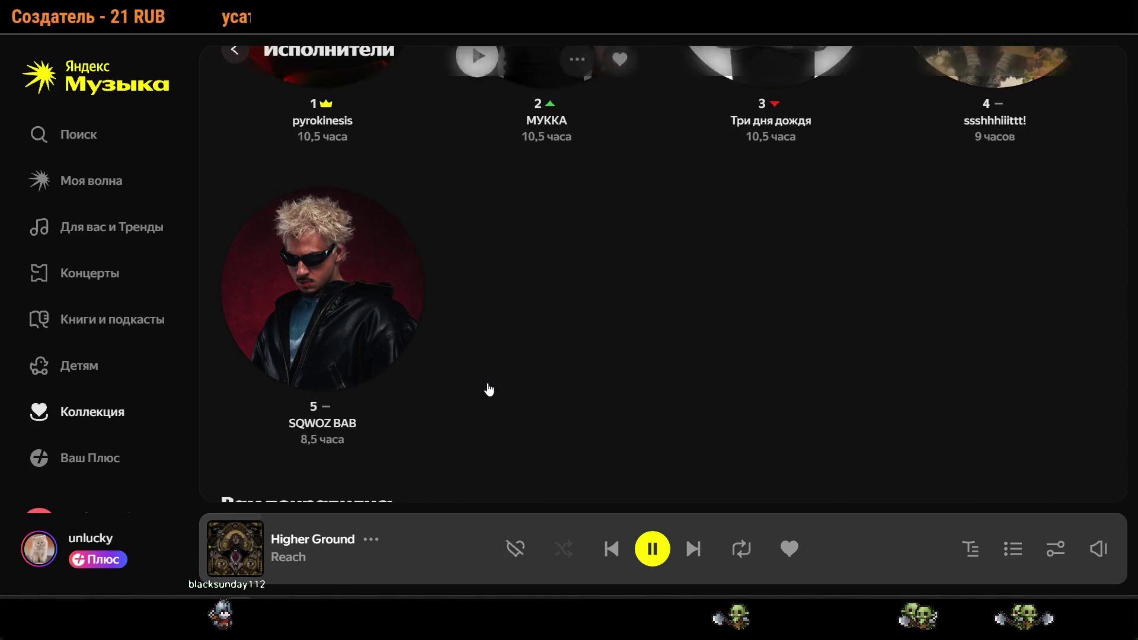
pyautogui.scroll(5, 491, 388)
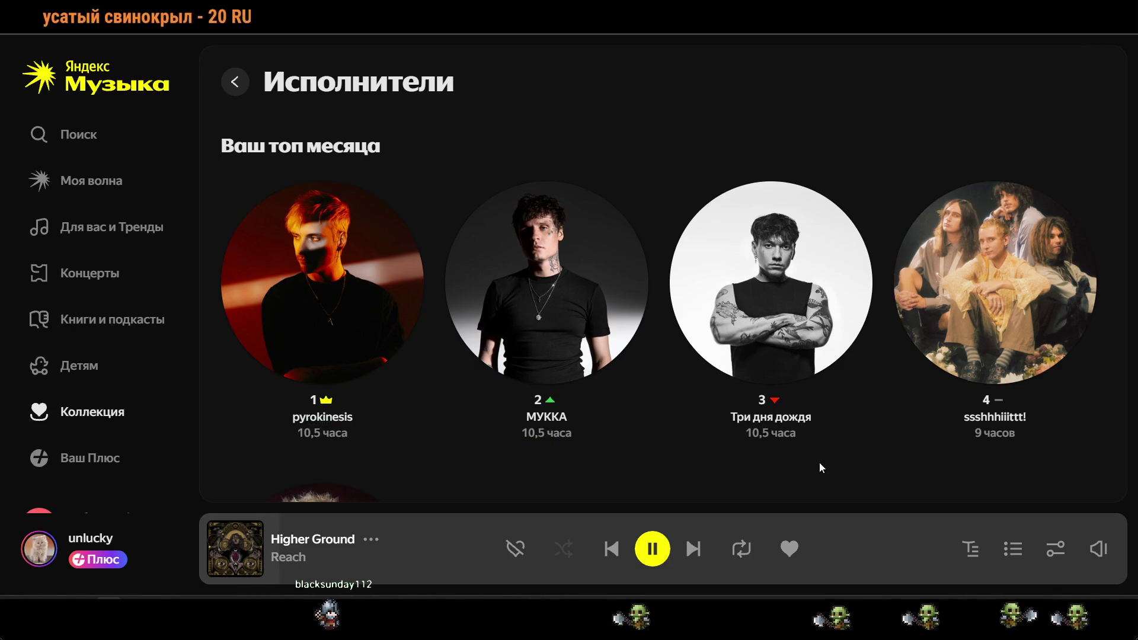
pyautogui.scroll(-5, 906, 390)
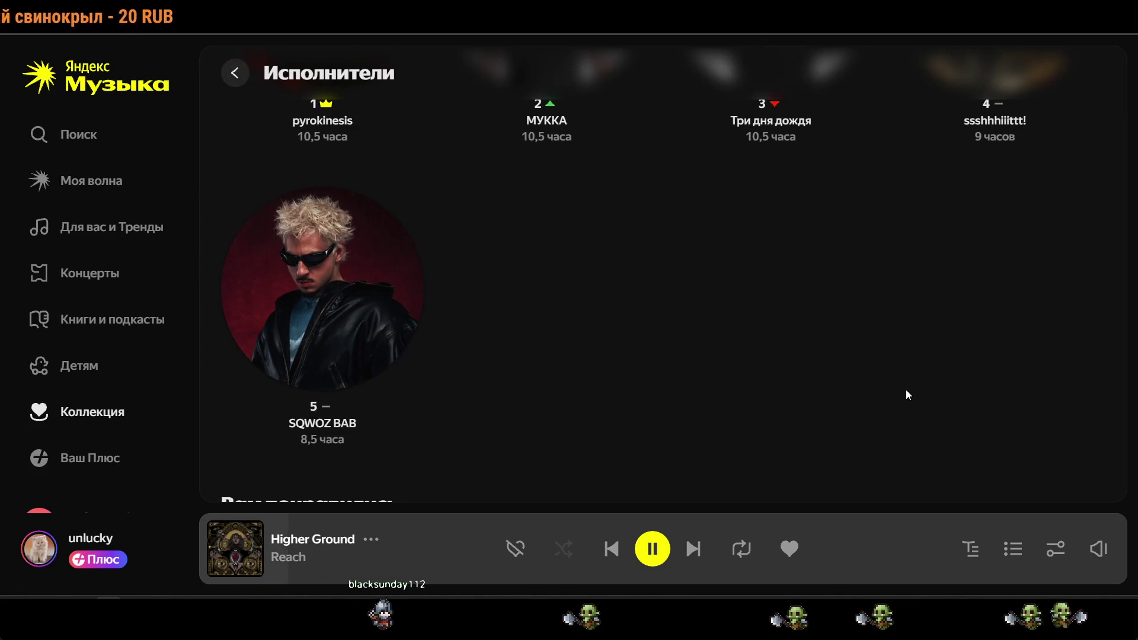
pyautogui.hotkey('alt', 'Tab')
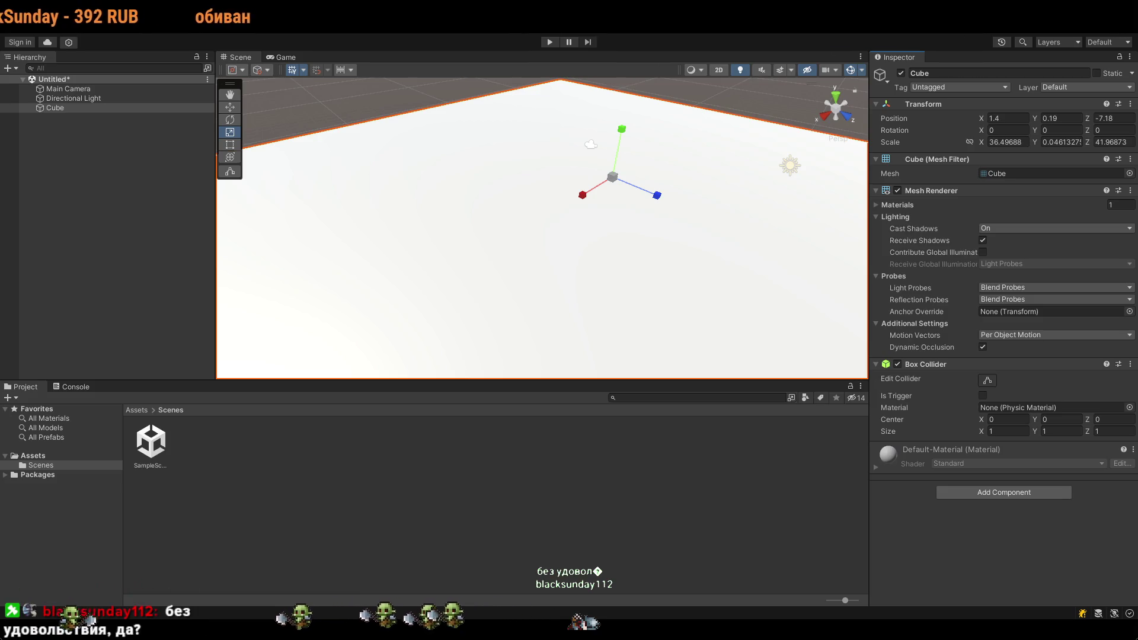
# Read further down the Habr tutorial's Mesh Renderer section and return to Unity.
pyautogui.hotkey('alt', 'Tab')
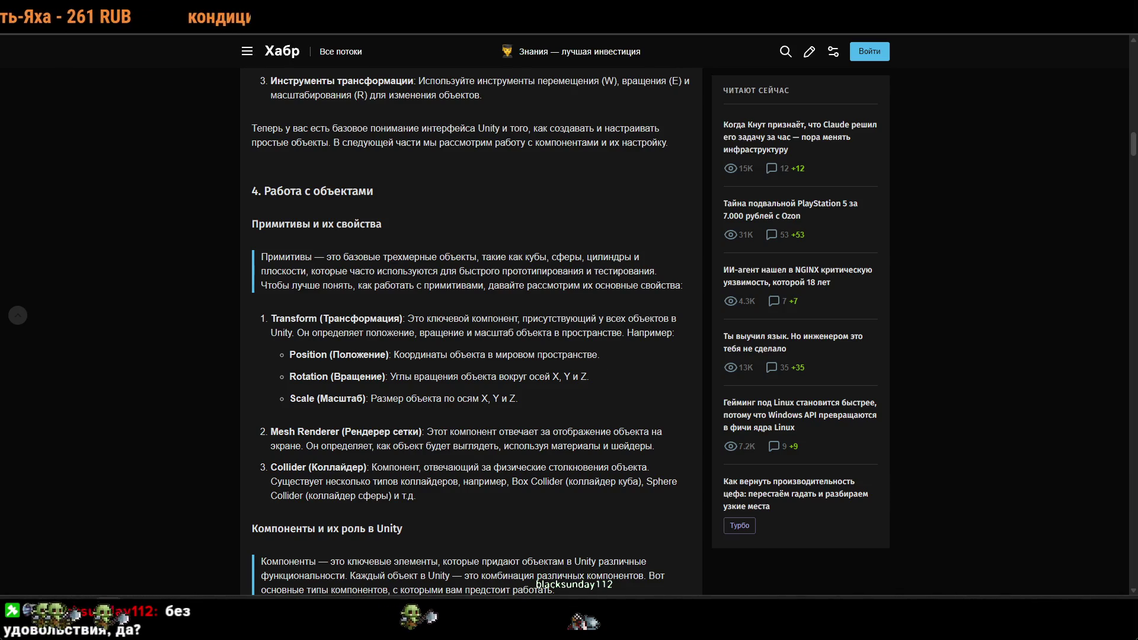
pyautogui.scroll(-2, 403, 384)
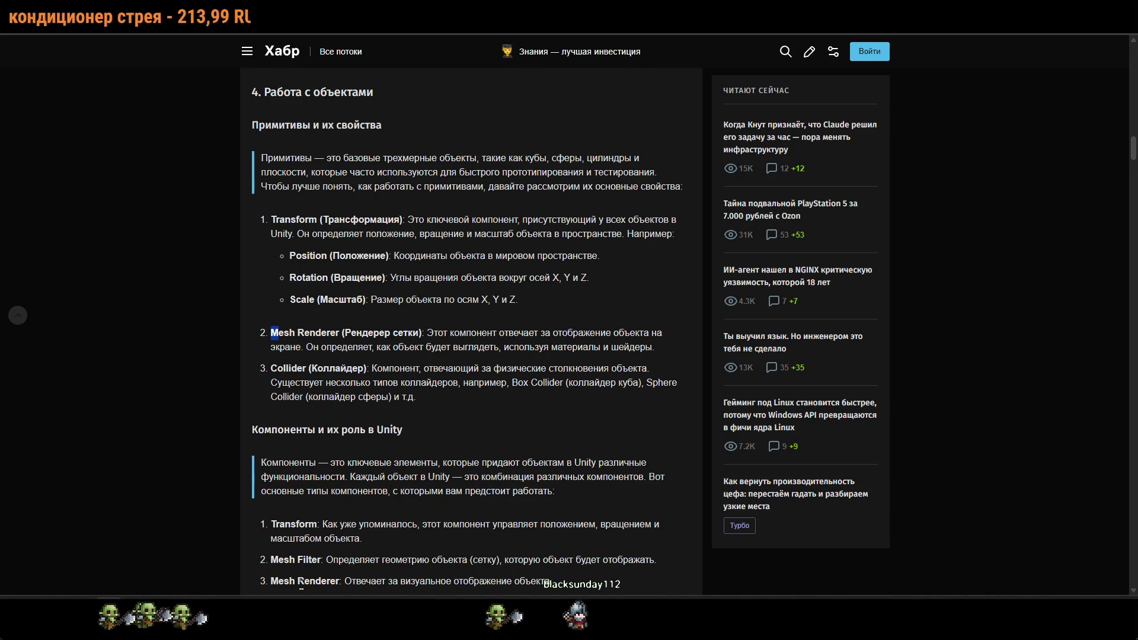
pyautogui.hotkey('alt', 'Tab')
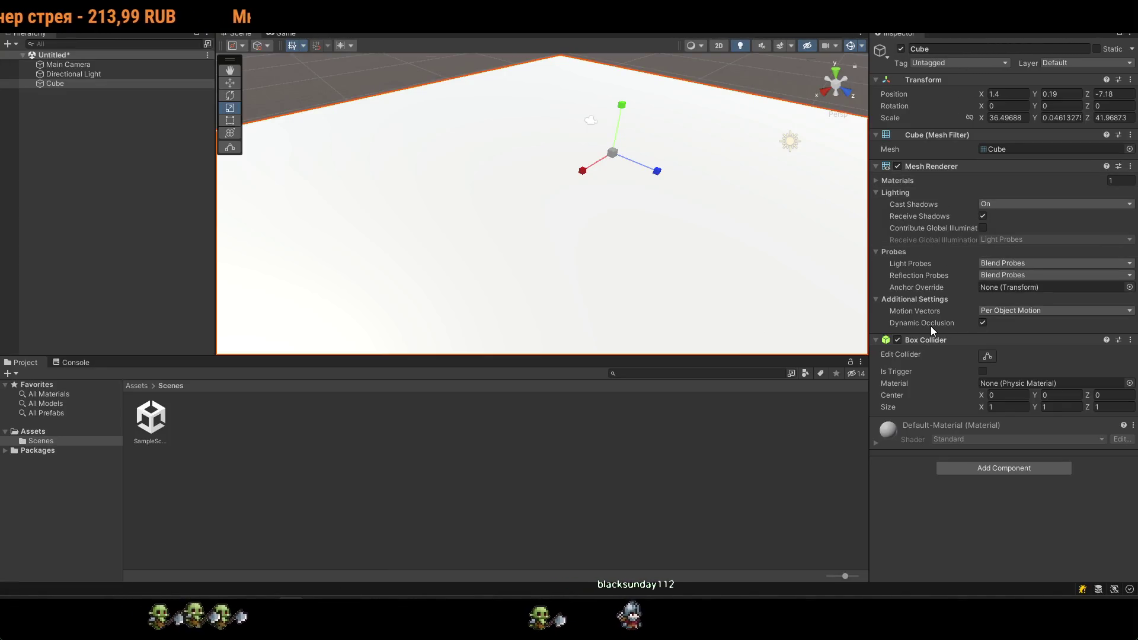
# Set the Mesh Renderer Materials size back to 1 and frame the Cube slab with F.
pyautogui.click(1118, 180)
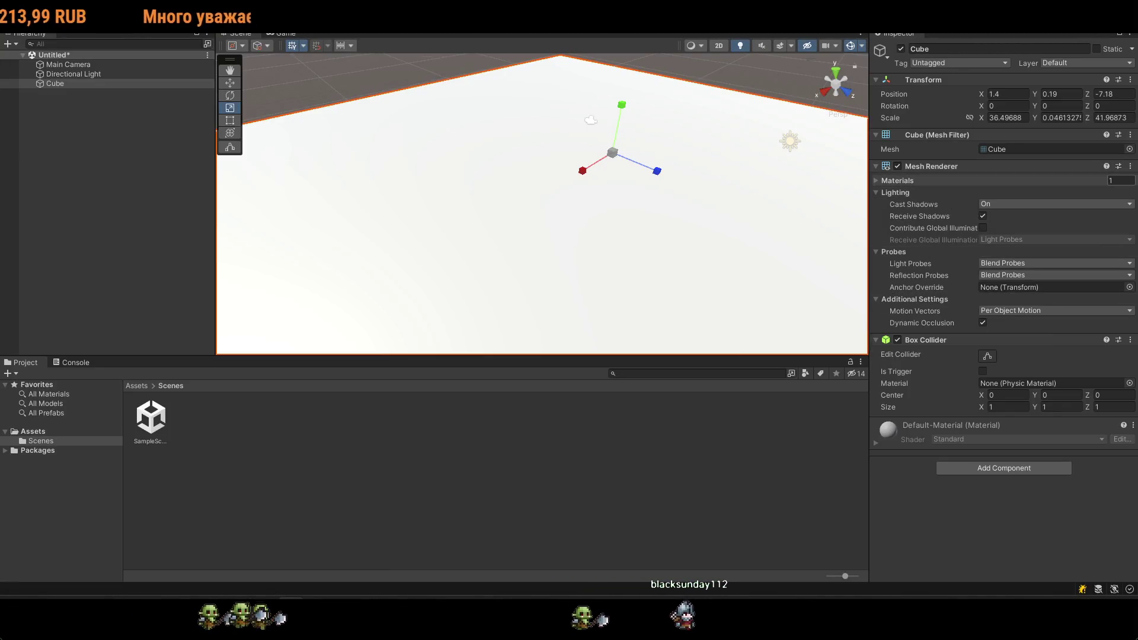
pyautogui.write('1')
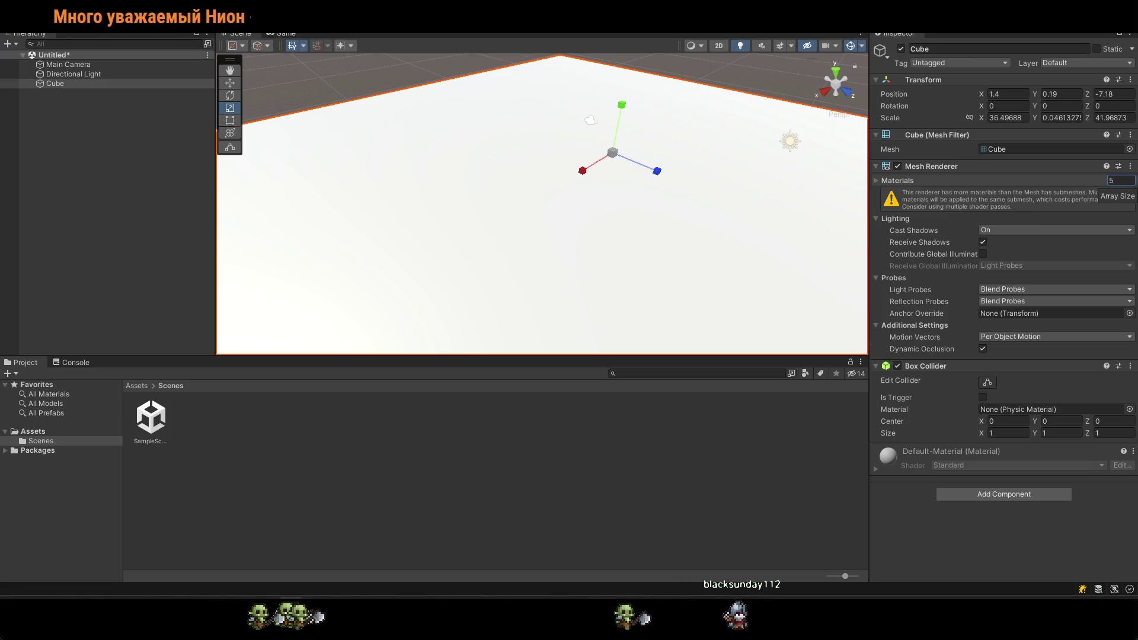
pyautogui.press('Return')
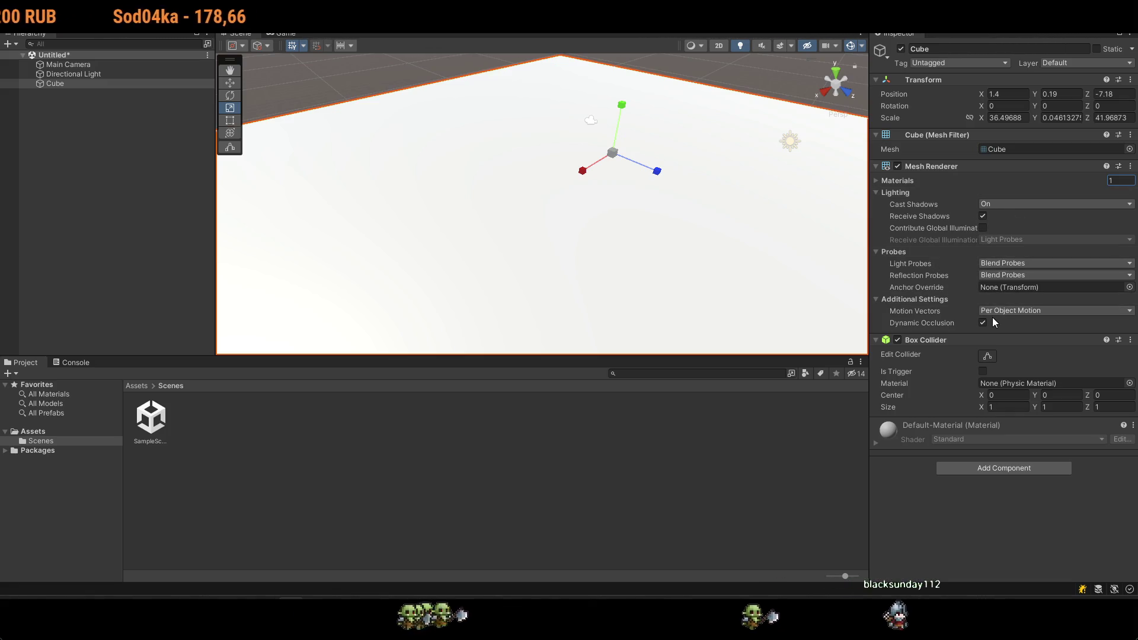
pyautogui.scroll(-5, 652, 181)
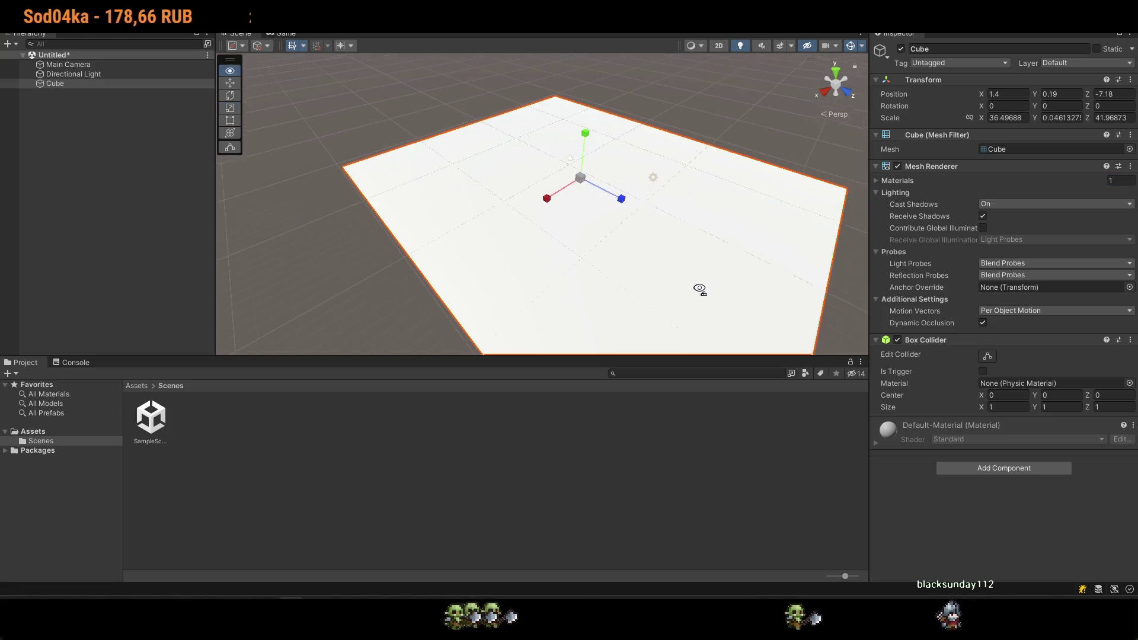
pyautogui.press('f')
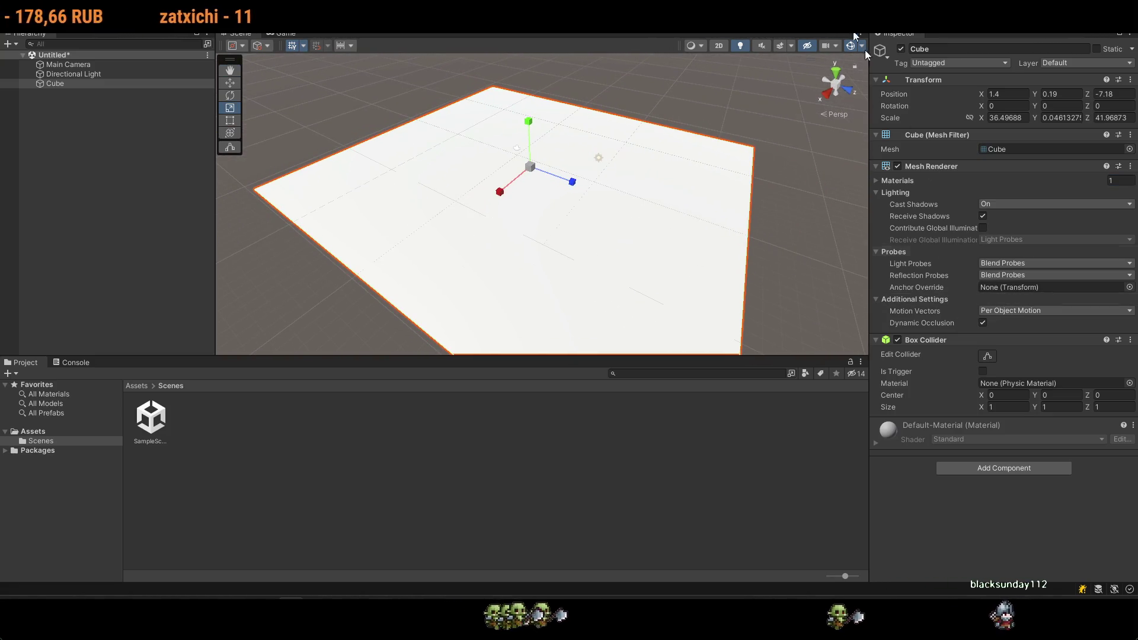
pyautogui.hotkey('alt', 'Tab')
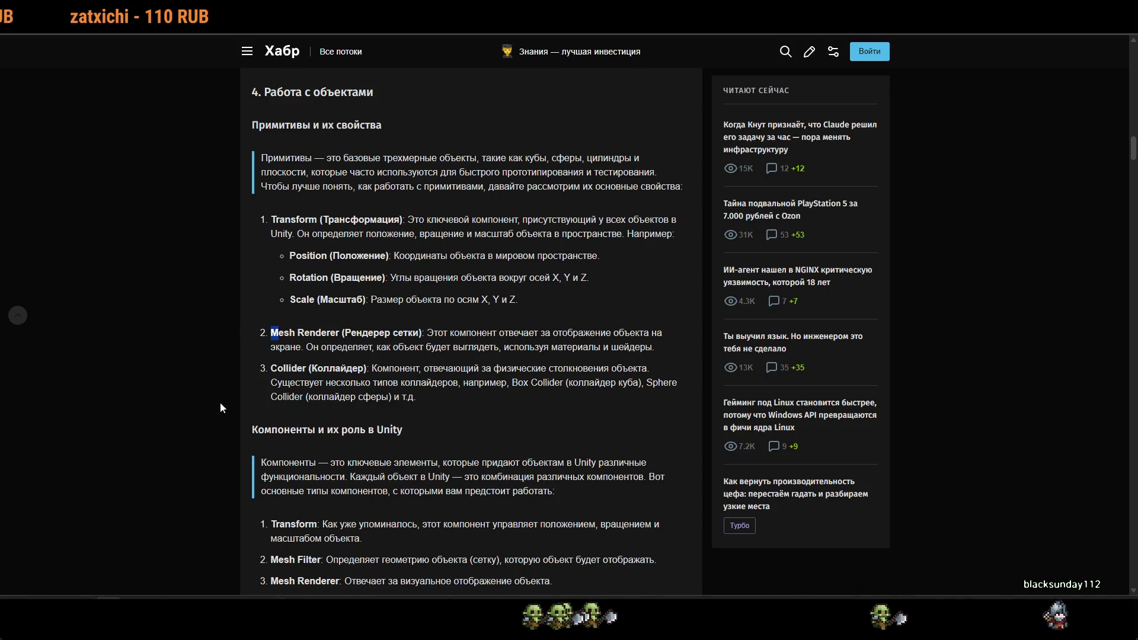
# Highlight the article's Collider description and turn on Edit Collider for the Cube's Box Collider.
pyautogui.moveTo(271, 368); pyautogui.dragTo(480, 369)
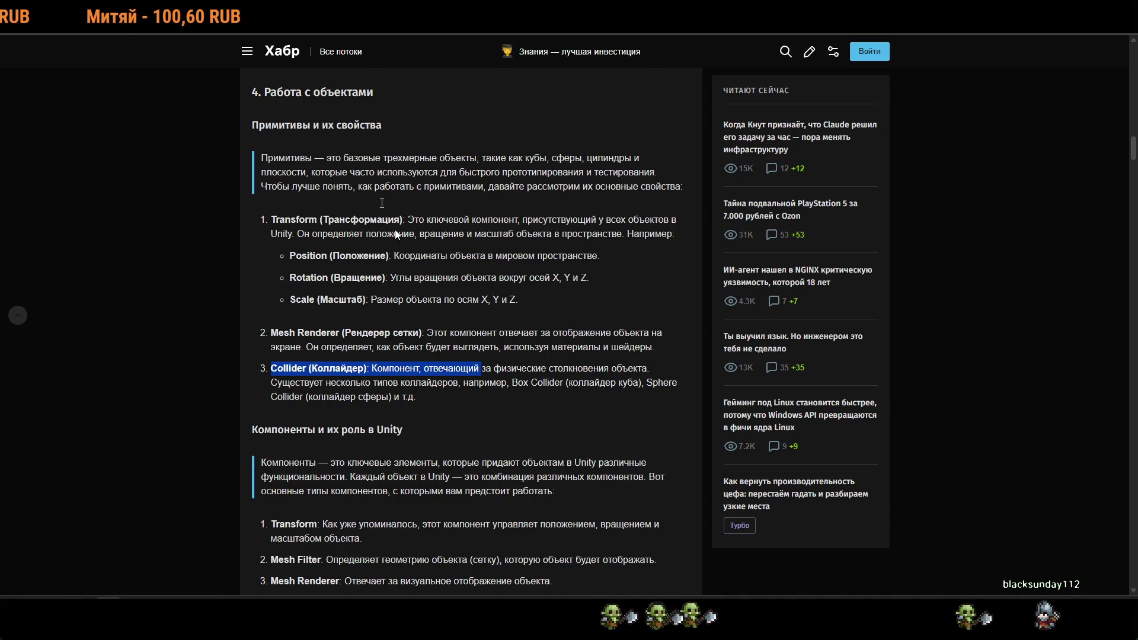
pyautogui.hotkey('alt', 'Tab')
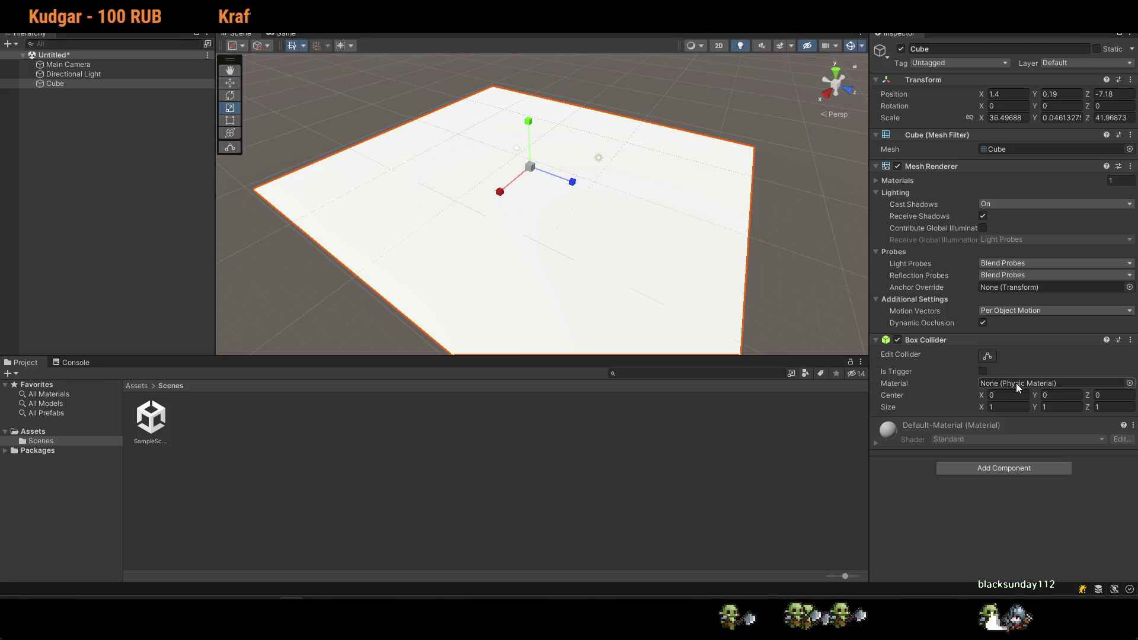
pyautogui.click(989, 355)
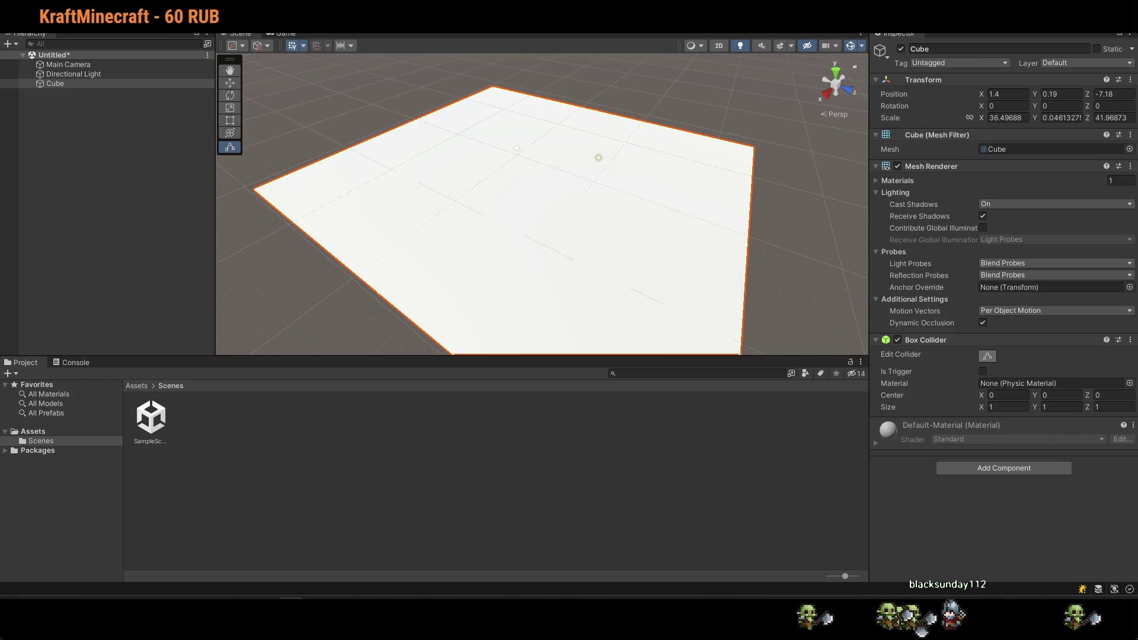
pyautogui.hotkey('alt', 'Tab')
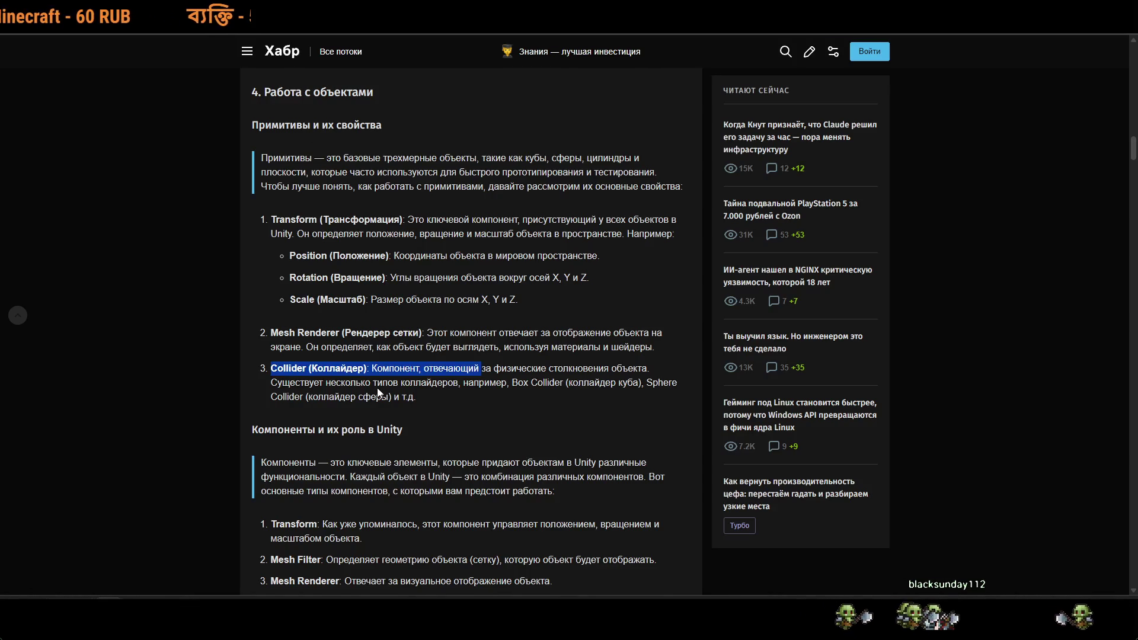
# Highlight the Box Collider mention and read through the tutorial's component-setup sections.
pyautogui.moveTo(530, 383); pyautogui.dragTo(612, 382)
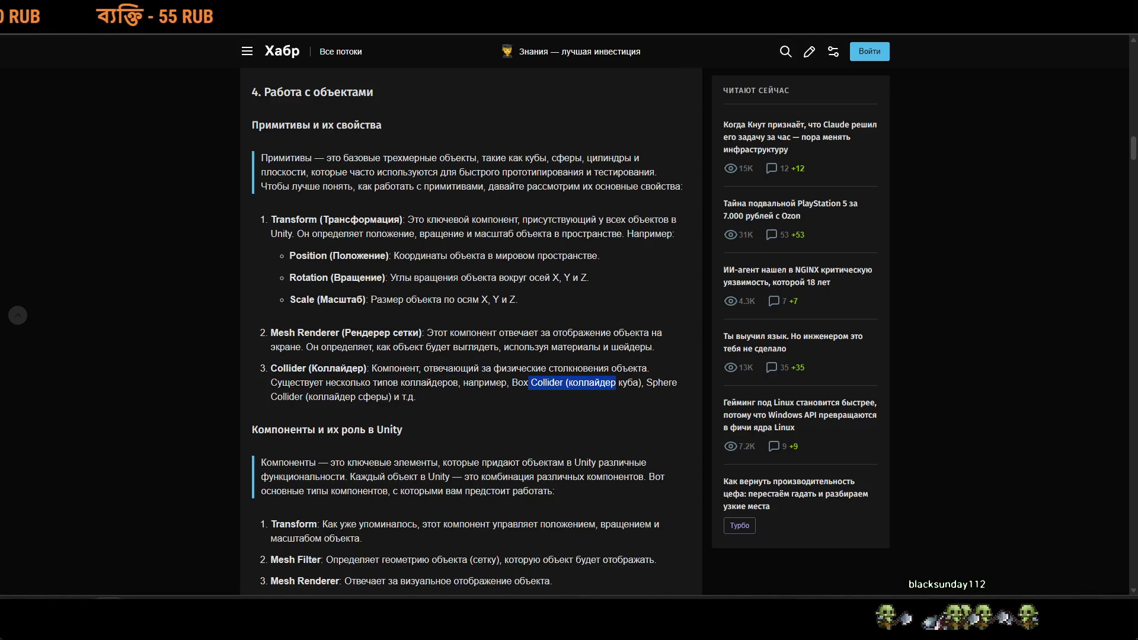
pyautogui.scroll(-2, 325, 415)
pyautogui.click(324, 415)
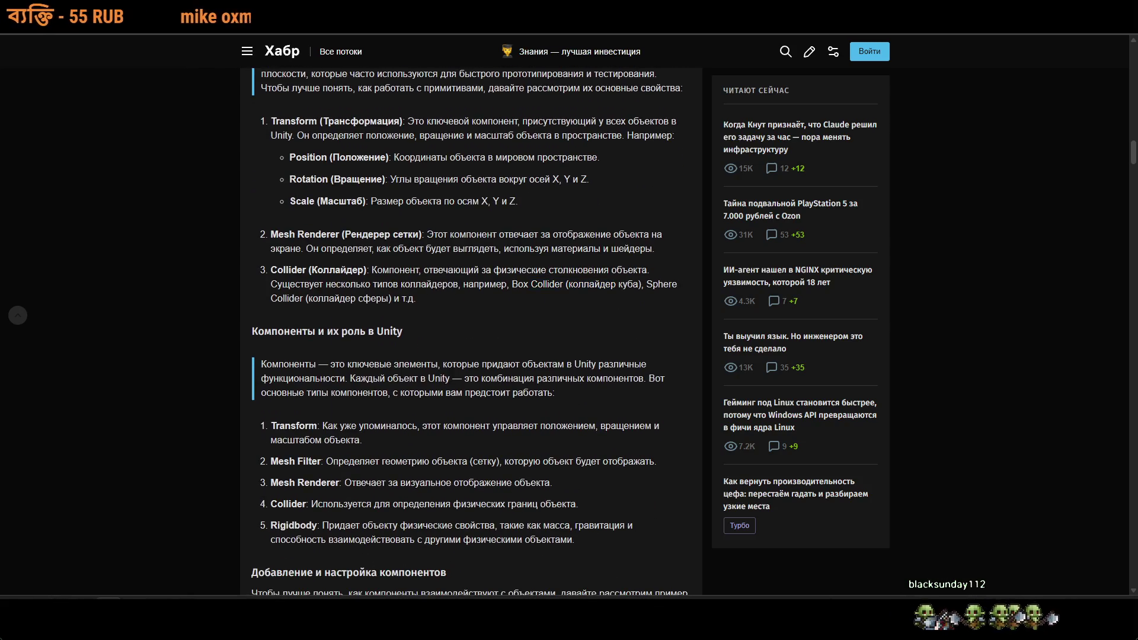
pyautogui.scroll(-2, 470, 332)
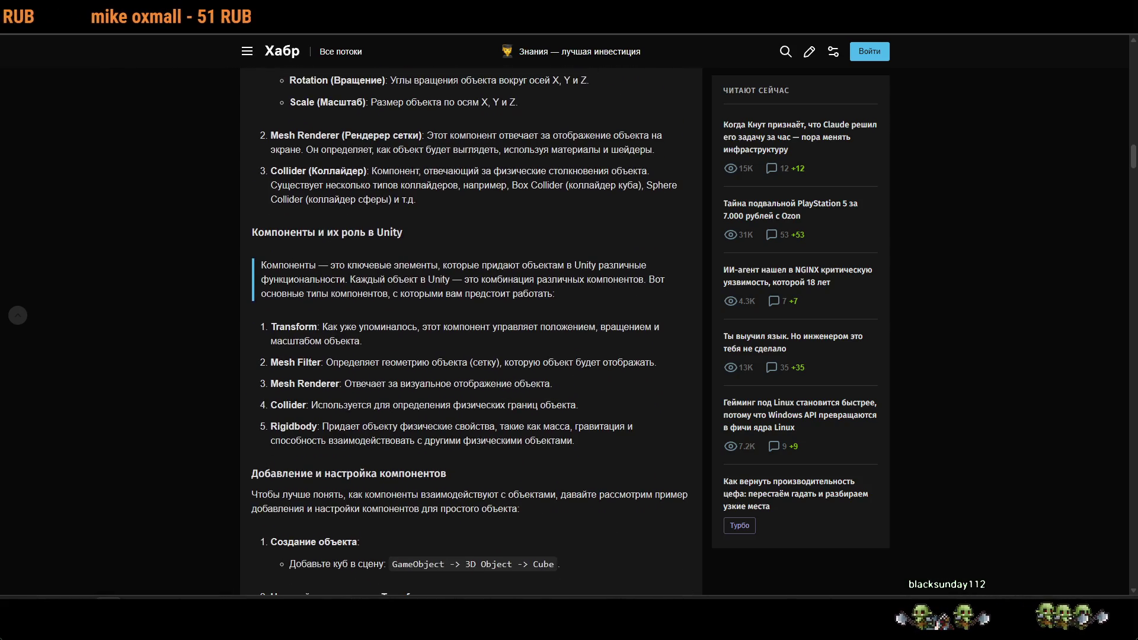
pyautogui.scroll(-4, 390, 403)
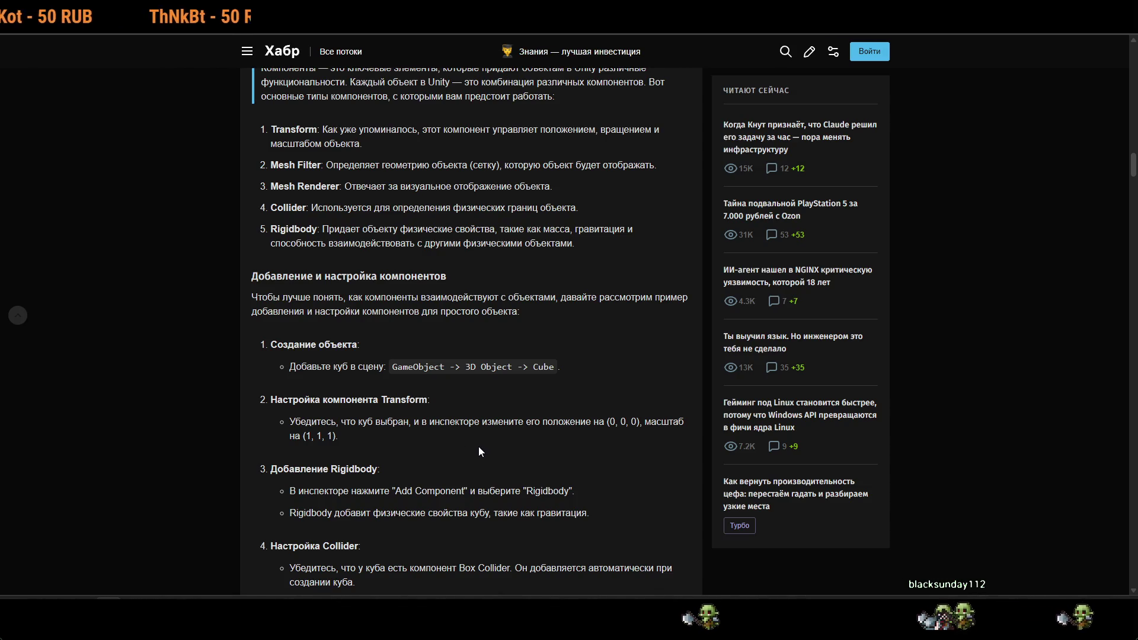
pyautogui.scroll(2, 479, 451)
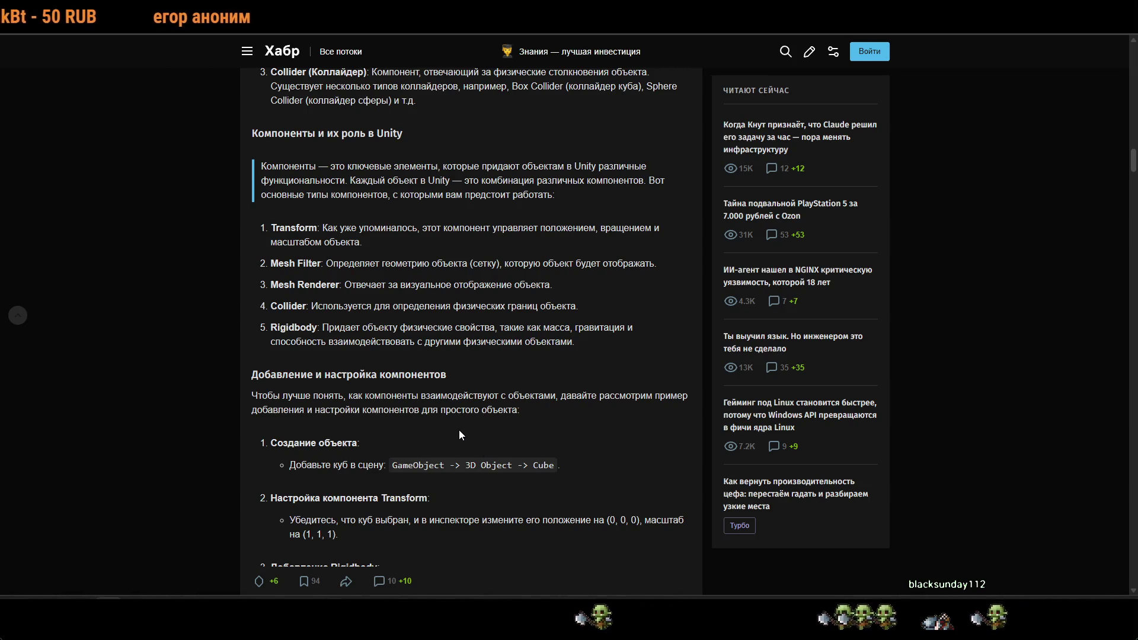
pyautogui.hotkey('alt', 'Tab')
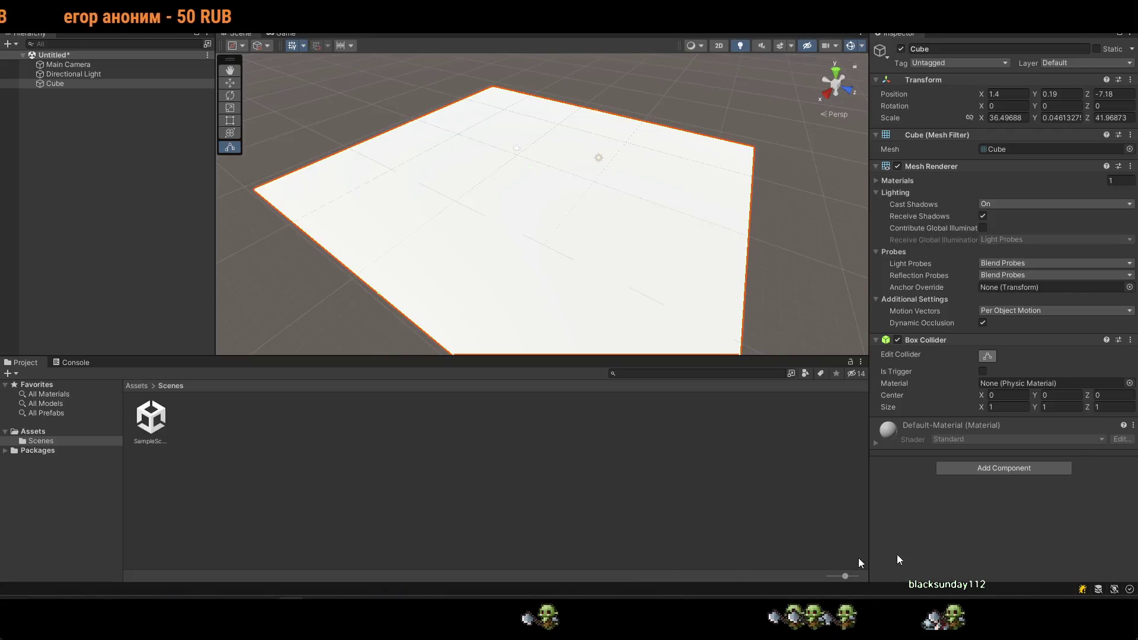
# Expand the Default-Material properties and toggle the Box Collider's Is Trigger setting.
pyautogui.click(888, 432)
pyautogui.scroll(-3, 883, 433)
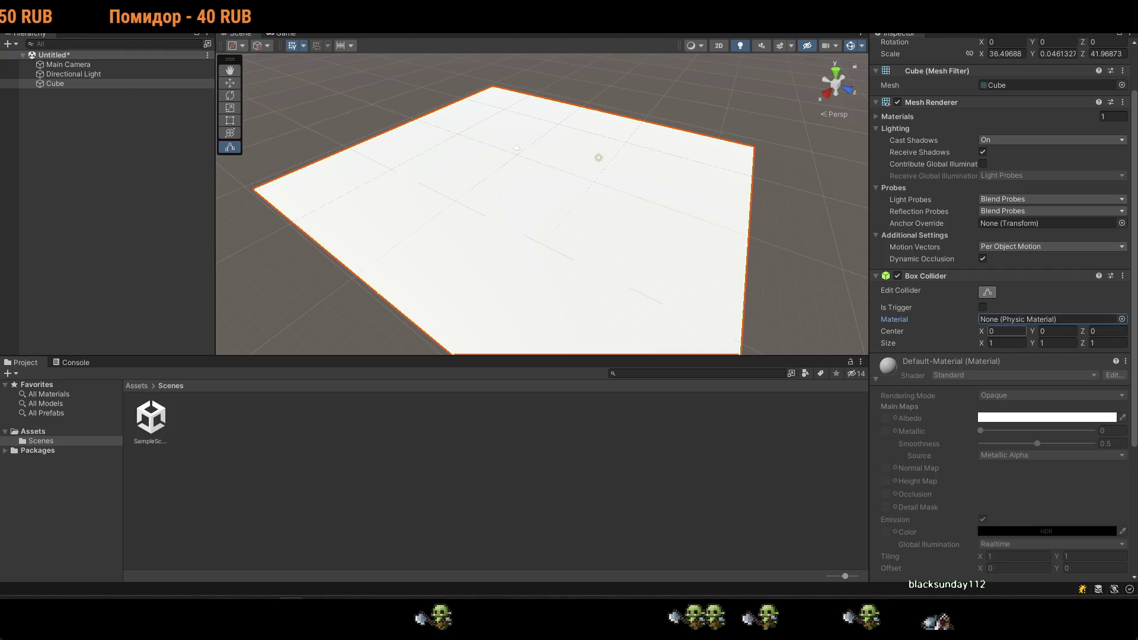
pyautogui.click(983, 307)
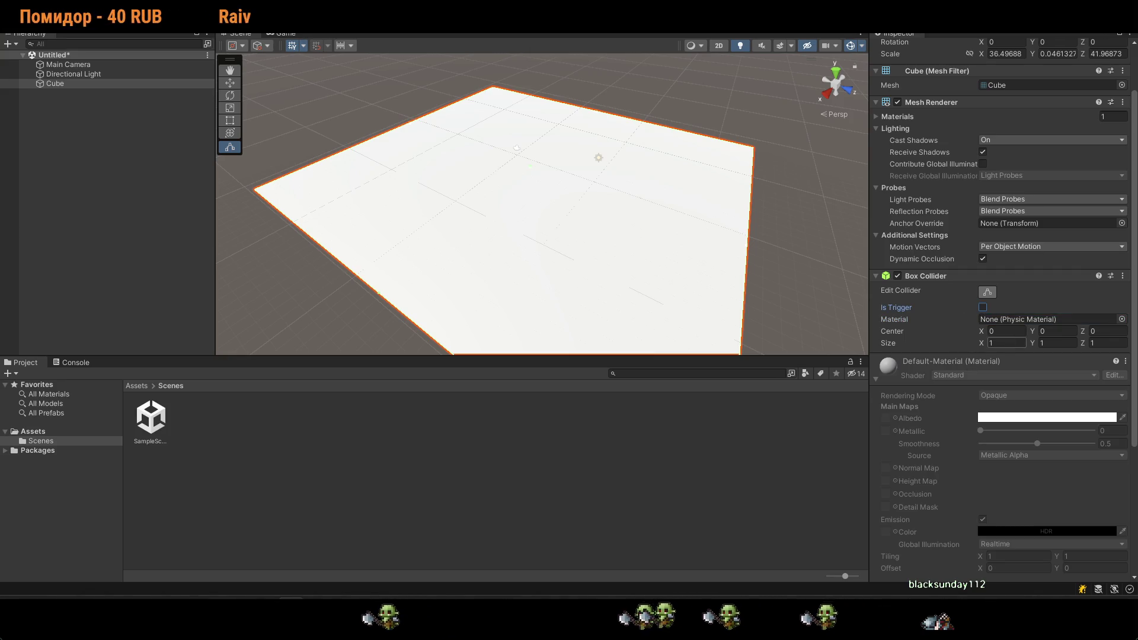
pyautogui.scroll(-3, 1088, 385)
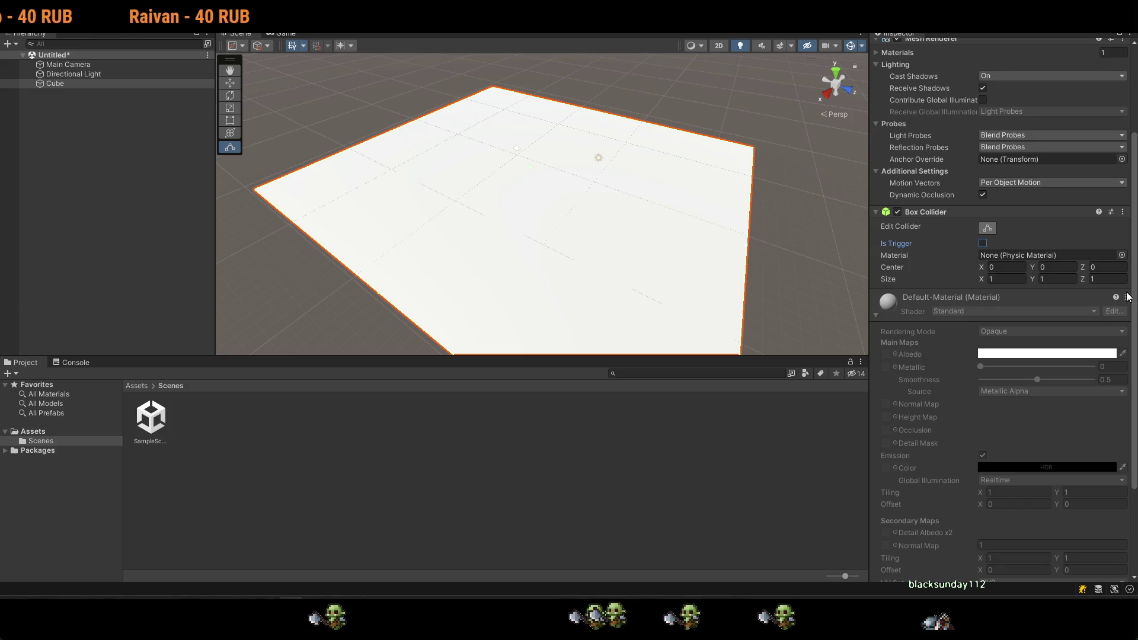
pyautogui.click(1128, 296)
# Use Default-Material's ⋮ menu > Select Material to locate it in the project assets.
pyautogui.click(1133, 425)
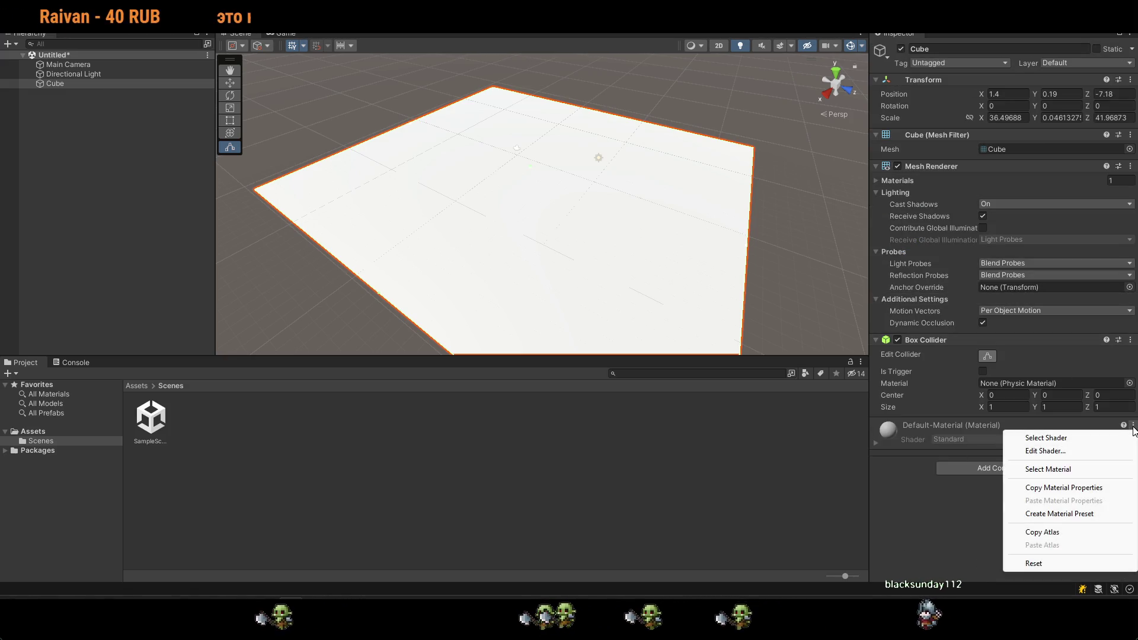
pyautogui.click(1058, 471)
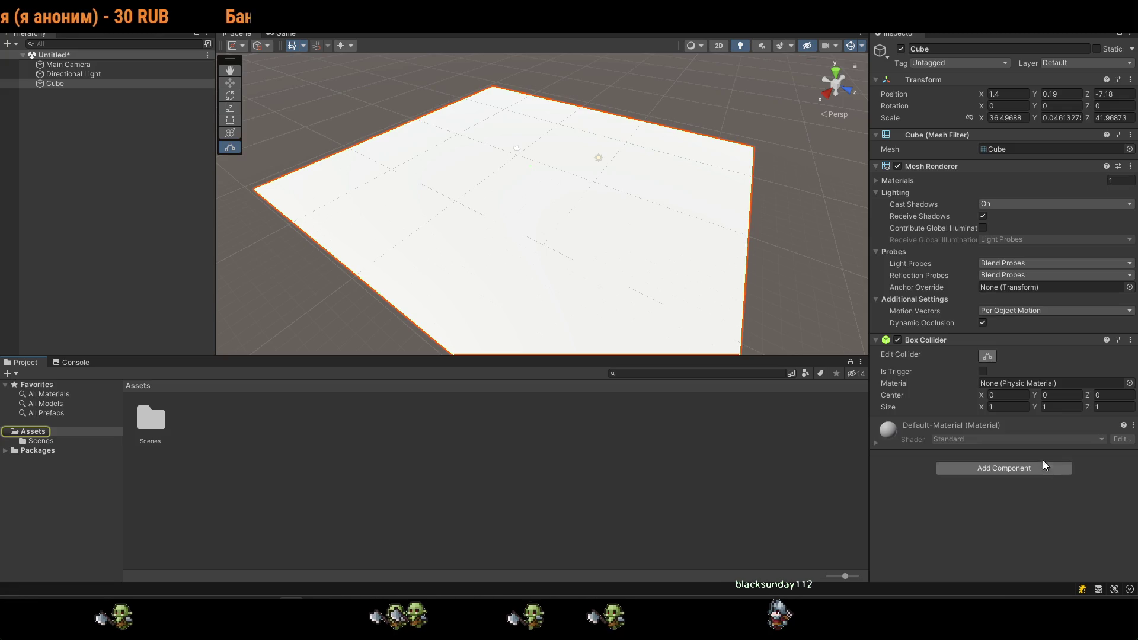
pyautogui.click(970, 441)
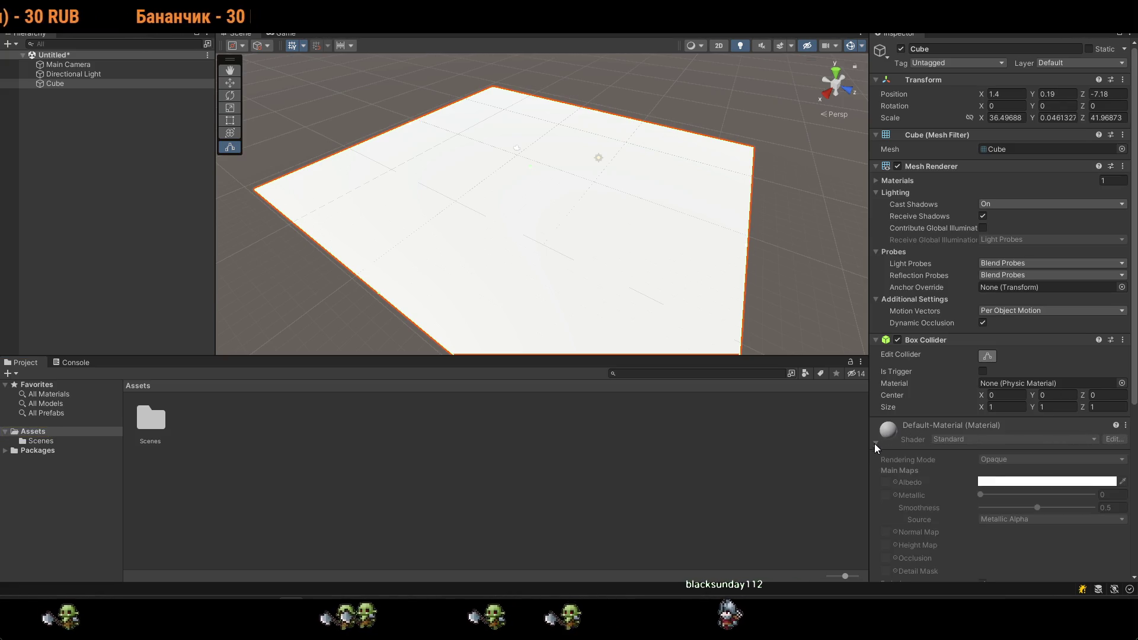
pyautogui.click(1133, 425)
pyautogui.click(1058, 474)
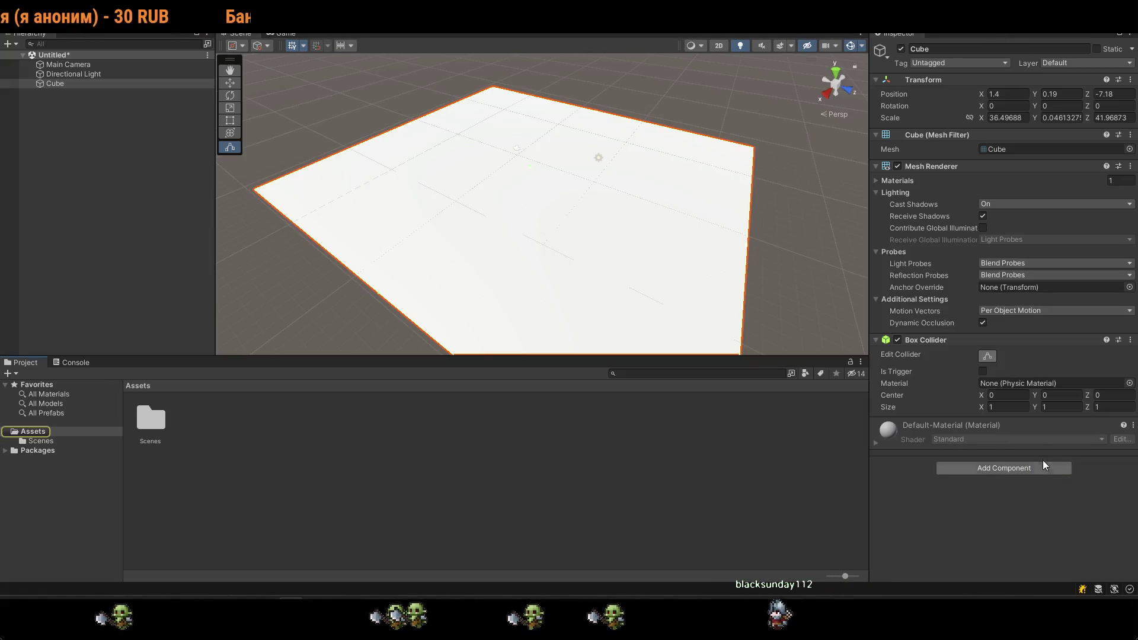
pyautogui.click(969, 444)
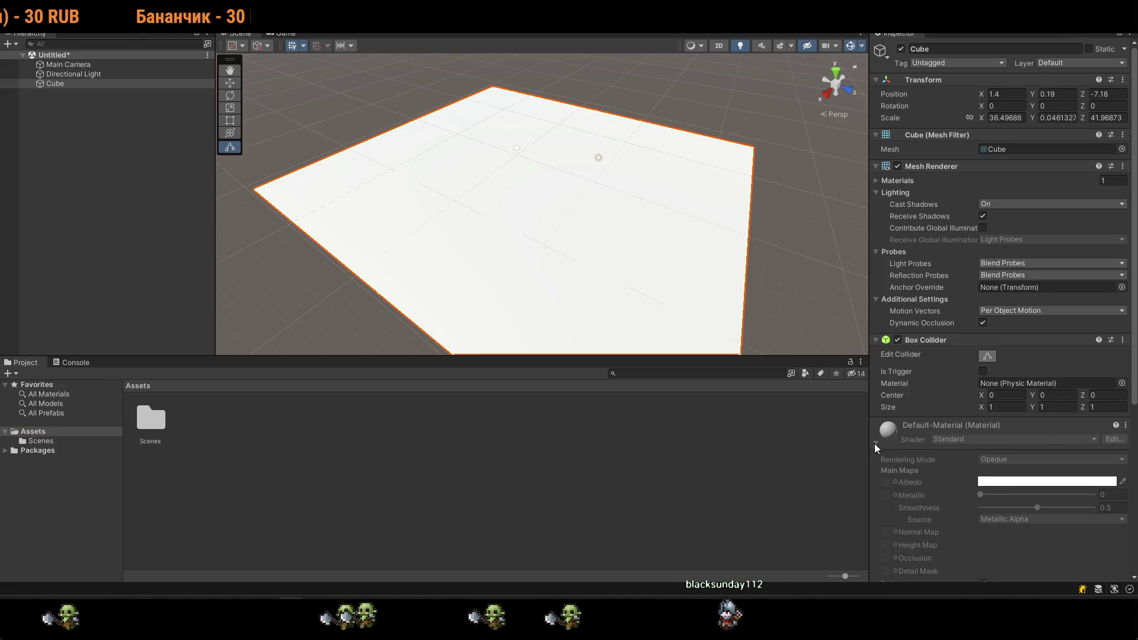
pyautogui.click(1125, 426)
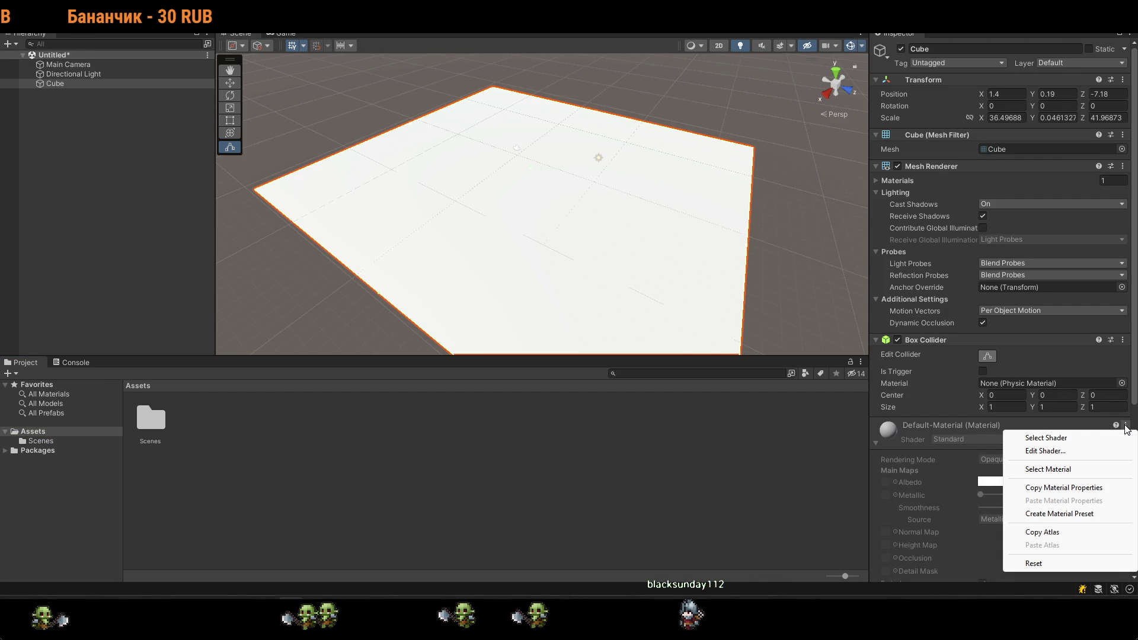
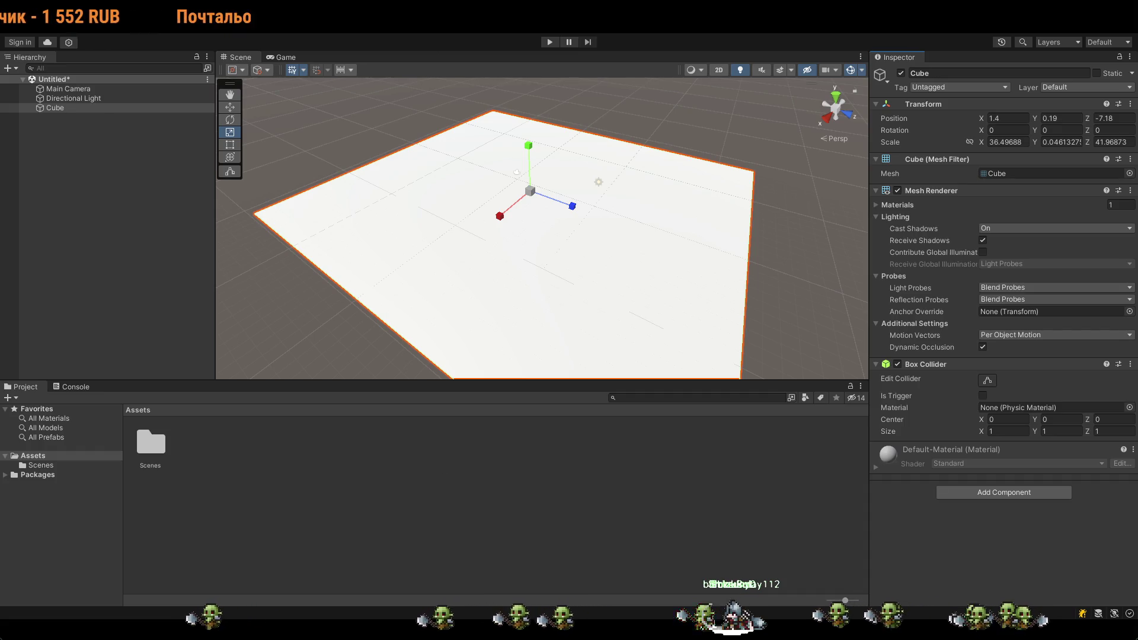
# Jump to the '4. Работа с объектами' section of the Habr article, then return to Unity.
pyautogui.hotkey('alt', 'Tab')
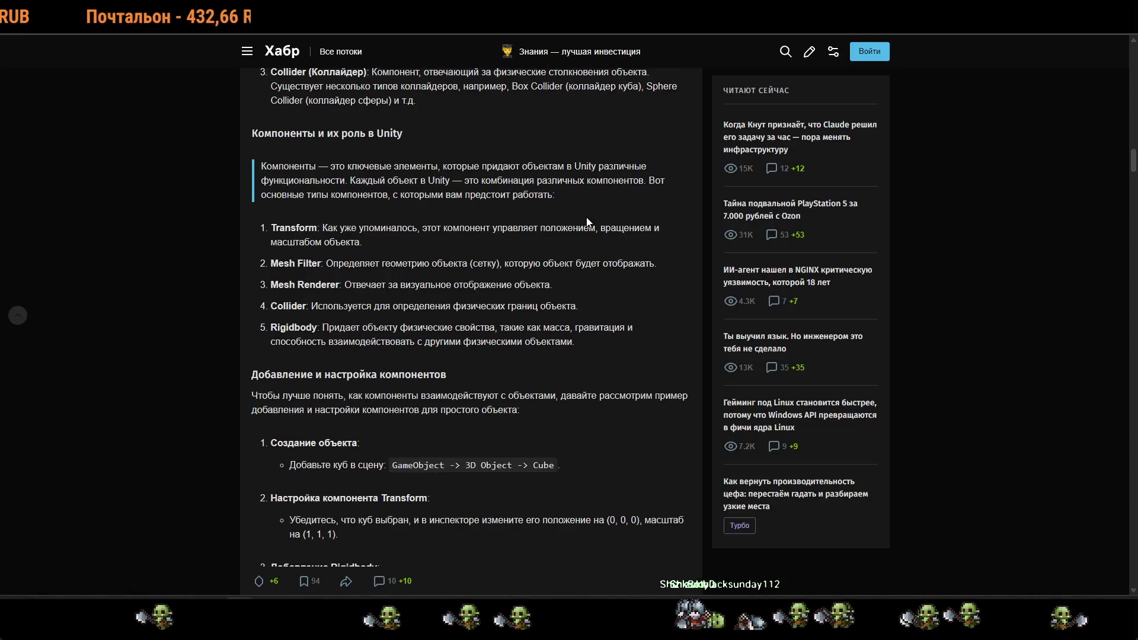
pyautogui.scroll(2, 588, 221)
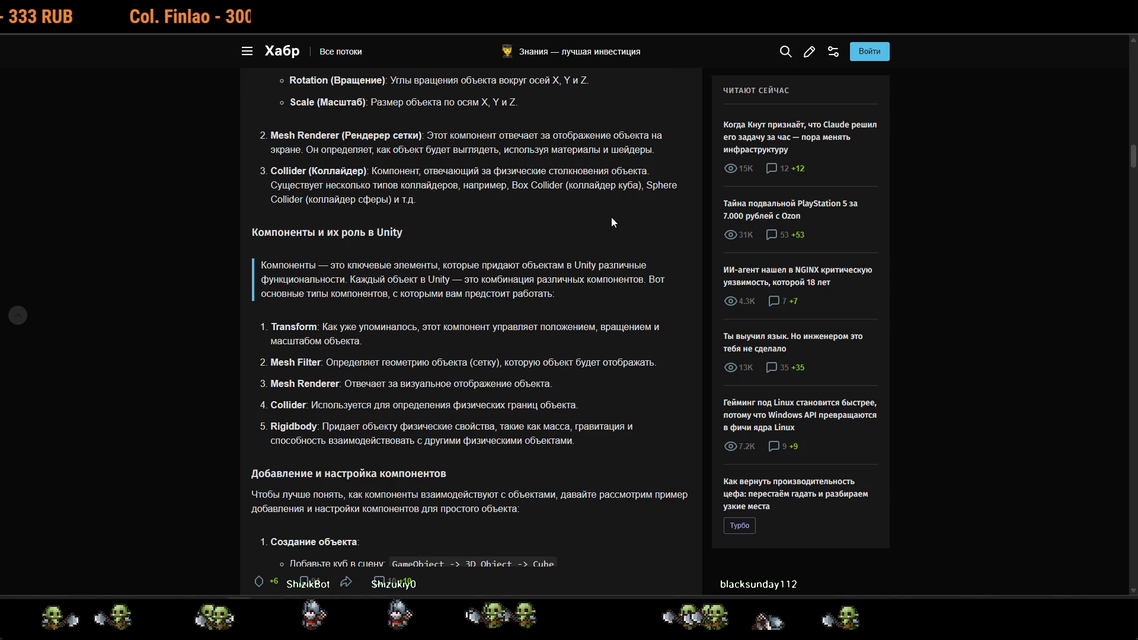
pyautogui.scroll(15, 465, 294)
pyautogui.scroll(4, 466, 293)
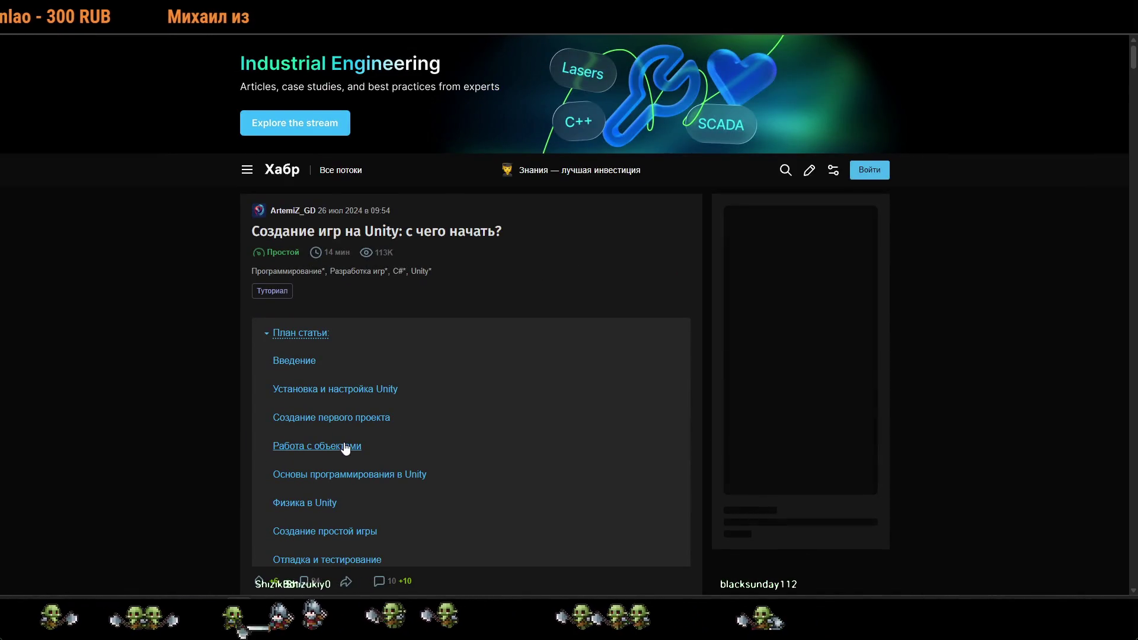
pyautogui.click(346, 447)
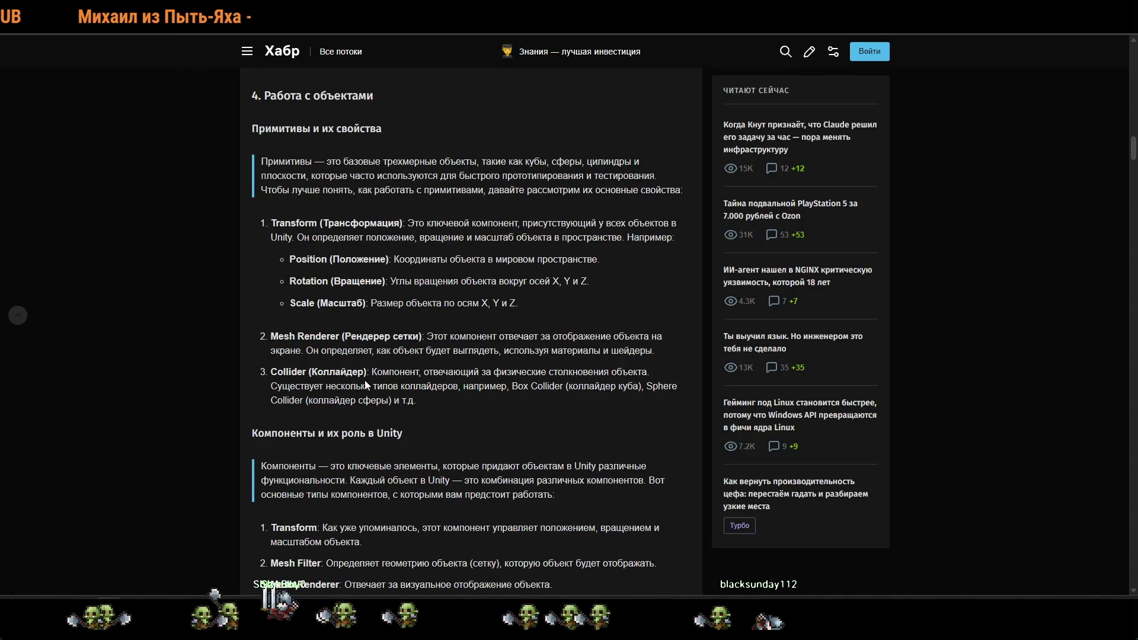
pyautogui.scroll(-5, 365, 384)
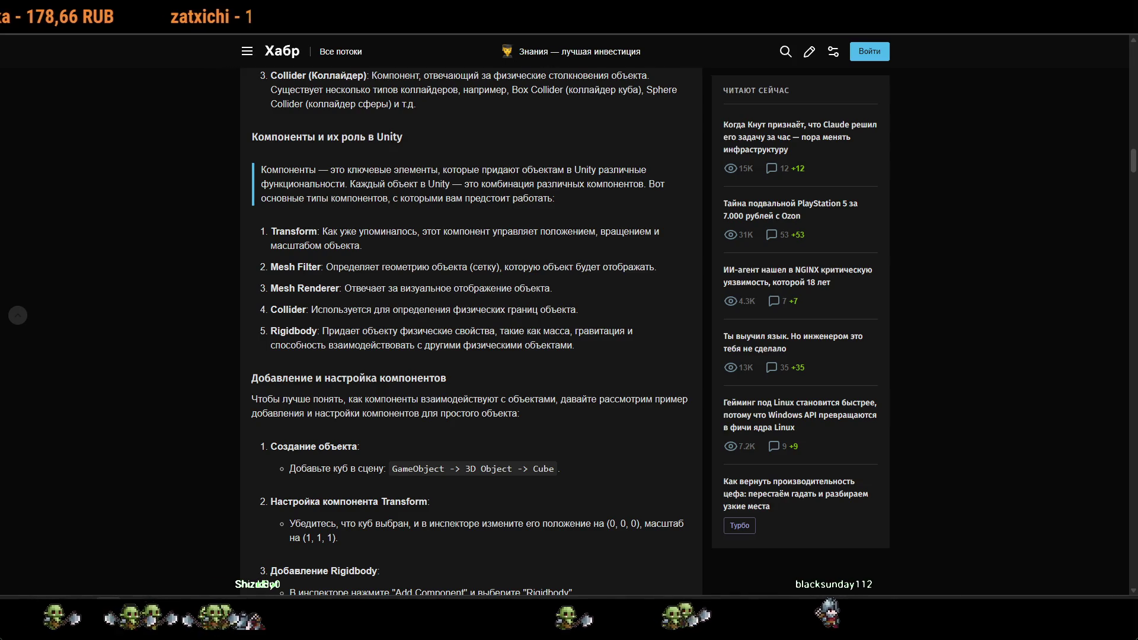
pyautogui.hotkey('alt', 'Tab')
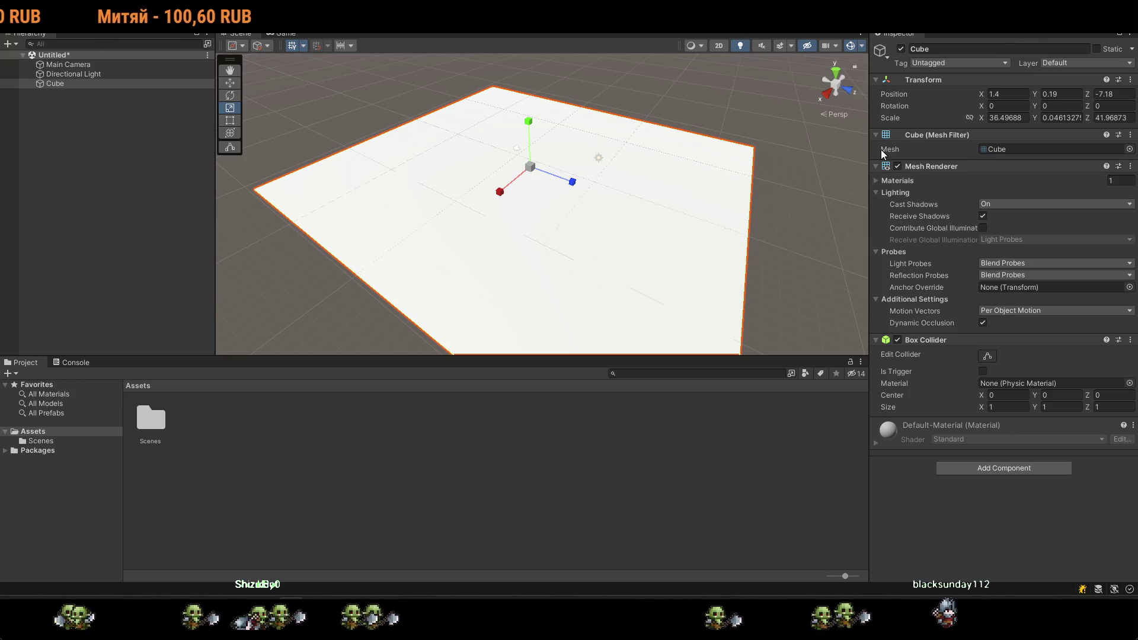
# Restore the Unity window and snap it to the right half, with the article on the left.
pyautogui.moveTo(883, 7)
pyautogui.mouseDown()
pyautogui.moveTo(824, 45)
pyautogui.moveTo(1136, 161)
pyautogui.mouseUp()
pyautogui.press('Escape')
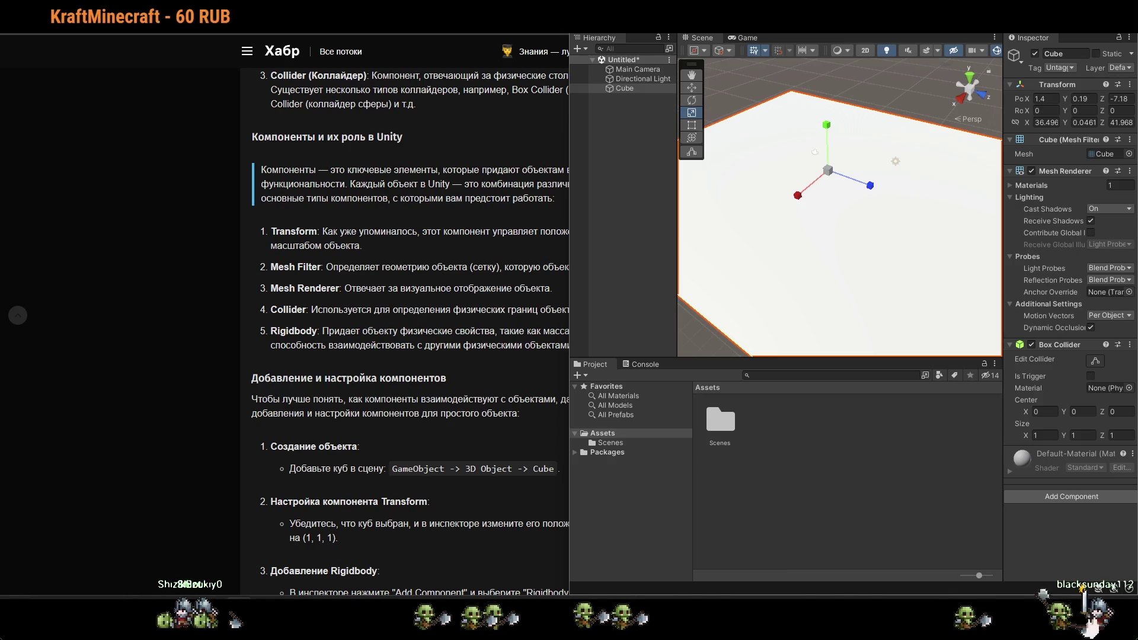
pyautogui.hotkey('alt', 'Tab')
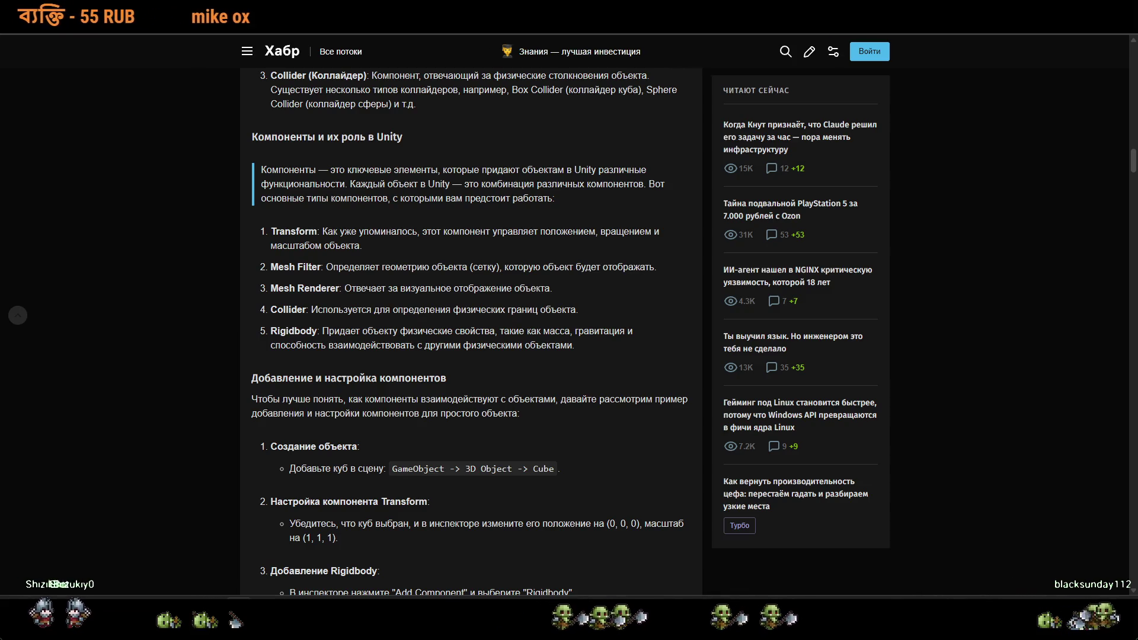
pyautogui.hotkey('alt', 'Tab')
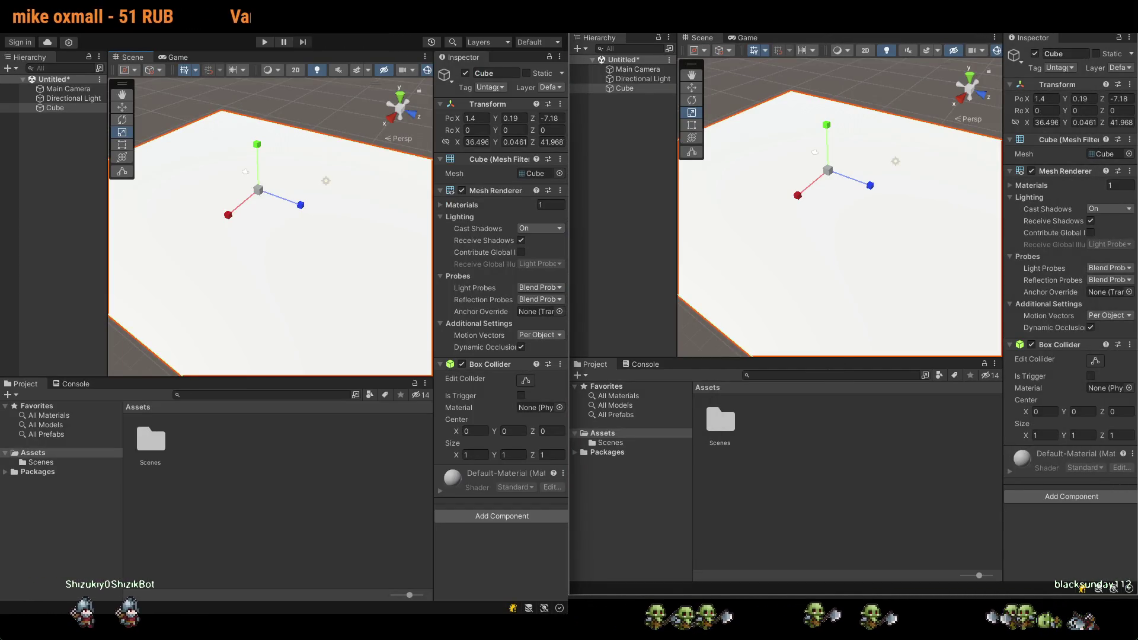
pyautogui.hotkey('alt', 'Tab')
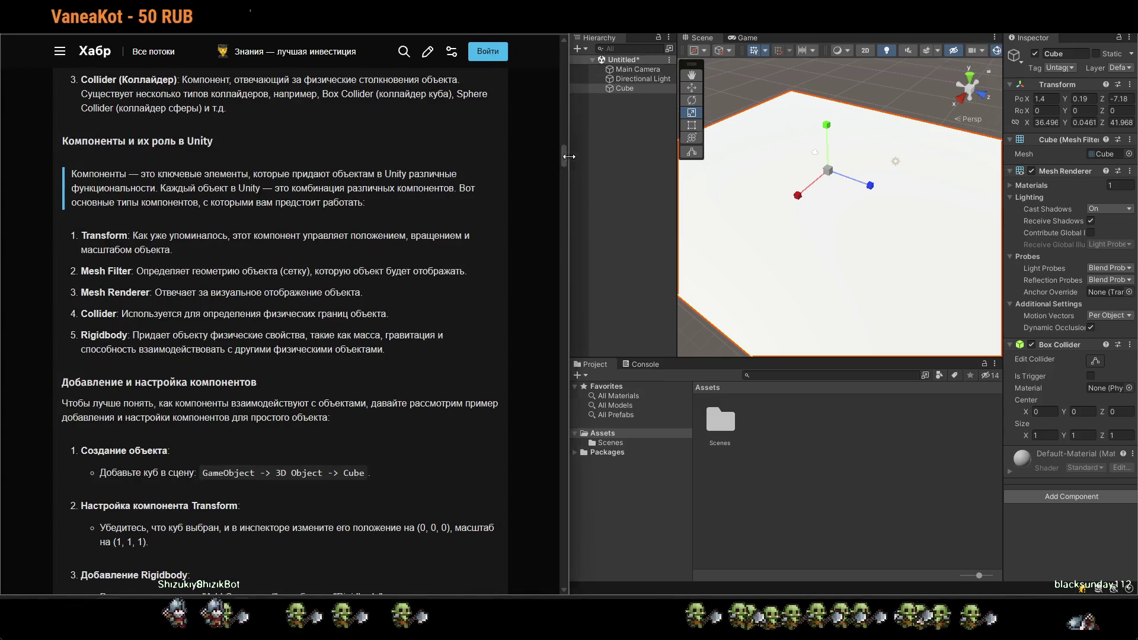
pyautogui.moveTo(568, 156); pyautogui.dragTo(572, 155)
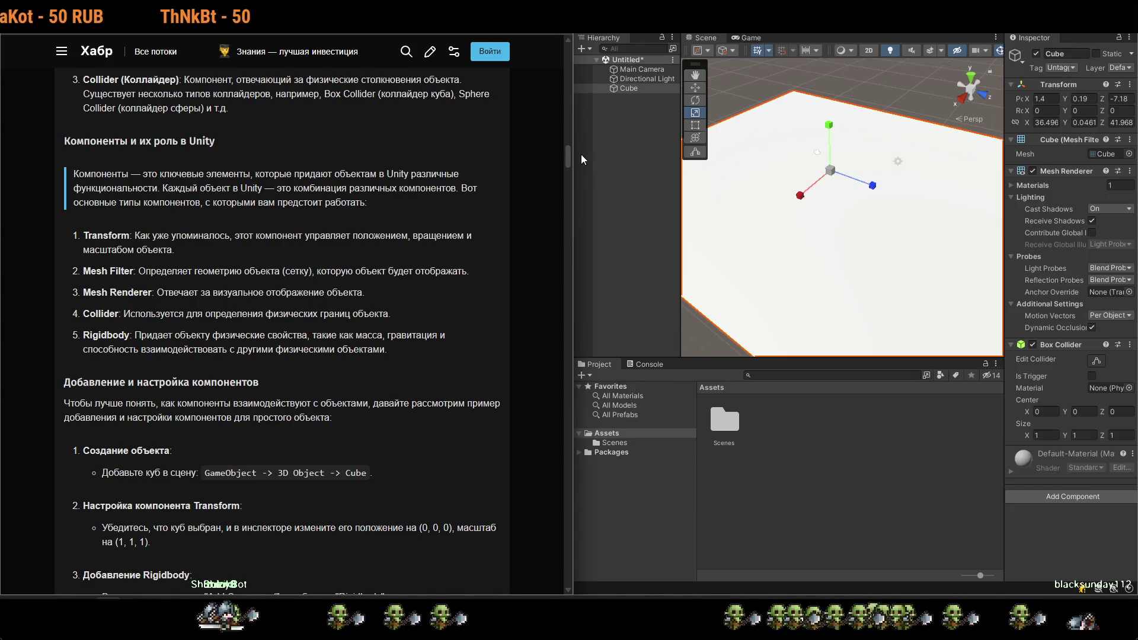
pyautogui.hotkey('alt', 'Tab')
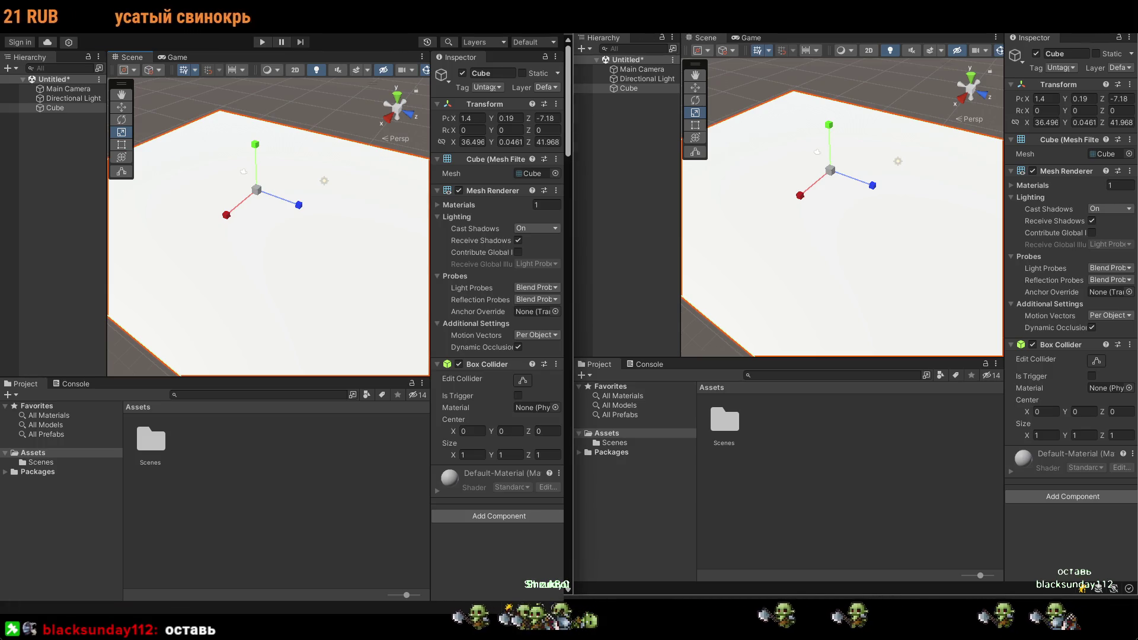
# Move the divider so the Unity editor gets more width beside the article.
pyautogui.hotkey('alt', 'Tab')
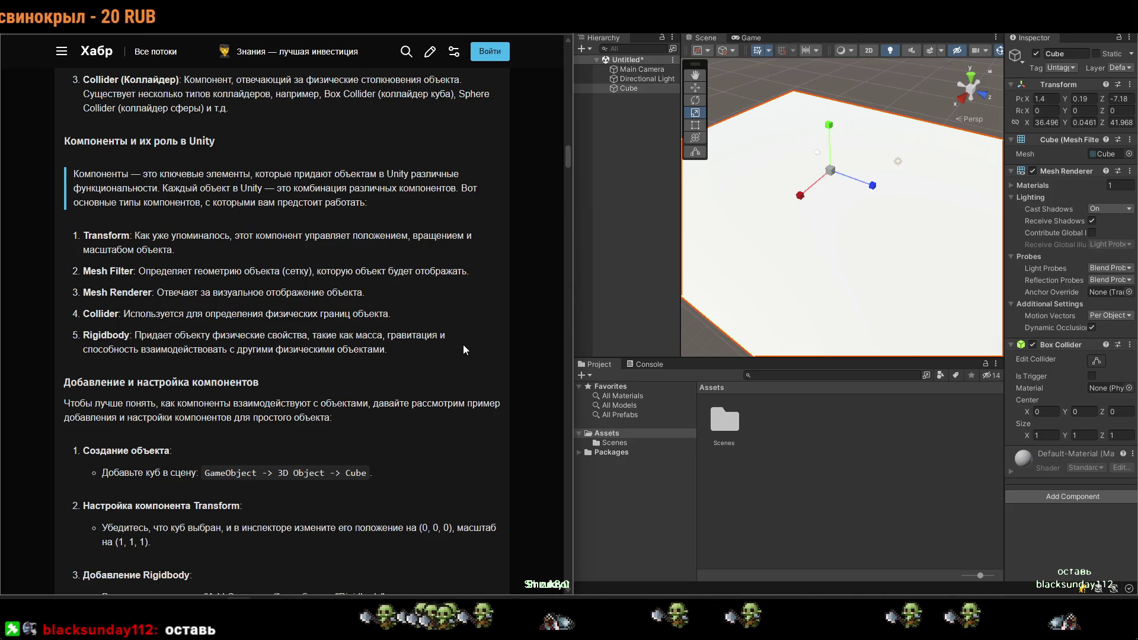
pyautogui.scroll(5, 463, 344)
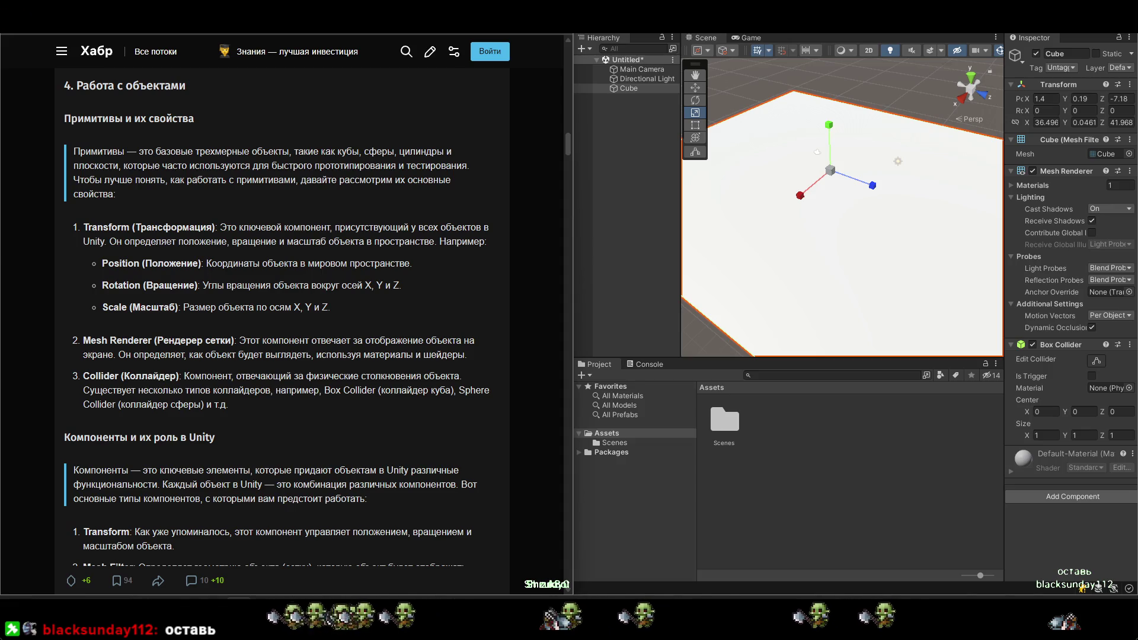
pyautogui.scroll(1, 282, 320)
pyautogui.scroll(-4, 282, 320)
pyautogui.moveTo(571, 195); pyautogui.dragTo(464, 189)
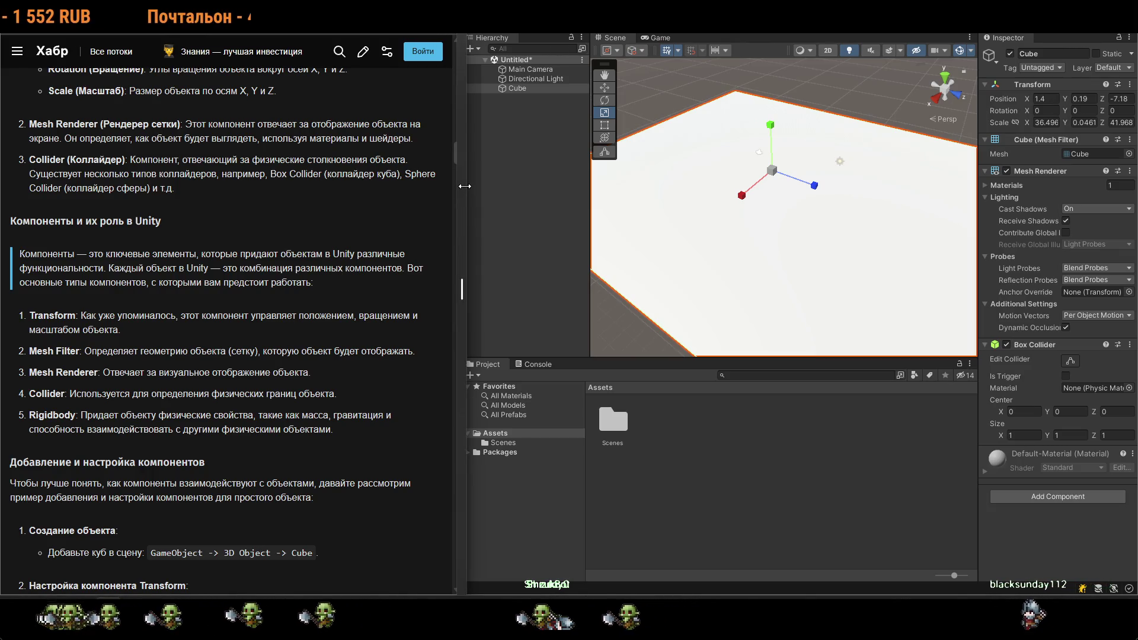
pyautogui.moveTo(464, 186); pyautogui.dragTo(461, 186)
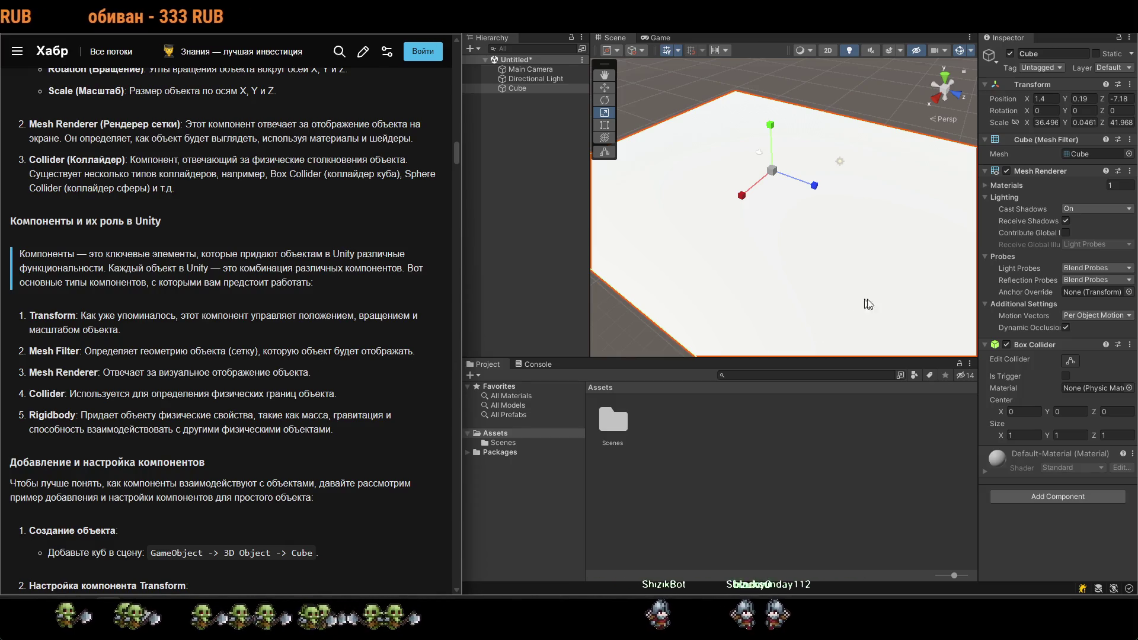
# Drag the Scene/Inspector splitter left to widen the Inspector, and slightly orbit the plane.
pyautogui.moveTo(977, 265); pyautogui.dragTo(965, 265)
pyautogui.moveTo(771, 252)
pyautogui.mouseDown()
pyautogui.moveTo(757, 238)
pyautogui.moveTo(771, 214)
pyautogui.mouseUp()
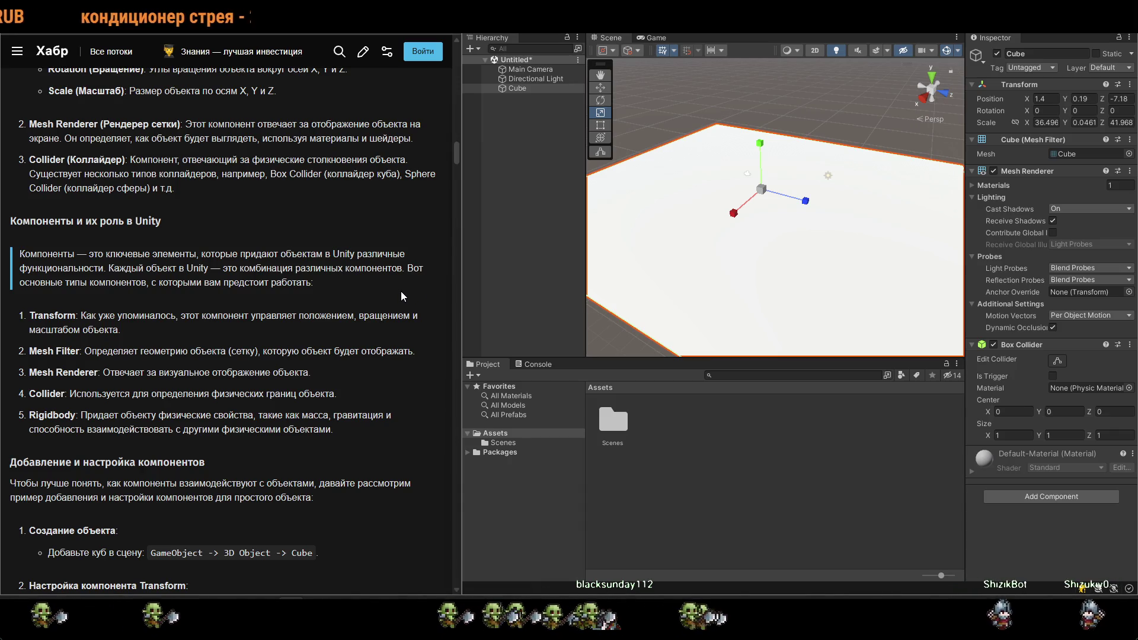
pyautogui.click(1003, 493)
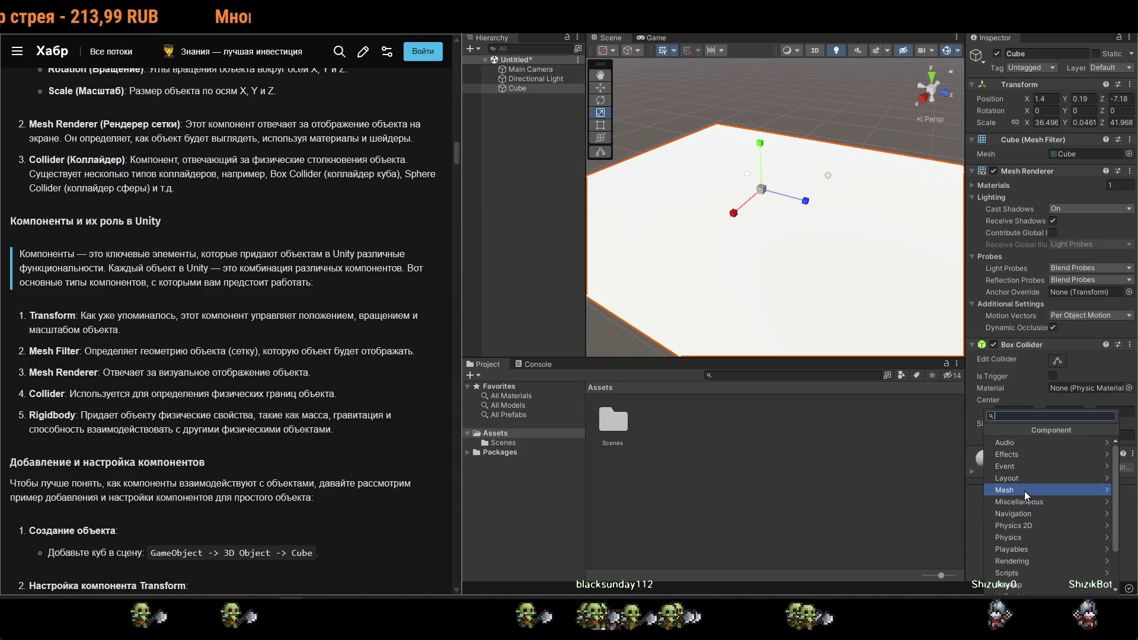
pyautogui.scroll(-3, 1023, 495)
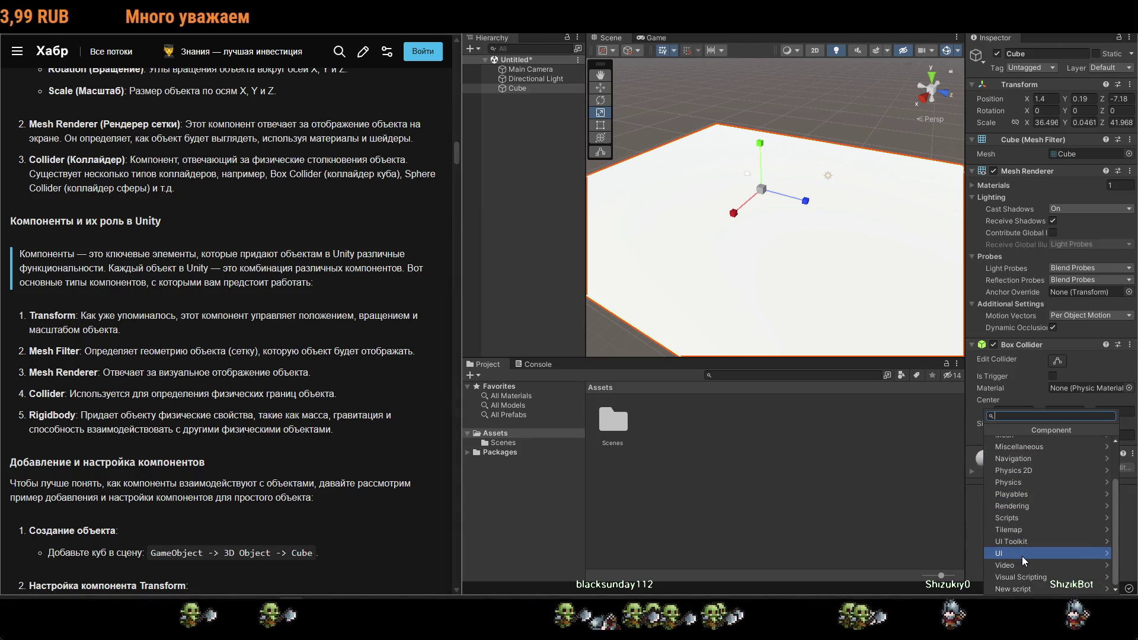
pyautogui.scroll(3, 1021, 556)
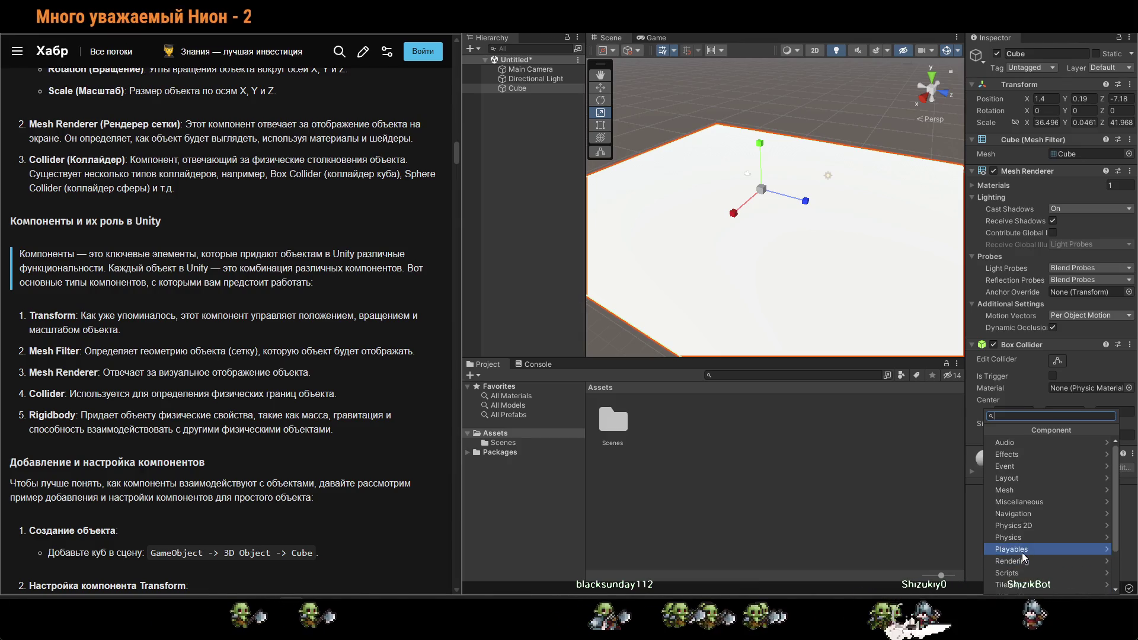
pyautogui.click(972, 525)
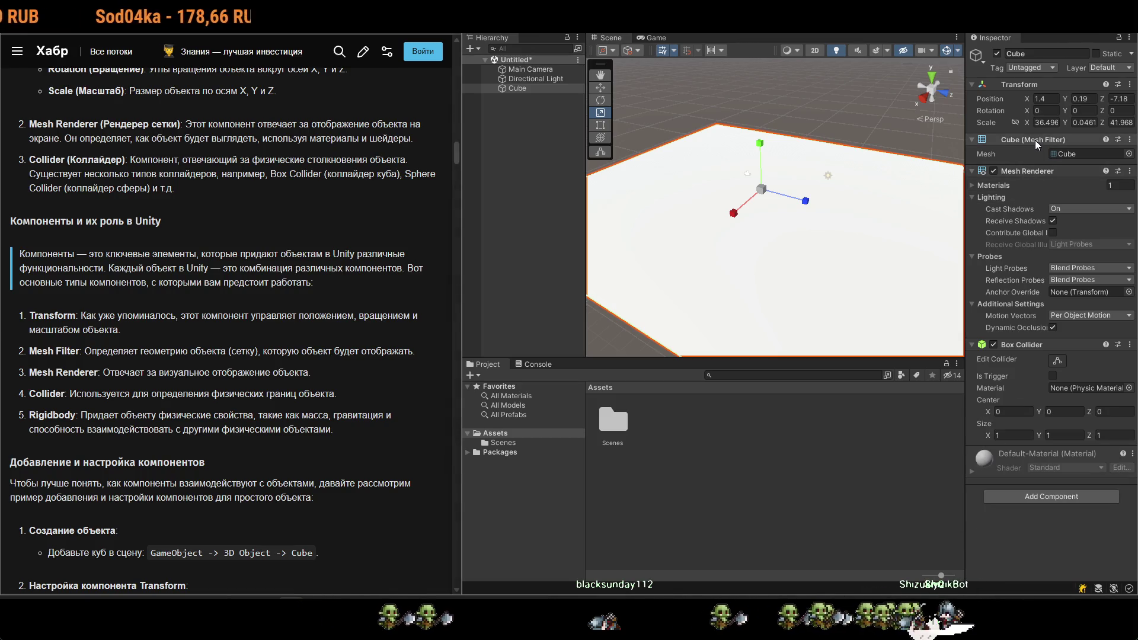
pyautogui.click(1096, 154)
pyautogui.click(1127, 154)
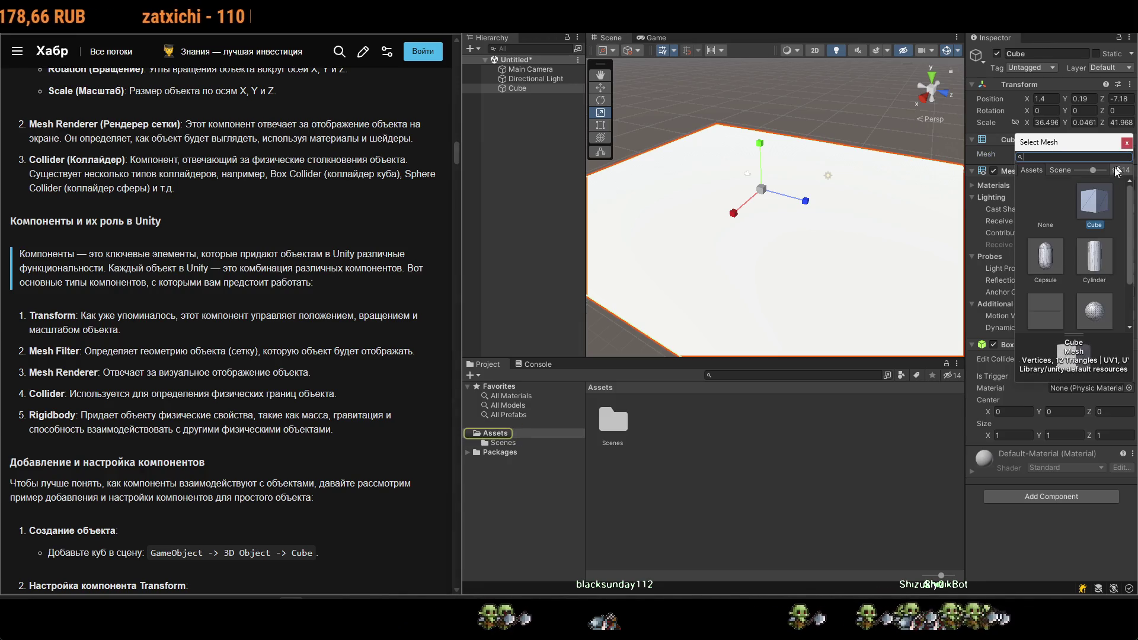
pyautogui.scroll(-1, 1094, 274)
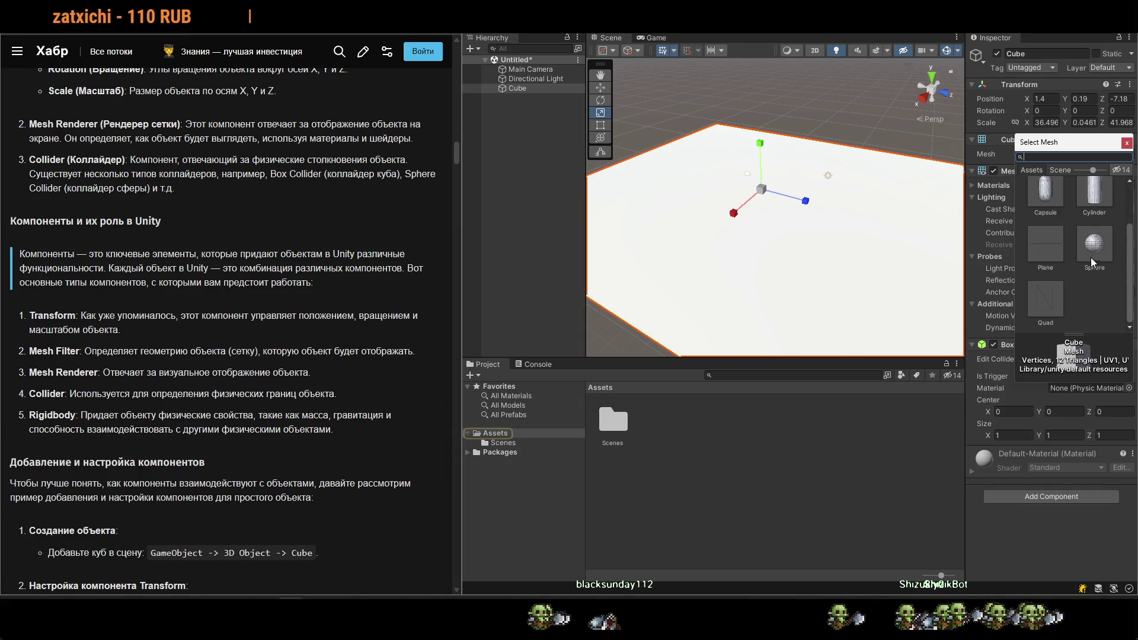
pyautogui.click(1094, 249)
pyautogui.scroll(1, 1096, 201)
pyautogui.click(1093, 178)
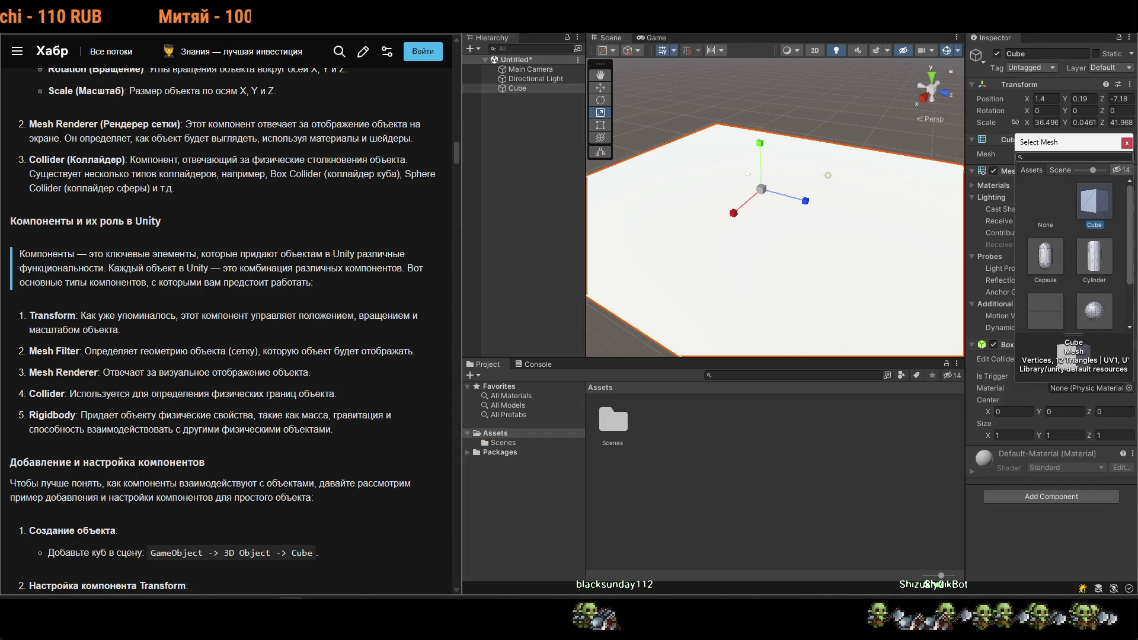
pyautogui.doubleClick(1094, 176)
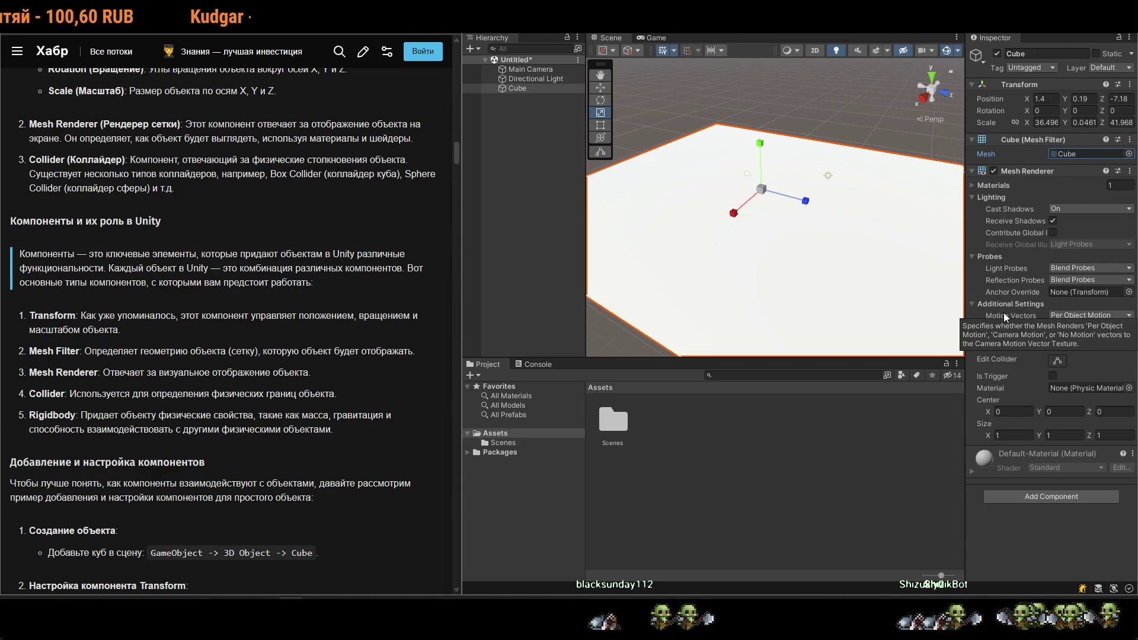
pyautogui.scroll(-3, 290, 393)
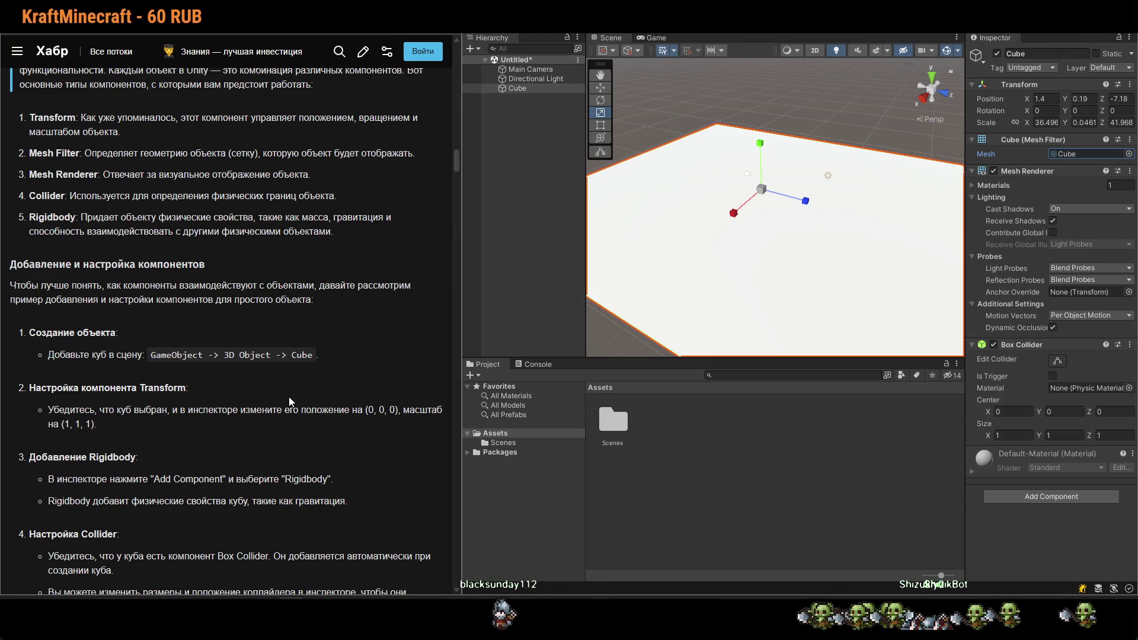
# Orbit the Scene view around the plane, open the Hierarchy context menu, and return to the Habr article.
pyautogui.moveTo(757, 266); pyautogui.dragTo(521, 167)
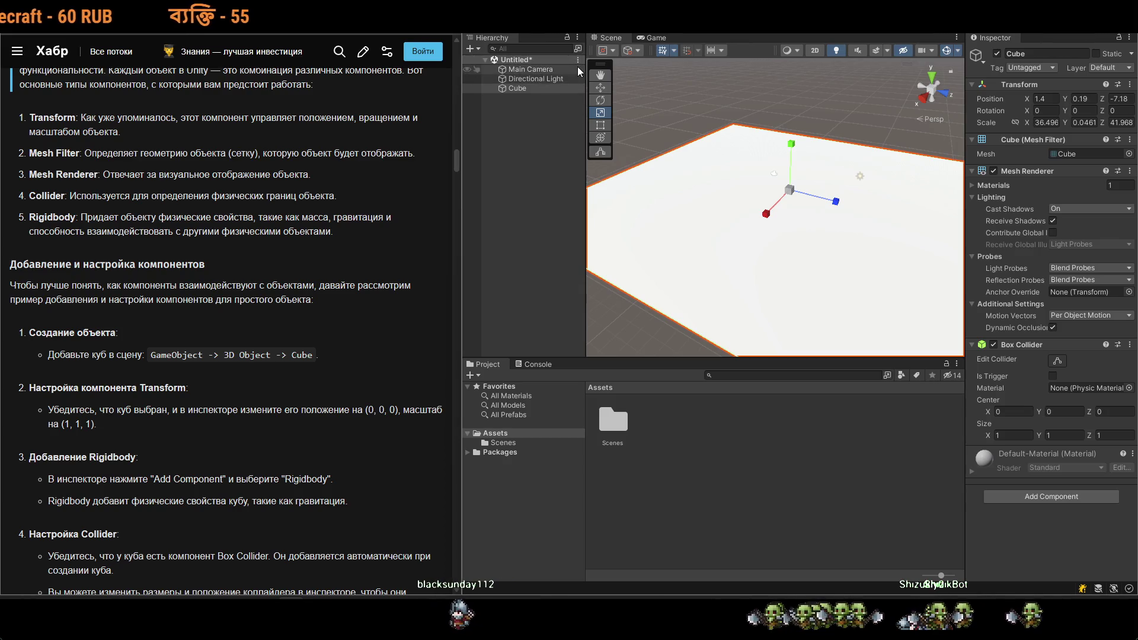
pyautogui.rightClick(529, 152)
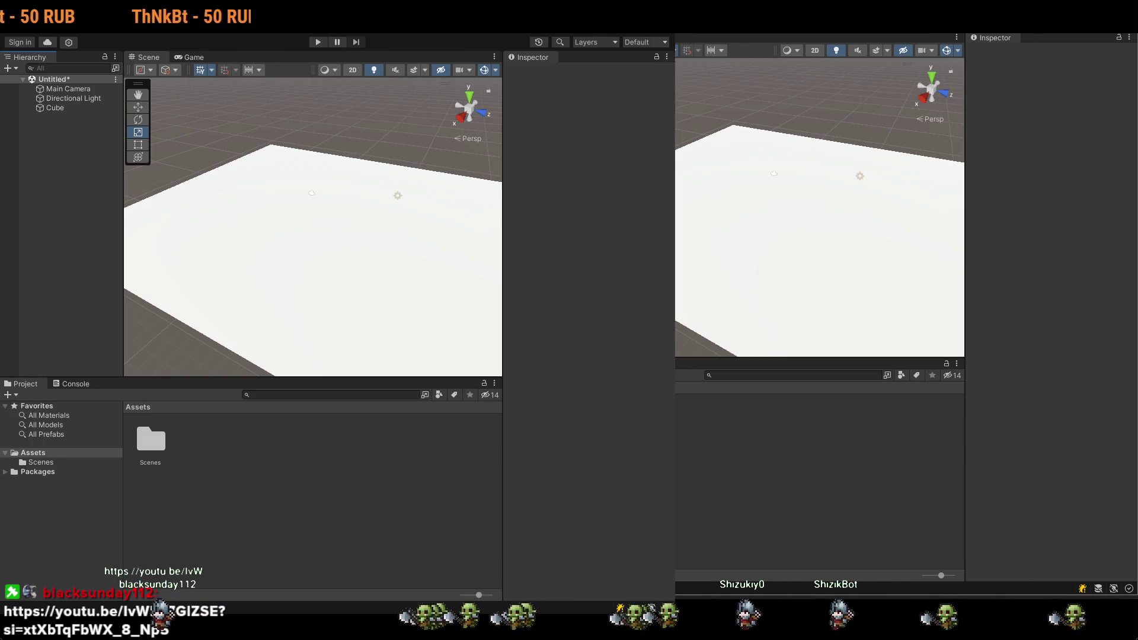
pyautogui.hotkey('alt', 'Tab')
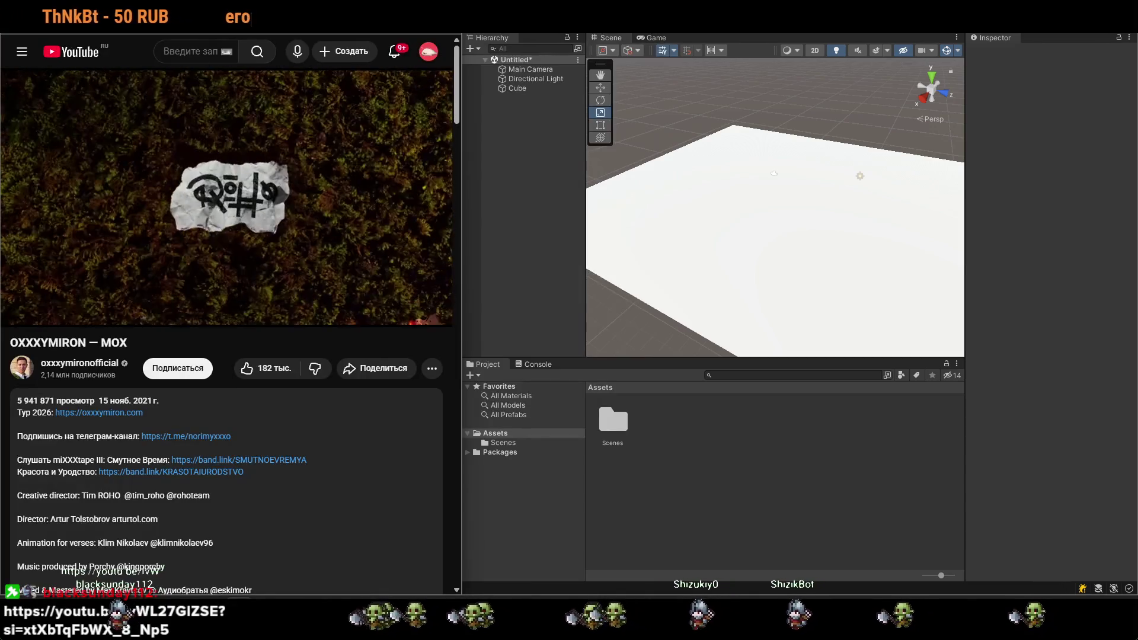
pyautogui.hotkey('alt', 'Tab')
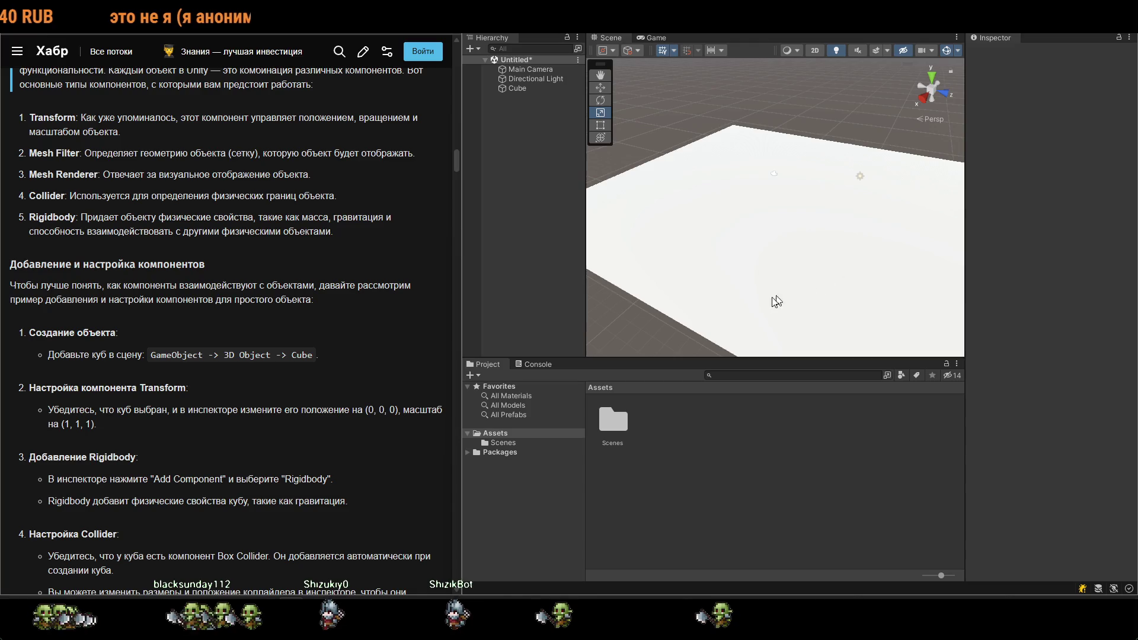
# Create a new Sphere, raise it above the floor to Y 7.55, and centre it in view.
pyautogui.click(739, 227)
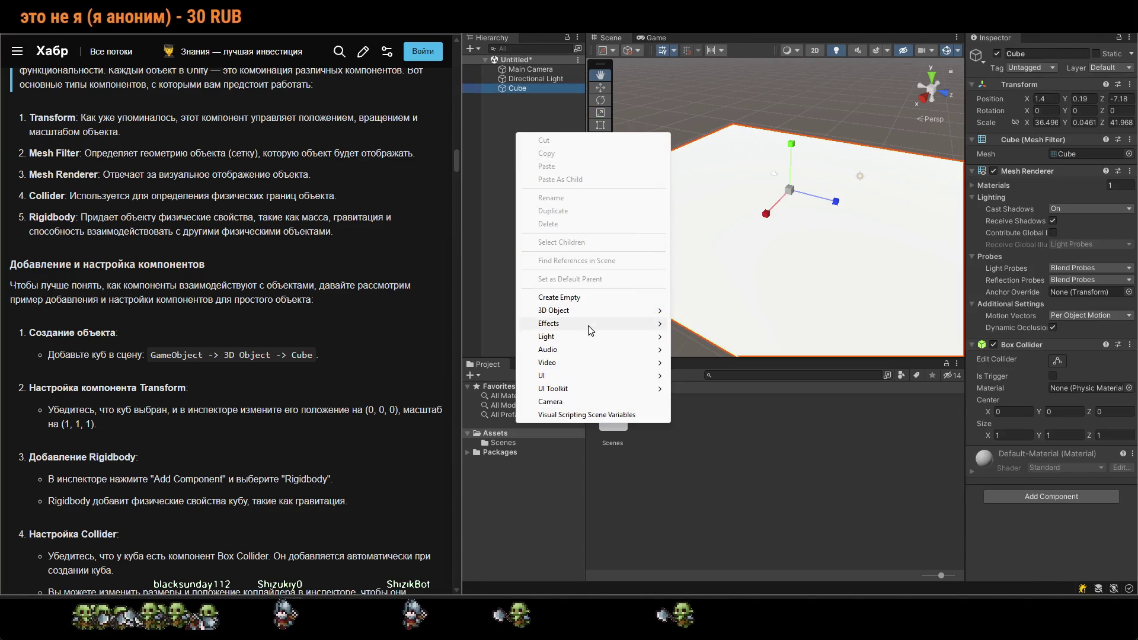
pyautogui.moveTo(628, 311)
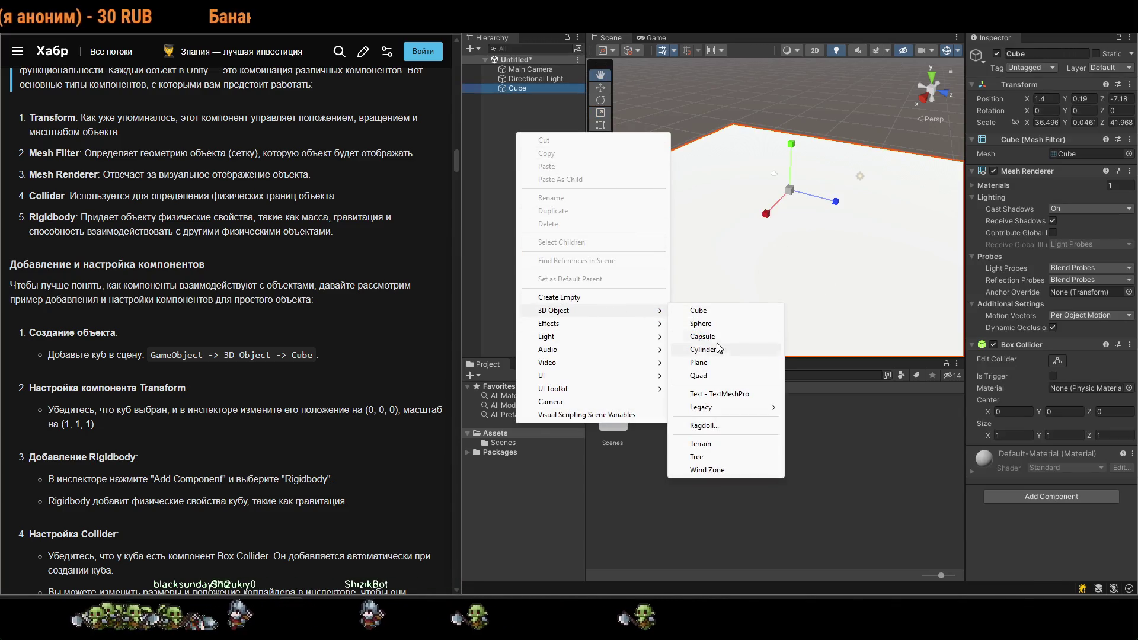
pyautogui.click(701, 323)
pyautogui.write('wqw')
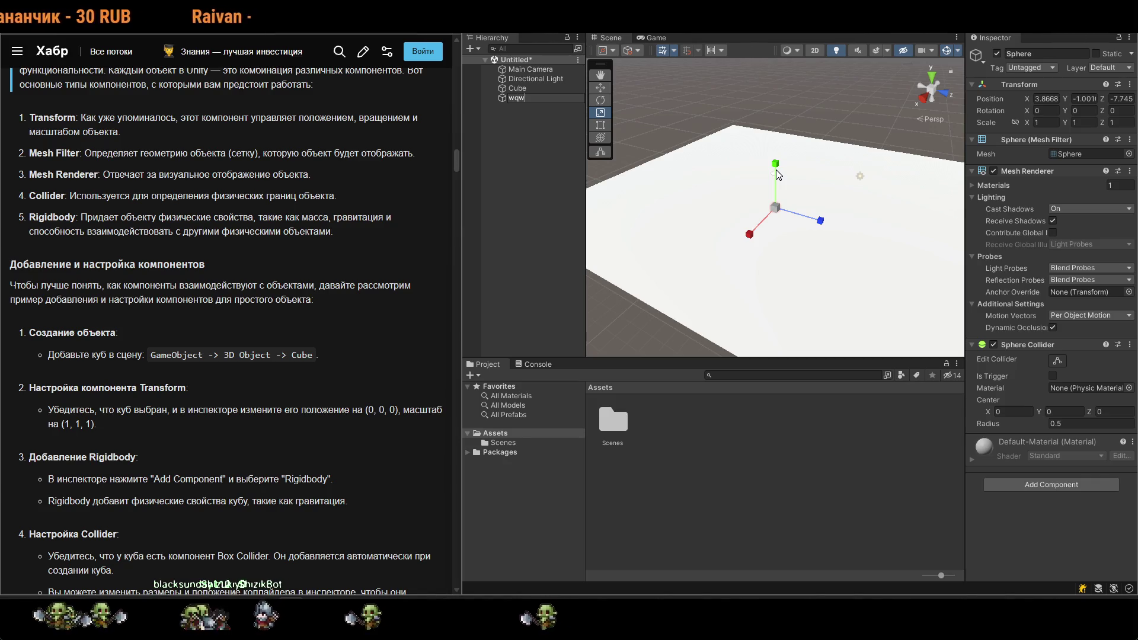
pyautogui.press('Escape')
pyautogui.moveTo(775, 174); pyautogui.dragTo(777, 149)
pyautogui.moveTo(770, 88)
pyautogui.mouseDown()
pyautogui.moveTo(883, 179)
pyautogui.moveTo(859, 251)
pyautogui.mouseUp()
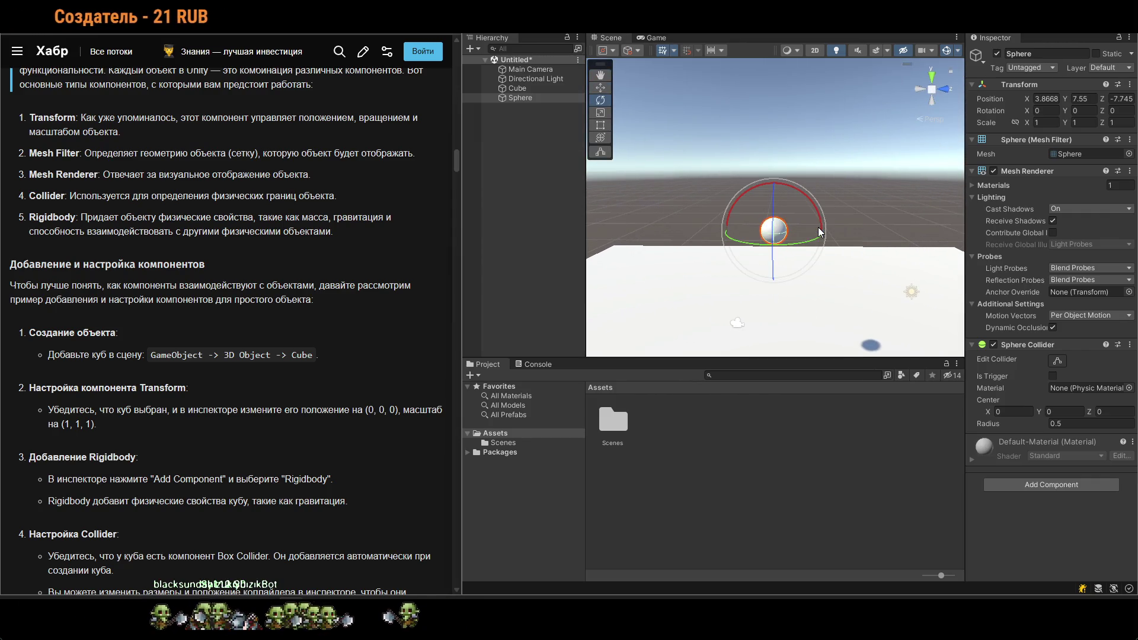
# Scale the Sphere uniformly to 6.427, undoing an accidental Z-only stretch.
pyautogui.press('r')
pyautogui.moveTo(819, 228); pyautogui.dragTo(859, 226)
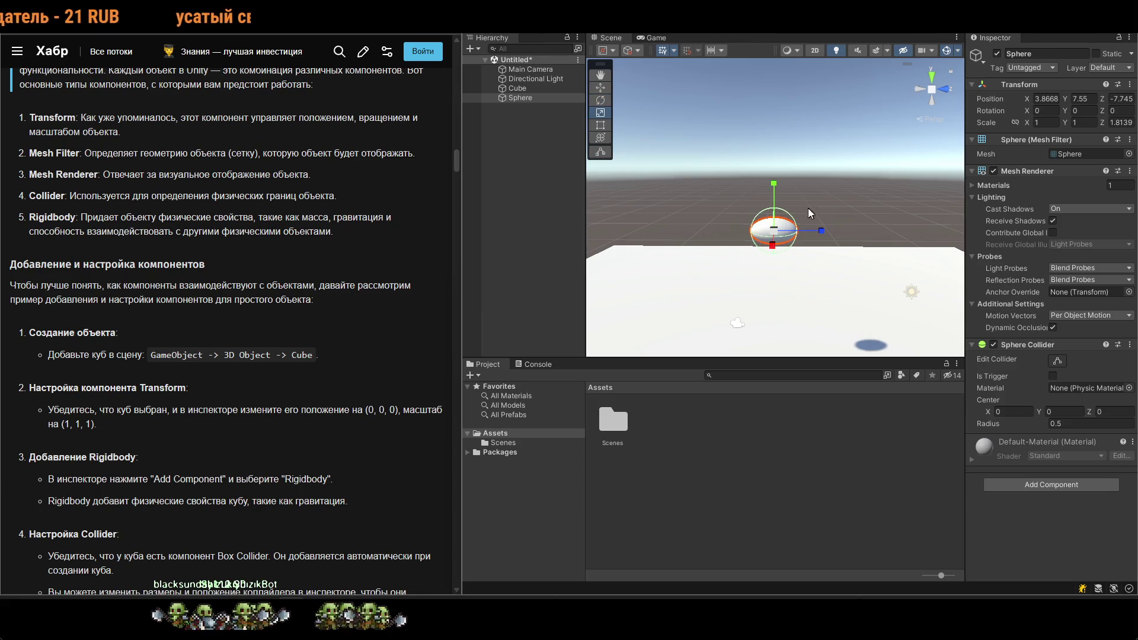
pyautogui.hotkey('ctrl', 'z')
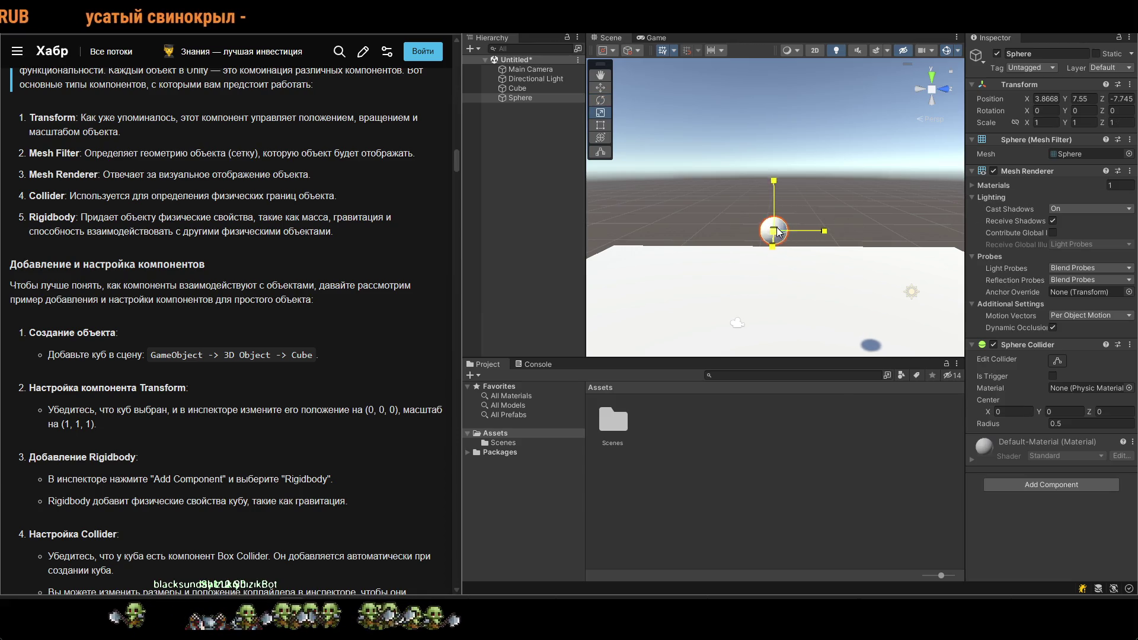
pyautogui.moveTo(808, 198)
pyautogui.mouseDown()
pyautogui.moveTo(853, 67)
pyautogui.moveTo(883, 36)
pyautogui.mouseUp()
pyautogui.scroll(-5, 809, 310)
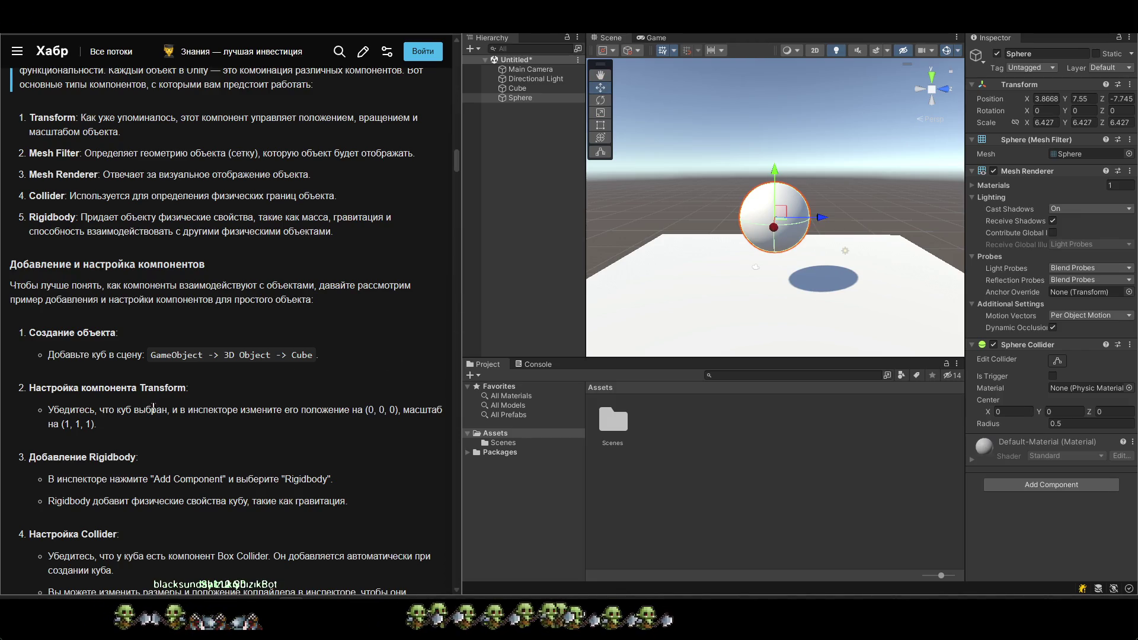
# Copy 'Rigidbody' from the article and add a Rigidbody component to the Sphere.
pyautogui.scroll(-2, 180, 515)
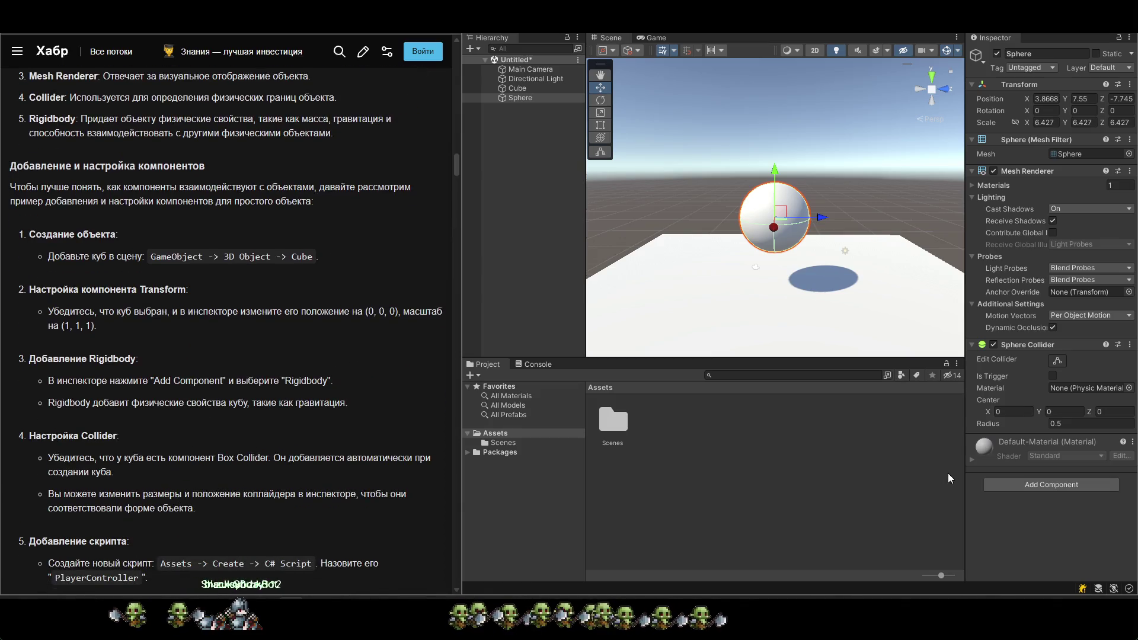
pyautogui.click(1030, 481)
pyautogui.scroll(-3, 1019, 539)
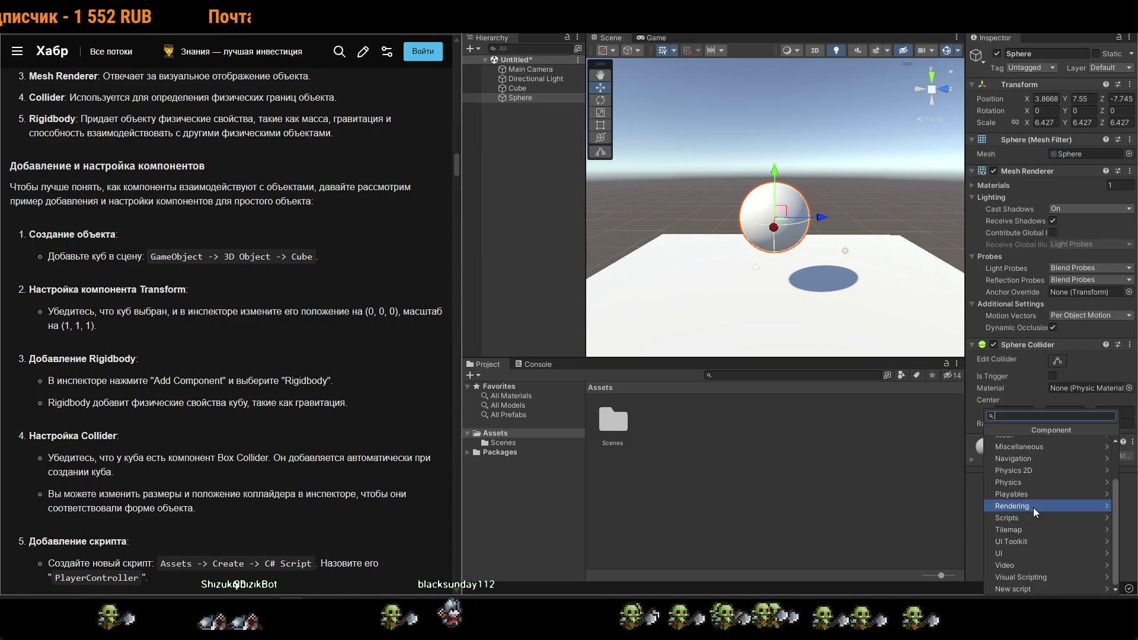
pyautogui.scroll(3, 1033, 508)
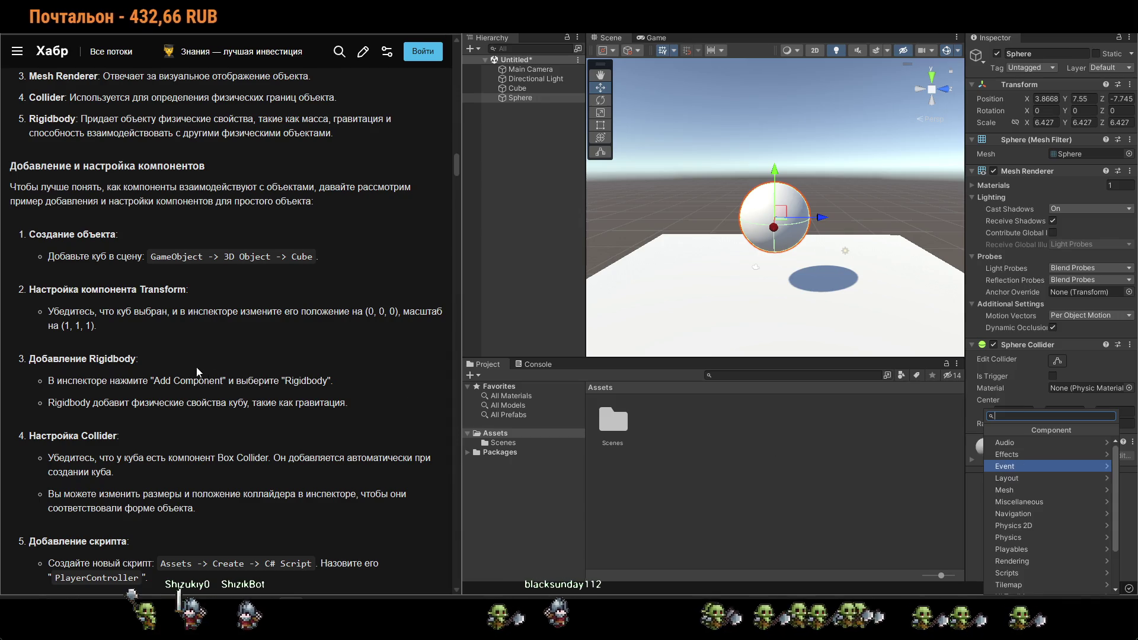
pyautogui.doubleClick(306, 380)
pyautogui.hotkey('ctrl', 'c')
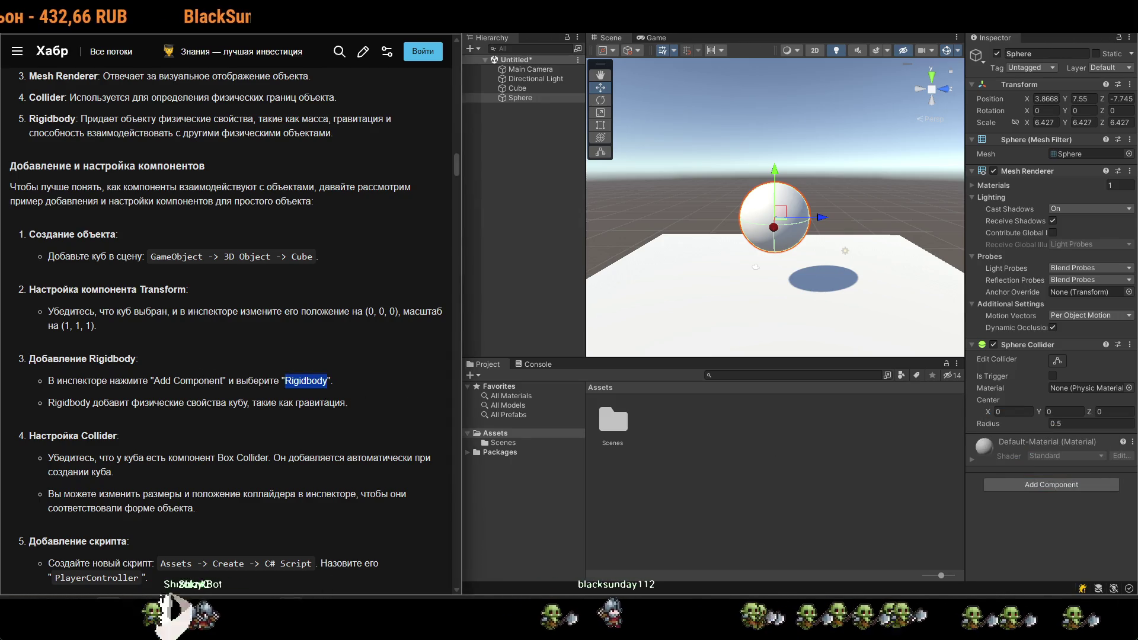
pyautogui.click(1049, 486)
pyautogui.hotkey('ctrl', 'v')
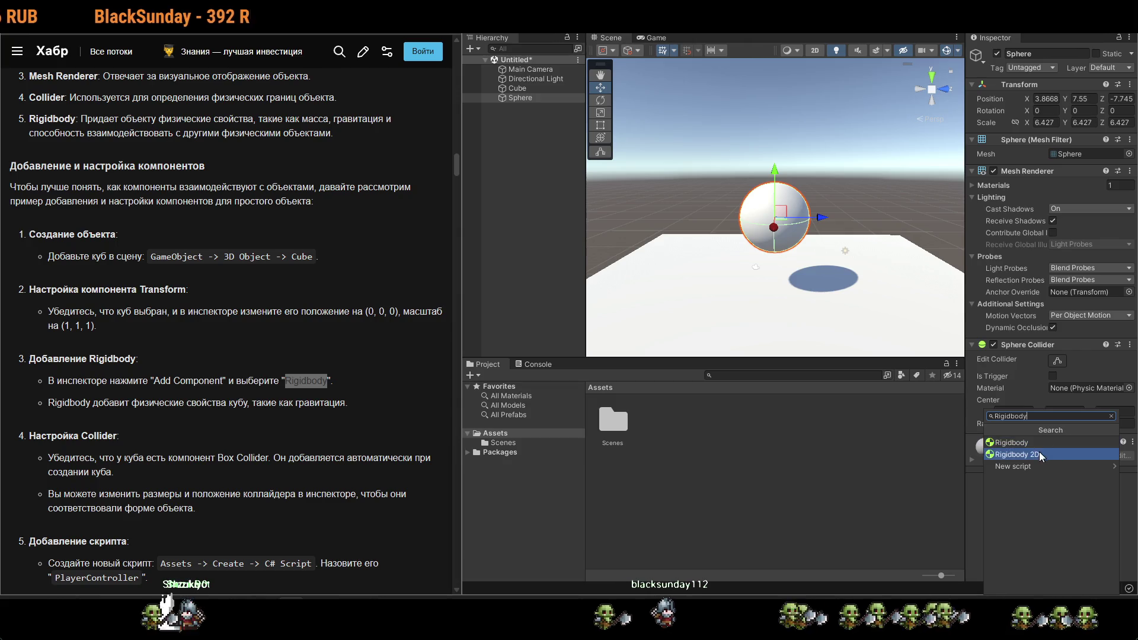
pyautogui.click(1036, 442)
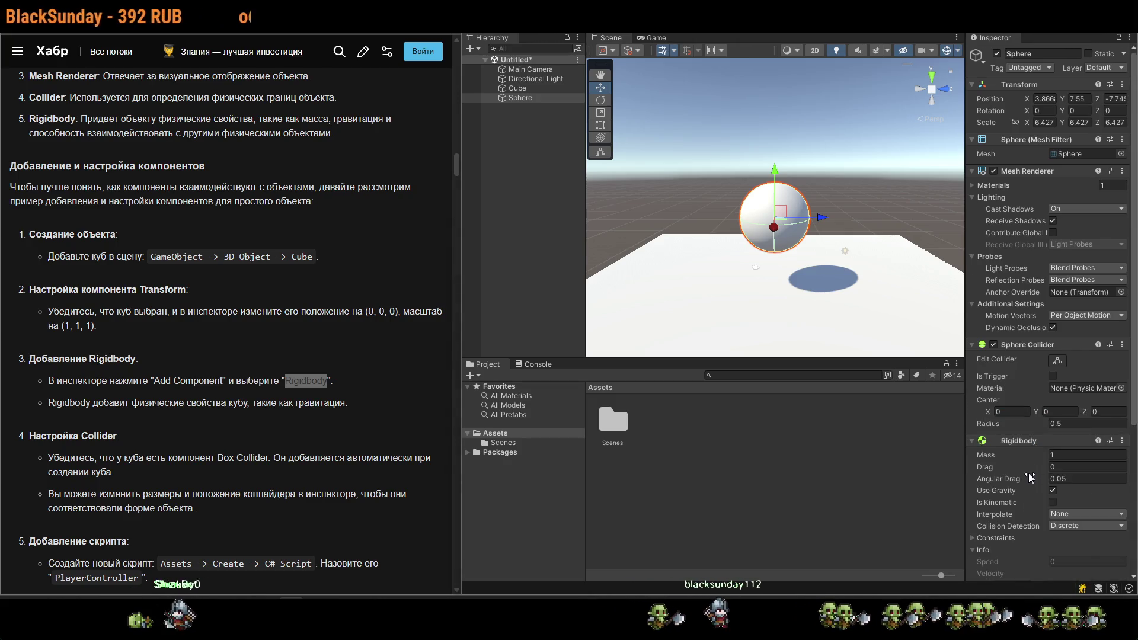
pyautogui.scroll(-5, 1029, 473)
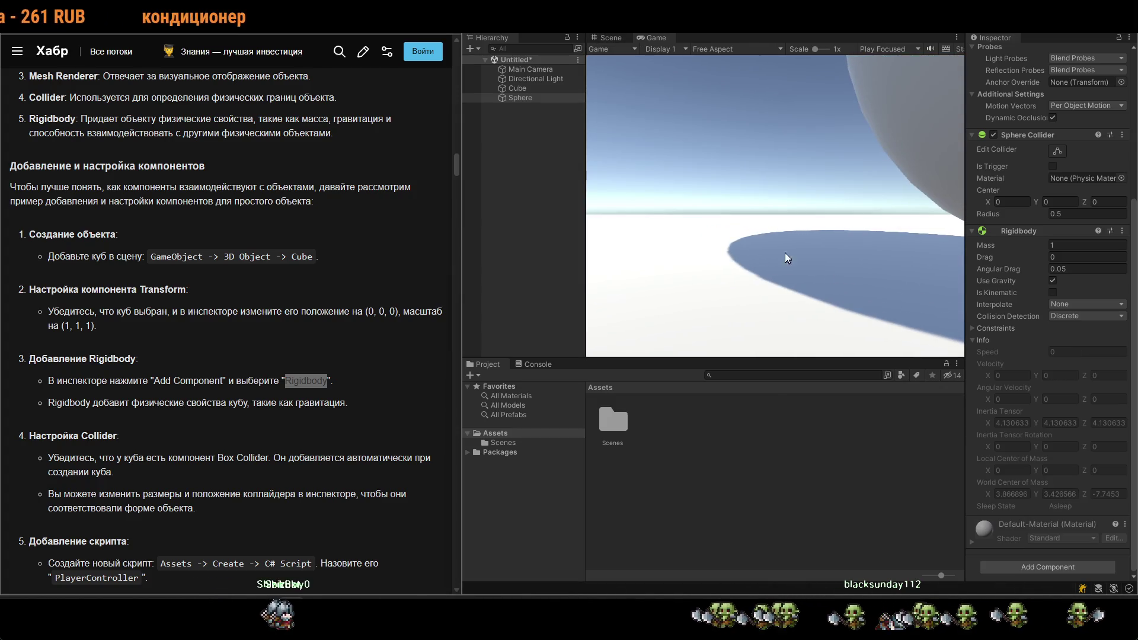
# Stop Play mode, move the Main Camera back to Z -27.55, and reselect the Sphere.
pyautogui.hotkey('ctrl', 'p')
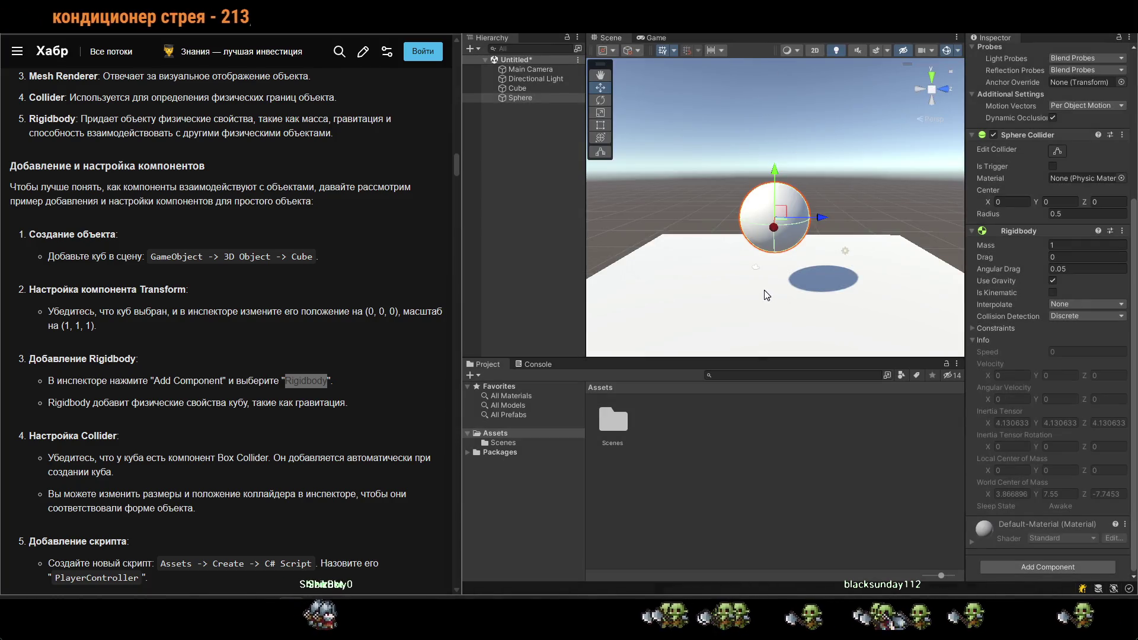
pyautogui.click(758, 270)
pyautogui.moveTo(756, 274)
pyautogui.mouseDown()
pyautogui.moveTo(632, 256)
pyautogui.moveTo(645, 254)
pyautogui.moveTo(612, 277)
pyautogui.moveTo(624, 278)
pyautogui.mouseUp()
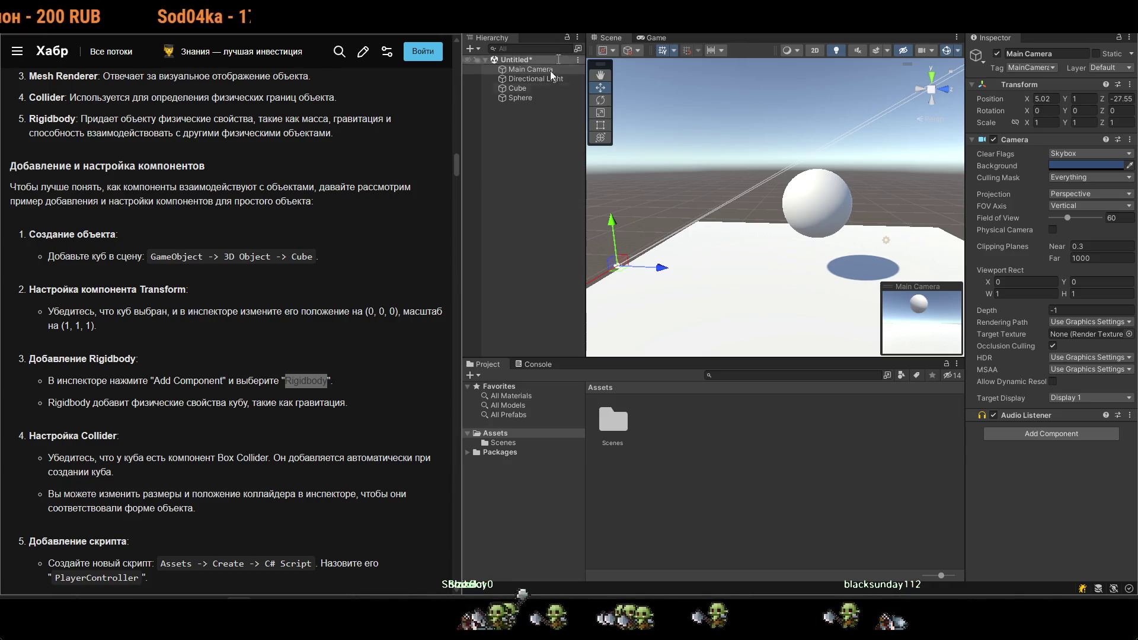
pyautogui.scroll(-2, 222, 450)
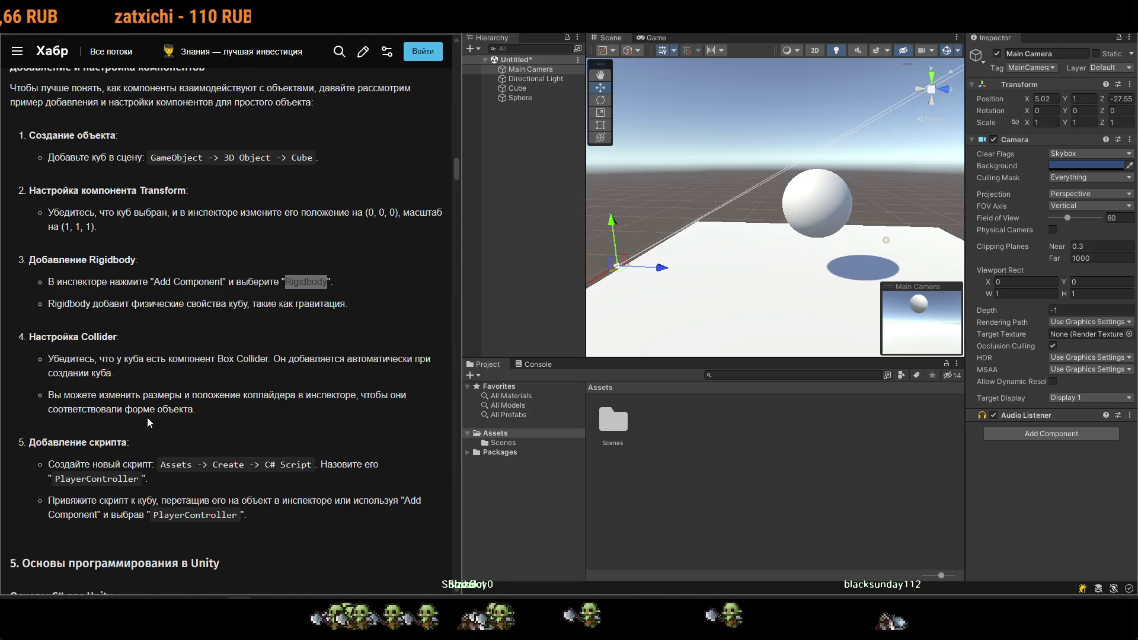
pyautogui.click(836, 204)
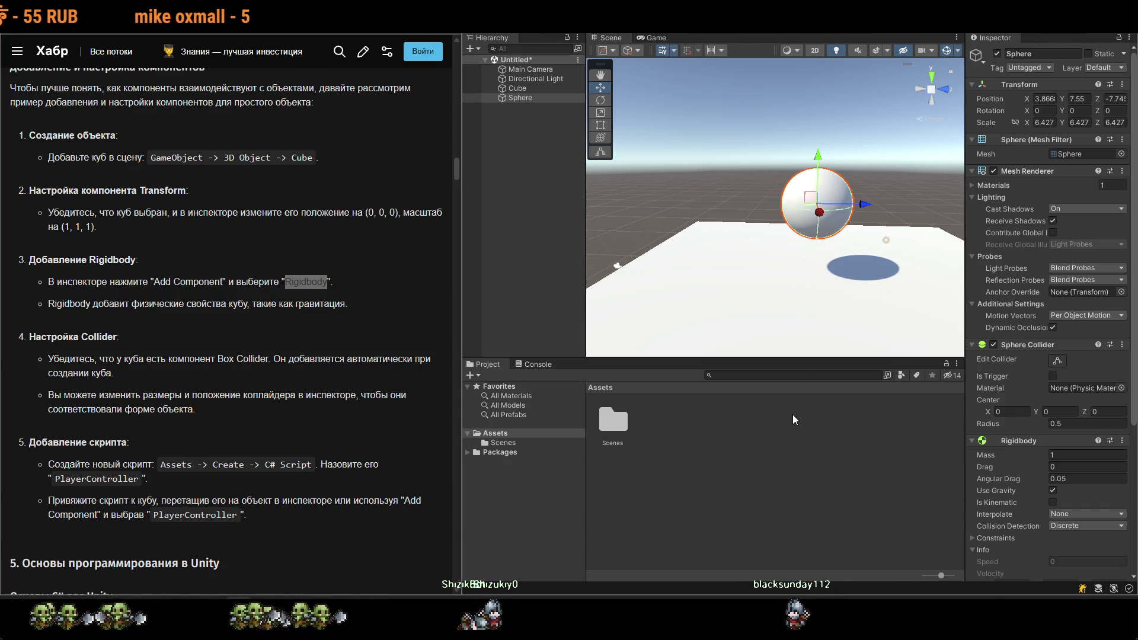
# Test-run with Sphere Collider Center X at 5 and the sphere raised to Y 9.2, then reset Center X to 0.
pyautogui.scroll(-3, 329, 436)
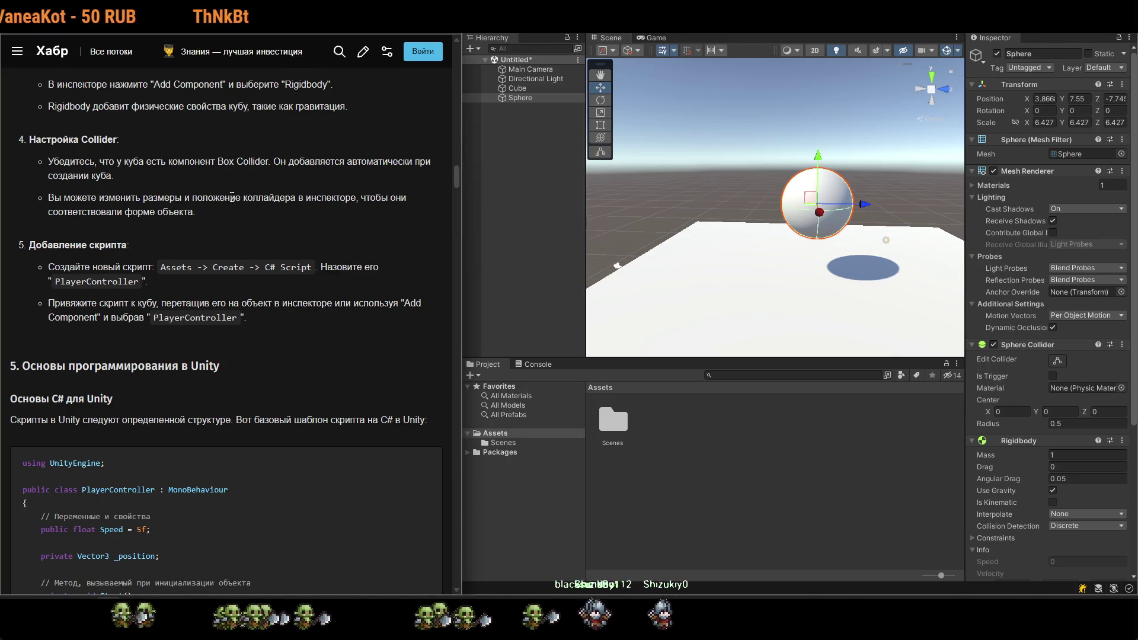
pyautogui.click(1005, 414)
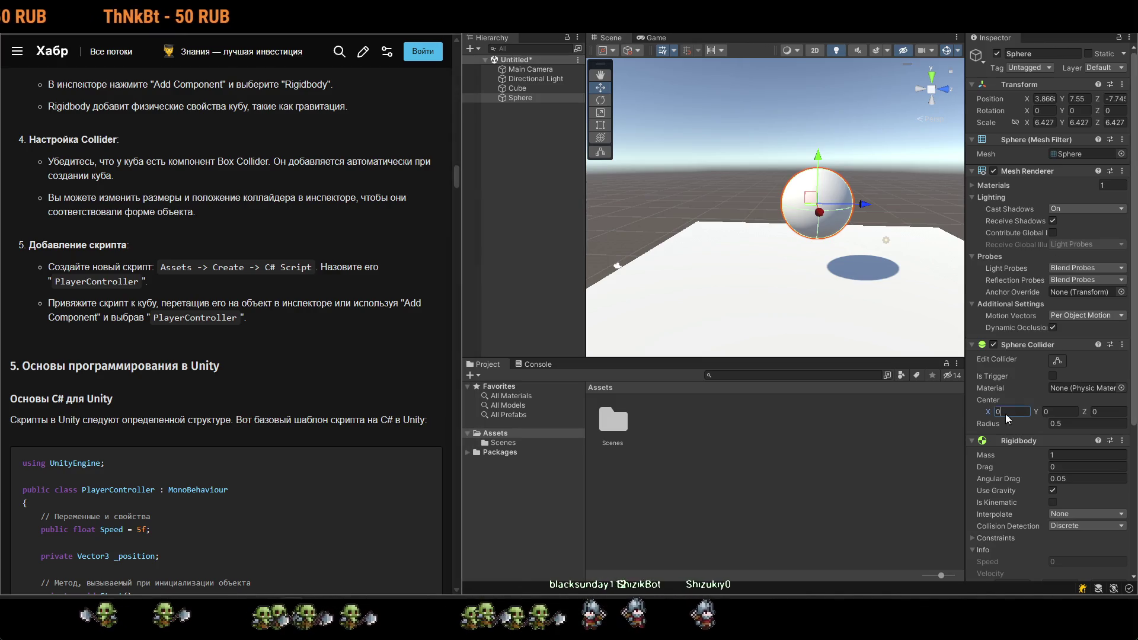
pyautogui.write('5')
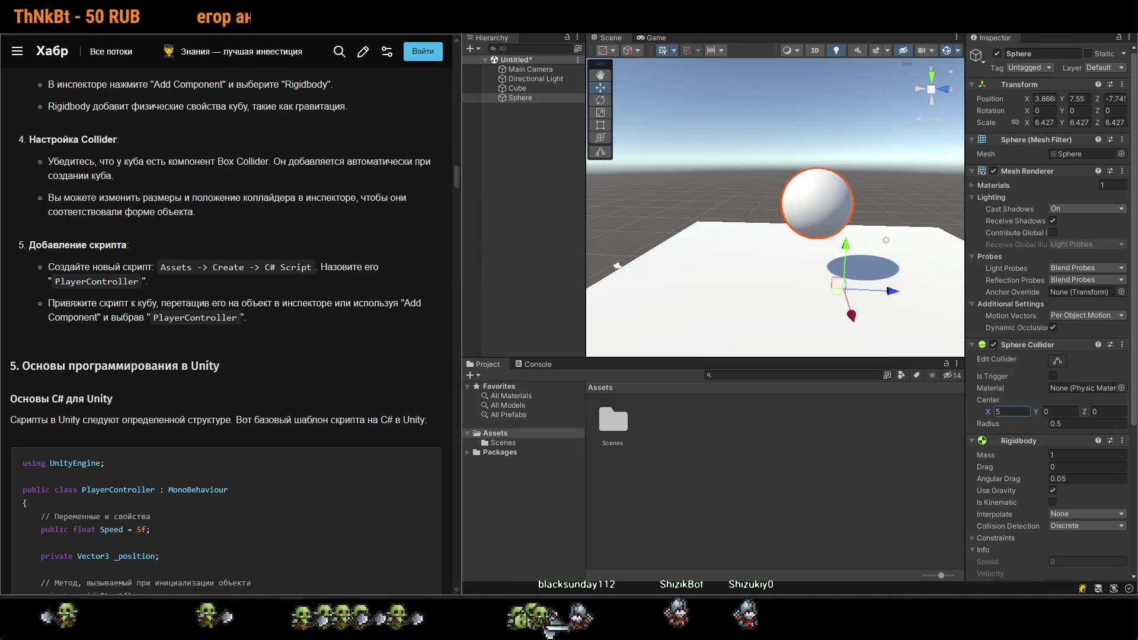
pyautogui.moveTo(847, 244)
pyautogui.mouseDown()
pyautogui.moveTo(848, 147)
pyautogui.moveTo(837, 261)
pyautogui.moveTo(851, 127)
pyautogui.moveTo(851, 200)
pyautogui.mouseUp()
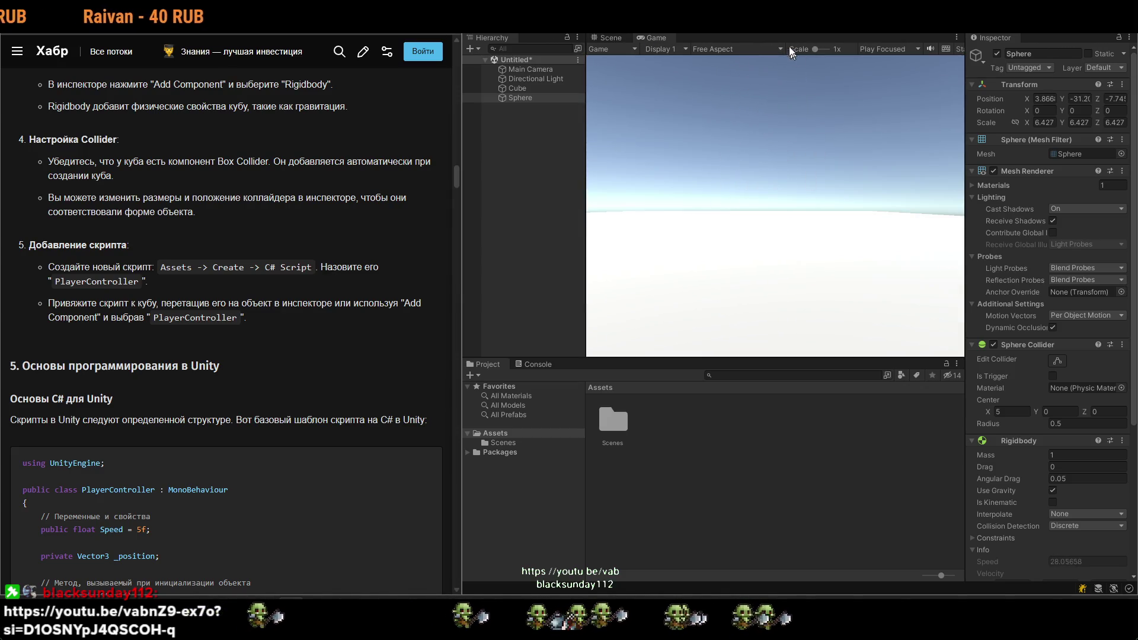
pyautogui.hotkey('ctrl', 'p')
pyautogui.write('0')
pyautogui.press('Return')
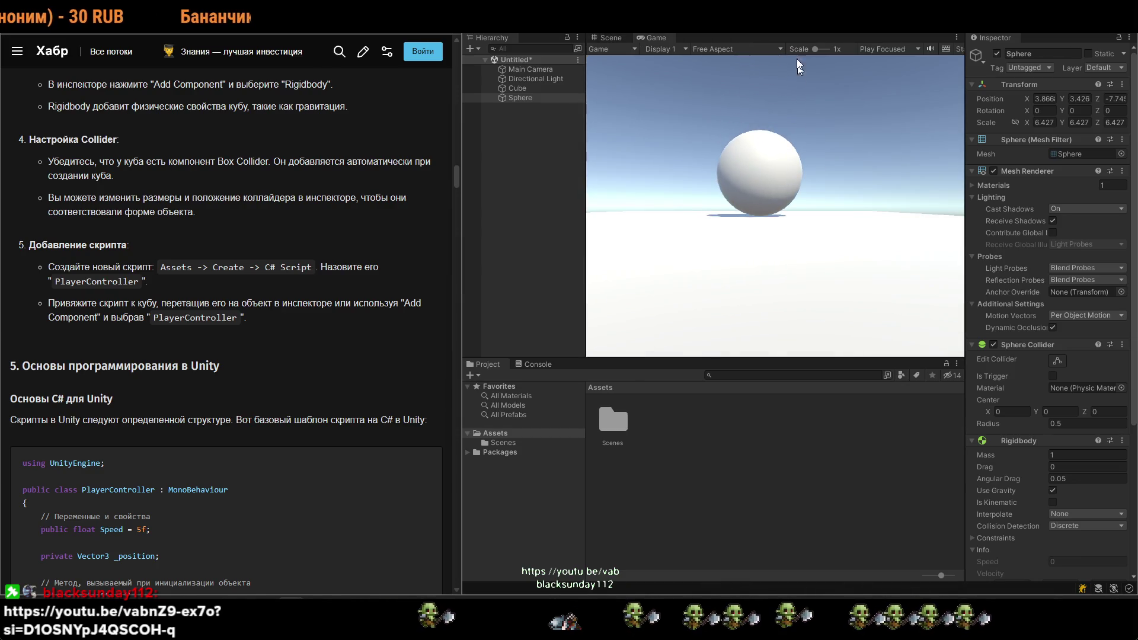
pyautogui.hotkey('ctrl', 'p')
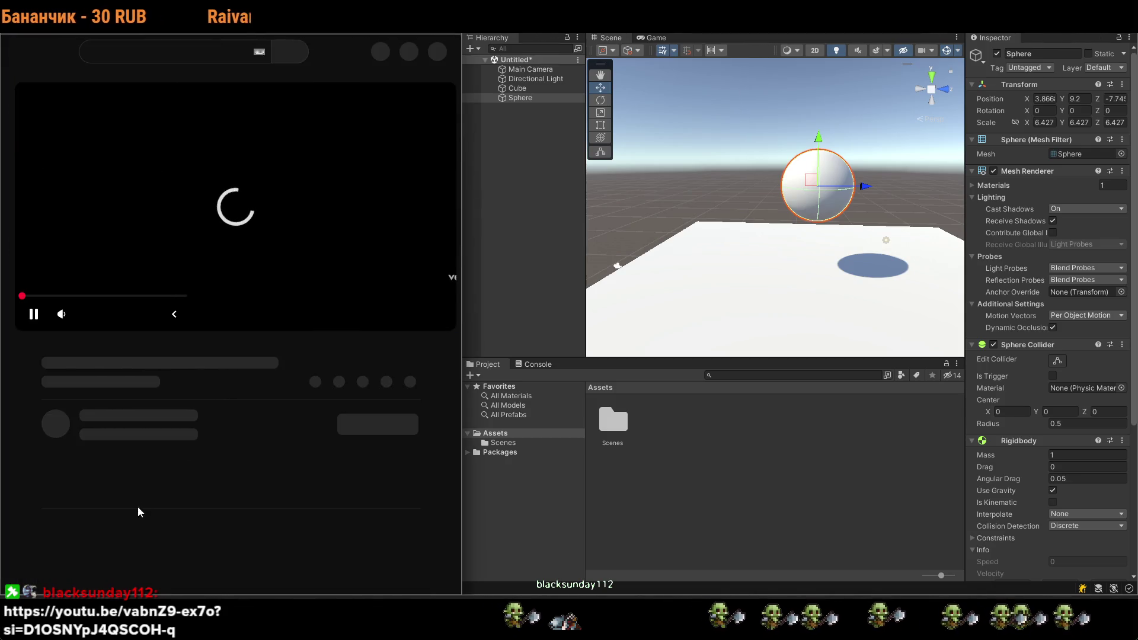
# Start the Nirvana 'Come As You Are' video on YouTube, then return to the Habr article tab.
pyautogui.click(178, 415)
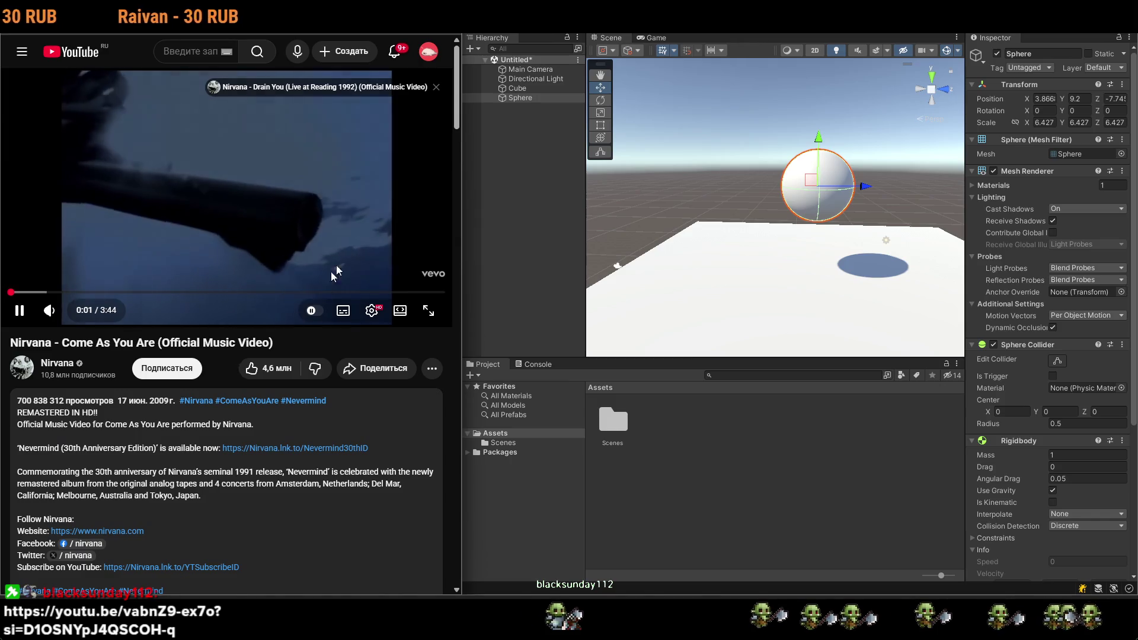
pyautogui.hotkey('ctrl', 'Tab')
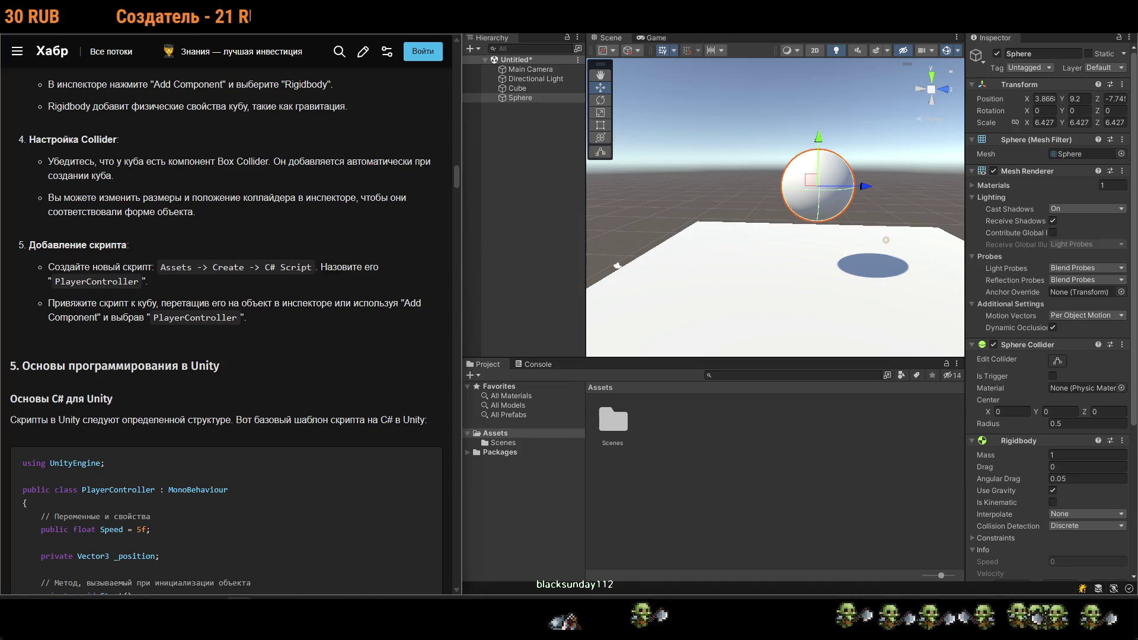
pyautogui.hotkey('ctrl', 'Tab')
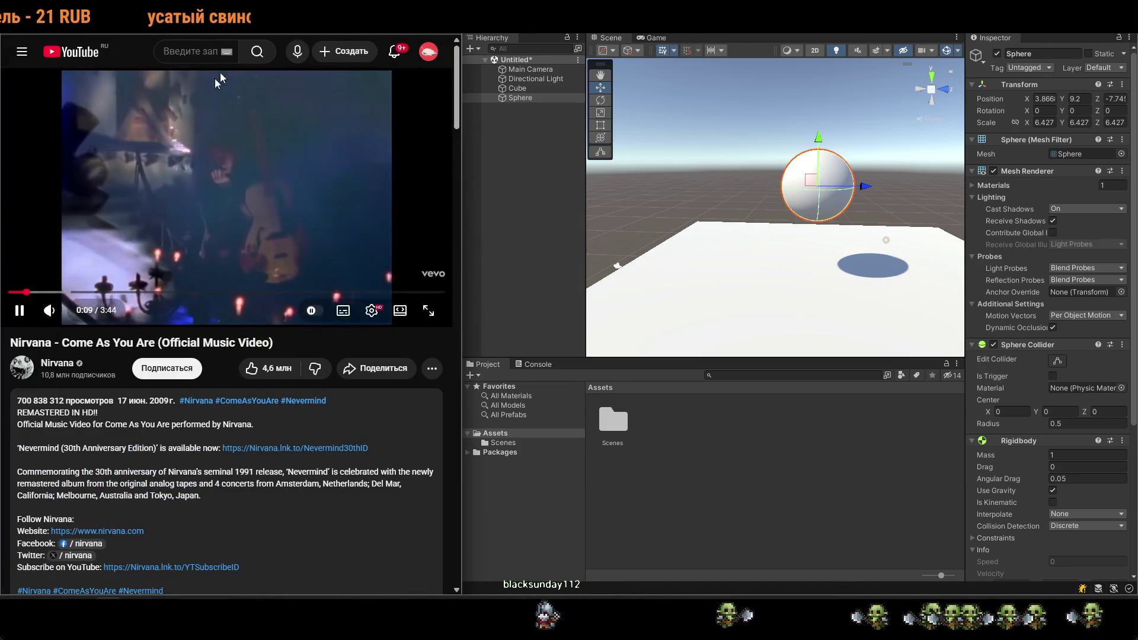
pyautogui.hotkey('ctrl', 'Tab')
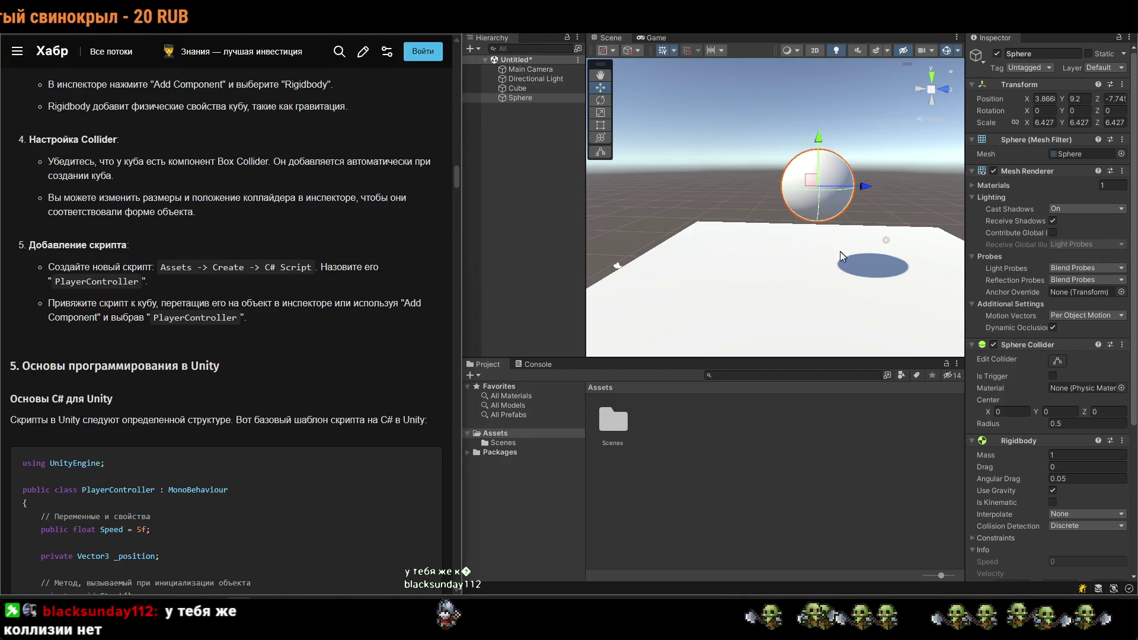
pyautogui.moveTo(841, 257); pyautogui.dragTo(844, 304)
pyautogui.click(821, 269)
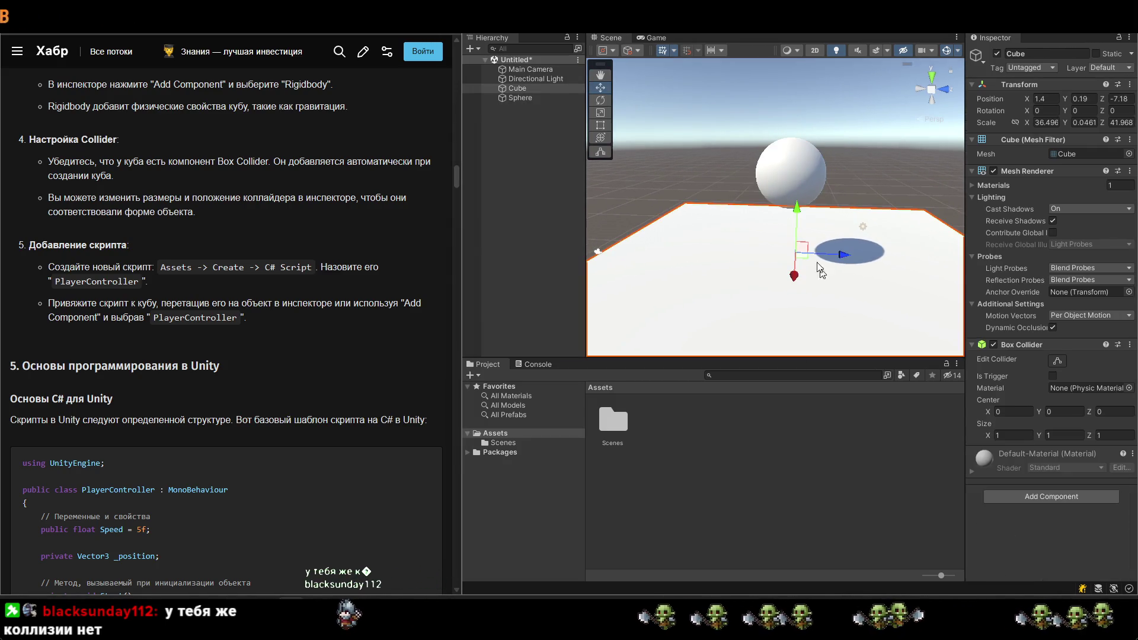
pyautogui.click(773, 155)
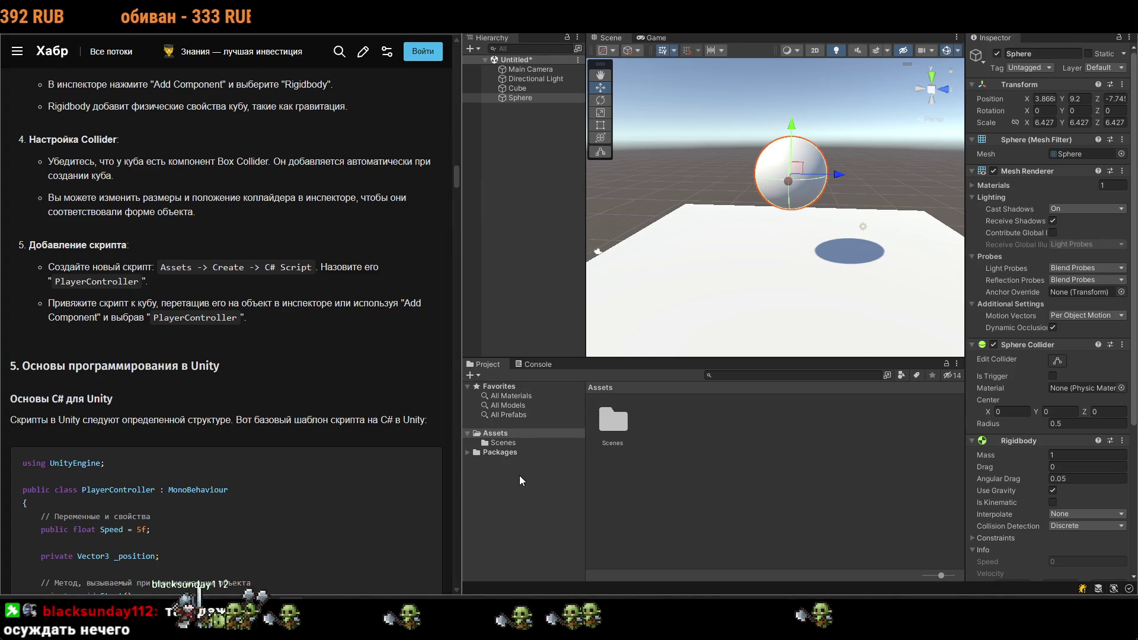
pyautogui.rightClick(764, 479)
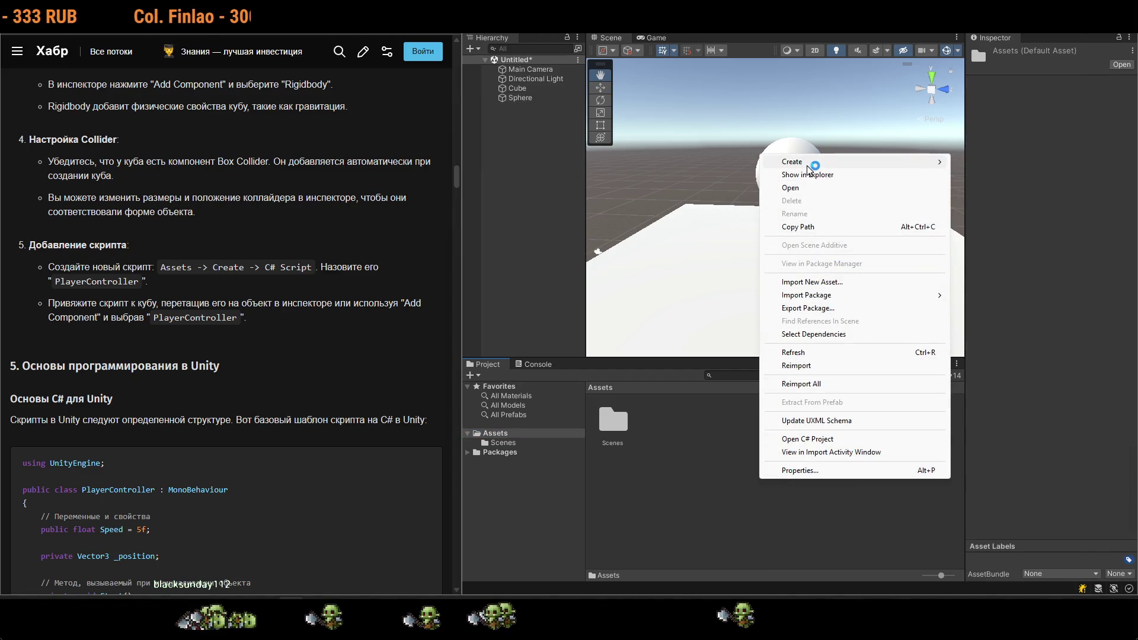
# Create a new C# script in the Assets folder named PlayerController.
pyautogui.moveTo(812, 161)
pyautogui.click(989, 81)
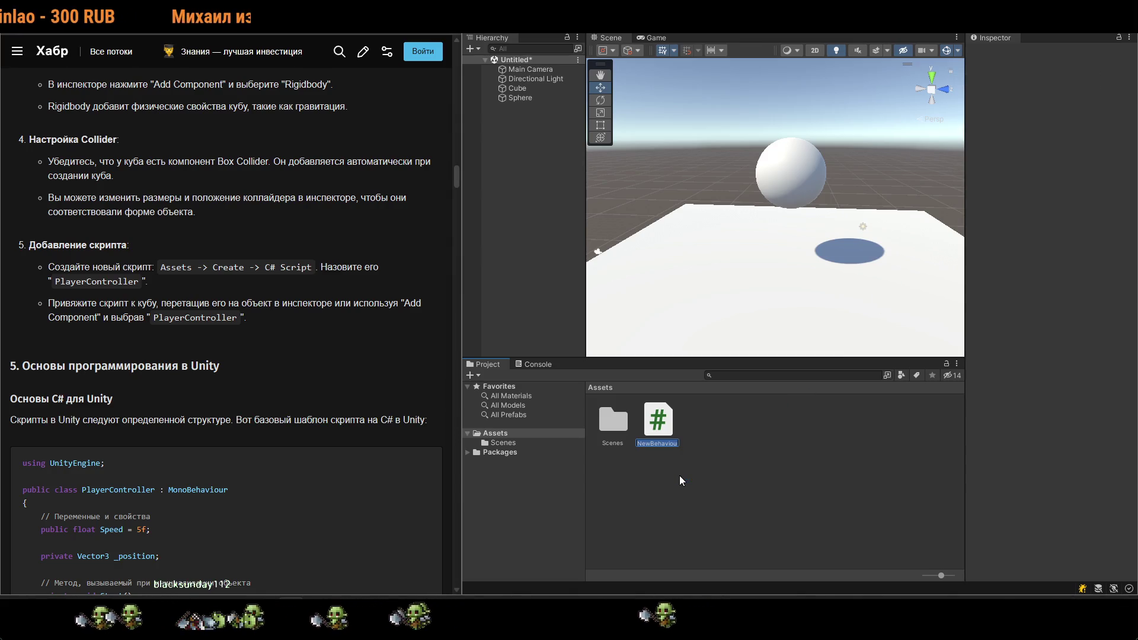
pyautogui.write('Player')
pyautogui.write('Co')
pyautogui.write('ntroll')
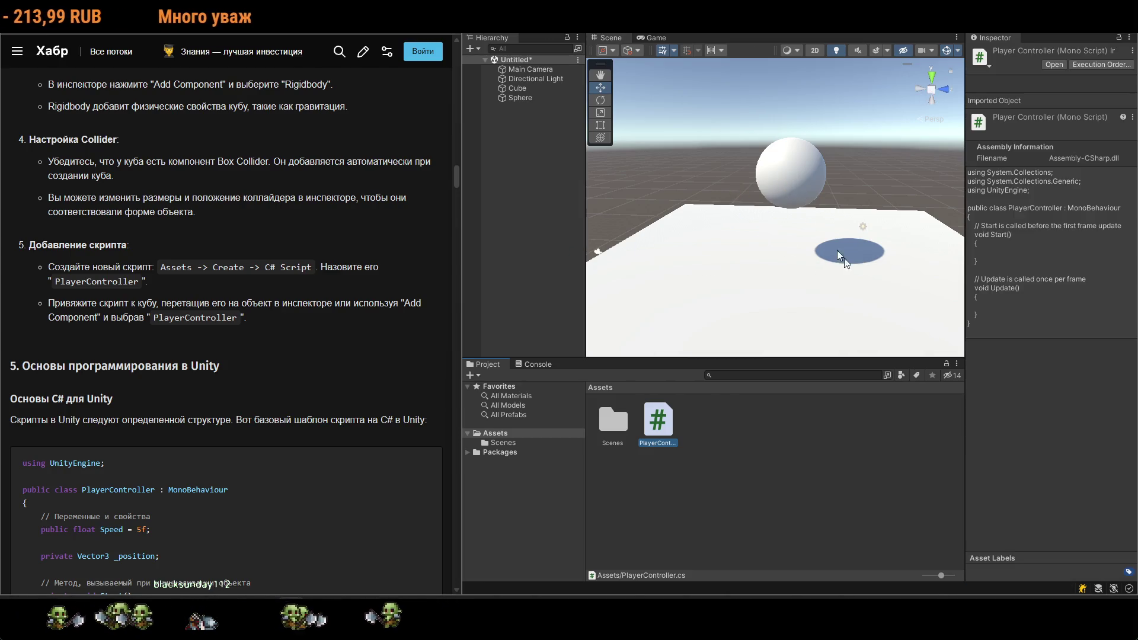
pyautogui.rightClick(527, 134)
# Add Cube (1), move it to X 12.62, and squash it along Z into a tall thin block.
pyautogui.moveTo(578, 312)
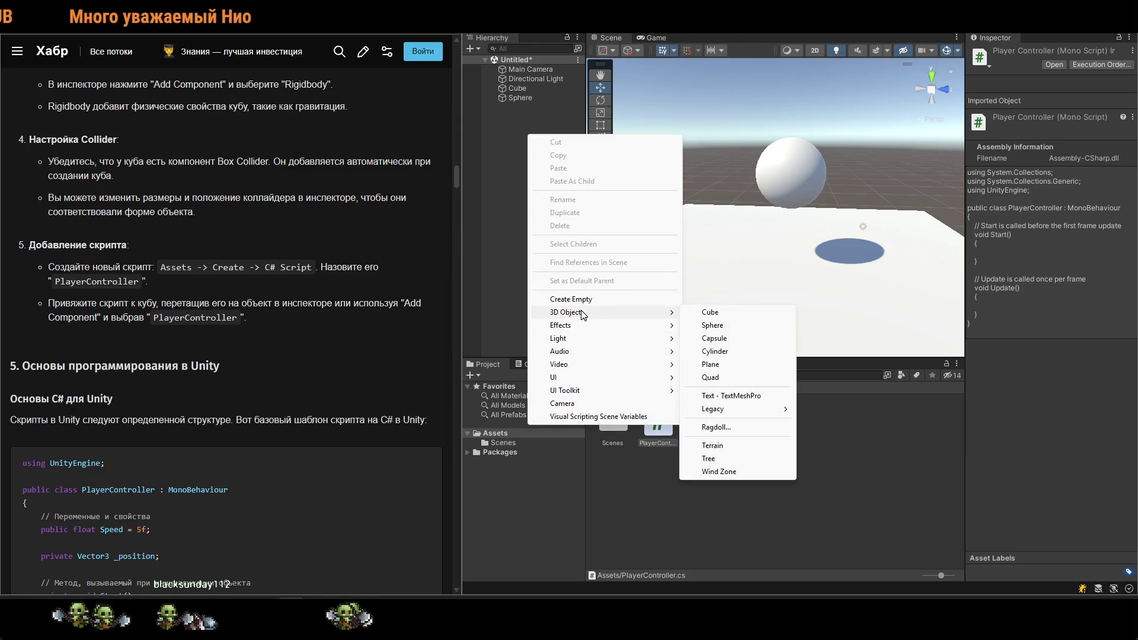
pyautogui.click(738, 314)
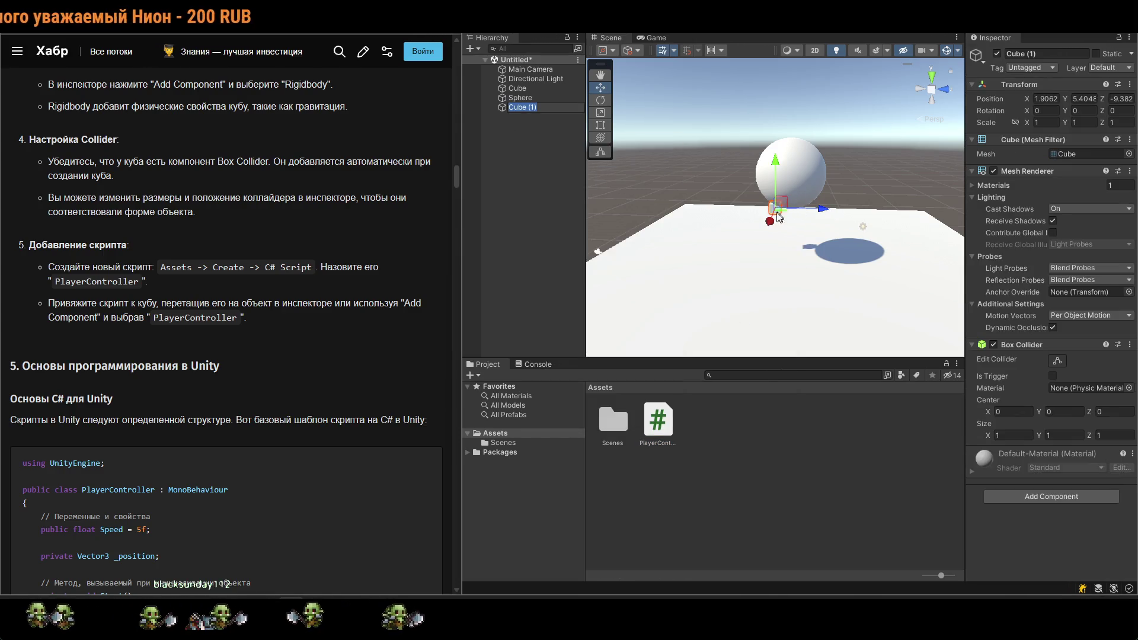
pyautogui.moveTo(744, 283); pyautogui.dragTo(788, 134)
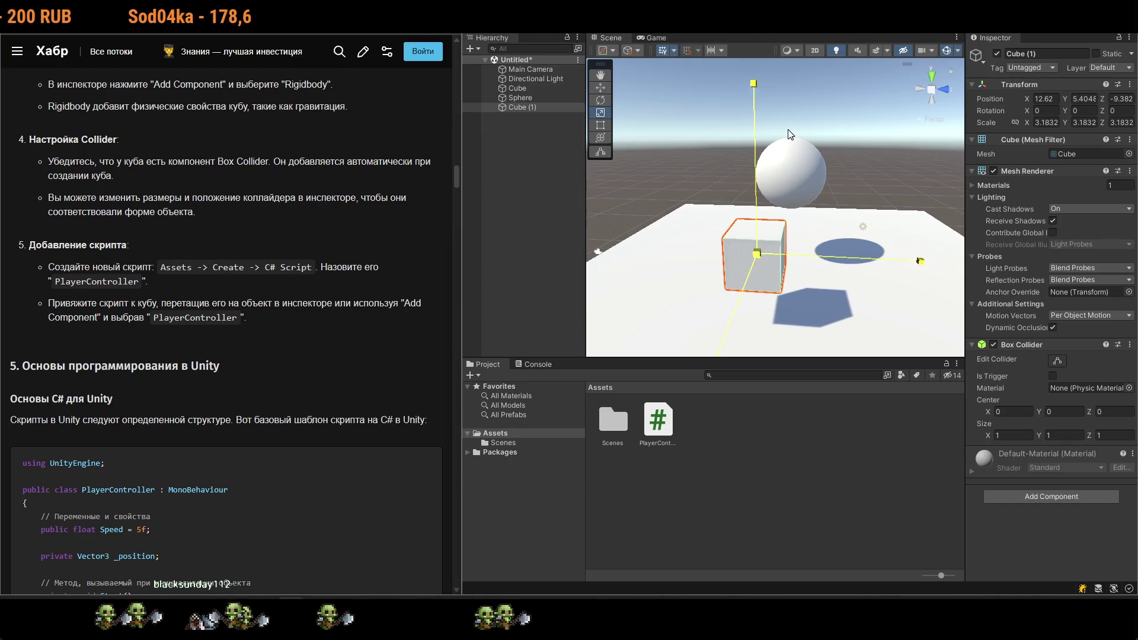
pyautogui.press('e')
pyautogui.press('r')
pyautogui.moveTo(806, 261); pyautogui.dragTo(749, 260)
pyautogui.press('w')
pyautogui.click(754, 472)
pyautogui.click(654, 420)
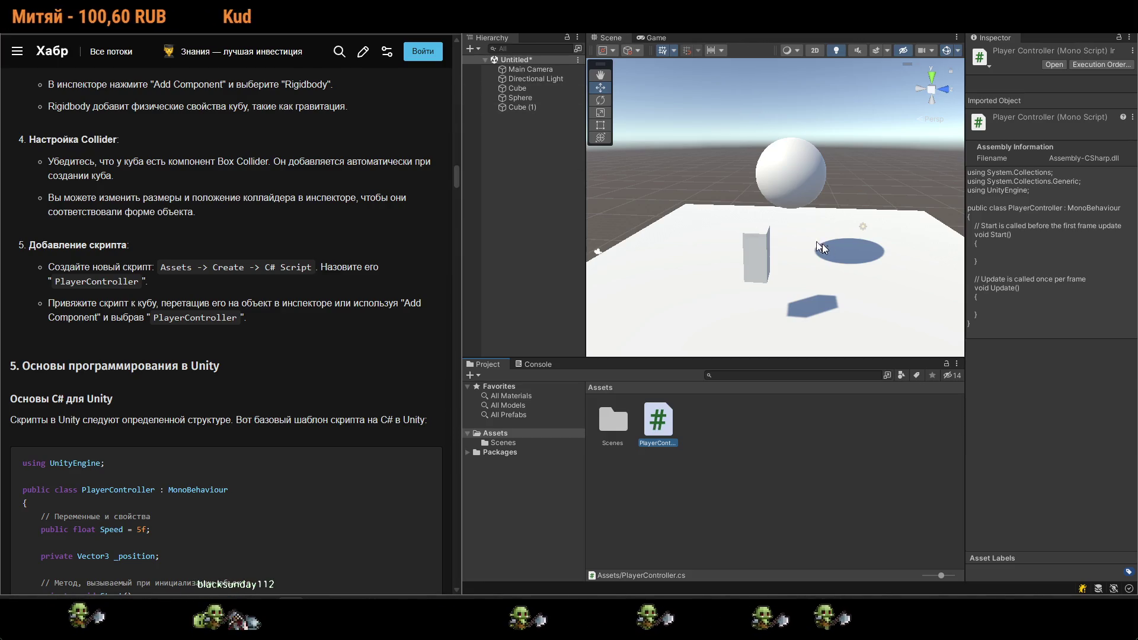
# Add the Player Controller script to Cube (1) by searching 'pla' in Add Component.
pyautogui.click(756, 255)
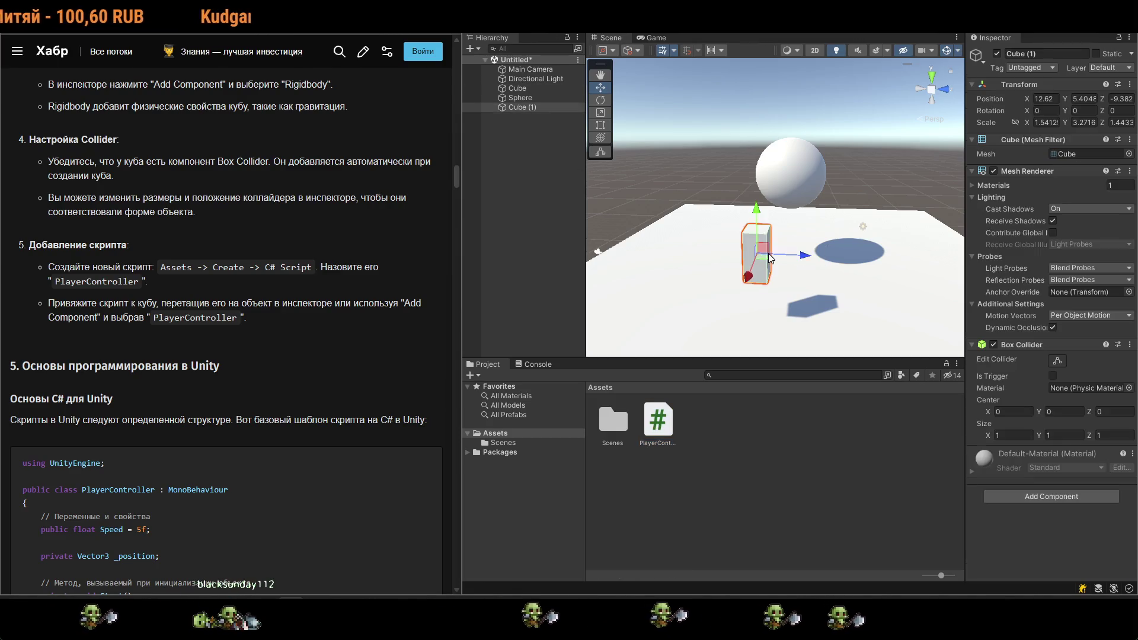
pyautogui.click(1037, 496)
pyautogui.write('pla')
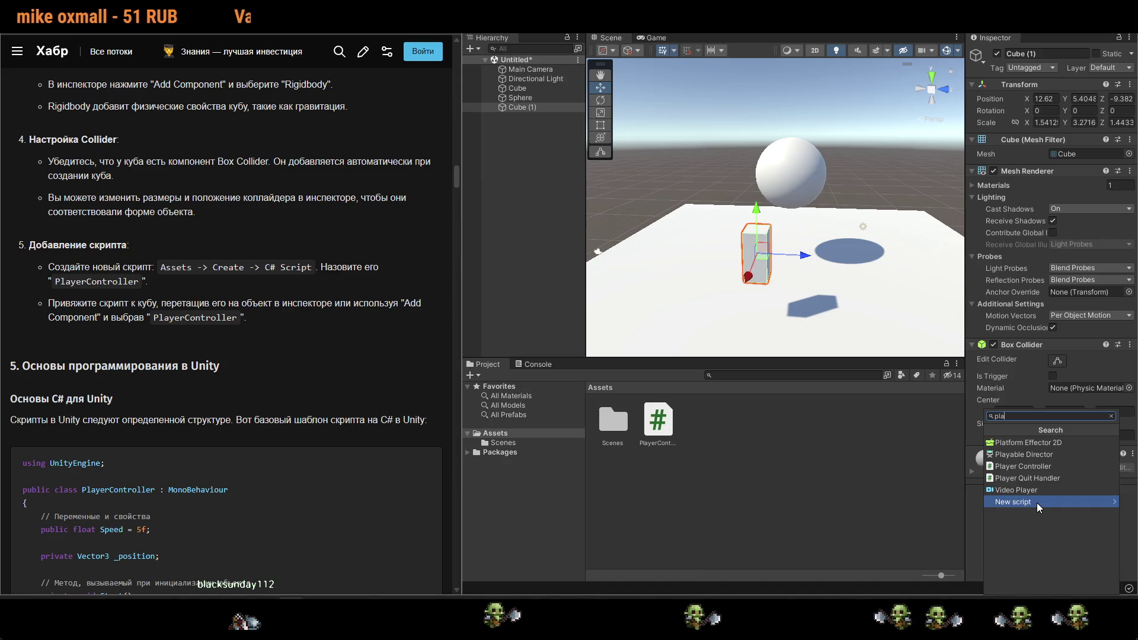
pyautogui.click(1051, 467)
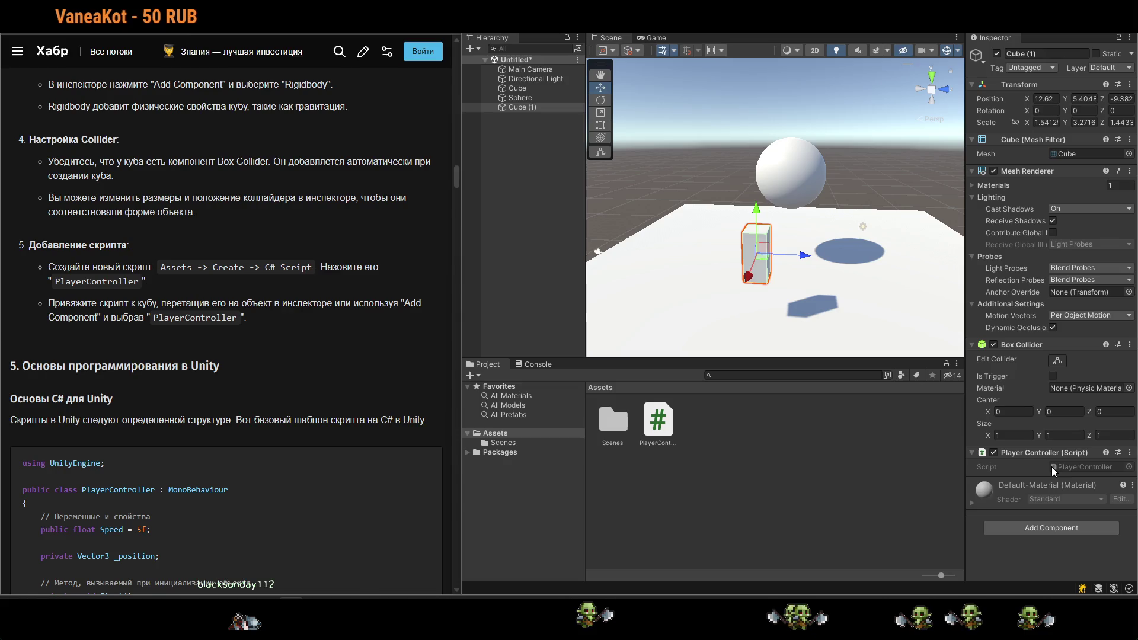
# Browse the Scenes, Packages and Assets folders and drag the PlayerController script onto Cube (1).
pyautogui.click(667, 430)
pyautogui.click(487, 442)
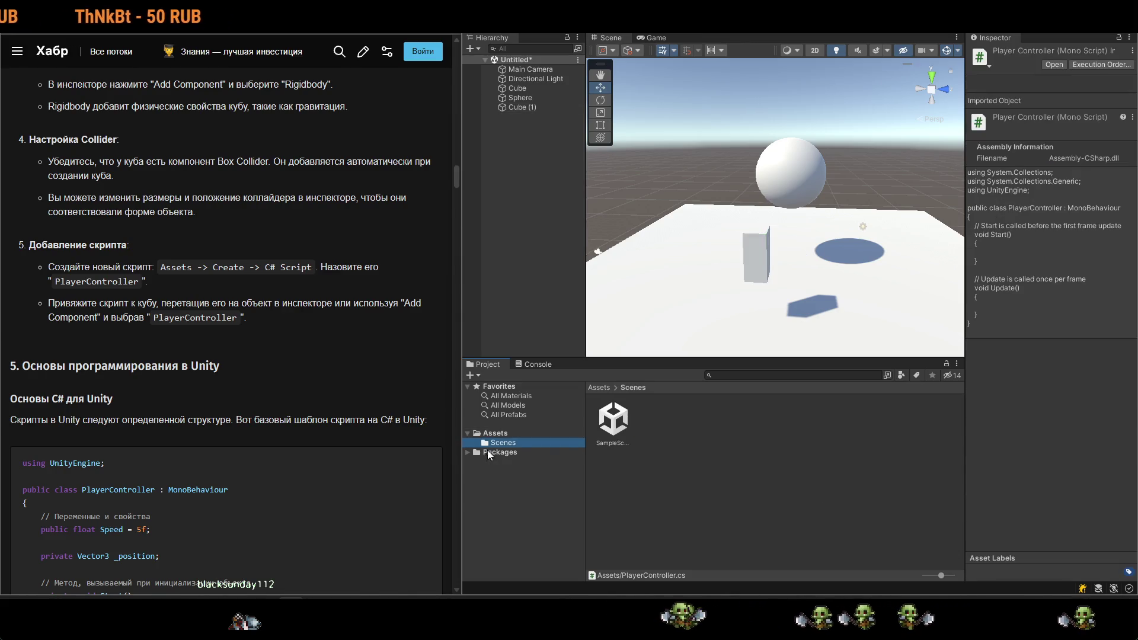
pyautogui.click(467, 452)
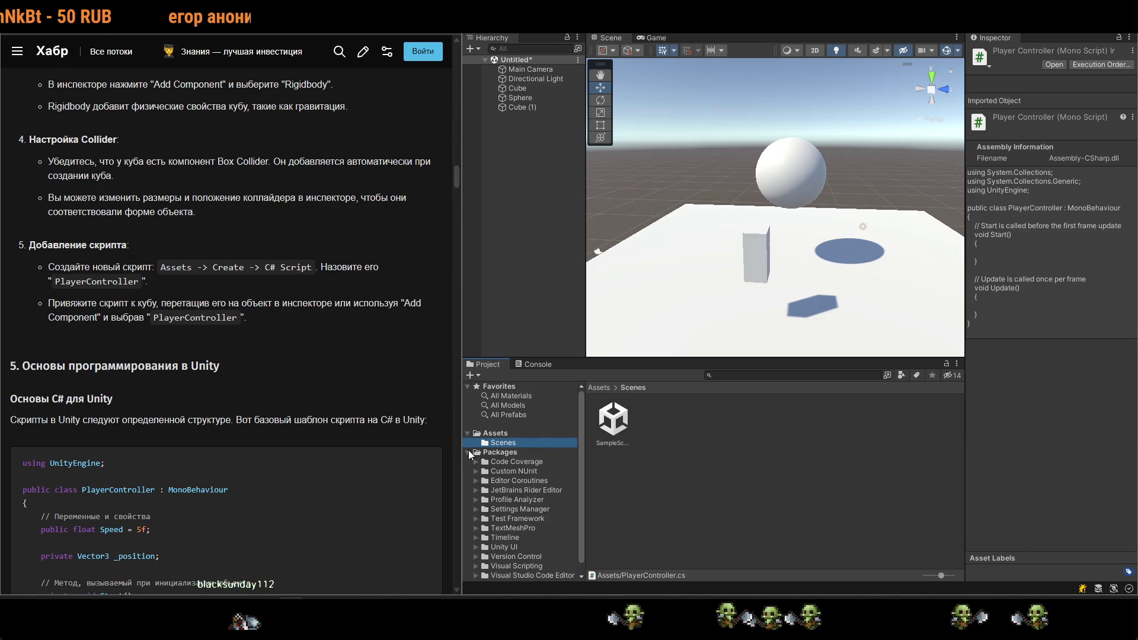
pyautogui.click(467, 452)
pyautogui.click(555, 433)
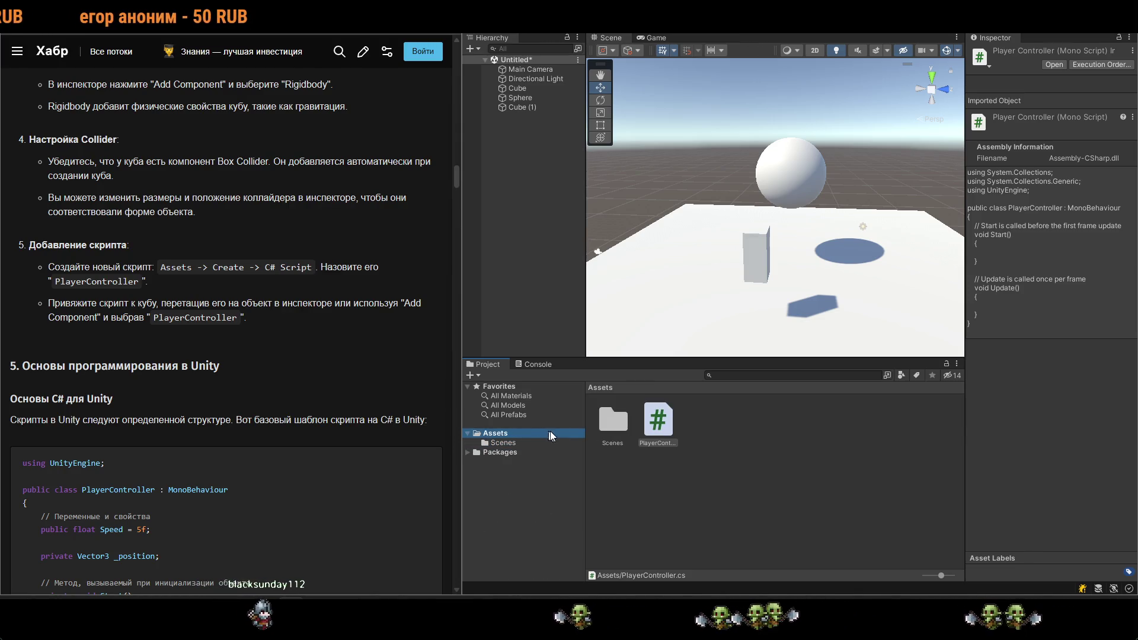
pyautogui.moveTo(664, 439)
pyautogui.mouseDown()
pyautogui.moveTo(663, 428)
pyautogui.moveTo(592, 414)
pyautogui.moveTo(761, 215)
pyautogui.moveTo(761, 239)
pyautogui.mouseUp()
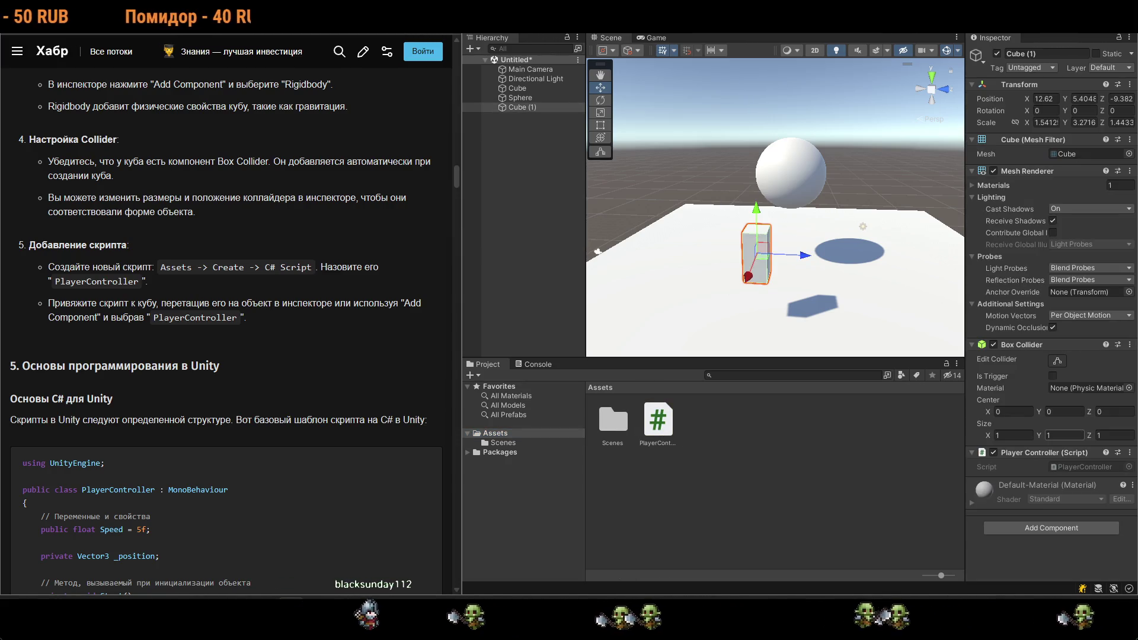
# Fold the Player Controller component and close its presets and options menus without changes.
pyautogui.click(1061, 453)
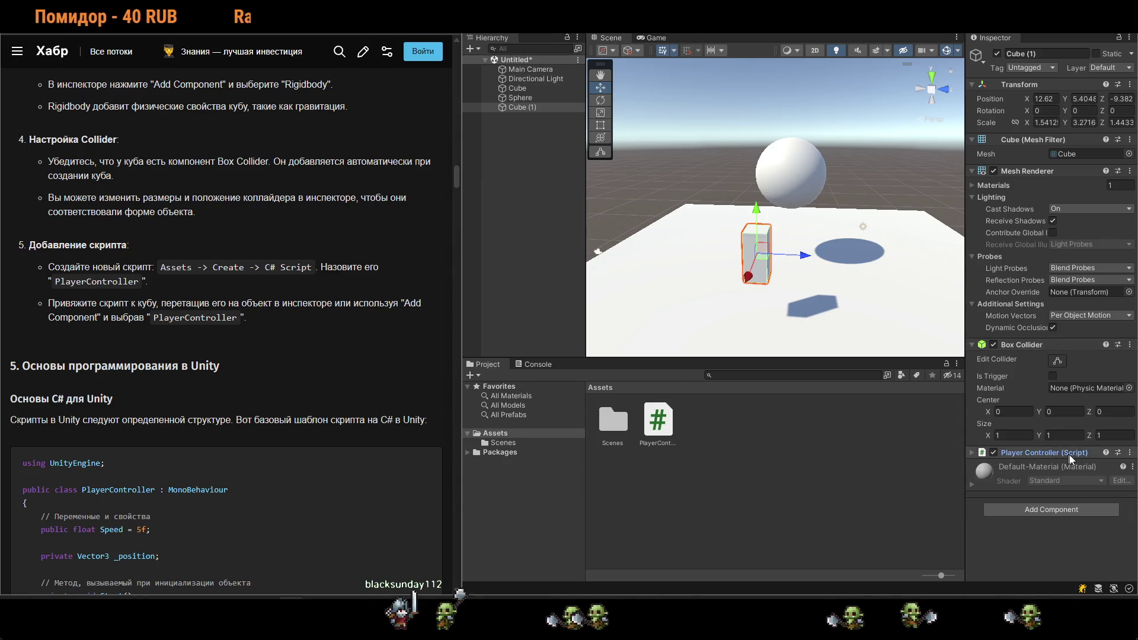
pyautogui.click(1118, 453)
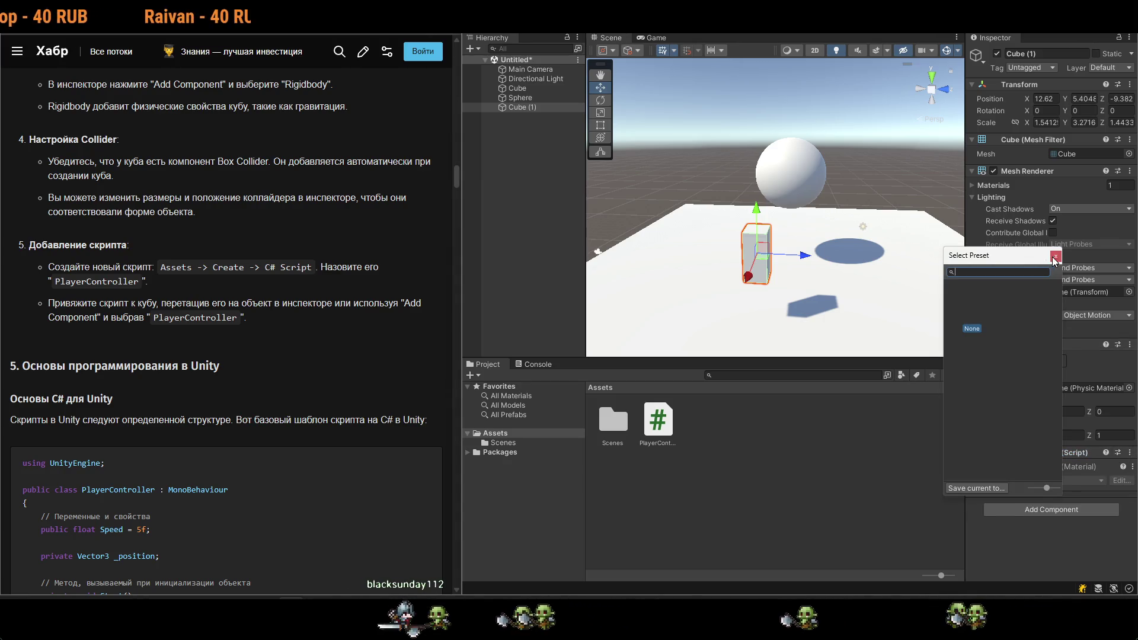
pyautogui.press('Escape')
pyautogui.rightClick(1107, 471)
pyautogui.click(1101, 570)
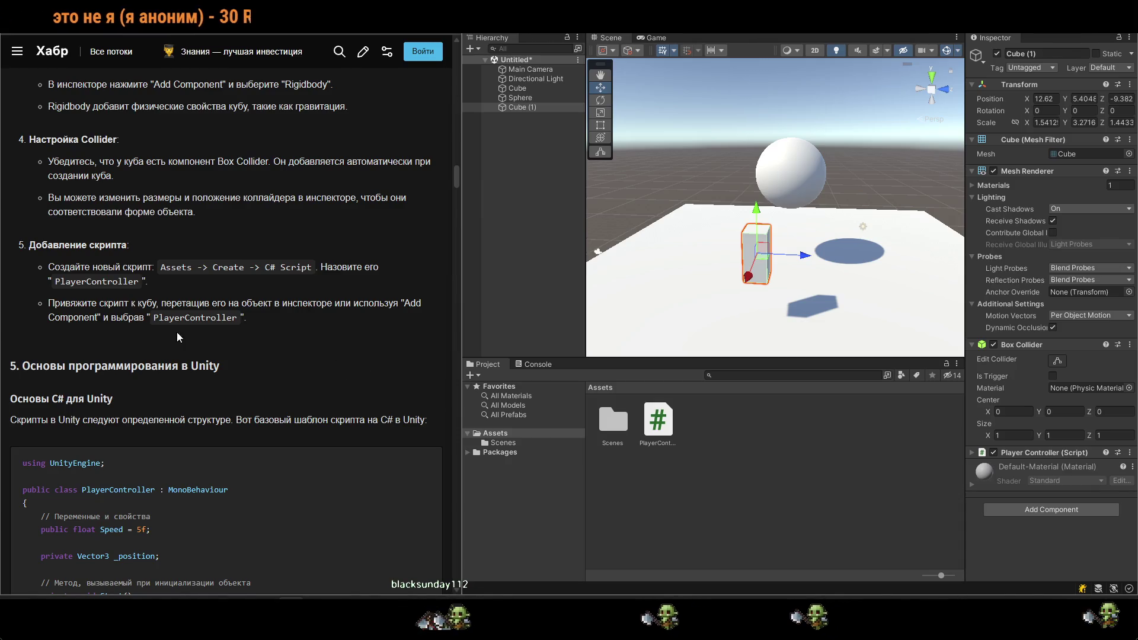
# Open PlayerController.cs in Visual Studio, then return to Unity and select Cube (1).
pyautogui.doubleClick(663, 443)
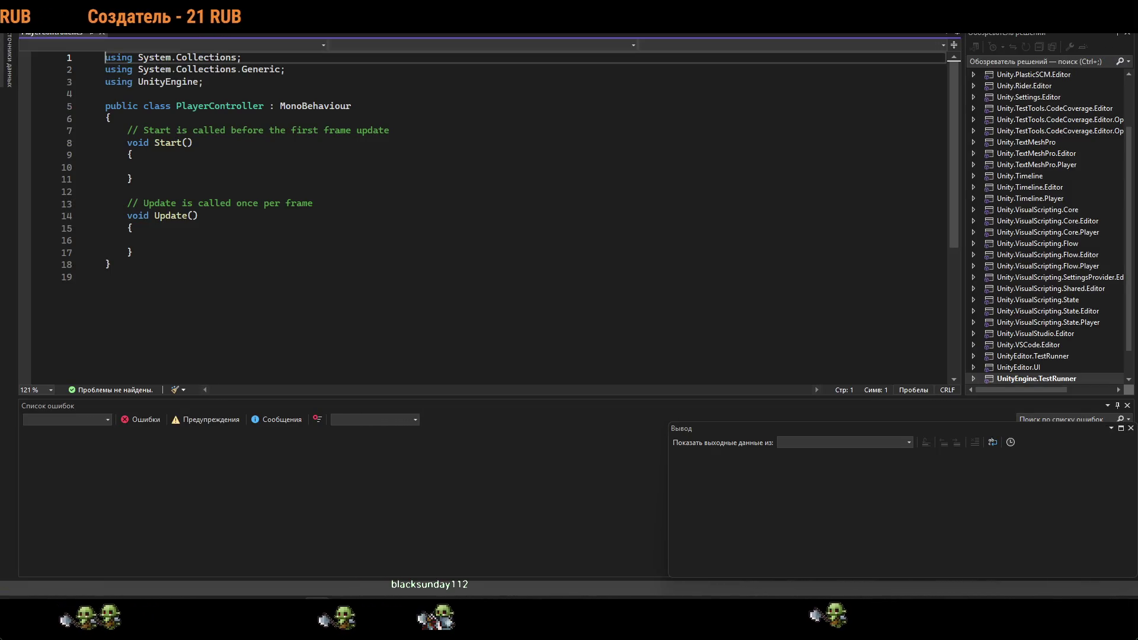
pyautogui.hotkey('alt', 'Tab')
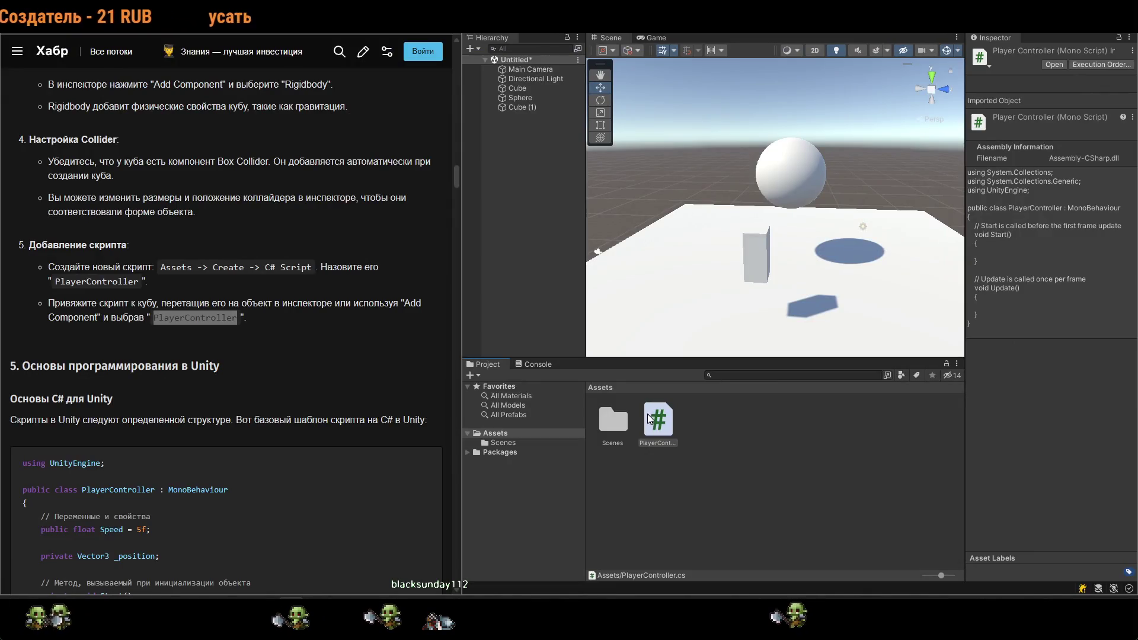
pyautogui.click(668, 443)
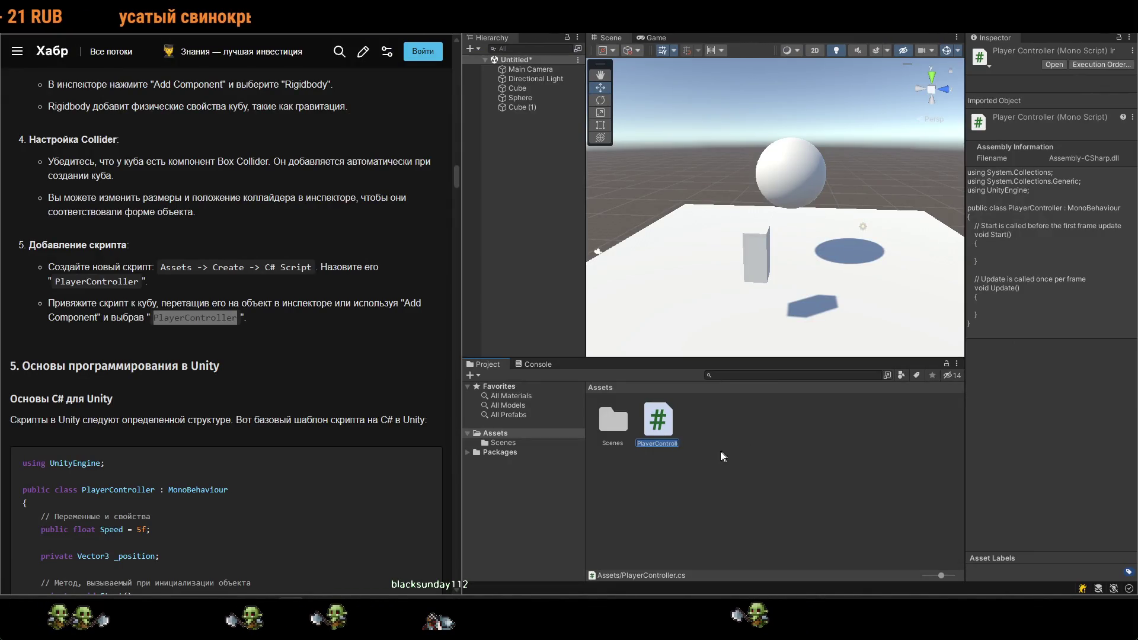
pyautogui.click(761, 256)
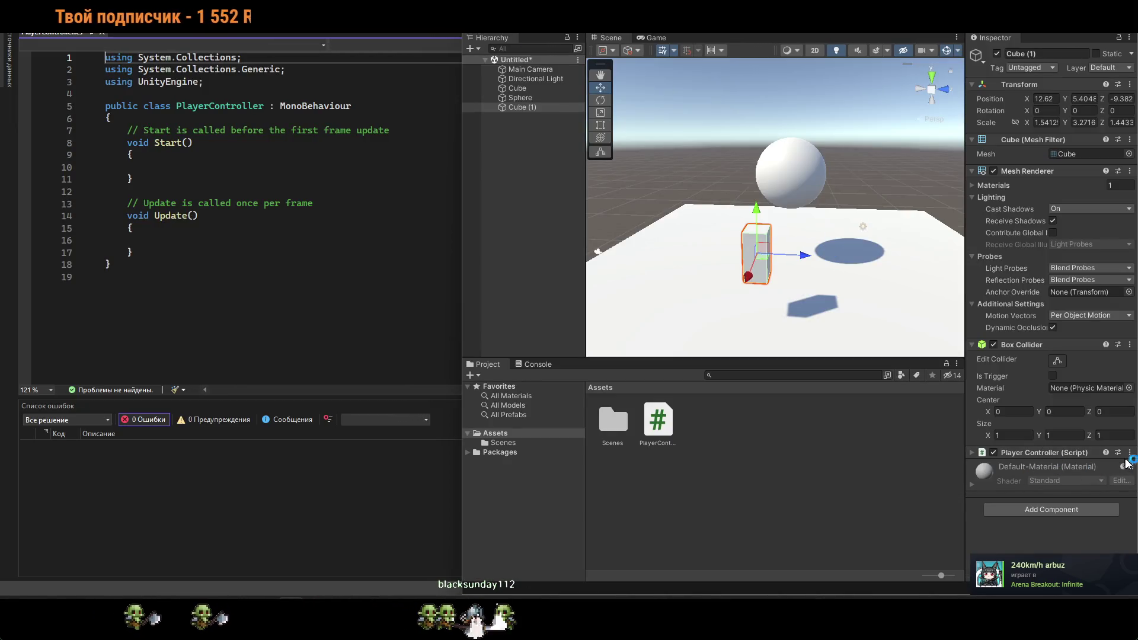
# Remove the Player Controller component from Cube (1) and search Add Component for 'PlayerController'.
pyautogui.click(1130, 453)
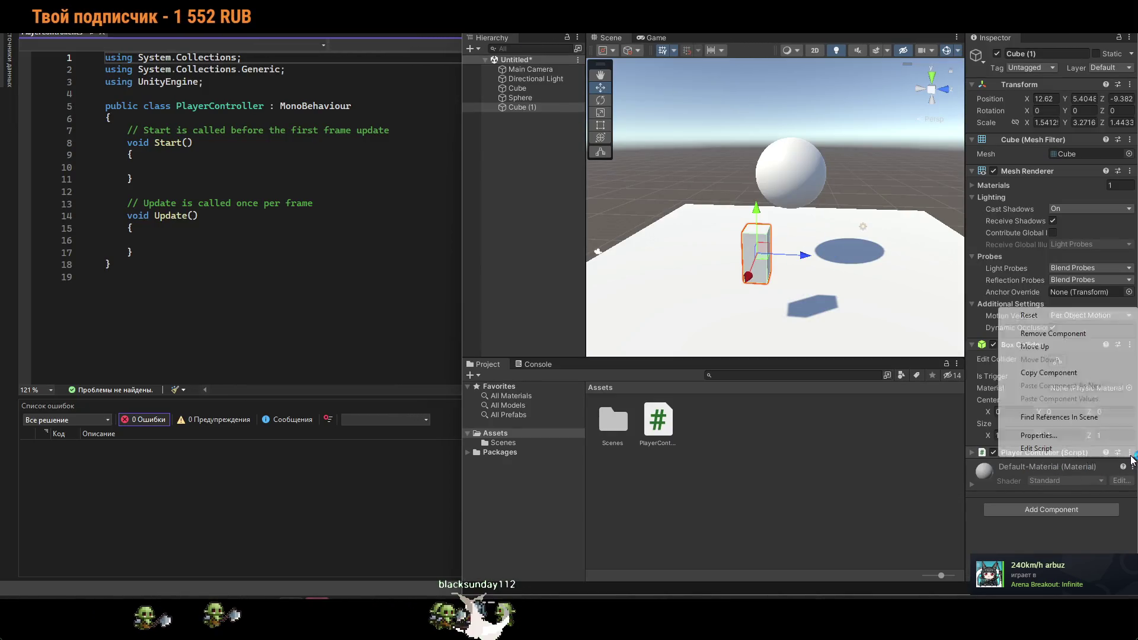
pyautogui.click(1047, 333)
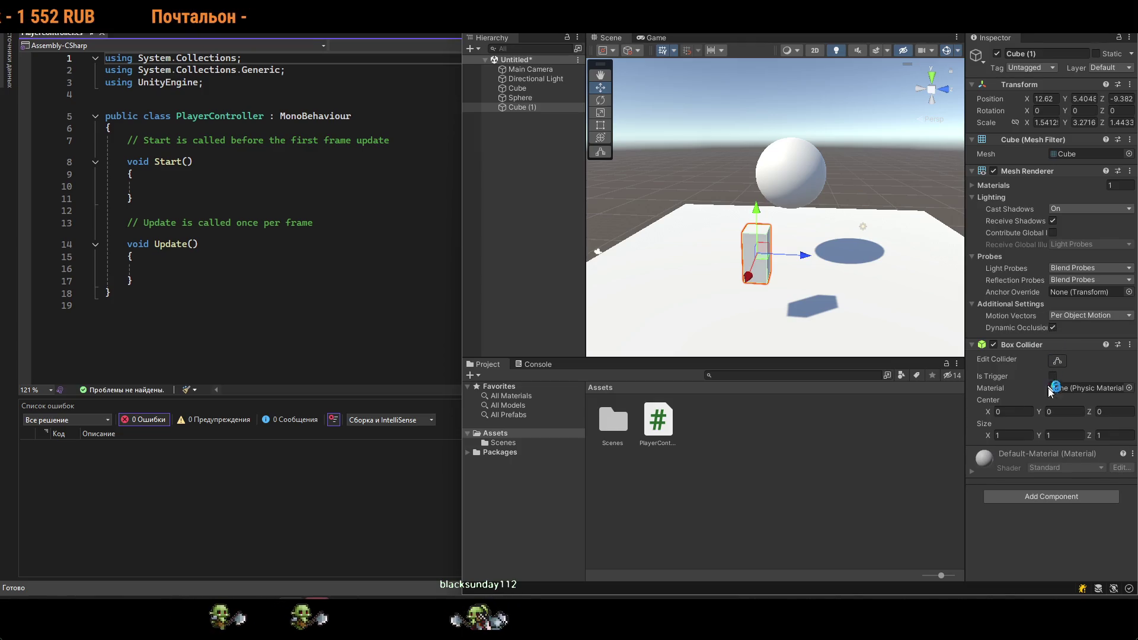
pyautogui.click(1055, 497)
pyautogui.write('pla')
pyautogui.write('PlayerController')
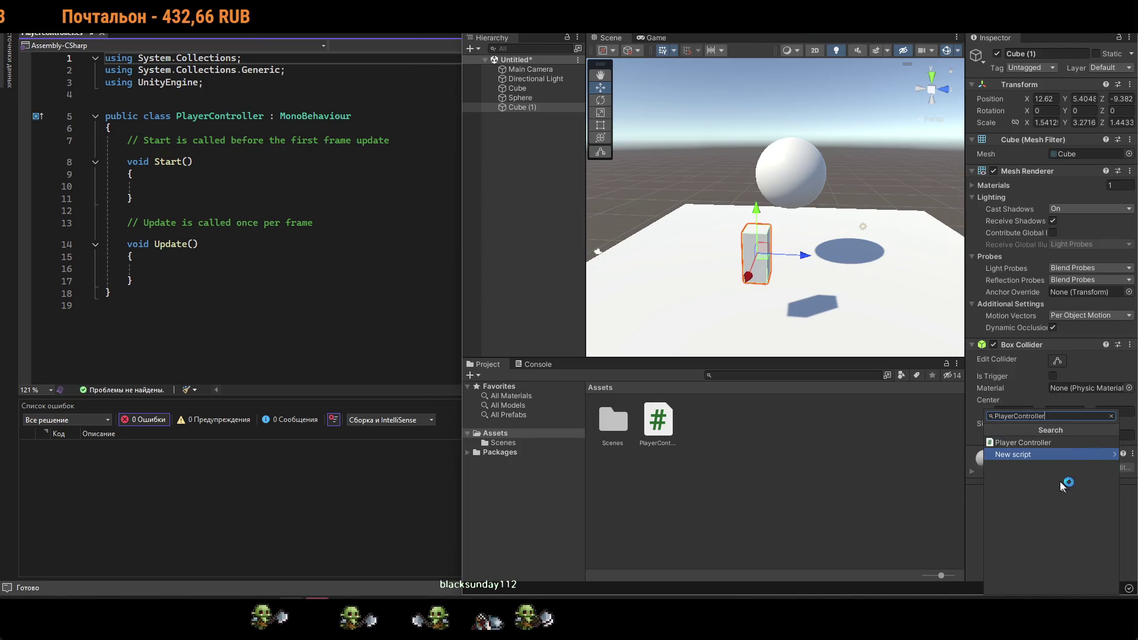
# Reattach Player Controller to Cube (1) and scroll the Habr article to its C# template.
pyautogui.click(1028, 442)
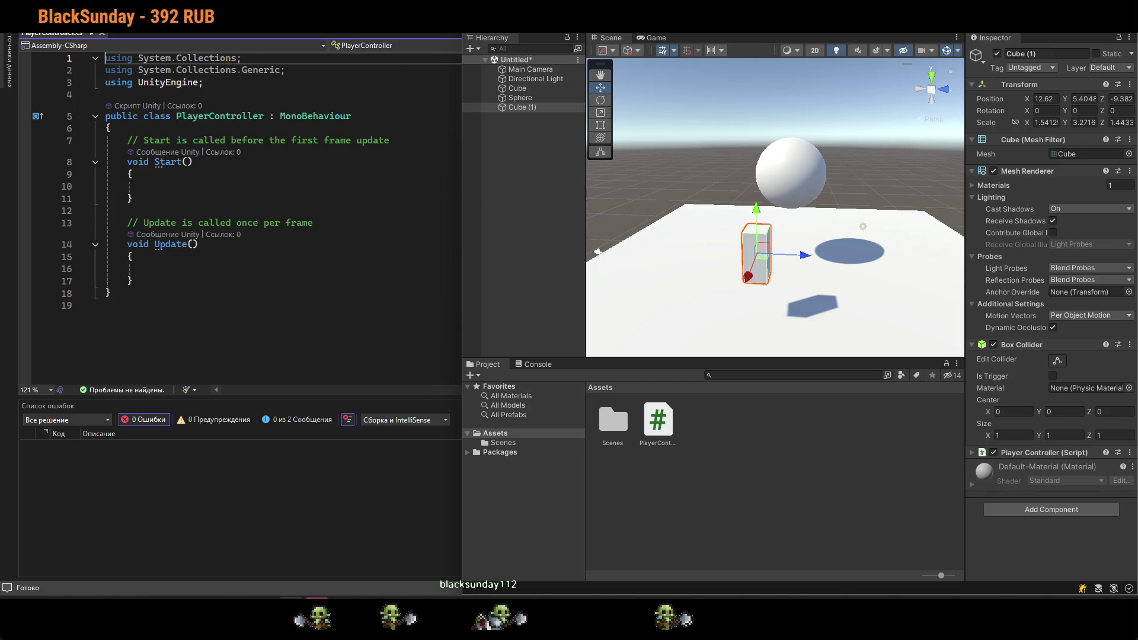
pyautogui.hotkey('alt', 'Tab')
pyautogui.scroll(-5, 255, 360)
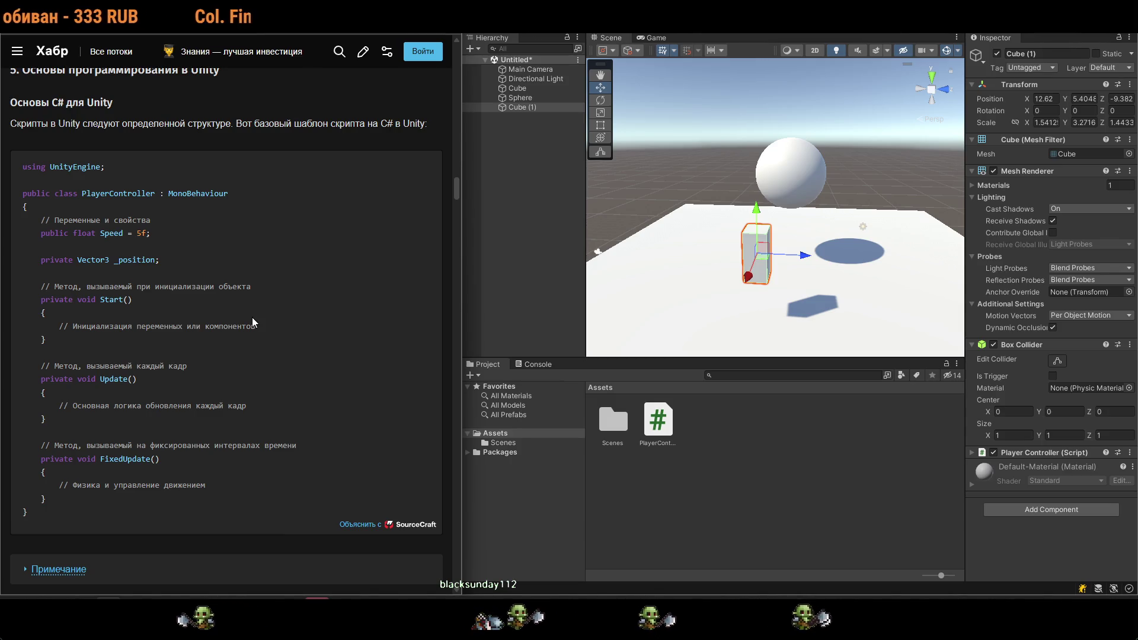
# Expand the Примечание note and select the article's entire PlayerController C# template block.
pyautogui.scroll(-1, 375, 457)
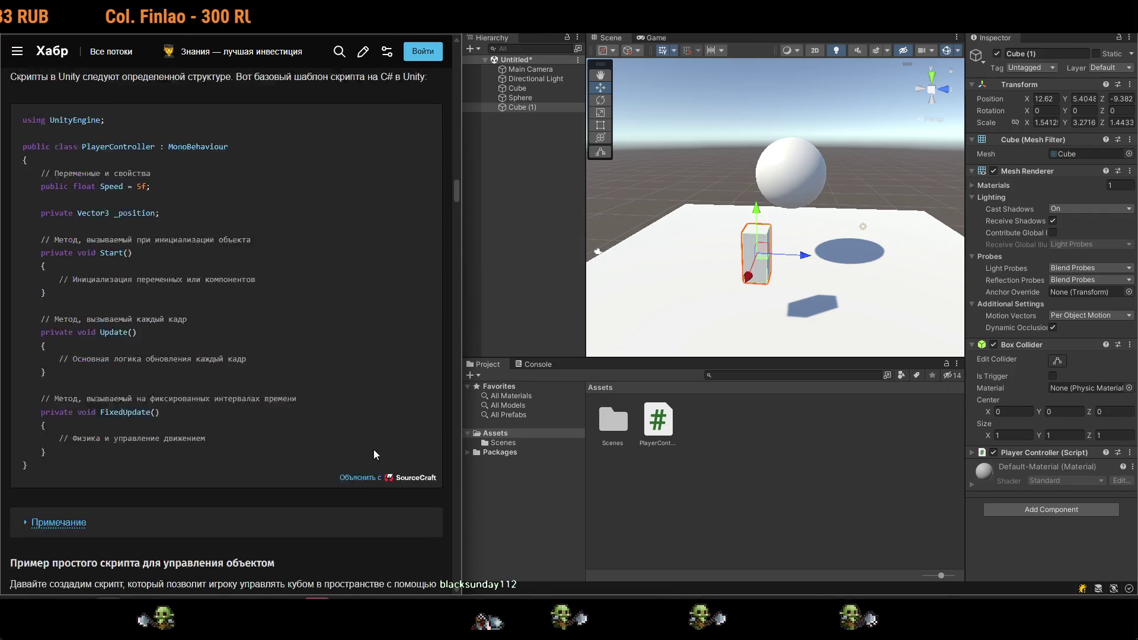
pyautogui.scroll(-1, 374, 453)
pyautogui.click(58, 470)
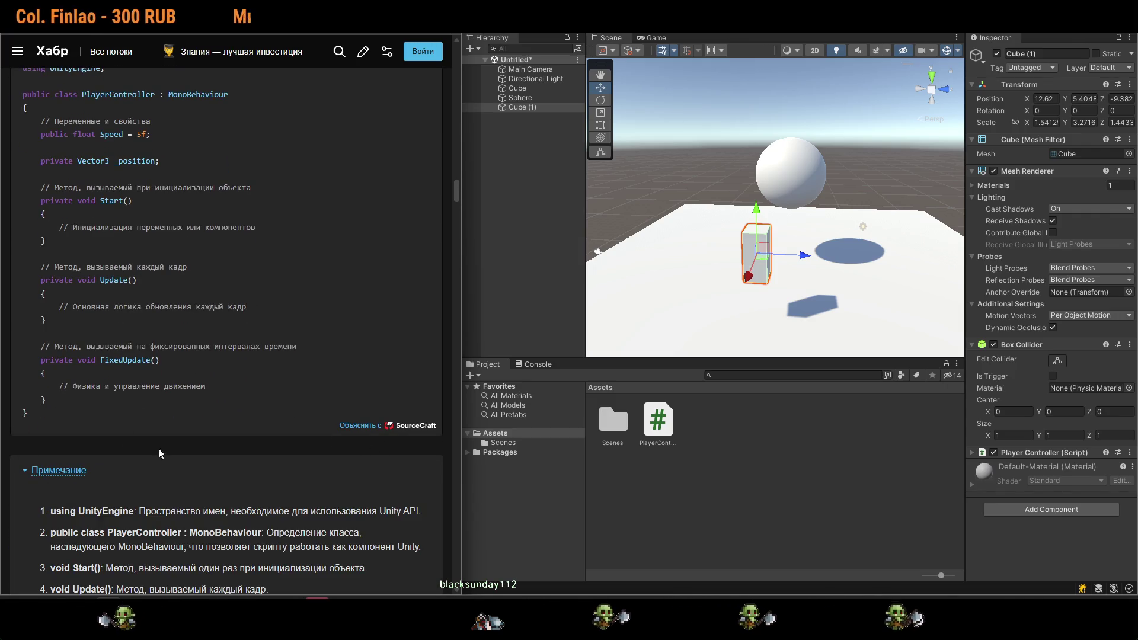
pyautogui.scroll(-3, 159, 453)
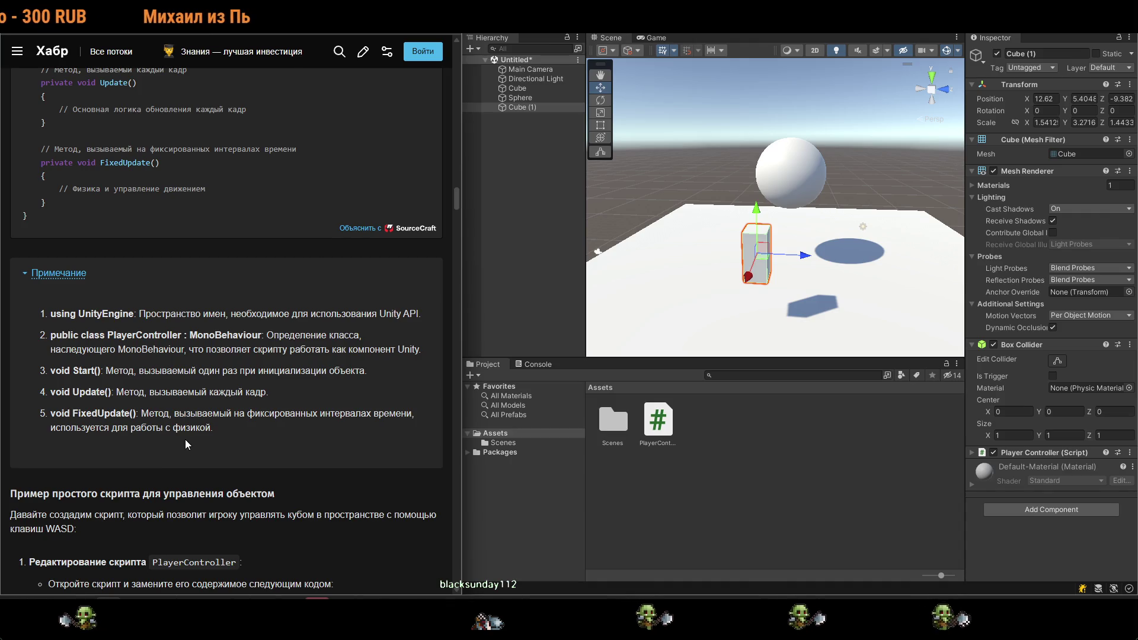
pyautogui.scroll(5, 185, 439)
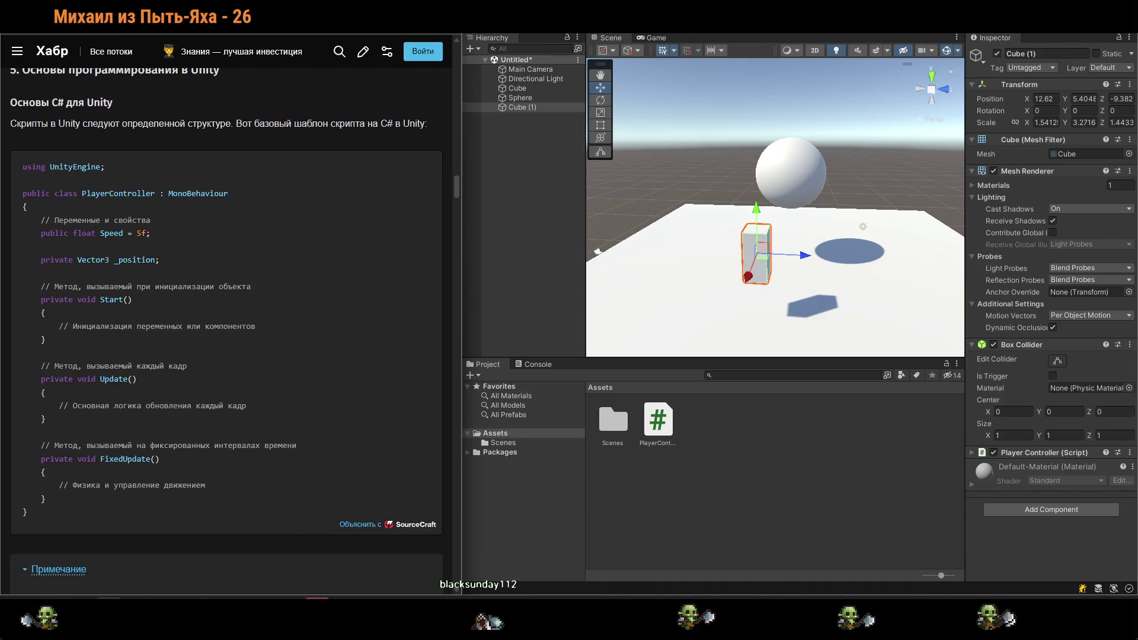
pyautogui.moveTo(51, 511); pyautogui.dragTo(17, 172)
pyautogui.hotkey('ctrl', 'c')
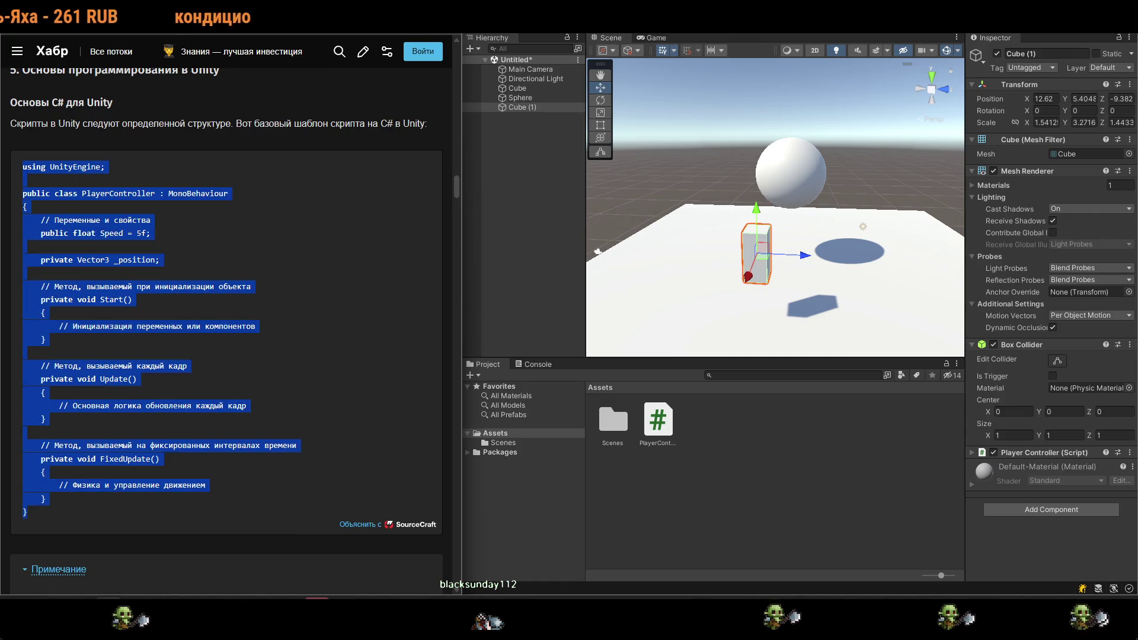
pyautogui.hotkey('alt', 'Tab')
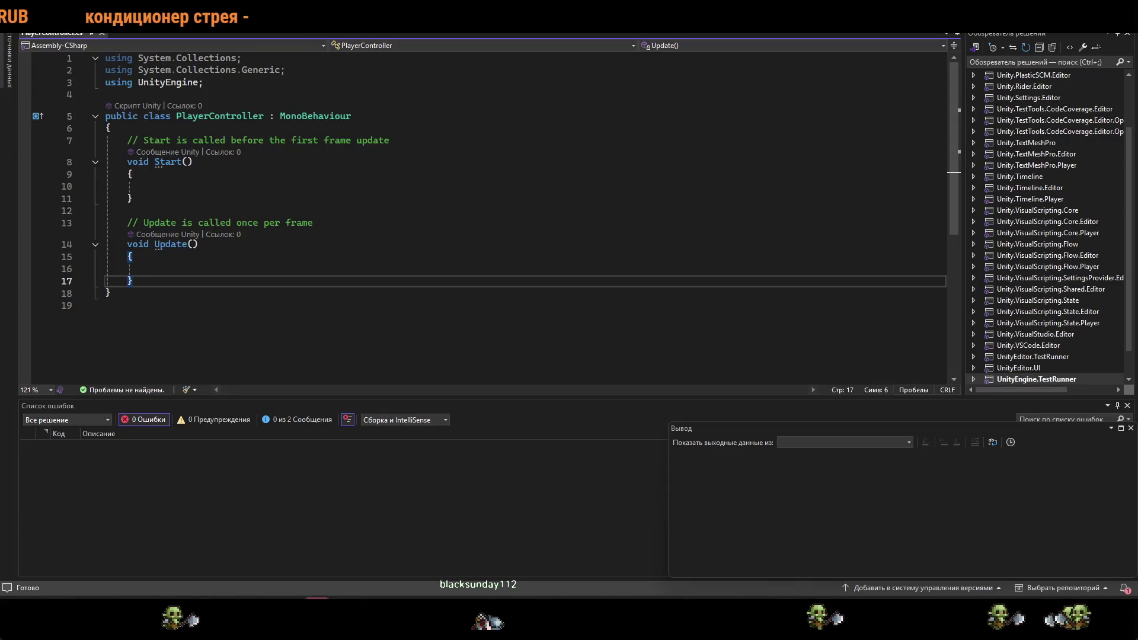
# Replace PlayerController.cs with the article's template (Speed = 5f, FixedUpdate) and save it.
pyautogui.hotkey('ctrl', 'a')
pyautogui.hotkey('ctrl', 'v')
pyautogui.hotkey('ctrl', 's')
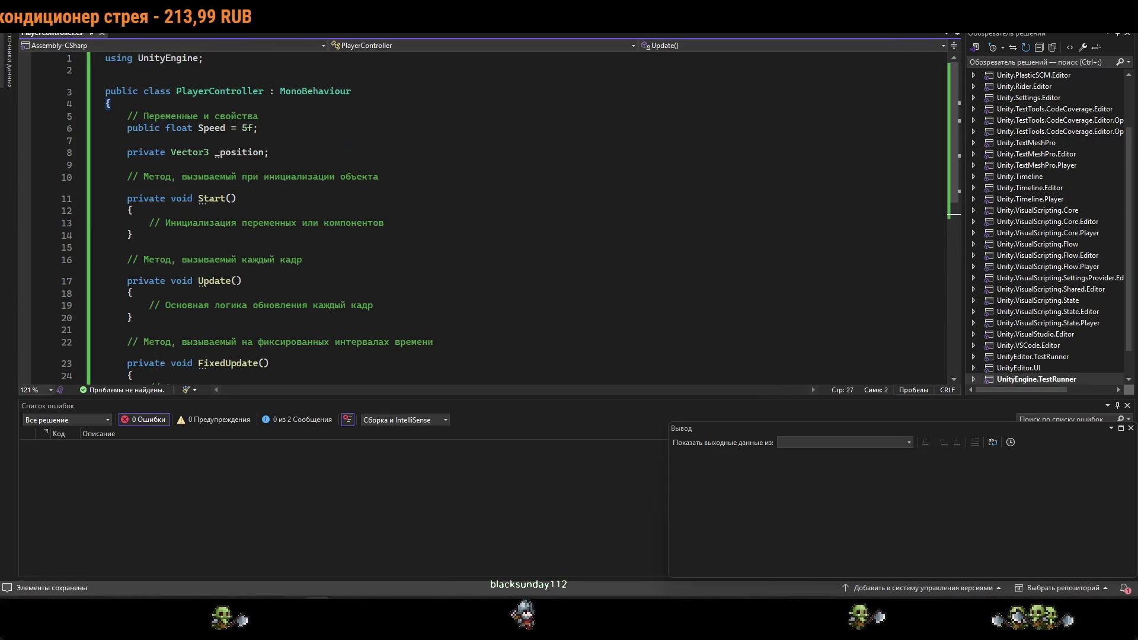
pyautogui.scroll(2, 474, 219)
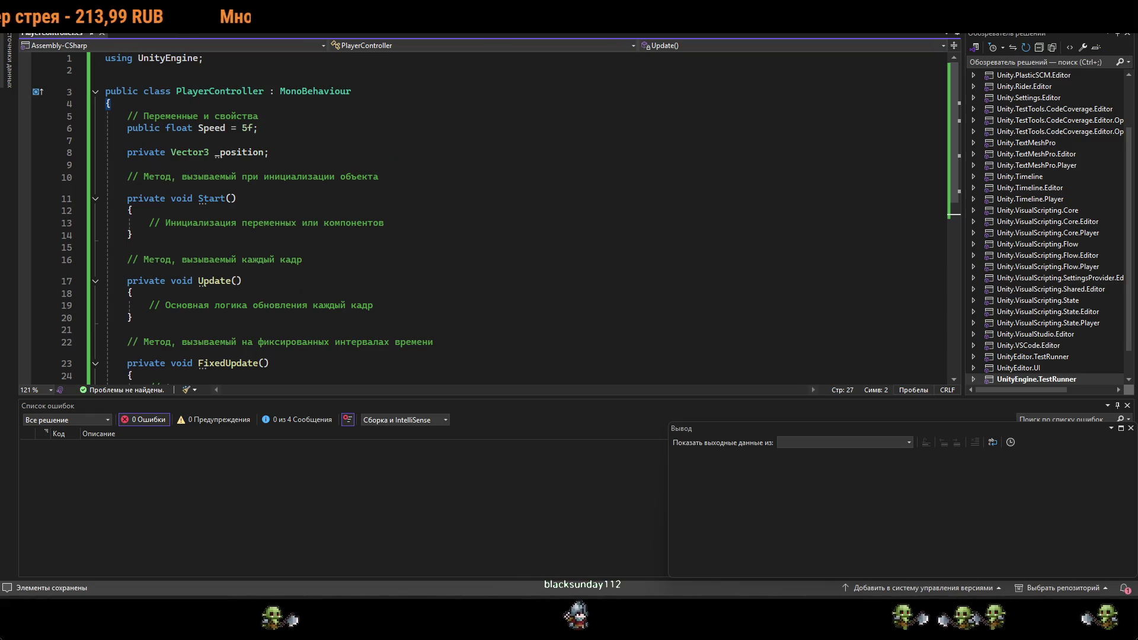
pyautogui.hotkey('alt', 'Tab')
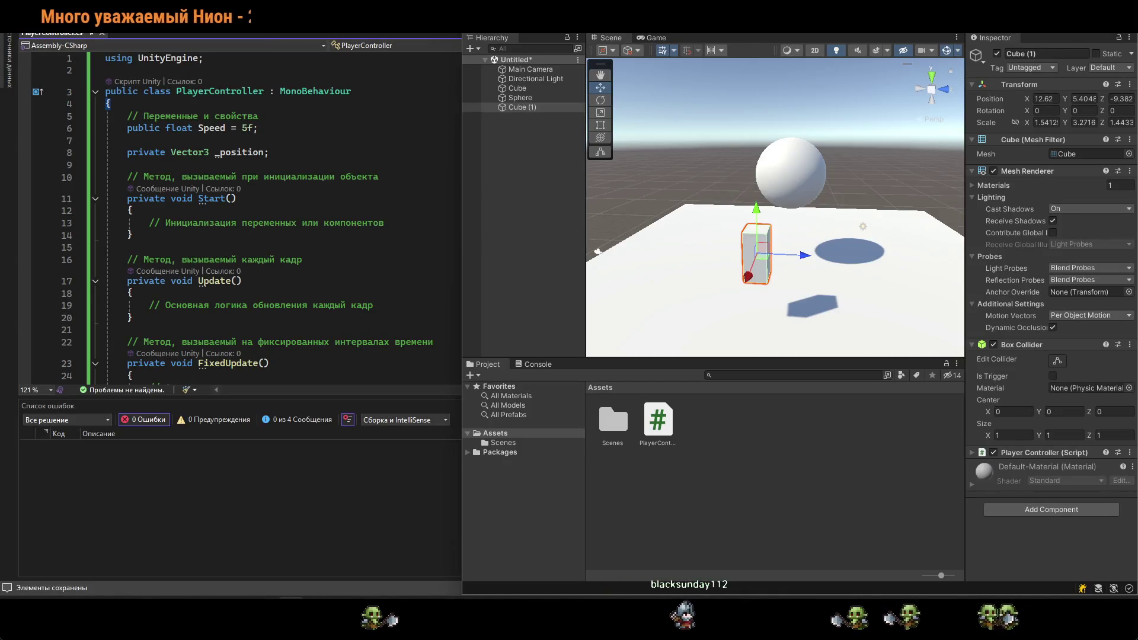
pyautogui.hotkey('alt', 'Tab')
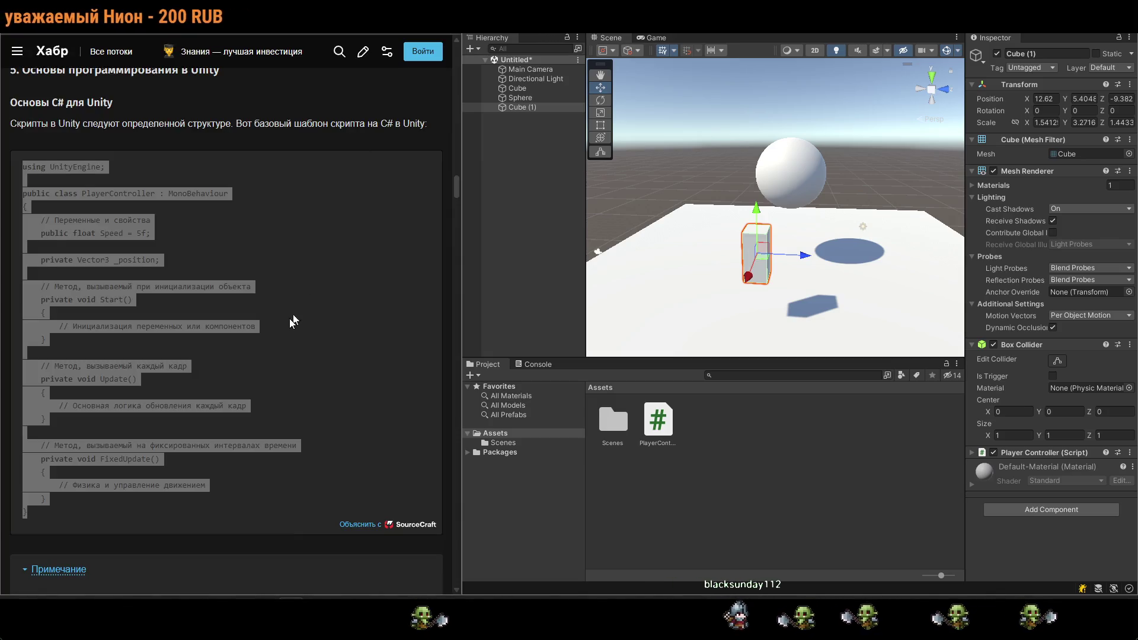
# Scroll the Habr article to the simple object-control WASD example, briefly checking Visual Studio.
pyautogui.scroll(-10, 293, 320)
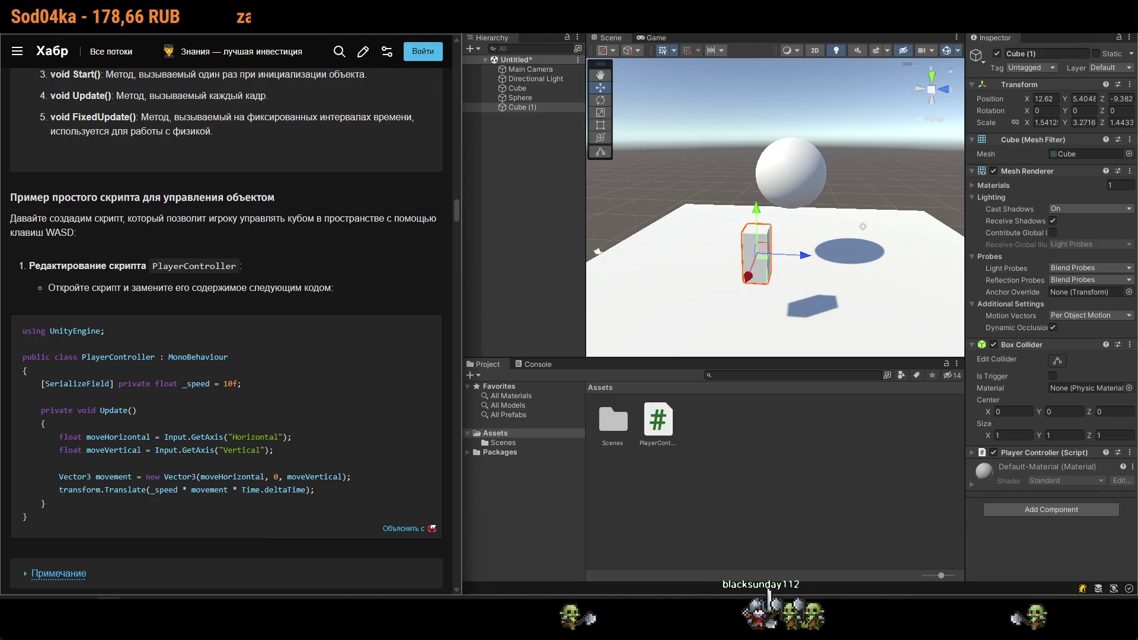
pyautogui.hotkey('alt', 'Tab')
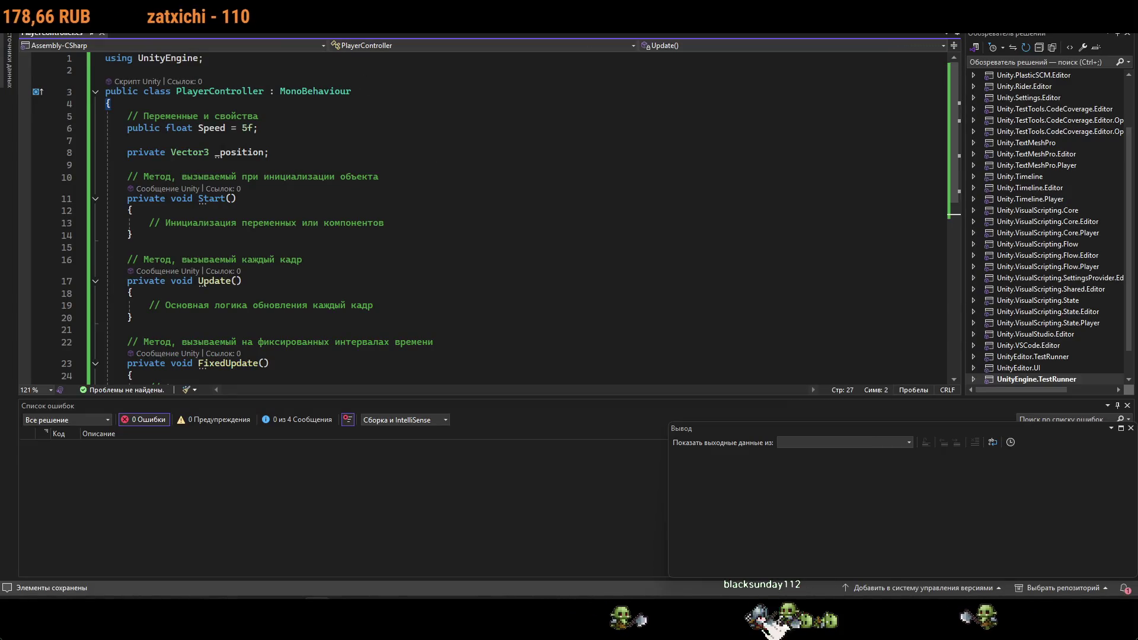
pyautogui.hotkey('alt', 'Tab')
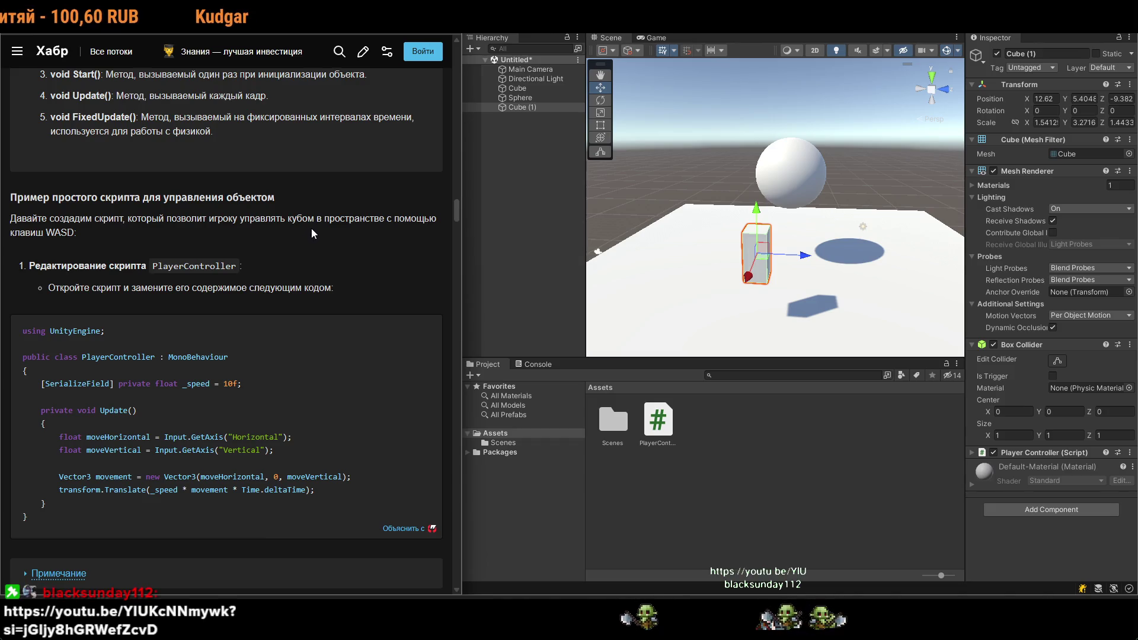
pyautogui.hotkey('alt', 'Tab')
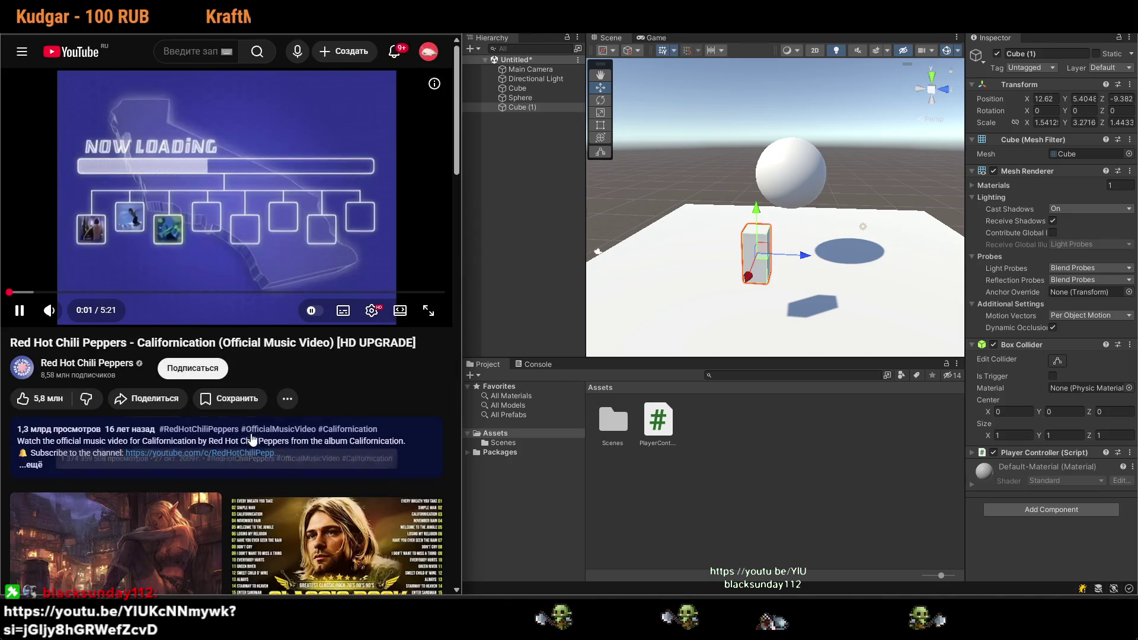
# Open the #officialmusicvideo hashtag, then go back to the Californication video and the Habr article.
pyautogui.click(251, 432)
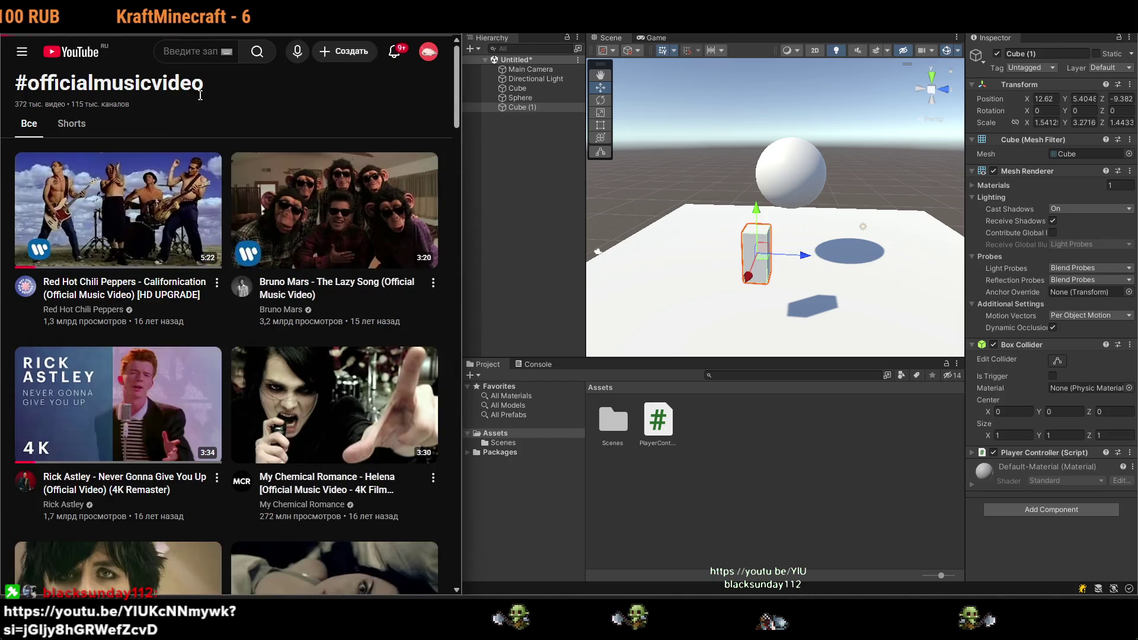
pyautogui.hotkey('alt', 'Left')
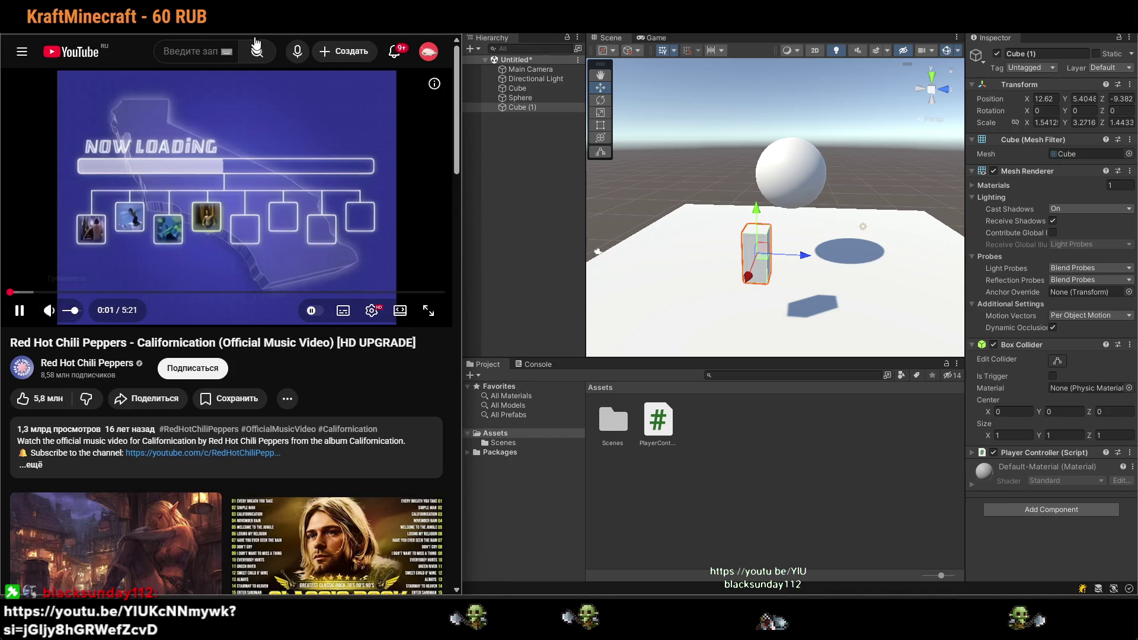
pyautogui.hotkey('alt', 'Left')
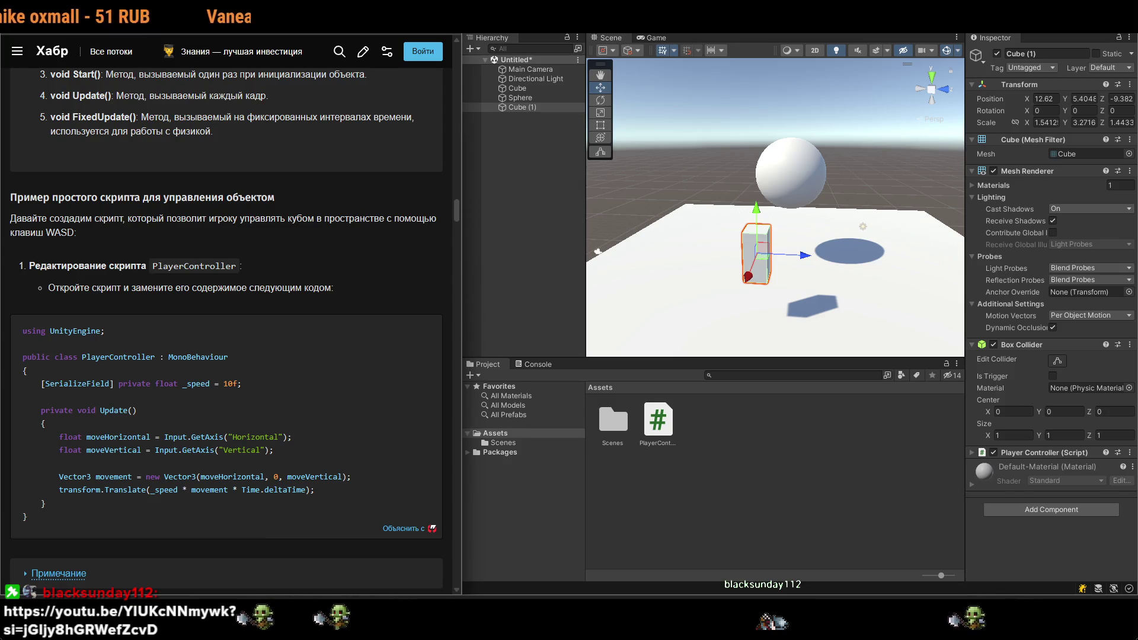
# Select the article's WASD movement code block and collapse the Примечание note.
pyautogui.scroll(-2, 225, 296)
pyautogui.moveTo(29, 418); pyautogui.dragTo(23, 230)
pyautogui.hotkey('ctrl', 'c')
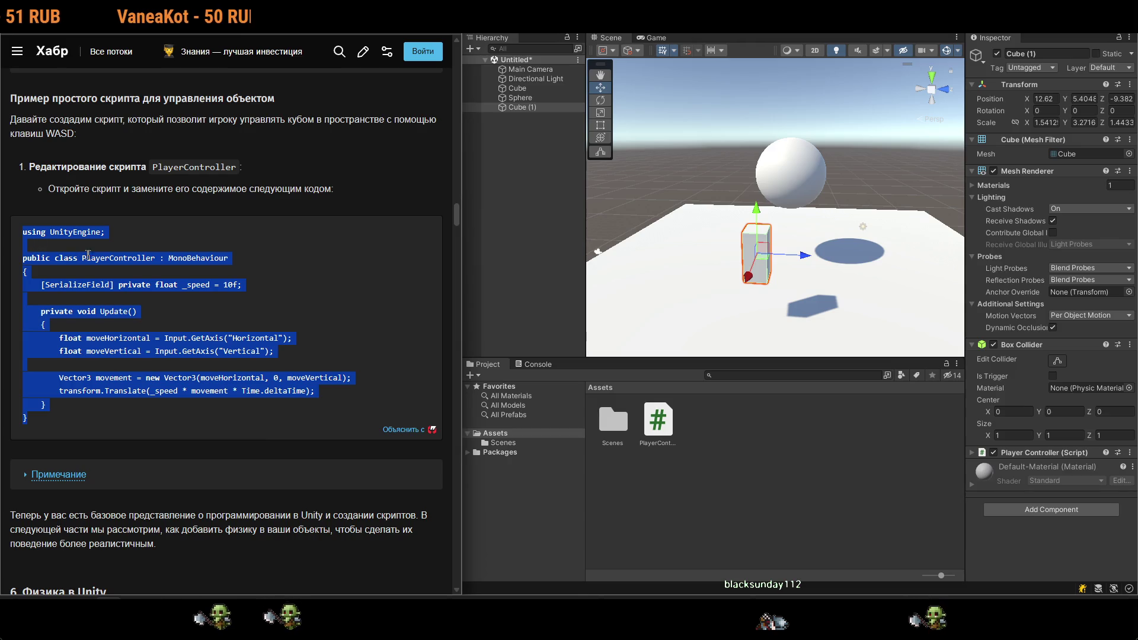
pyautogui.click(233, 323)
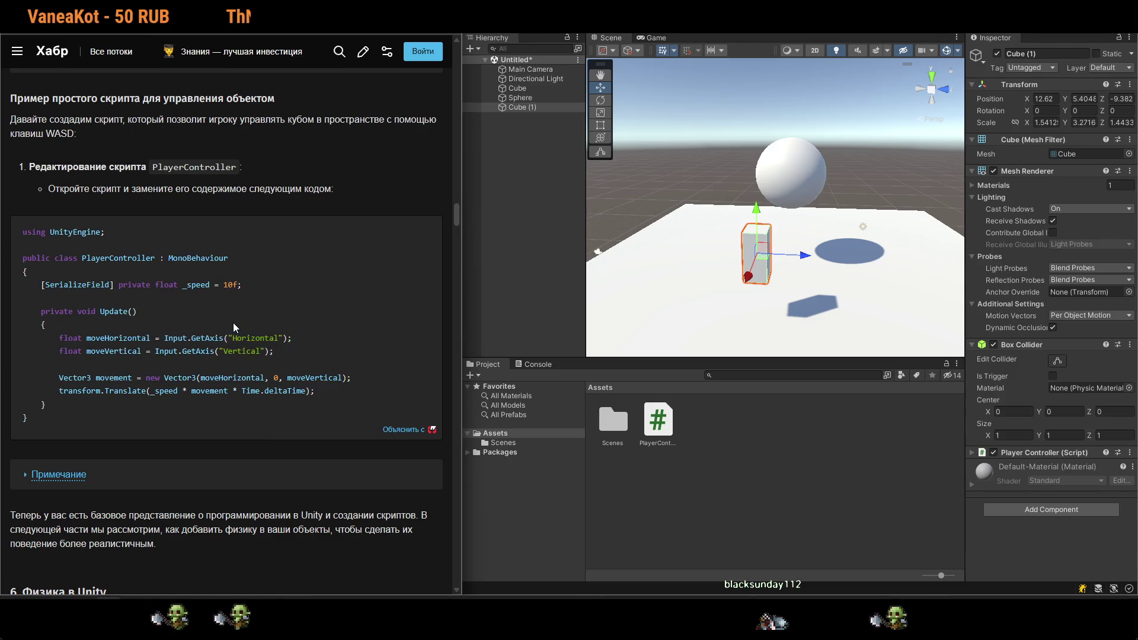
pyautogui.scroll(8, 232, 322)
pyautogui.click(161, 383)
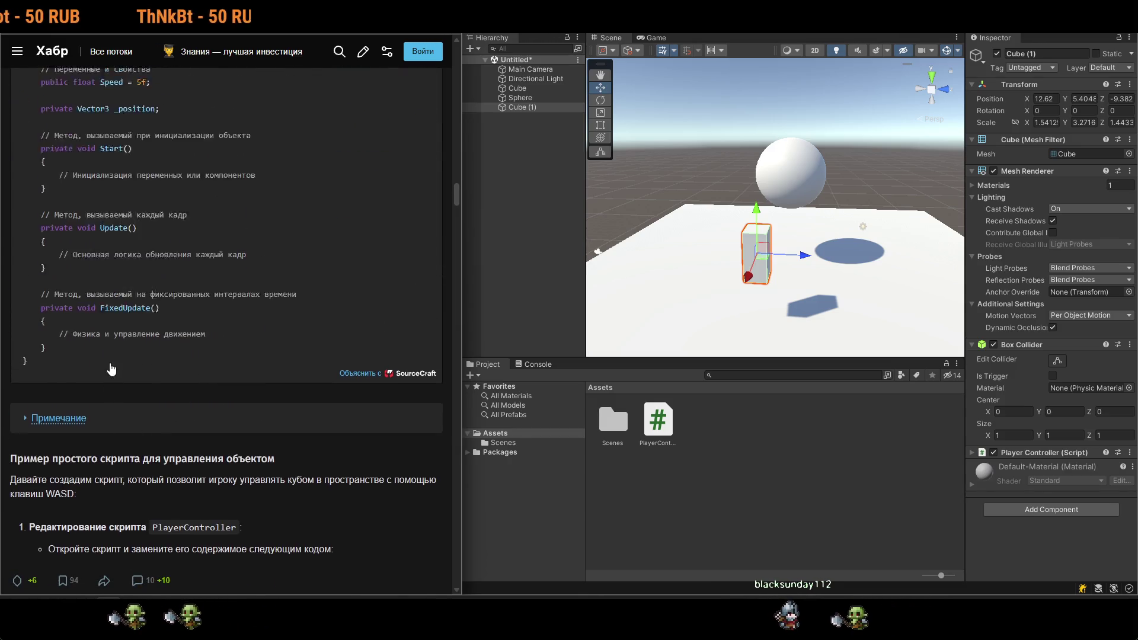
pyautogui.scroll(3, 162, 382)
pyautogui.scroll(-5, 225, 332)
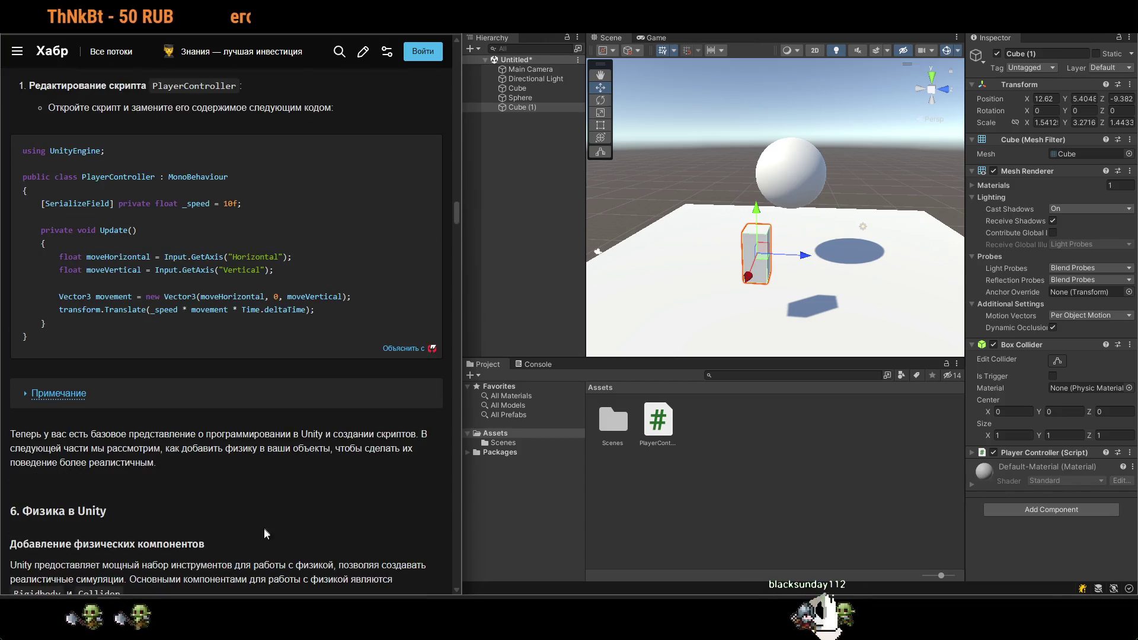
pyautogui.hotkey('alt', 'Tab')
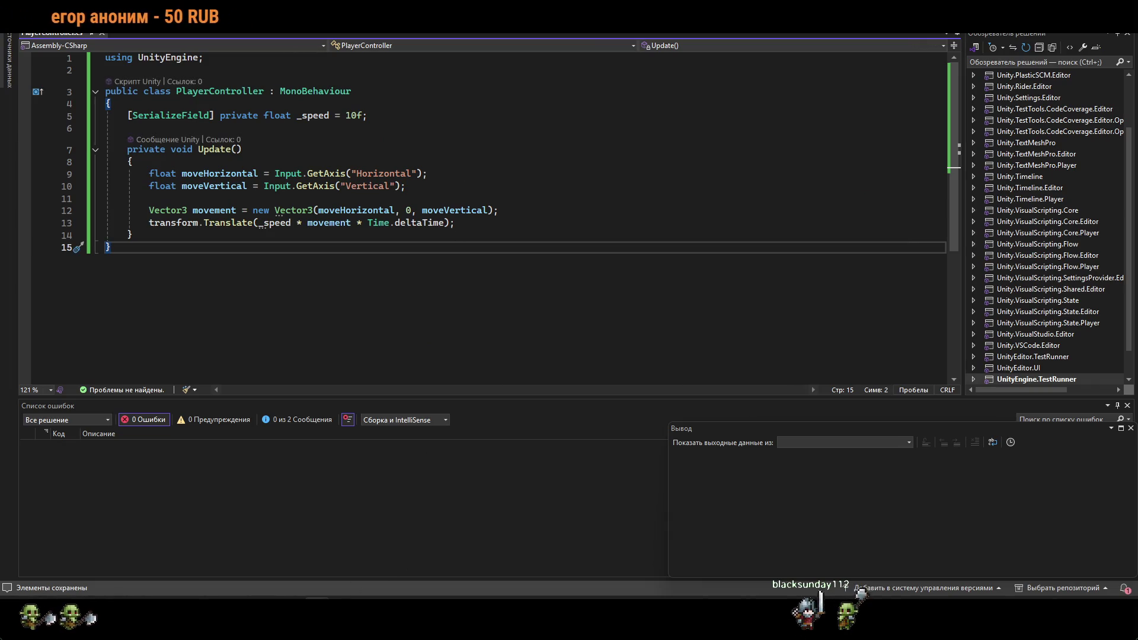
# Replace PlayerController.cs with the clean 15-line WASD movement script, then minimize Visual Studio.
pyautogui.moveTo(317, 620)
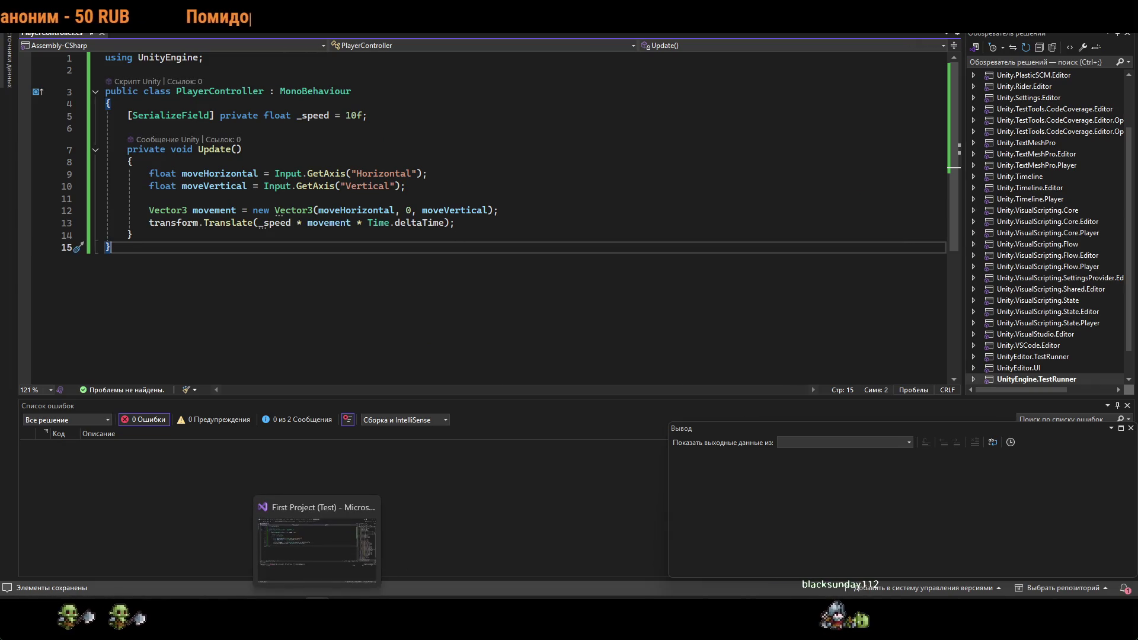
pyautogui.hotkey('ctrl', 'z')
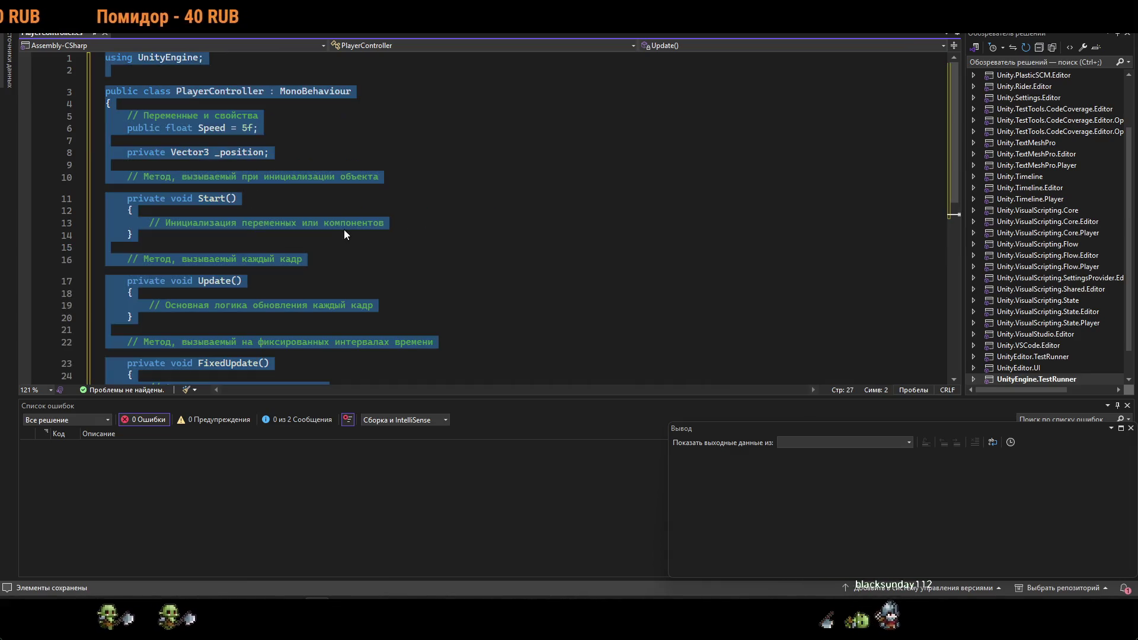
pyautogui.click(132, 235)
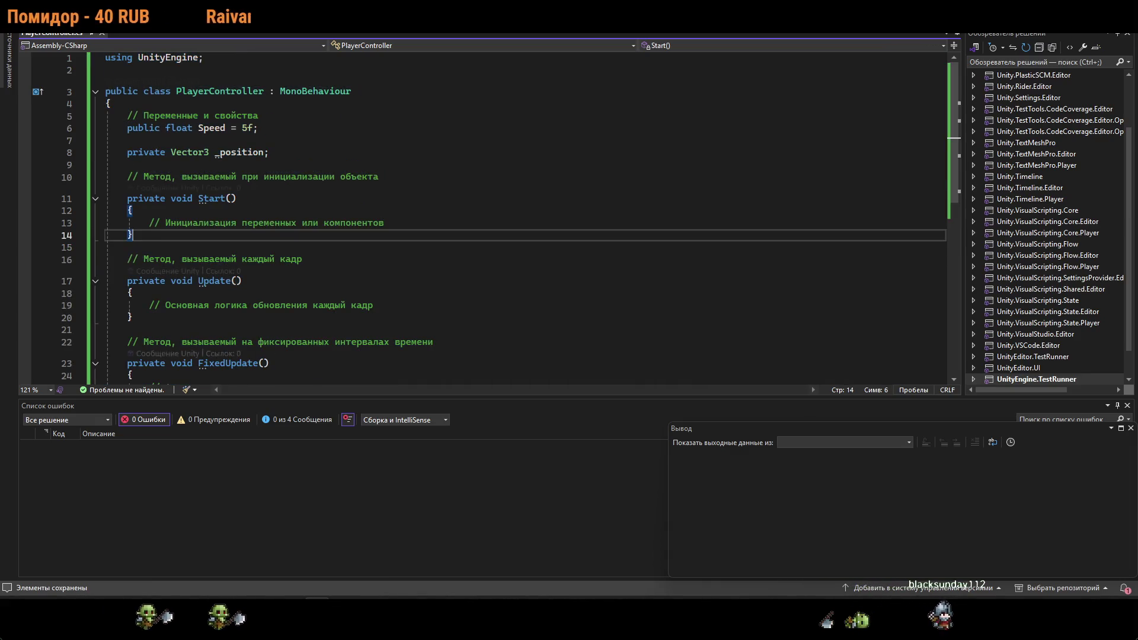
pyautogui.hotkey('ctrl', 'v')
pyautogui.hotkey('ctrl', 'a')
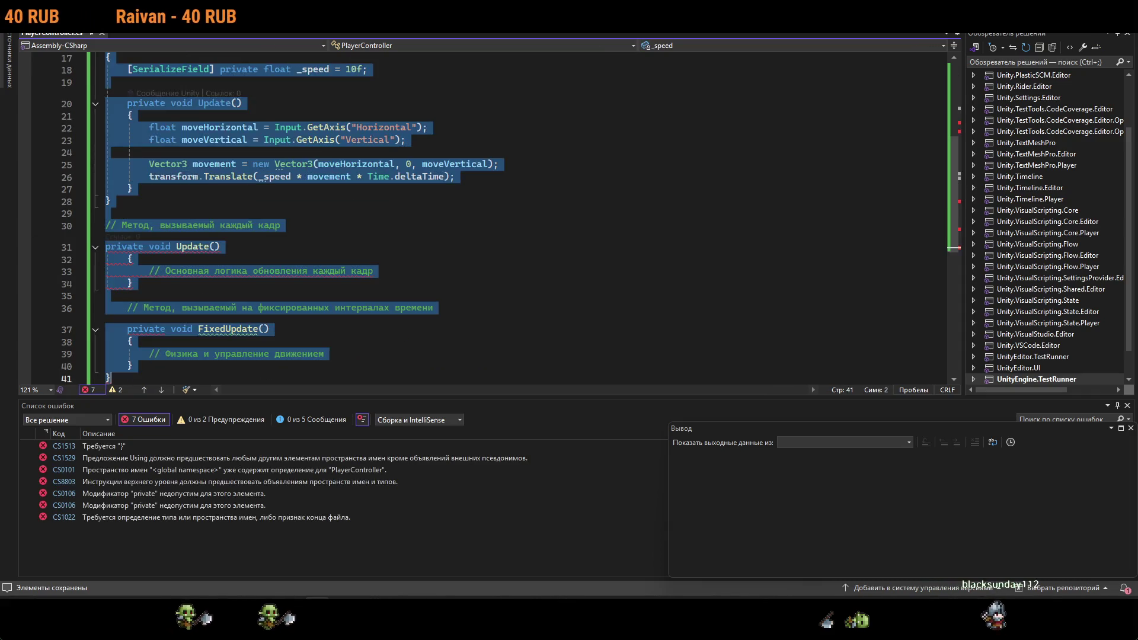
pyautogui.hotkey('ctrl', 'v')
pyautogui.press('super+Down')
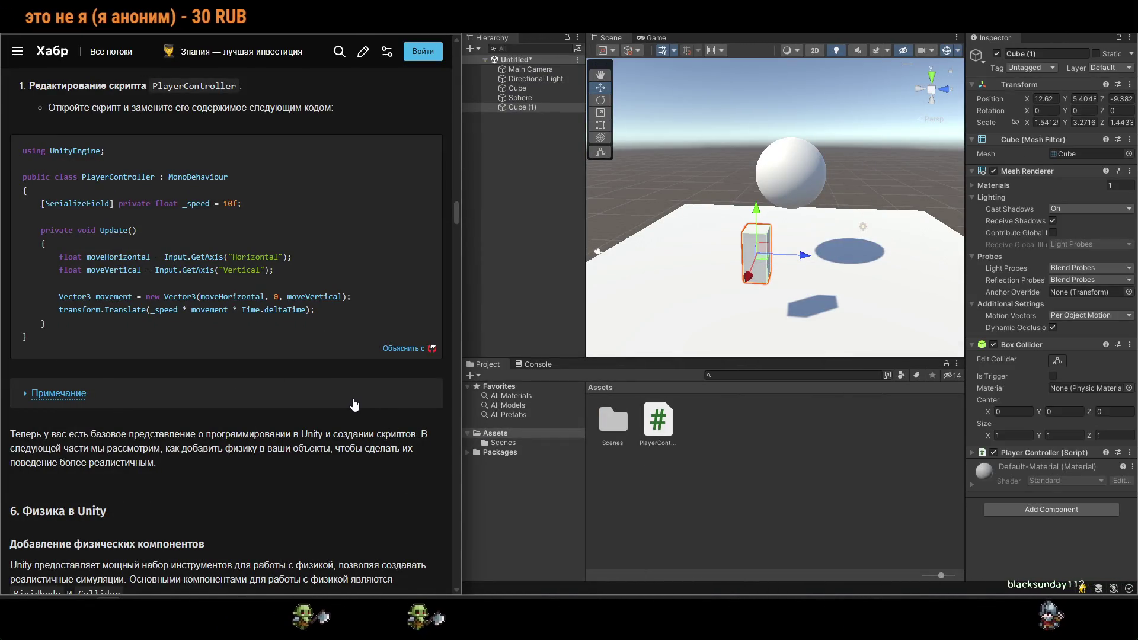
# Scroll the Habr article to the Physics section and back up to the basic script template.
pyautogui.scroll(-5, 354, 403)
pyautogui.scroll(6, 356, 400)
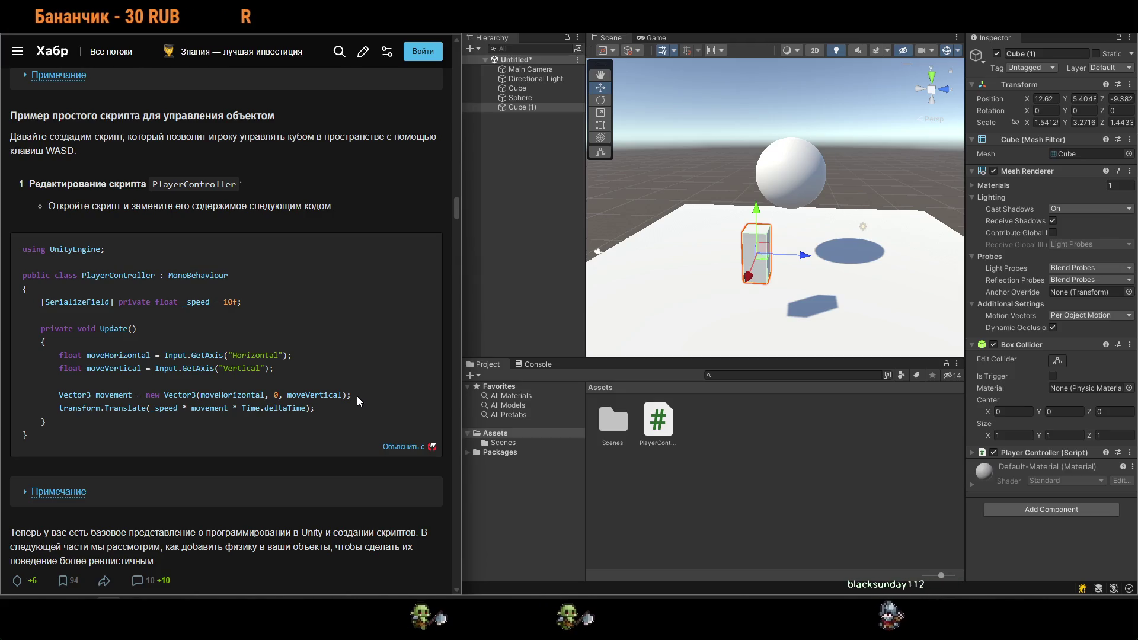
pyautogui.scroll(3, 356, 397)
pyautogui.scroll(-3, 355, 397)
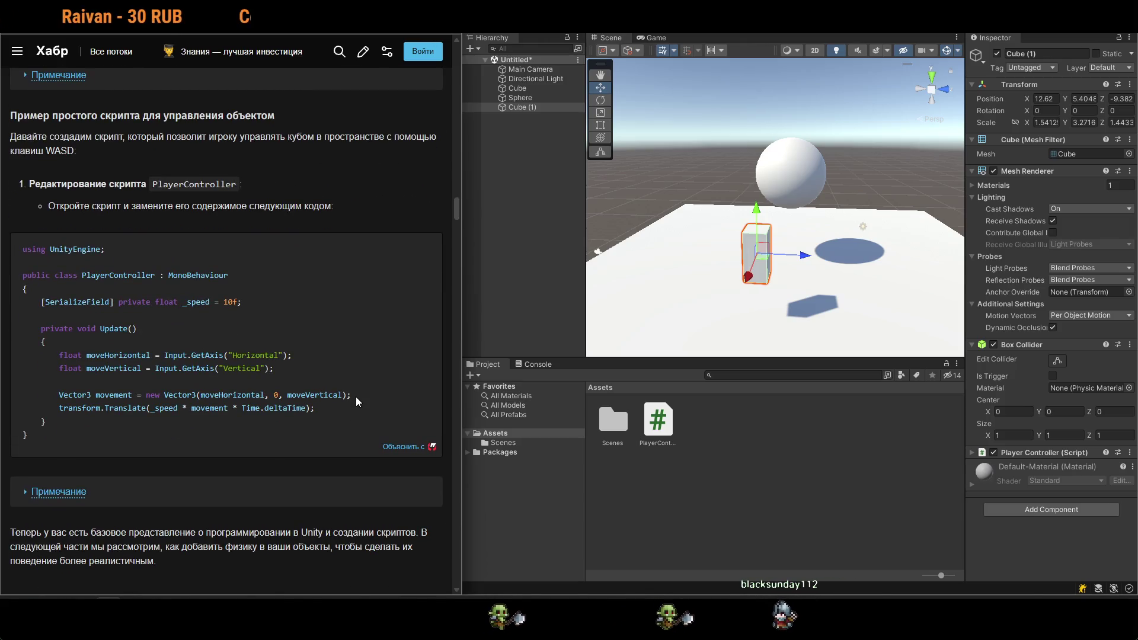
pyautogui.scroll(5, 356, 397)
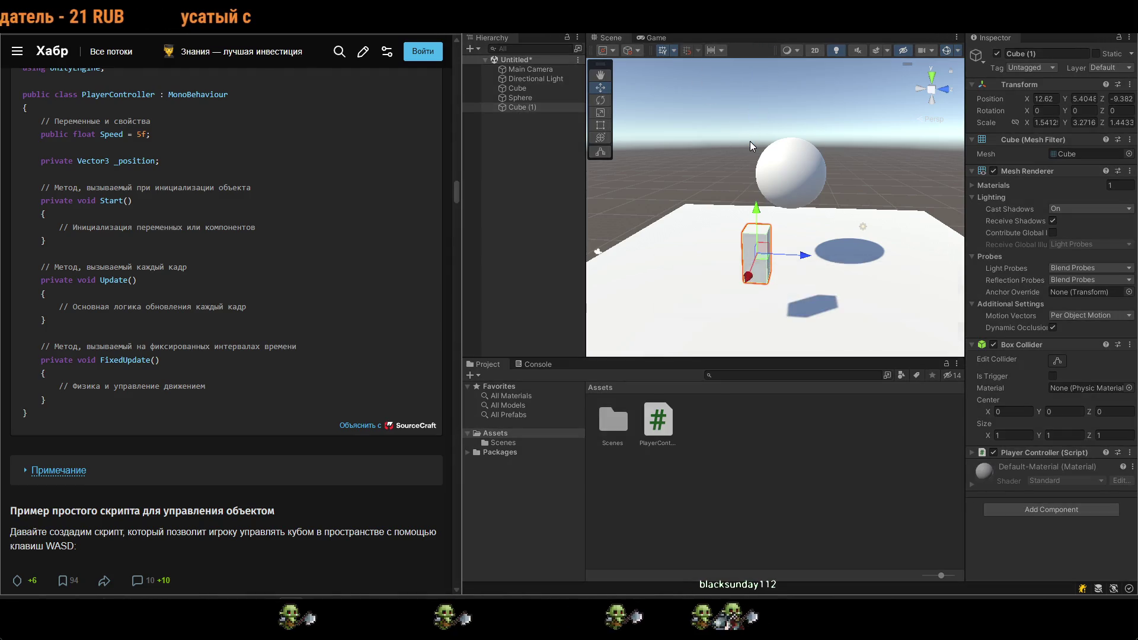
# Play-test the WASD script by sliding Cube (1) left and right, then stop play and return to Visual Studio.
pyautogui.press('a')
pyautogui.press('a')
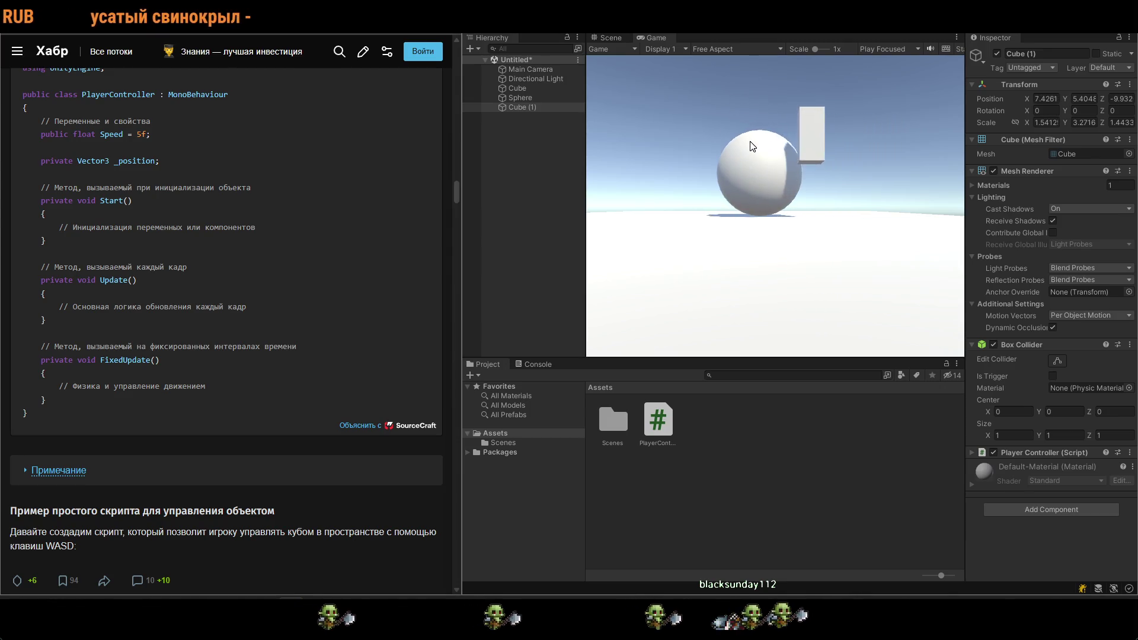
pyautogui.press('d')
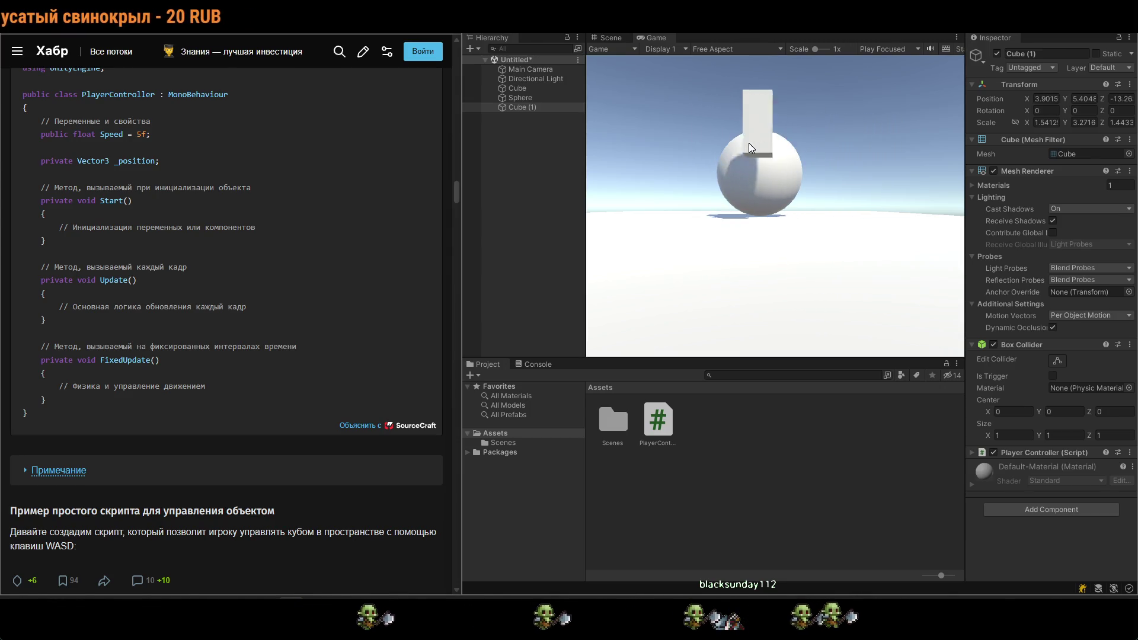
pyautogui.click(776, 35)
pyautogui.hotkey('alt', 'Tab')
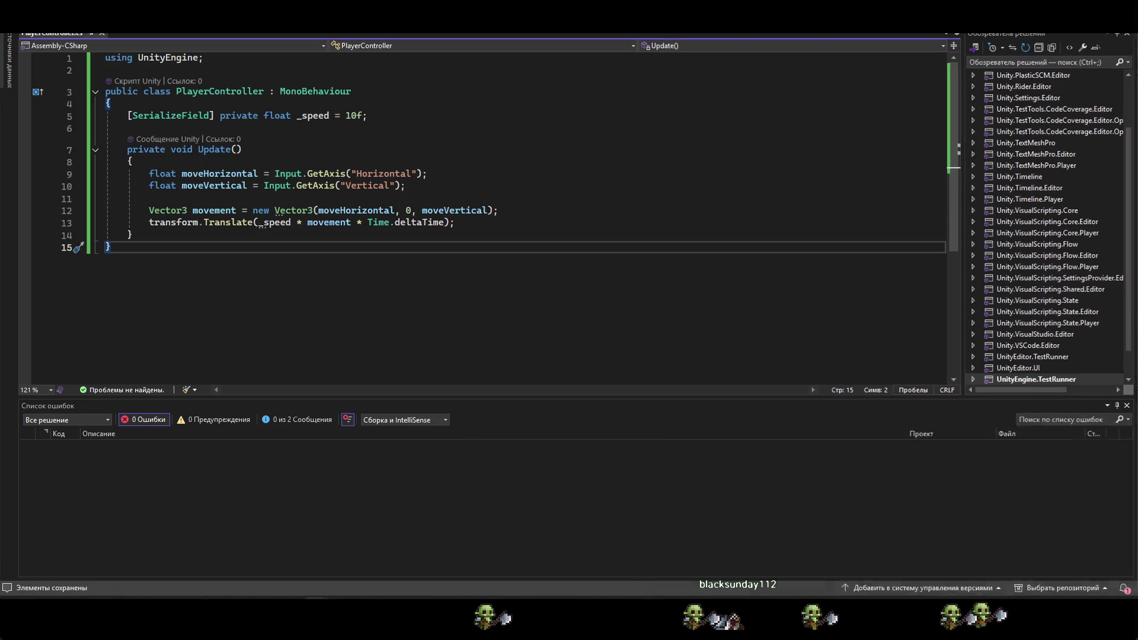
# Back in Unity, drag the Main Camera toward the scene centre, to about 13.56, 3.44, -3.02.
pyautogui.hotkey('alt', 'Tab')
pyautogui.click(596, 255)
pyautogui.moveTo(596, 255)
pyautogui.mouseDown()
pyautogui.moveTo(757, 231)
pyautogui.moveTo(907, 288)
pyautogui.moveTo(982, 298)
pyautogui.moveTo(839, 259)
pyautogui.moveTo(878, 242)
pyautogui.moveTo(913, 272)
pyautogui.moveTo(924, 266)
pyautogui.moveTo(835, 263)
pyautogui.mouseUp()
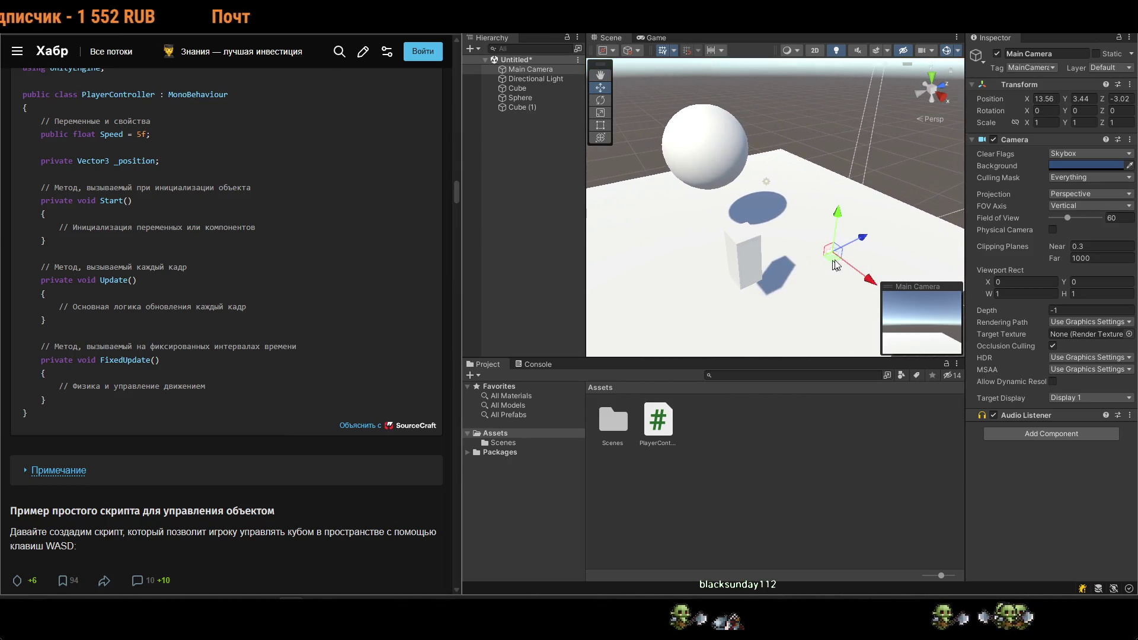
# Raise the Main Camera and place it on top of the tall cube in the Scene view.
pyautogui.moveTo(751, 268); pyautogui.dragTo(744, 207)
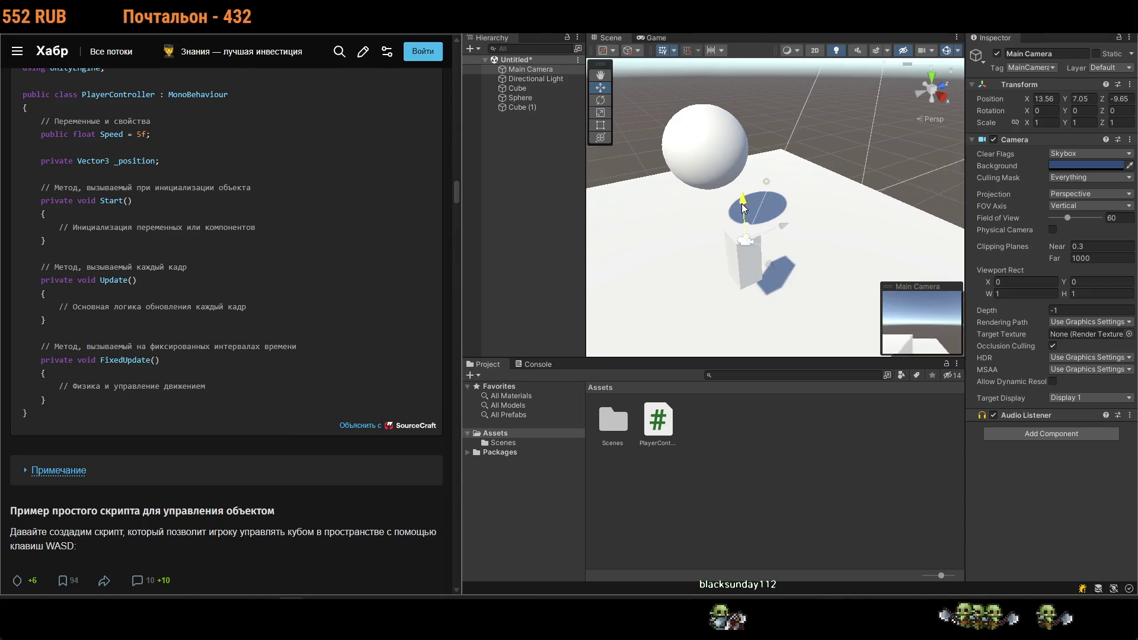
pyautogui.moveTo(762, 254)
pyautogui.mouseDown()
pyautogui.moveTo(675, 279)
pyautogui.moveTo(701, 239)
pyautogui.mouseUp()
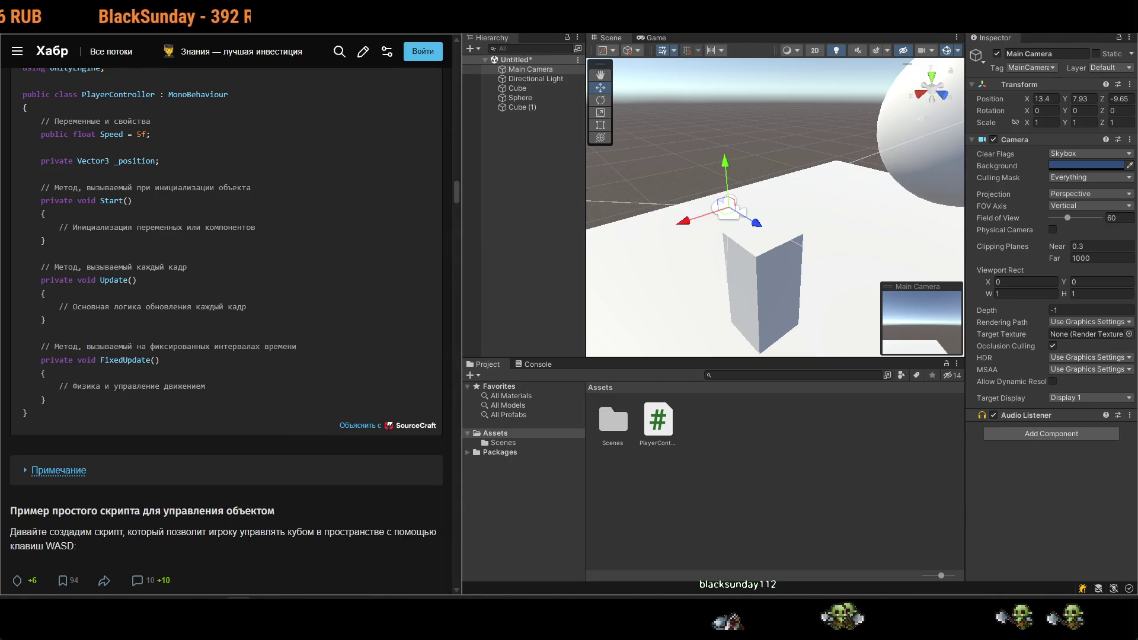
pyautogui.moveTo(746, 223); pyautogui.dragTo(772, 232)
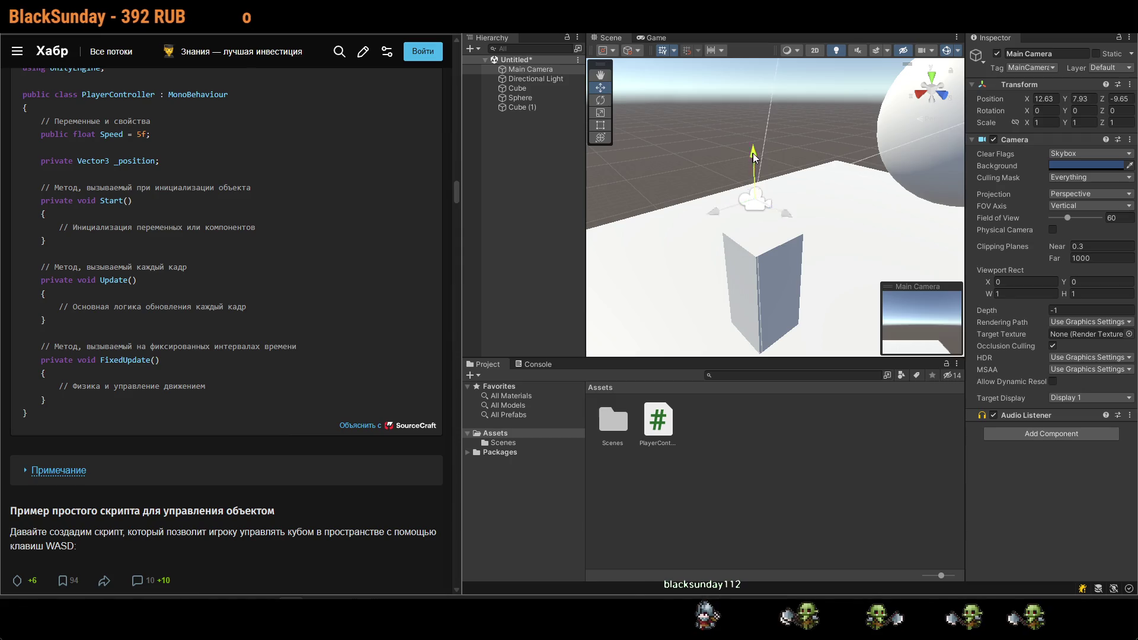
pyautogui.moveTo(762, 177); pyautogui.dragTo(795, 196)
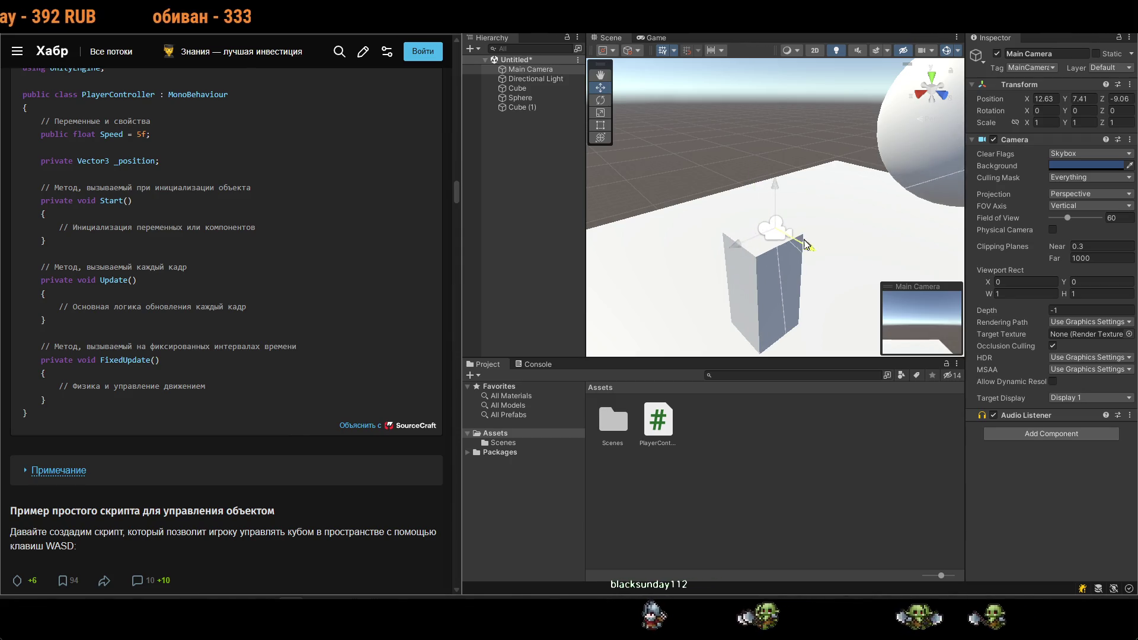
pyautogui.click(812, 249)
pyautogui.click(787, 235)
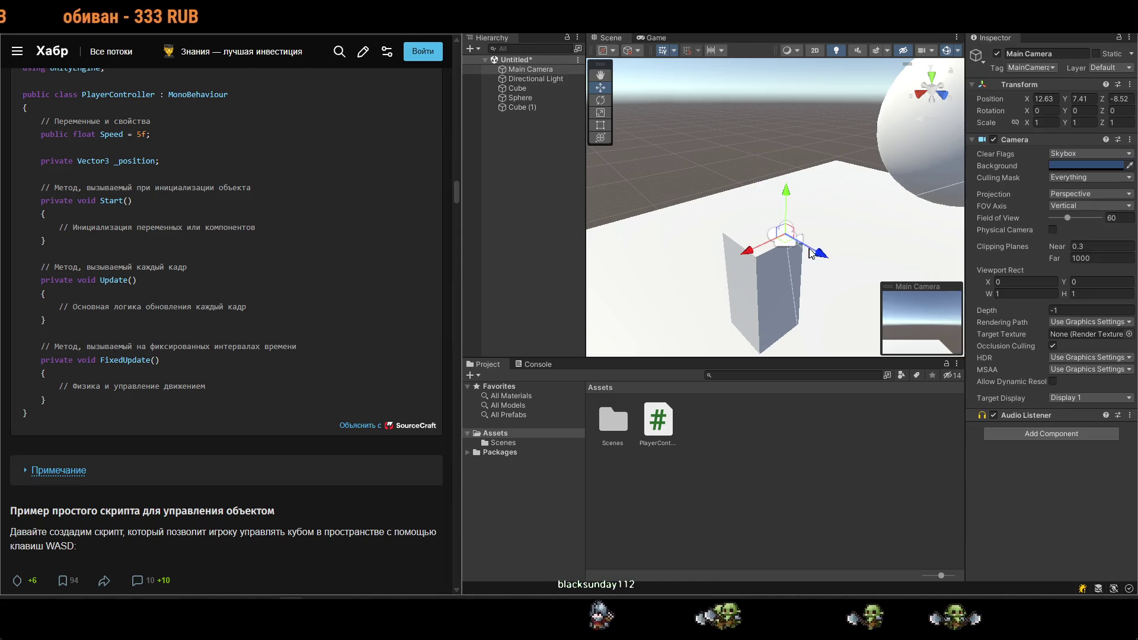
# Select Cube (1) together with the Main Camera in the Hierarchy and view their options.
pyautogui.keyDown('shift'); pyautogui.click(535, 109); pyautogui.keyUp('shift')
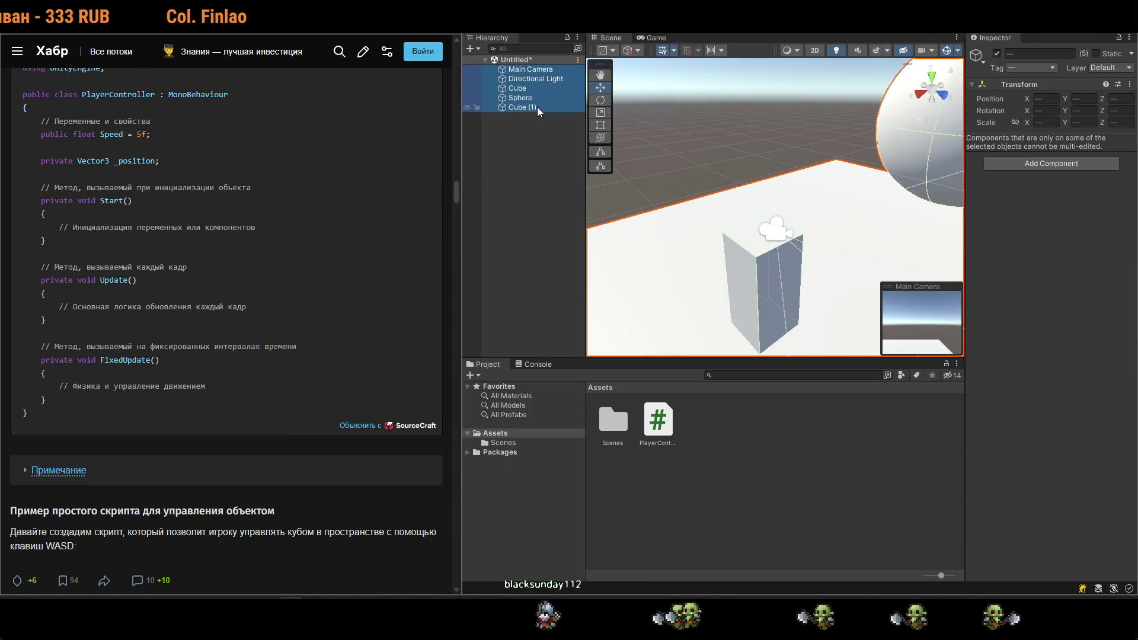
pyautogui.click(533, 118)
pyautogui.click(522, 107)
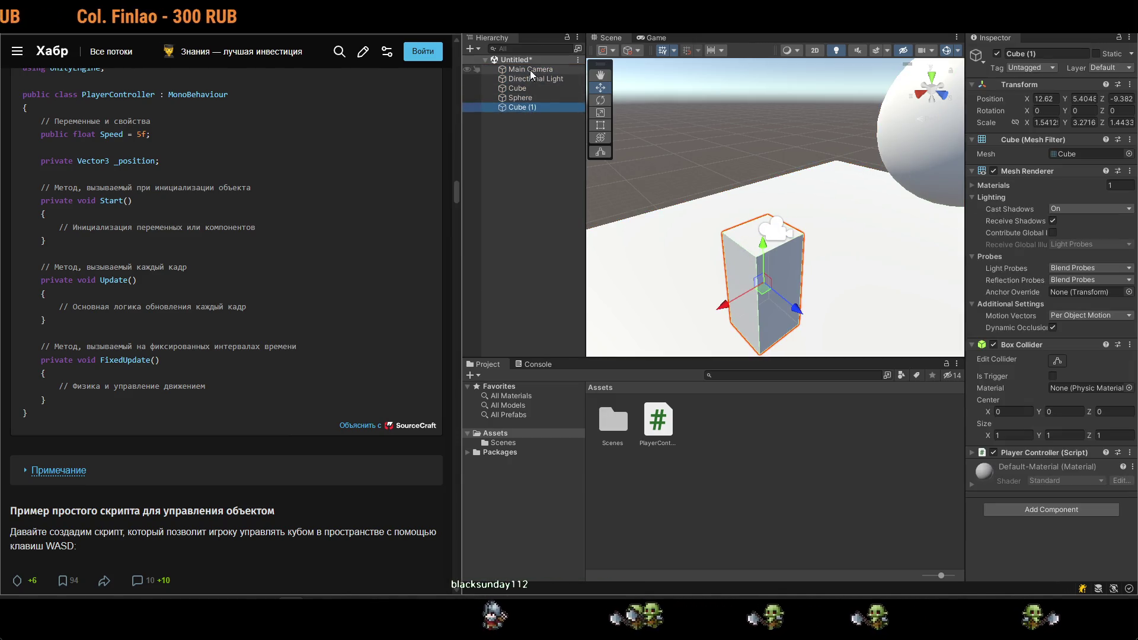
pyautogui.keyDown('ctrl'); pyautogui.click(539, 70); pyautogui.keyUp('ctrl')
pyautogui.rightClick(541, 71)
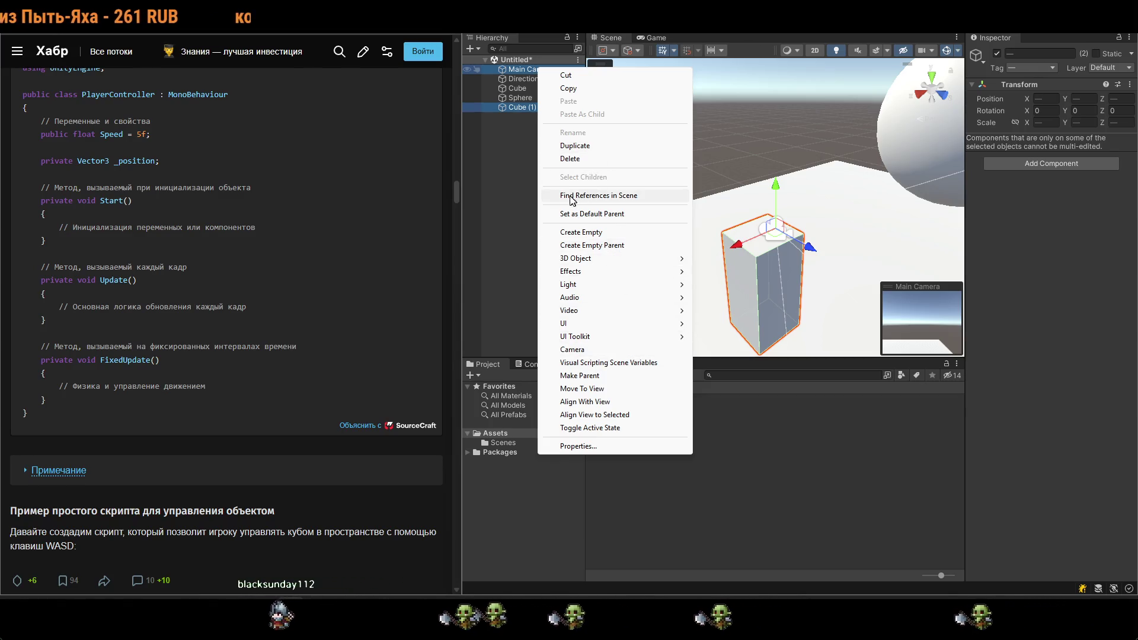
# Create an empty GameObject from the Hierarchy, then delete it again.
pyautogui.rightClick(505, 164)
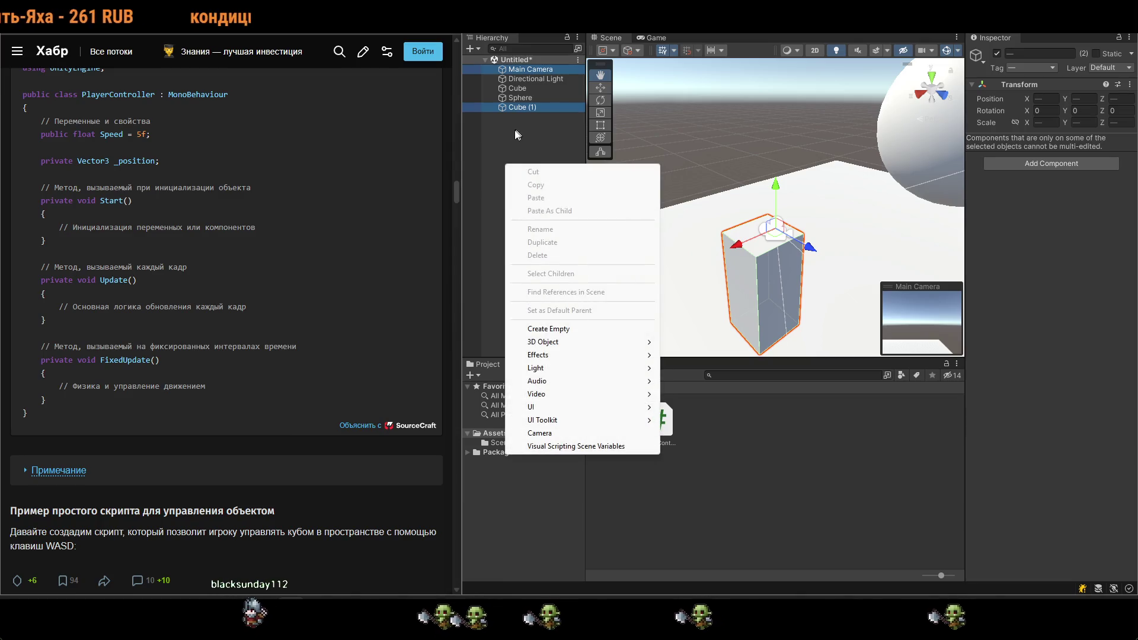
pyautogui.click(572, 336)
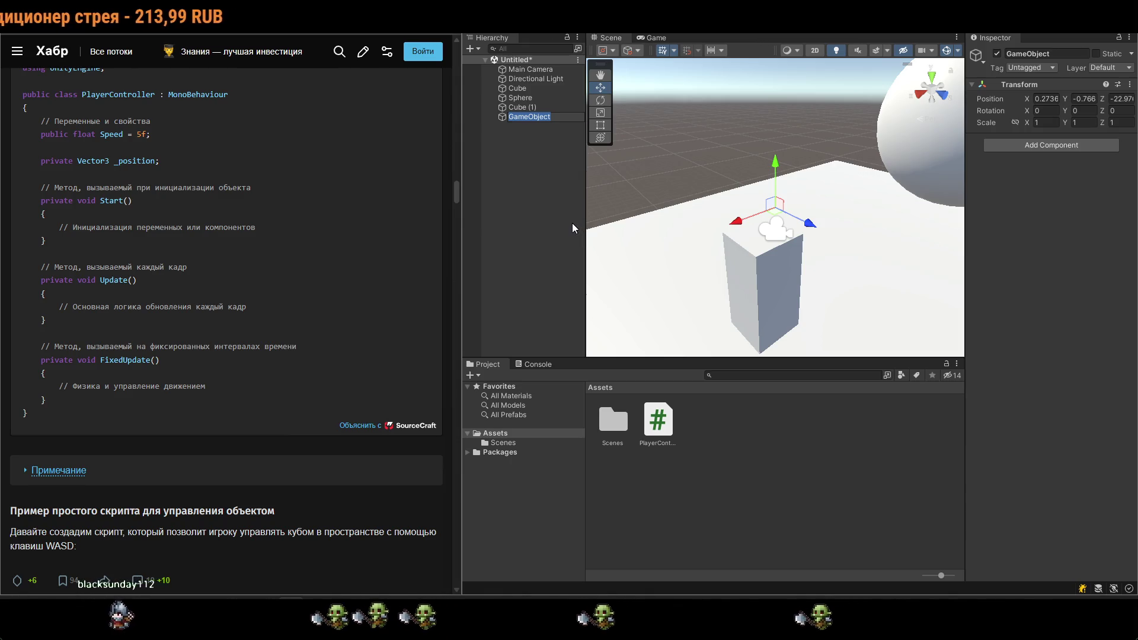
pyautogui.press('Return')
pyautogui.click(538, 119)
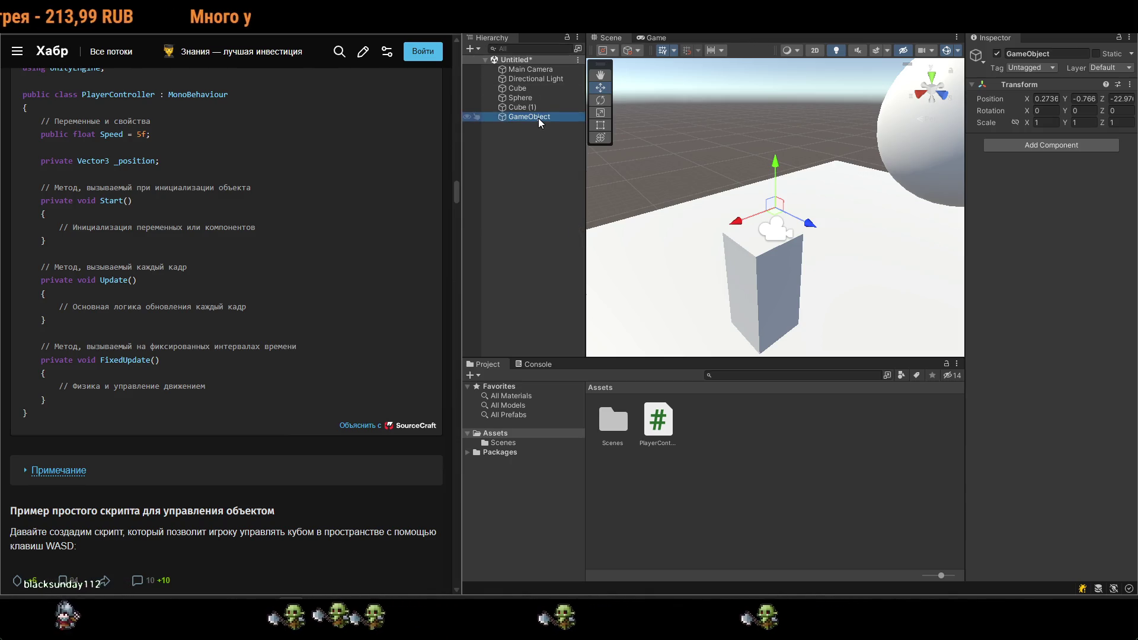
pyautogui.press('BackSpace')
pyautogui.click(531, 151)
pyautogui.click(534, 119)
pyautogui.press('Delete')
pyautogui.rightClick(521, 132)
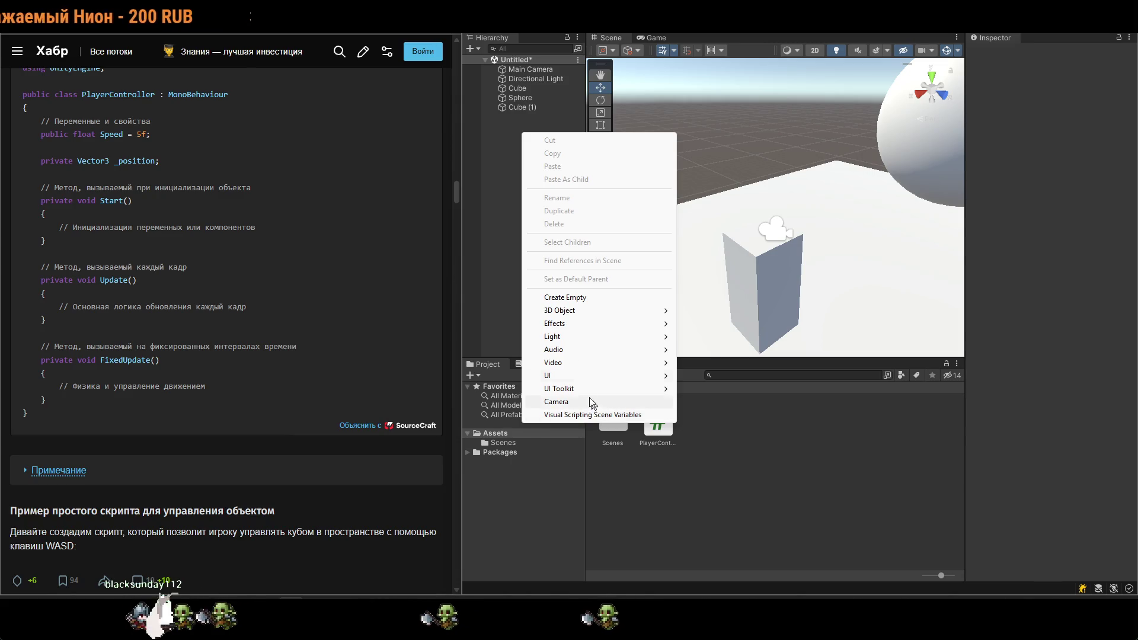
pyautogui.click(502, 119)
# Make the Main Camera a child of Cube (1) in the Hierarchy.
pyautogui.click(519, 98)
pyautogui.click(520, 108)
pyautogui.rightClick(521, 108)
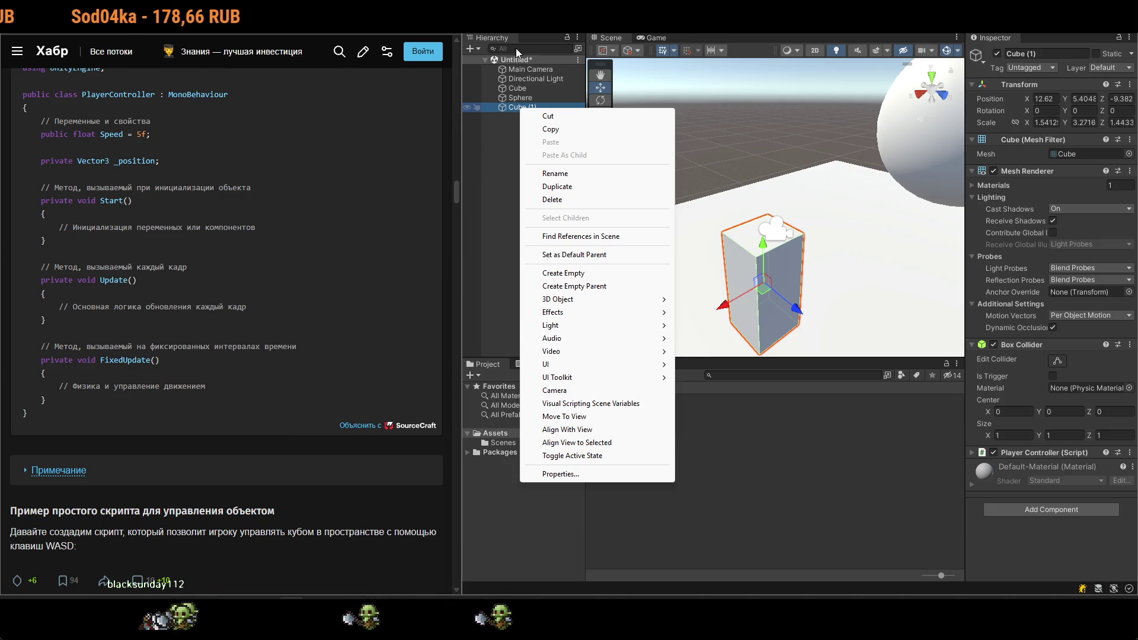
pyautogui.click(529, 69)
pyautogui.moveTo(529, 69); pyautogui.dragTo(531, 110)
# Test the camera attached to Cube (1) by driving the cube with A, S, D, W, then stop.
pyautogui.moveTo(681, 256)
pyautogui.mouseDown()
pyautogui.moveTo(748, 232)
pyautogui.moveTo(729, 255)
pyautogui.mouseUp()
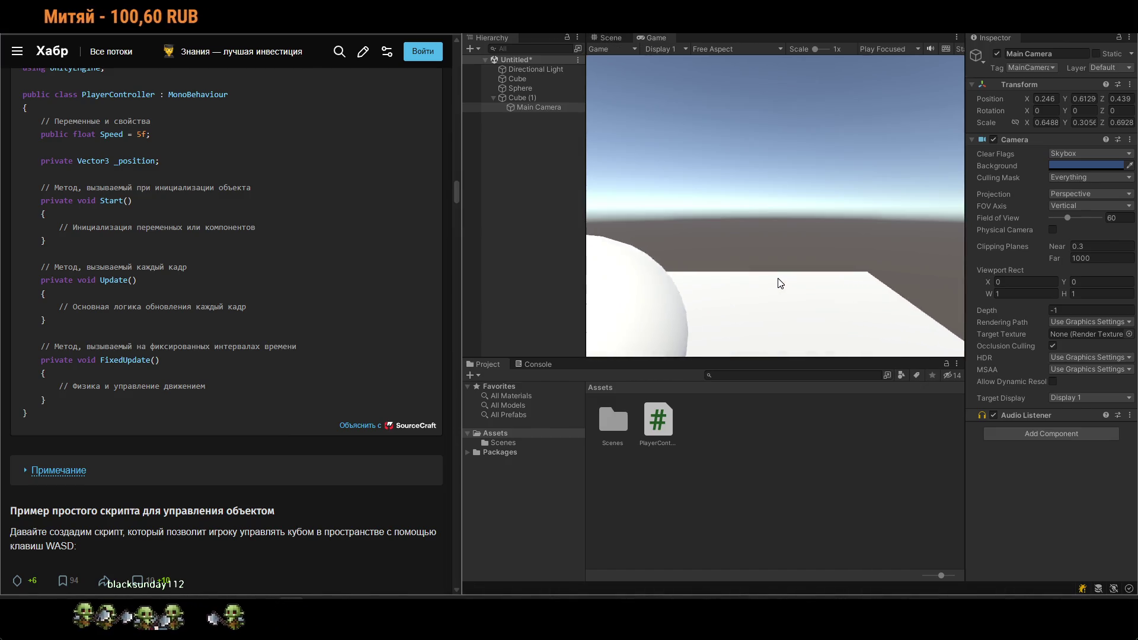
pyautogui.press('a')
pyautogui.press('s')
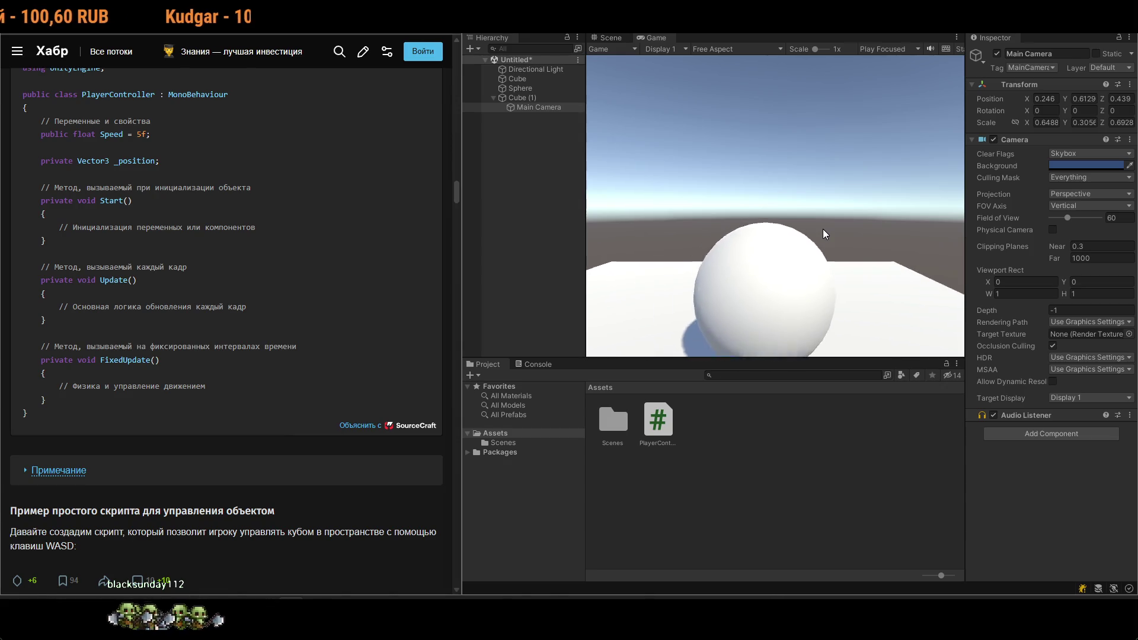
pyautogui.press('d')
pyautogui.press('w')
pyautogui.press('a')
pyautogui.hotkey('ctrl', 'p')
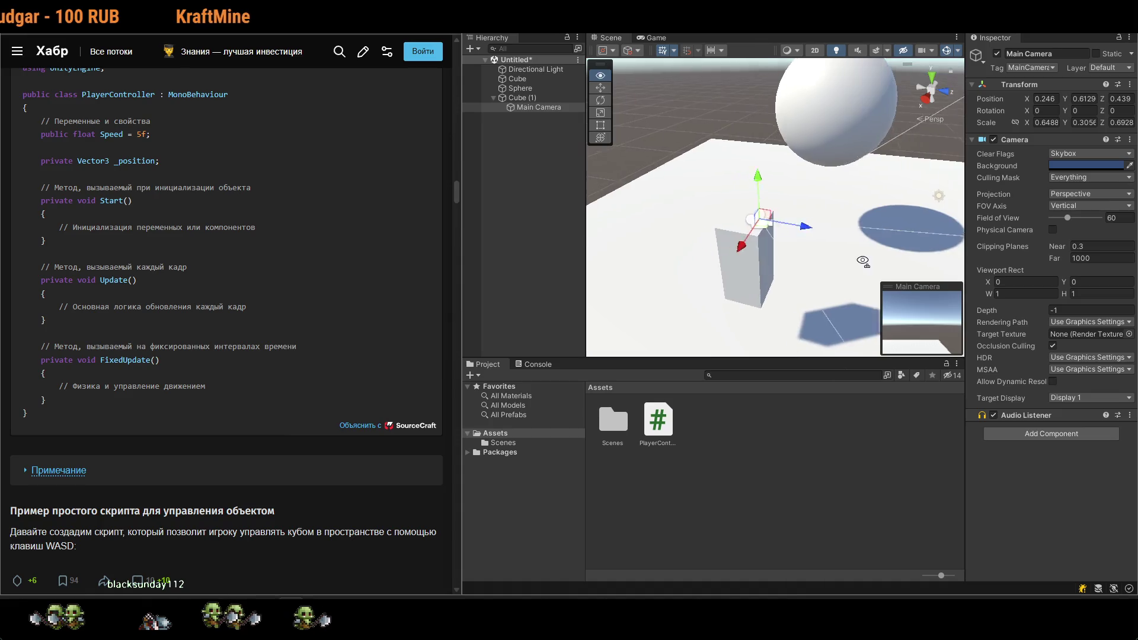
# Move the Main Camera behind the cube and tilt it down to about 19° on X.
pyautogui.moveTo(748, 254)
pyautogui.mouseDown()
pyautogui.moveTo(728, 212)
pyautogui.moveTo(706, 206)
pyautogui.mouseUp()
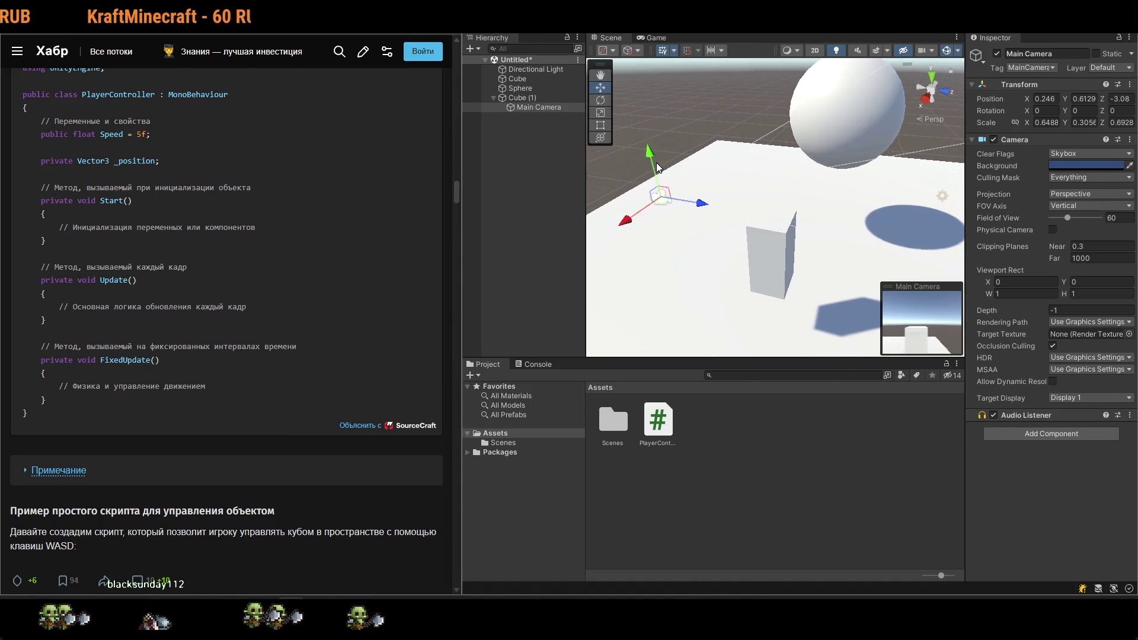
pyautogui.press('e')
pyautogui.moveTo(663, 155)
pyautogui.mouseDown()
pyautogui.moveTo(666, 207)
pyautogui.moveTo(677, 163)
pyautogui.moveTo(702, 171)
pyautogui.moveTo(691, 164)
pyautogui.mouseUp()
pyautogui.press('w')
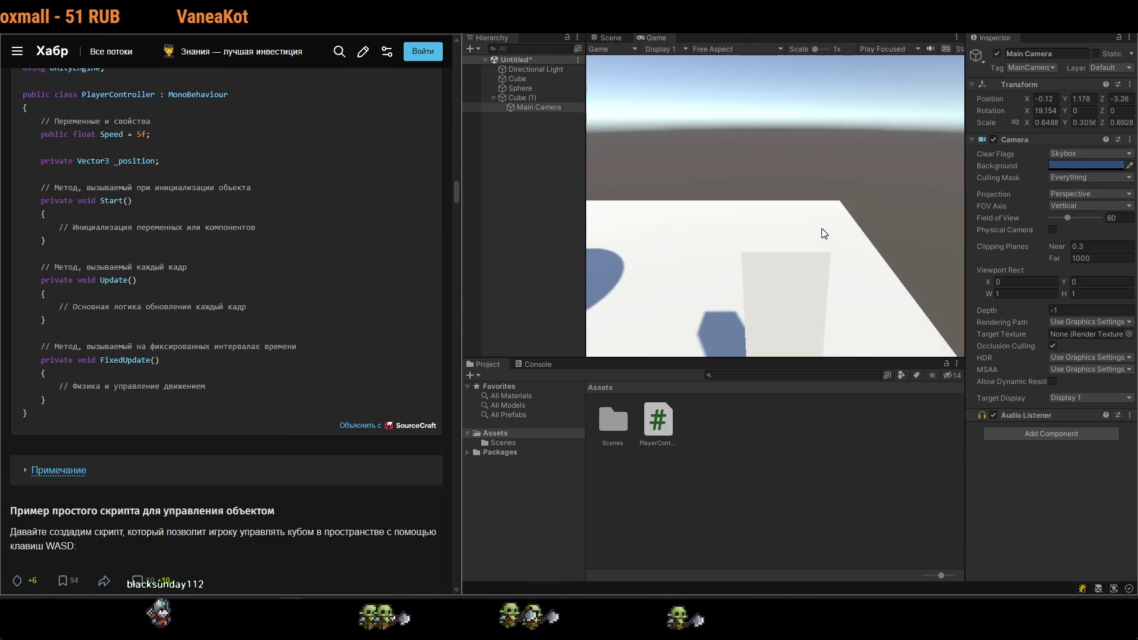
# Play-test the follow camera by driving Cube (1) around the sphere, then stop and reselect Cube (1).
pyautogui.press('s')
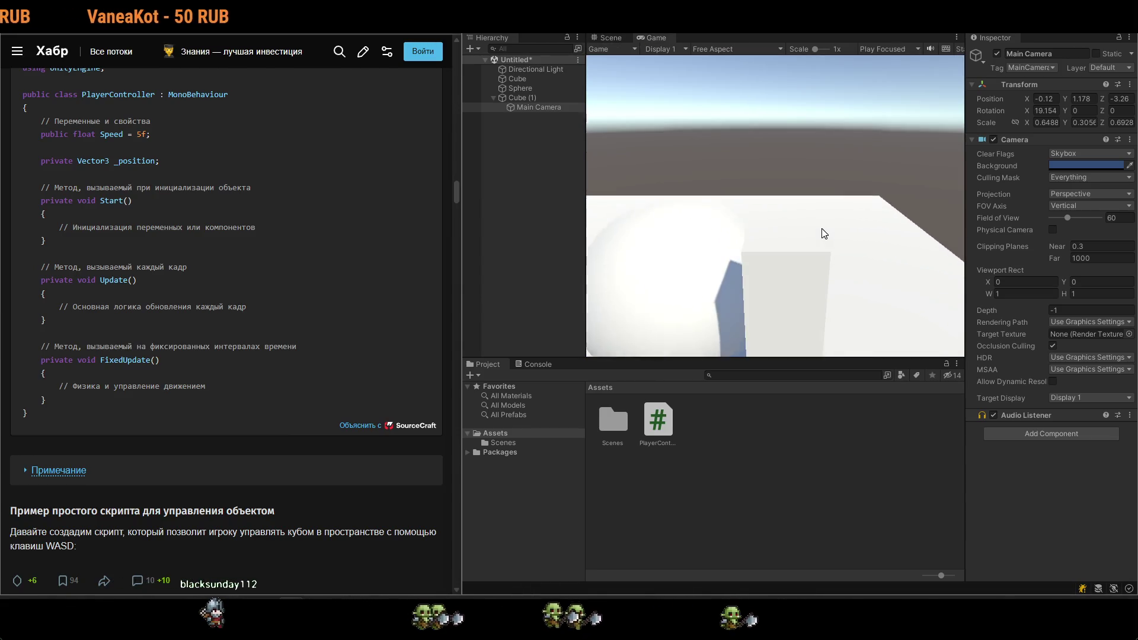
pyautogui.press('a')
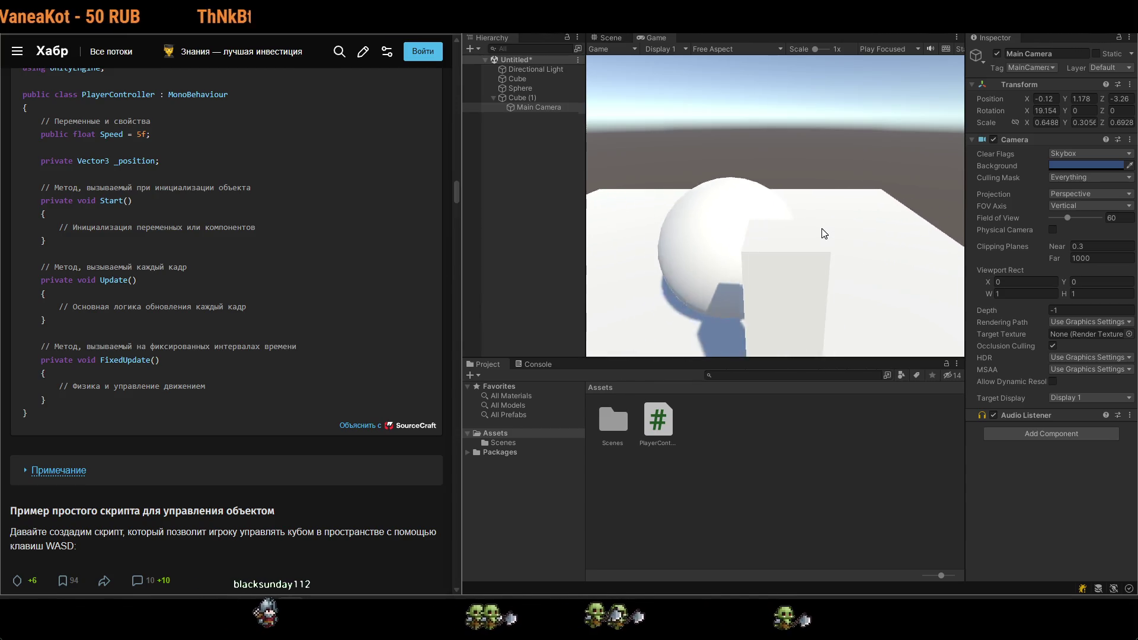
pyautogui.press('d')
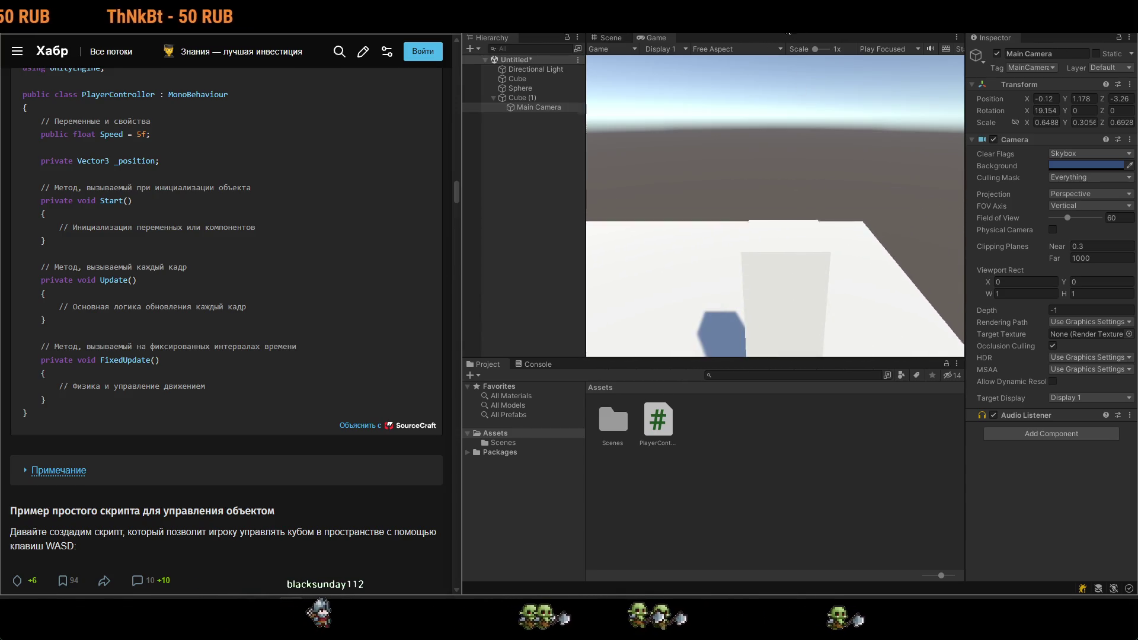
pyautogui.press('w')
pyautogui.hotkey('ctrl', 'p')
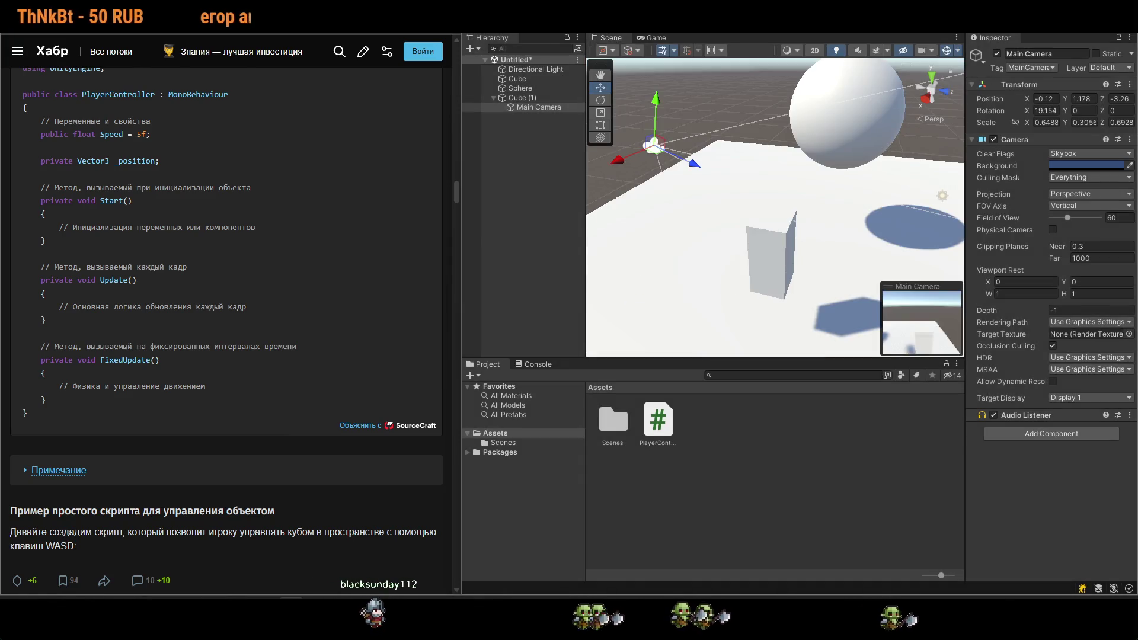
pyautogui.click(773, 259)
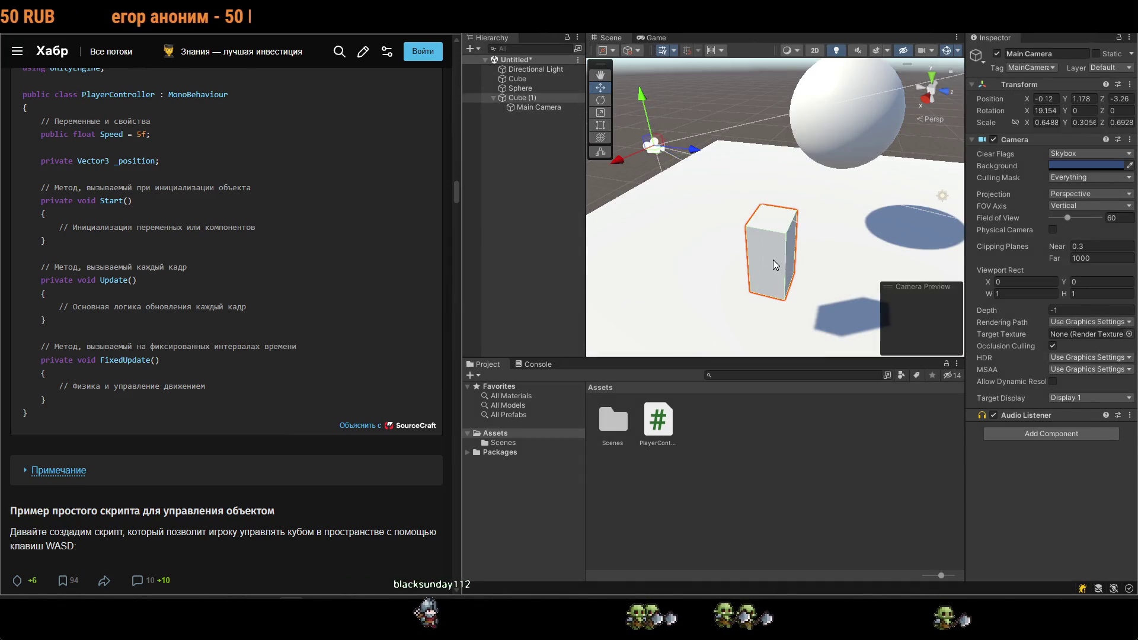
# Expand Cube (1)'s Default-Material properties in the Inspector.
pyautogui.click(993, 475)
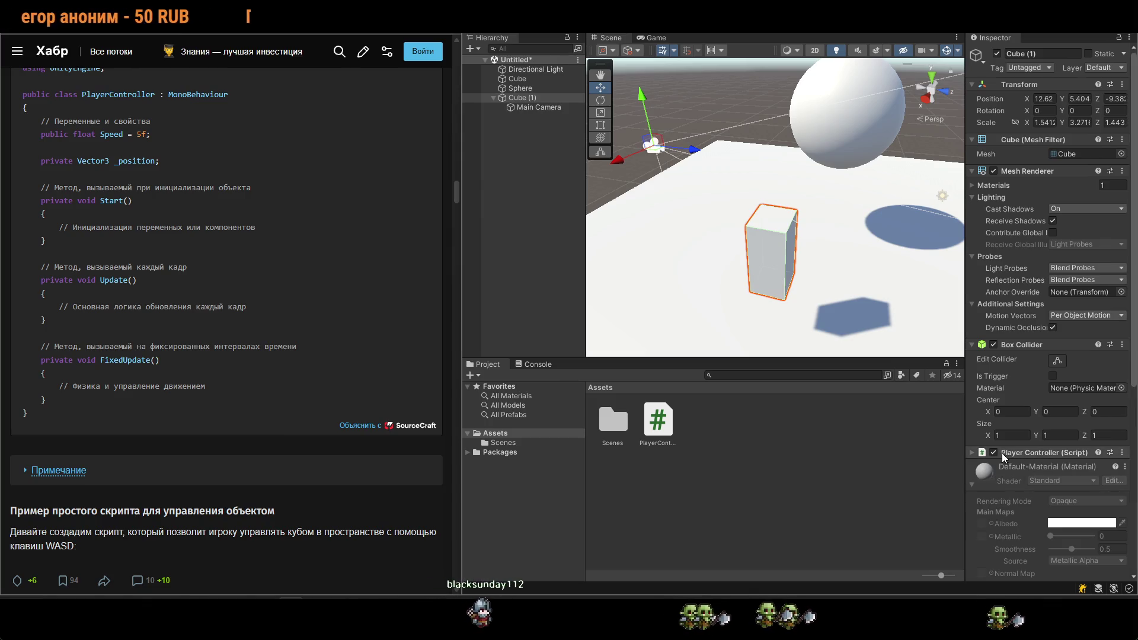
pyautogui.scroll(-5, 997, 454)
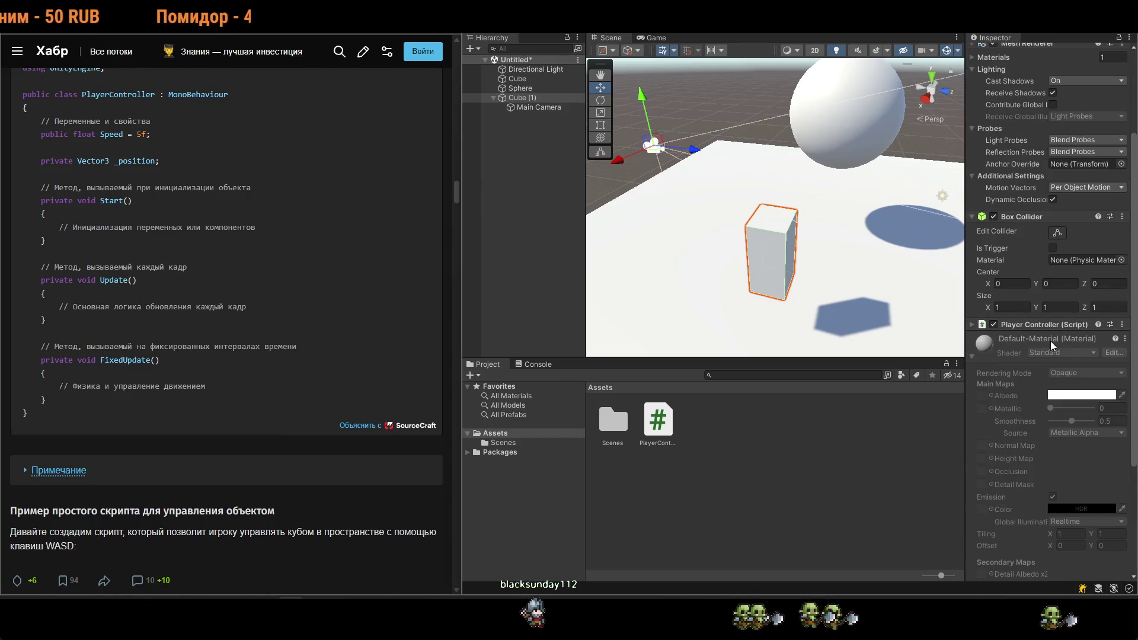
pyautogui.scroll(-5, 1076, 409)
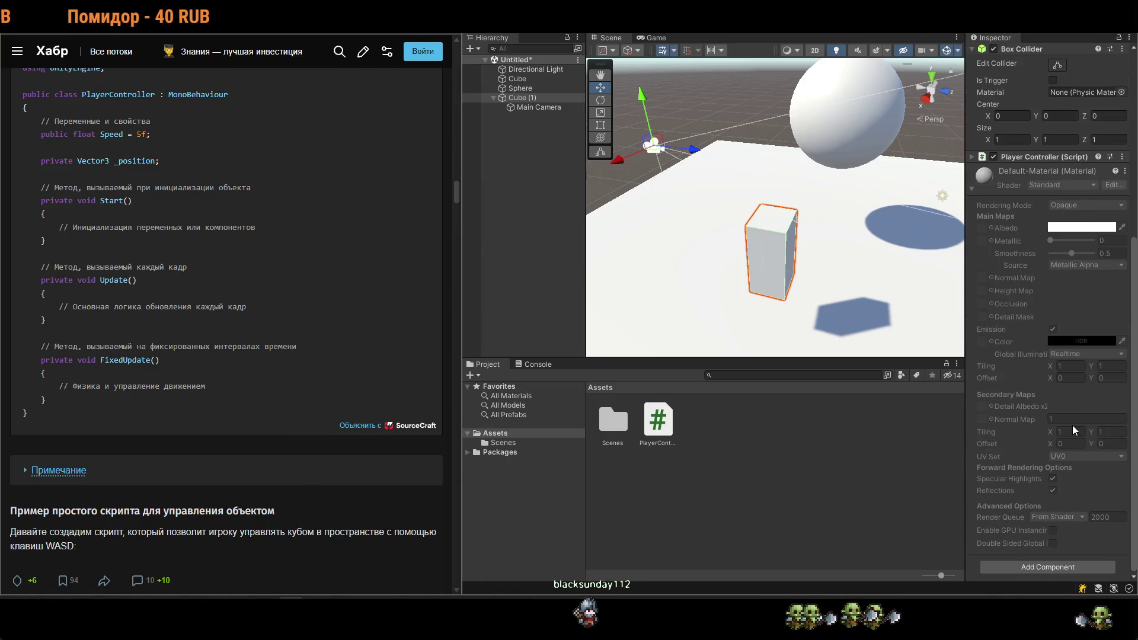
# Browse the Add Component categories without adding anything, then locate the material via Select Material.
pyautogui.click(1063, 566)
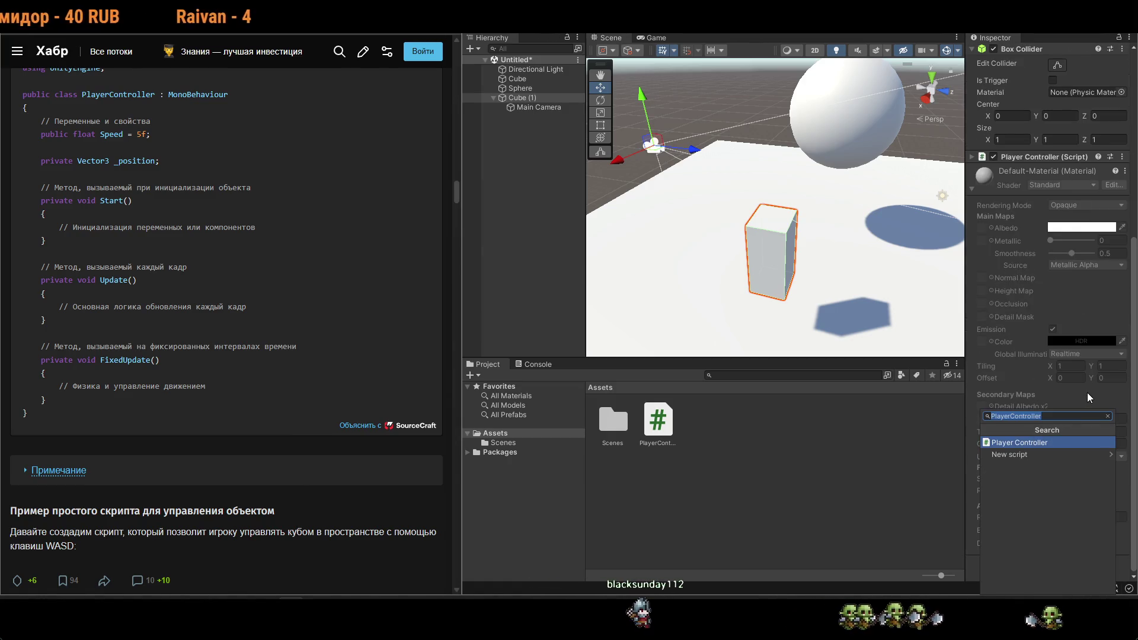
pyautogui.scroll(-2, 1050, 528)
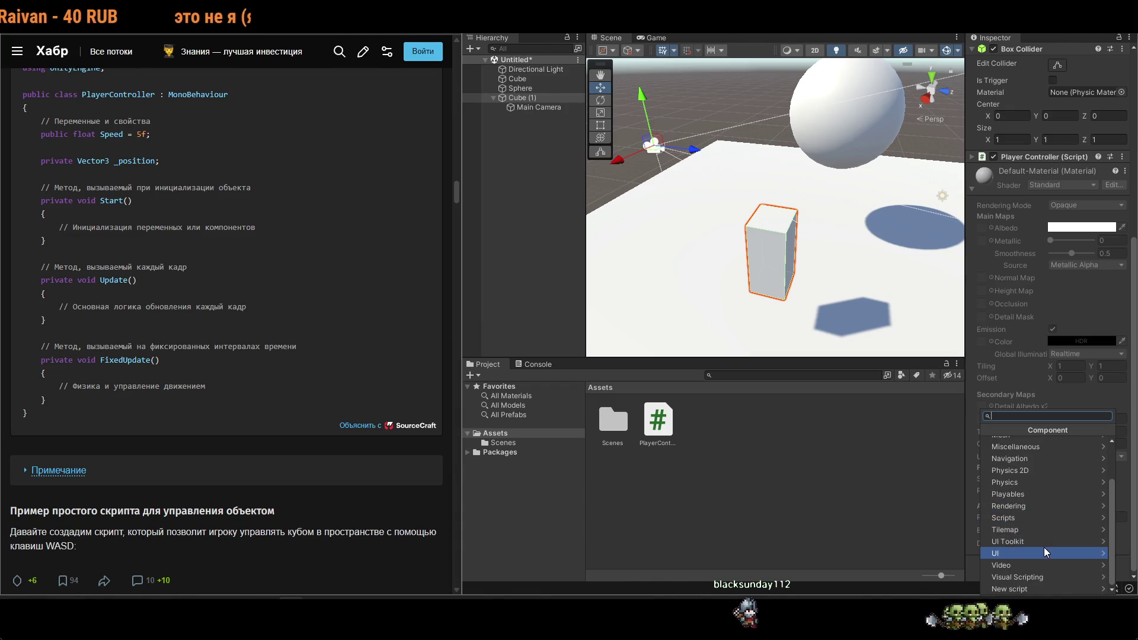
pyautogui.scroll(2, 1031, 558)
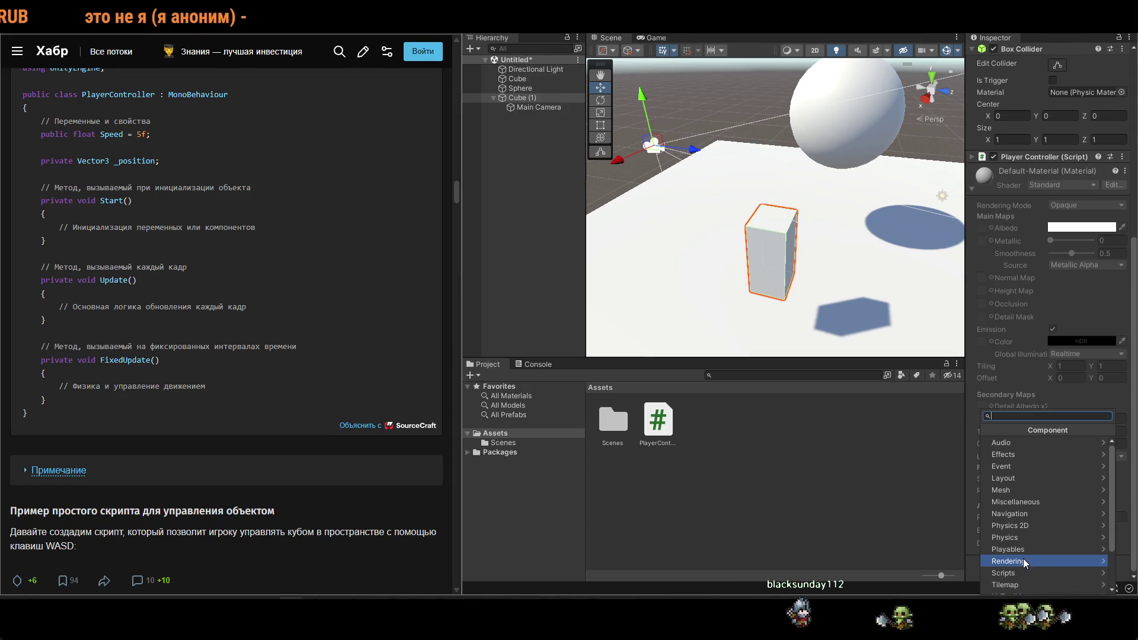
pyautogui.click(1124, 171)
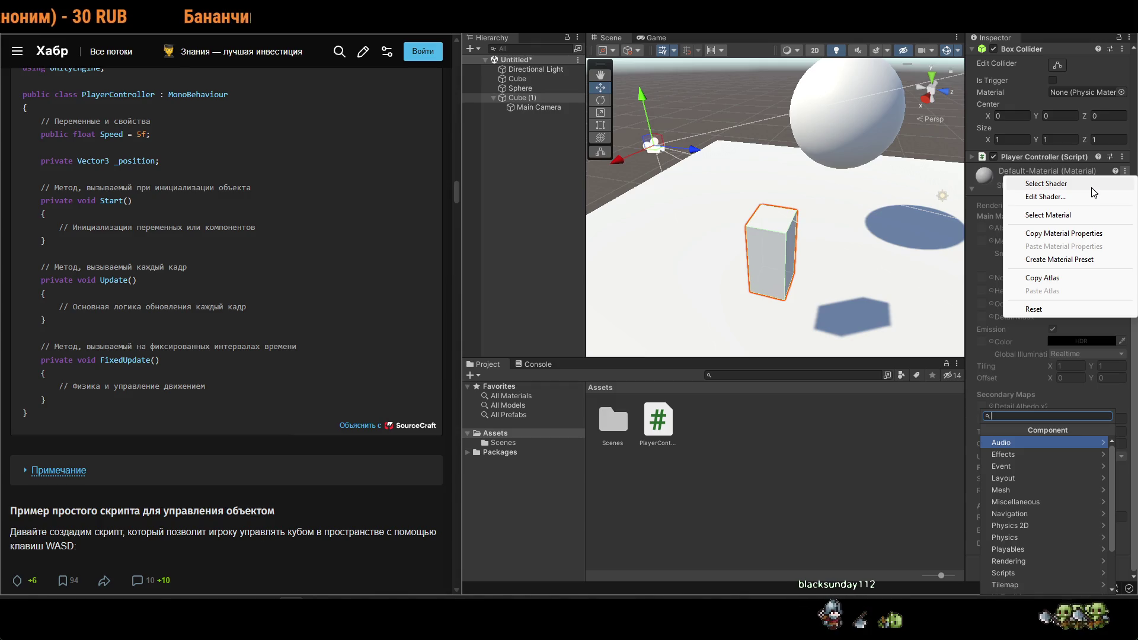
pyautogui.click(1084, 216)
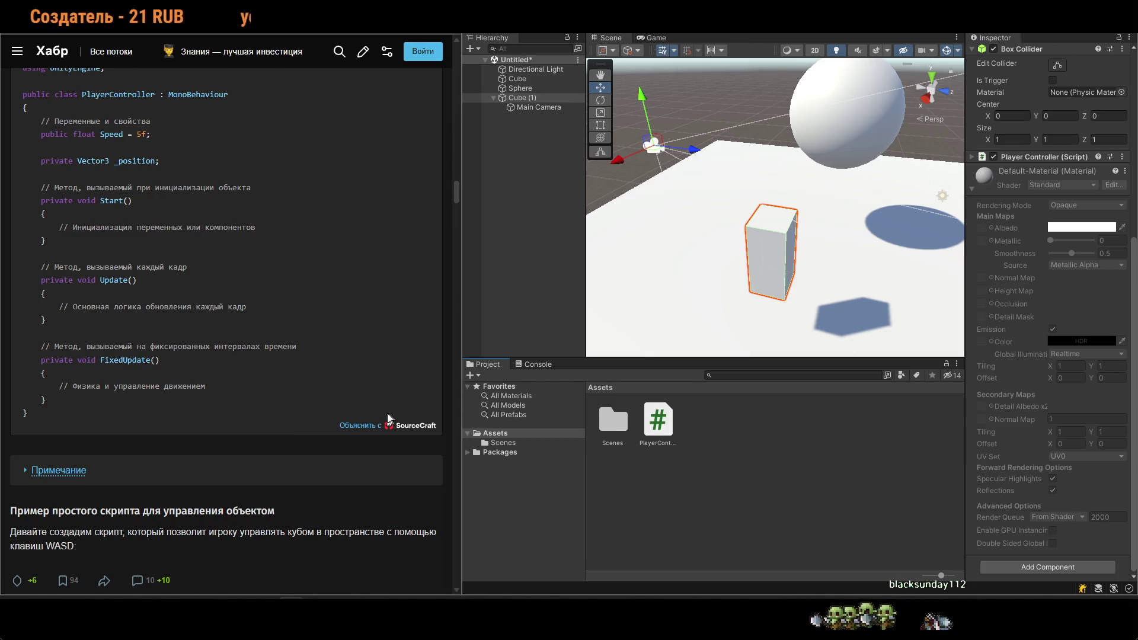
# Scroll the Habr article to section 6 on physics in Unity, briefly toggling the scene overlays.
pyautogui.scroll(-5, 346, 403)
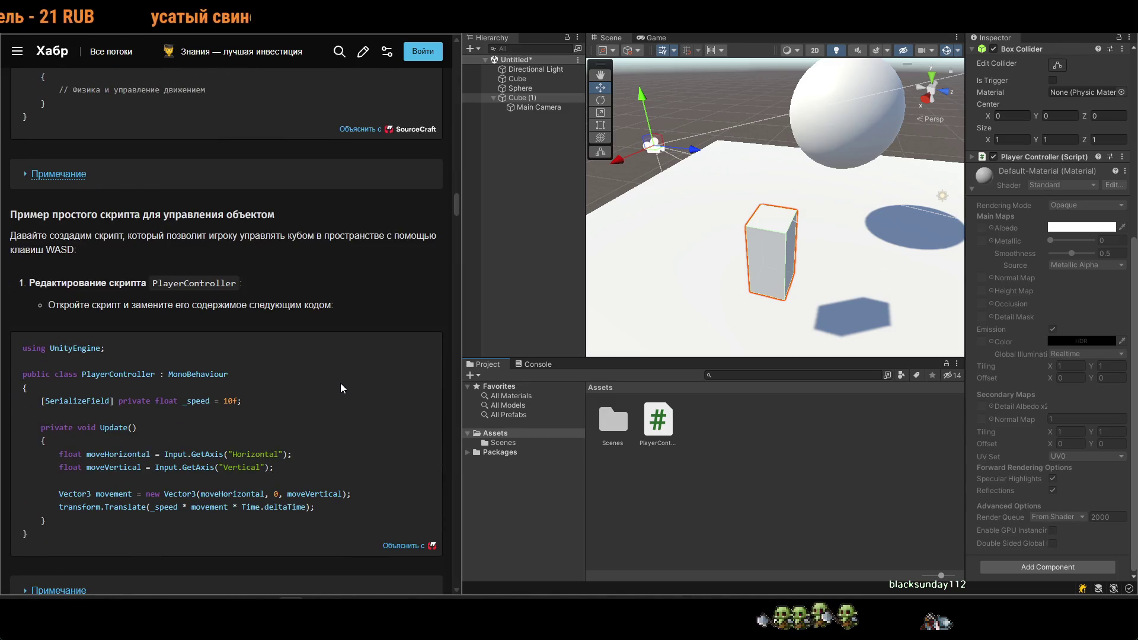
pyautogui.scroll(-7, 347, 378)
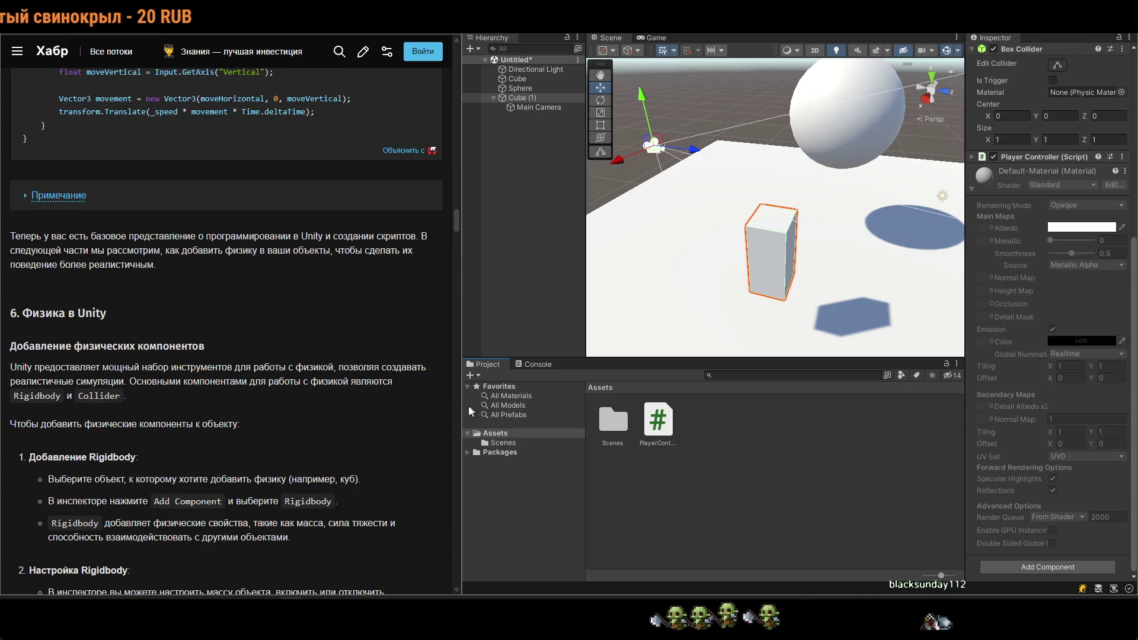
pyautogui.moveTo(789, 255); pyautogui.dragTo(746, 260)
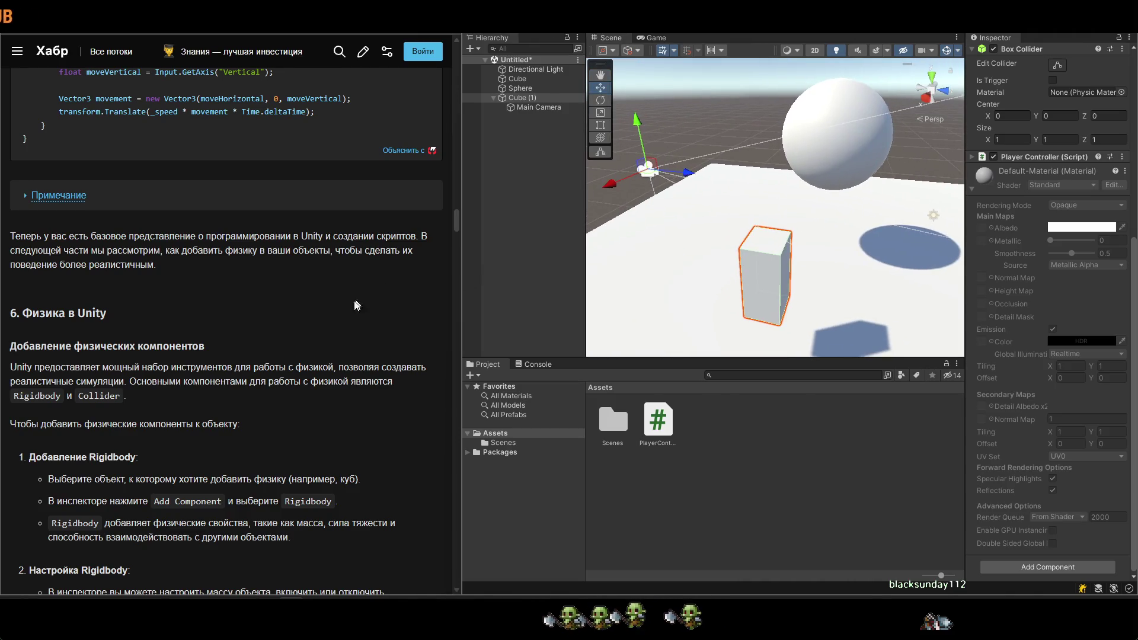
pyautogui.scroll(-2, 357, 305)
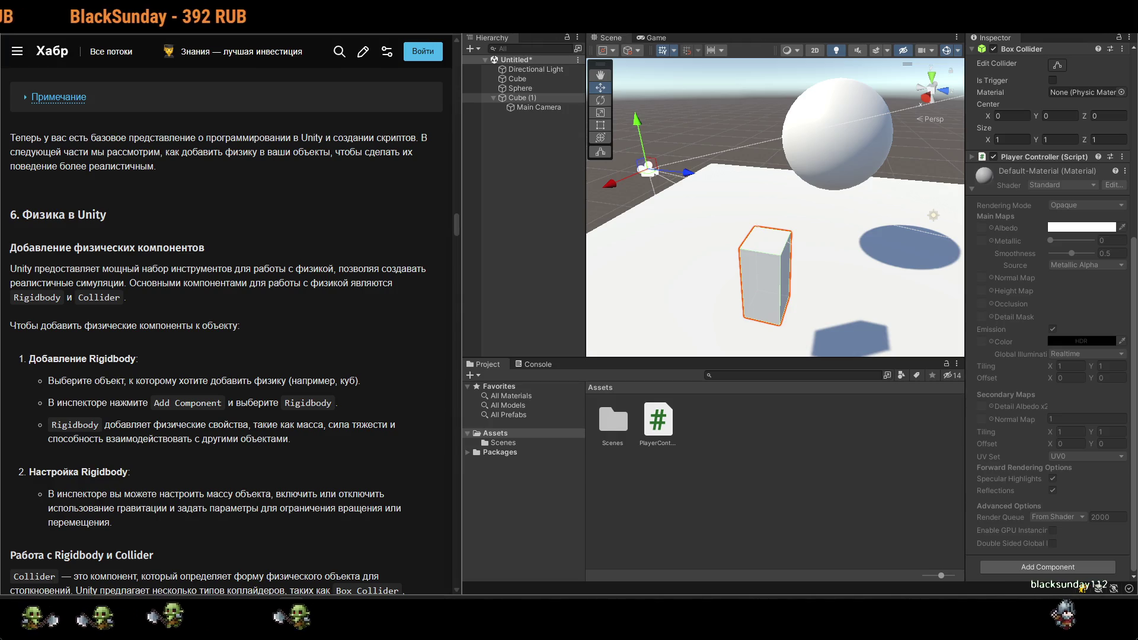
pyautogui.press('`')
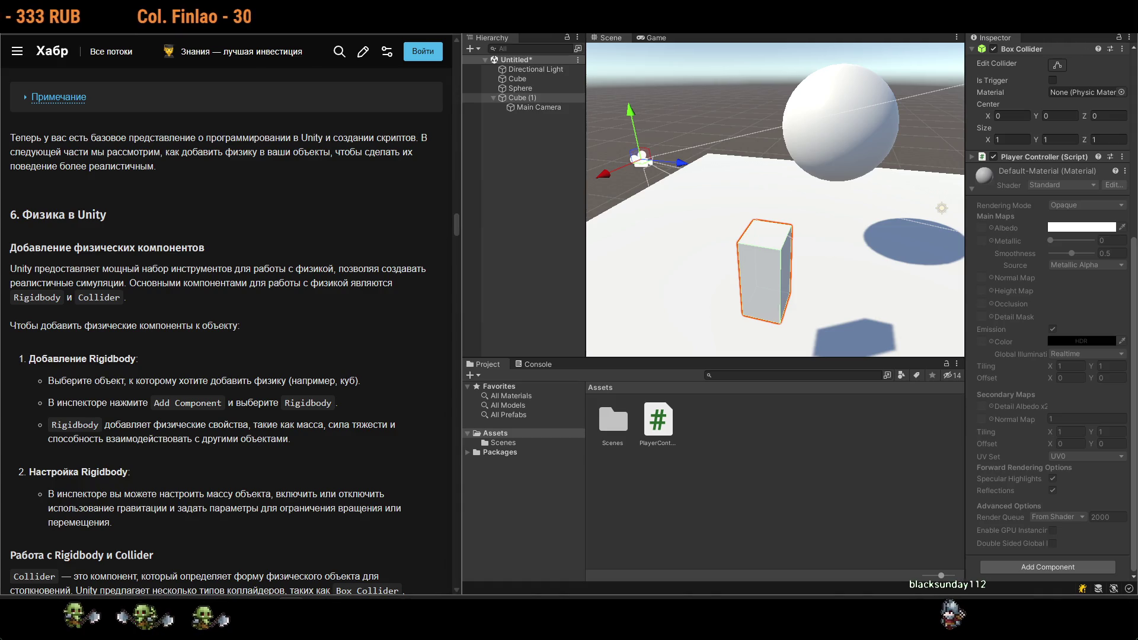
pyautogui.press('`')
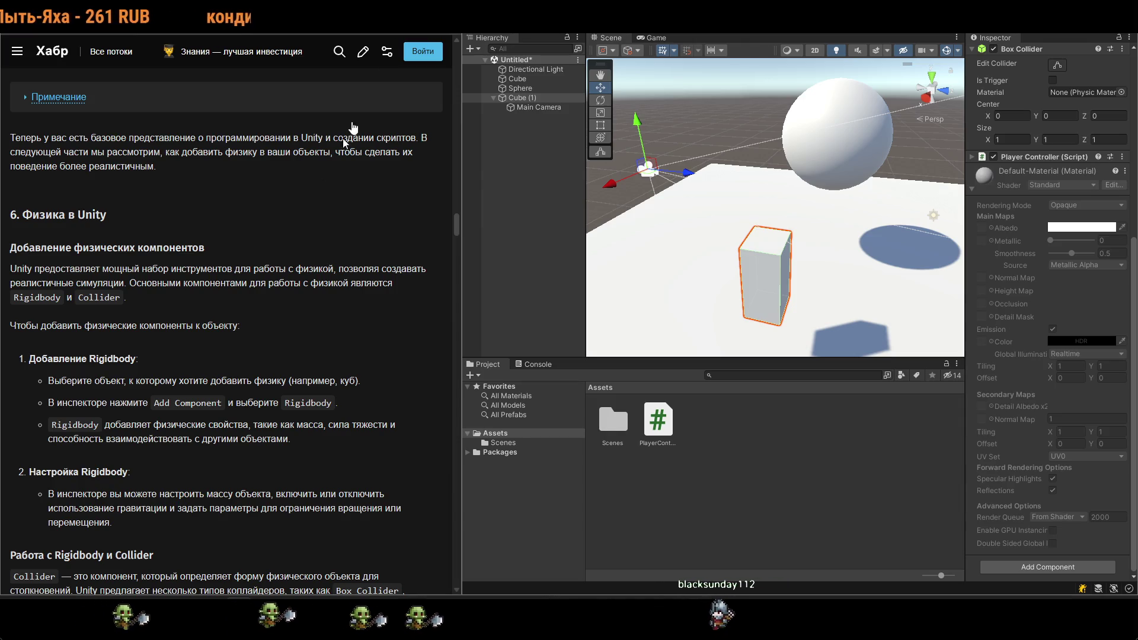
pyautogui.scroll(-3, 222, 465)
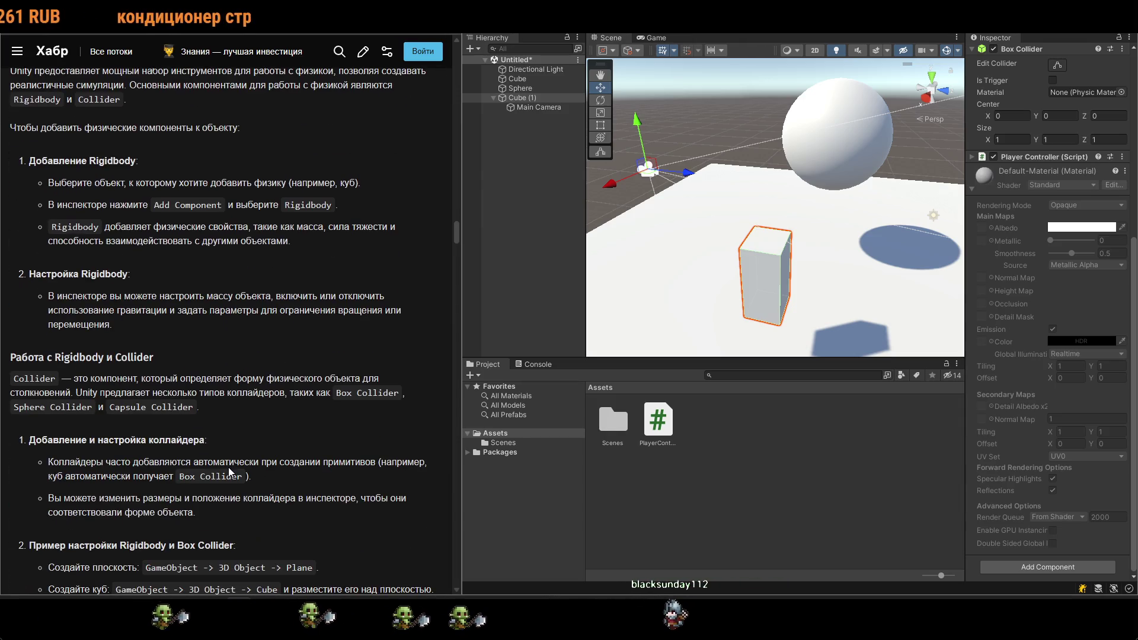
pyautogui.scroll(2, 301, 468)
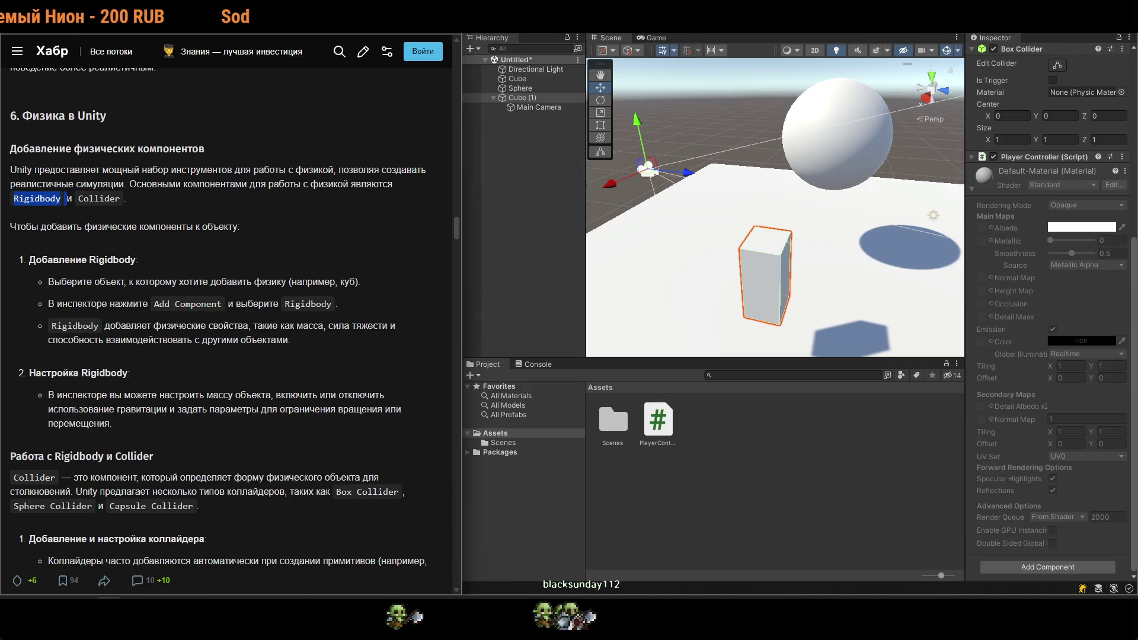
# Translate the word Rigidbody in the article, then select the Sphere to show its physics components.
pyautogui.doubleClick(36, 199)
pyautogui.rightClick(47, 202)
pyautogui.click(123, 297)
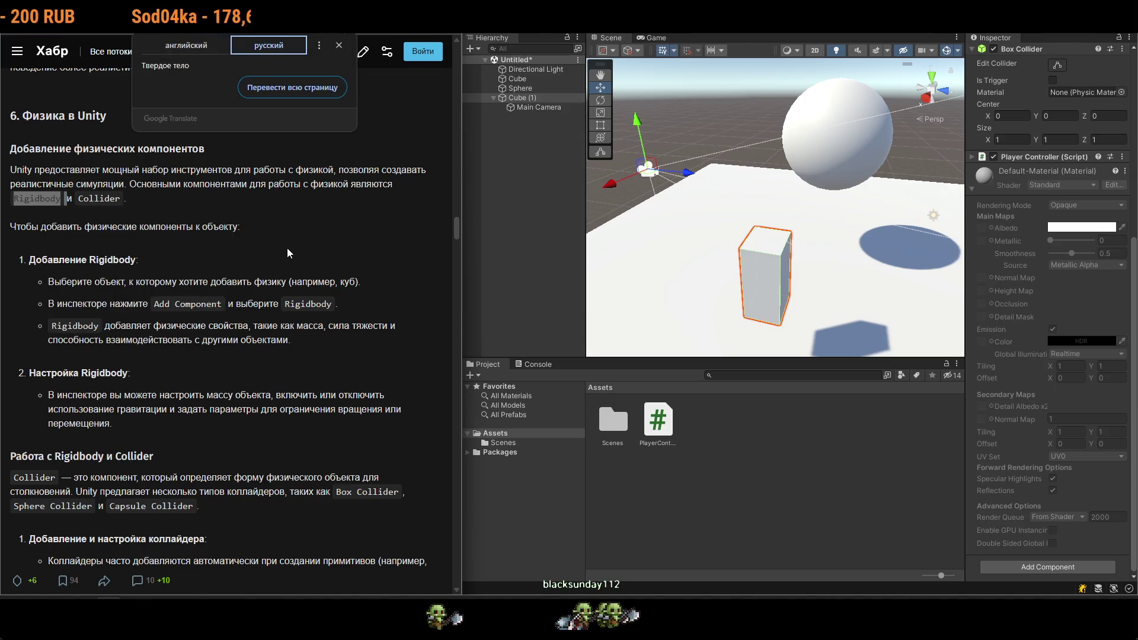
pyautogui.click(344, 144)
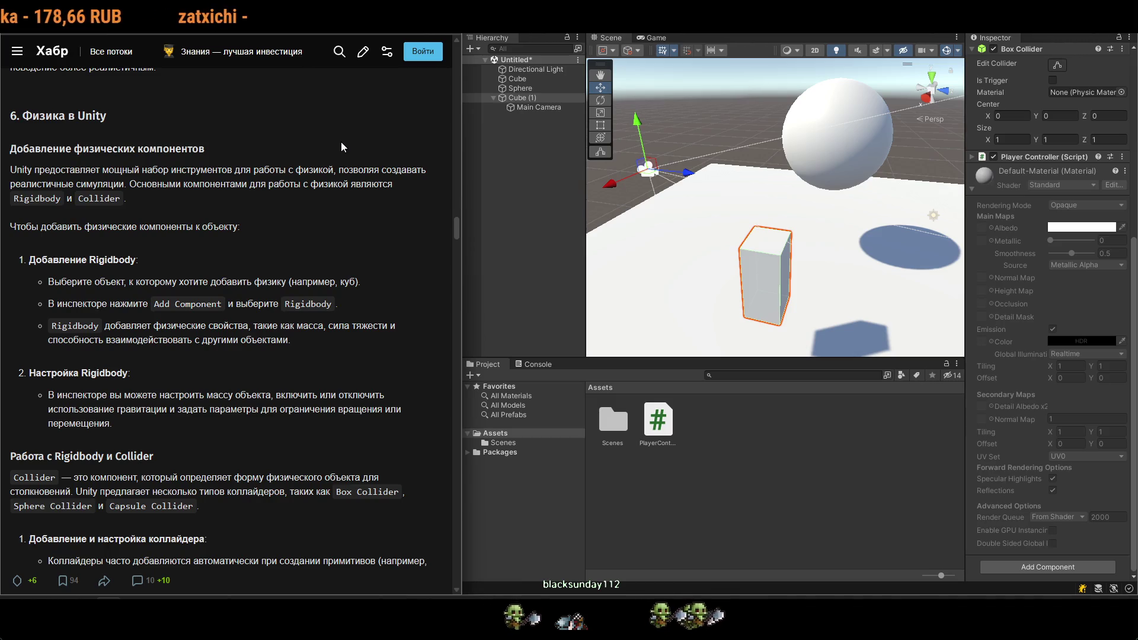
pyautogui.click(521, 87)
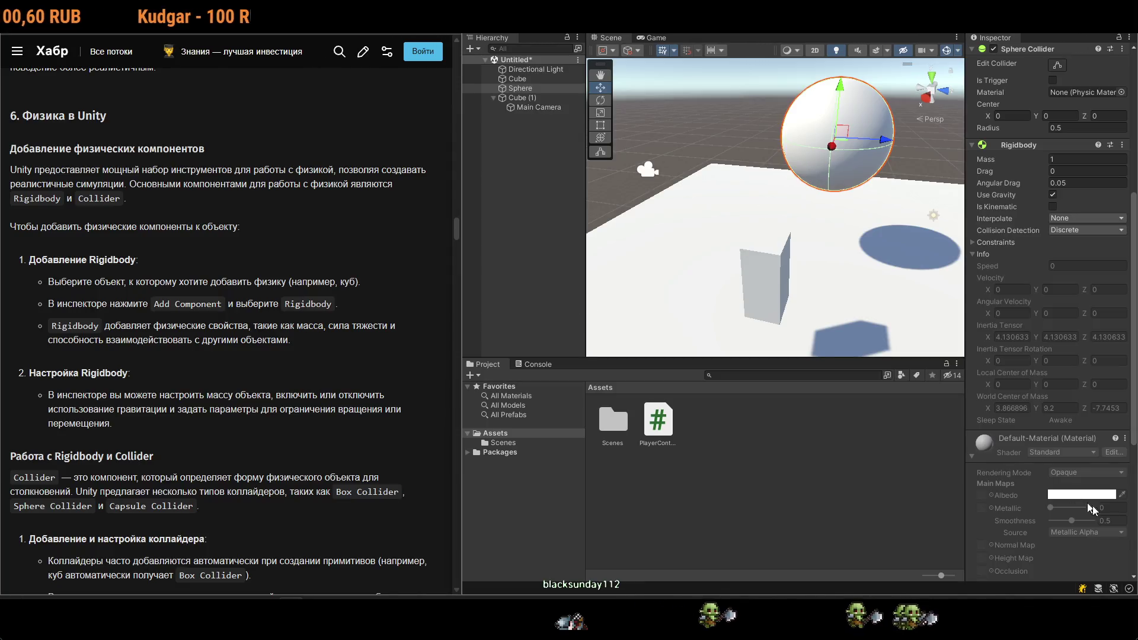
# Test the Sphere with Rigidbody mass 500, then drag Cube (1) further left along Z.
pyautogui.scroll(-5, 1034, 504)
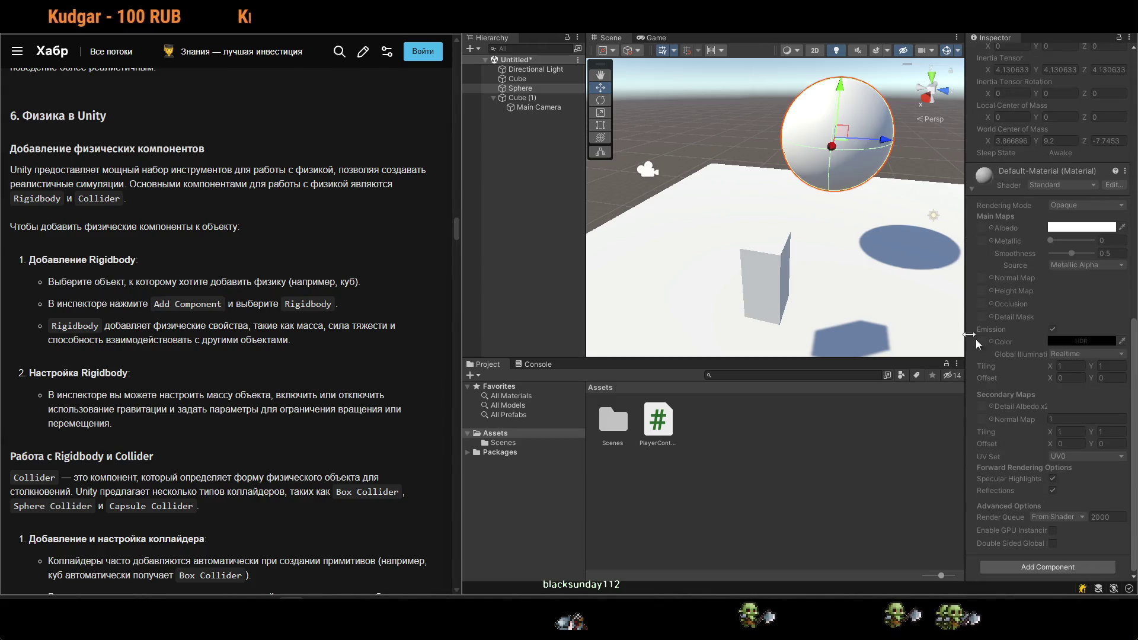
pyautogui.scroll(8, 1047, 245)
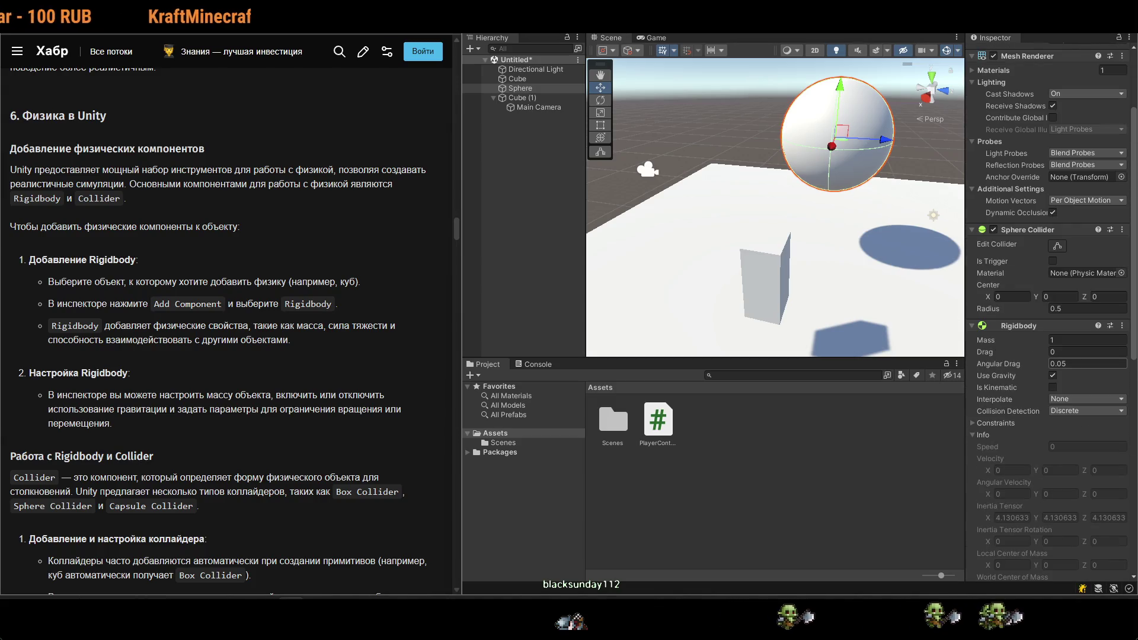
pyautogui.write('500')
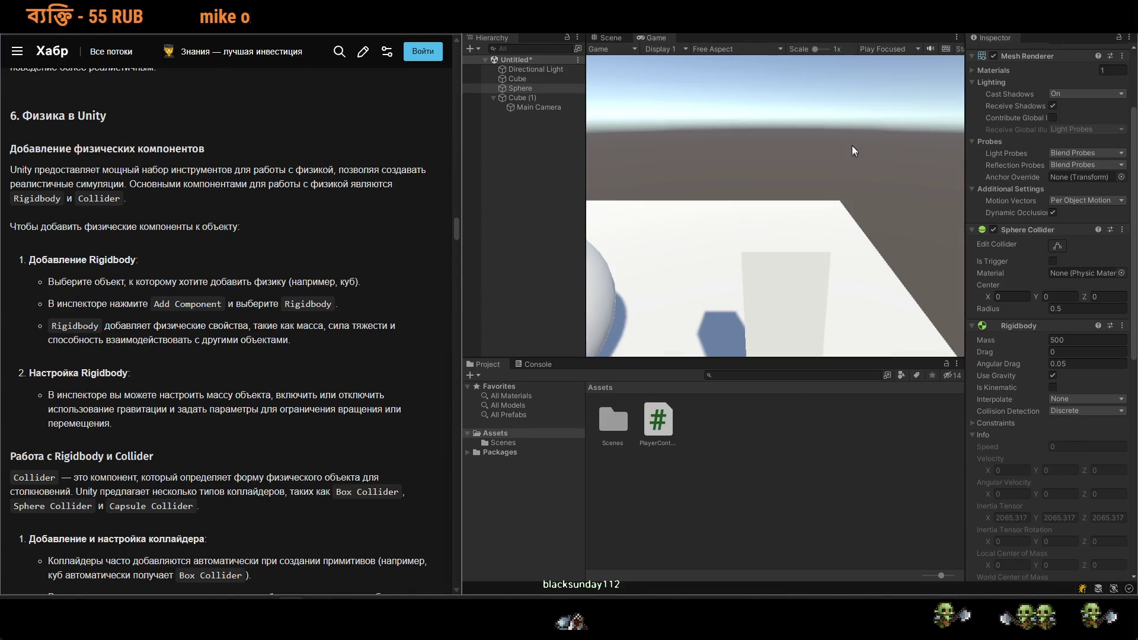
pyautogui.hotkey('ctrl', 'p')
pyautogui.click(775, 262)
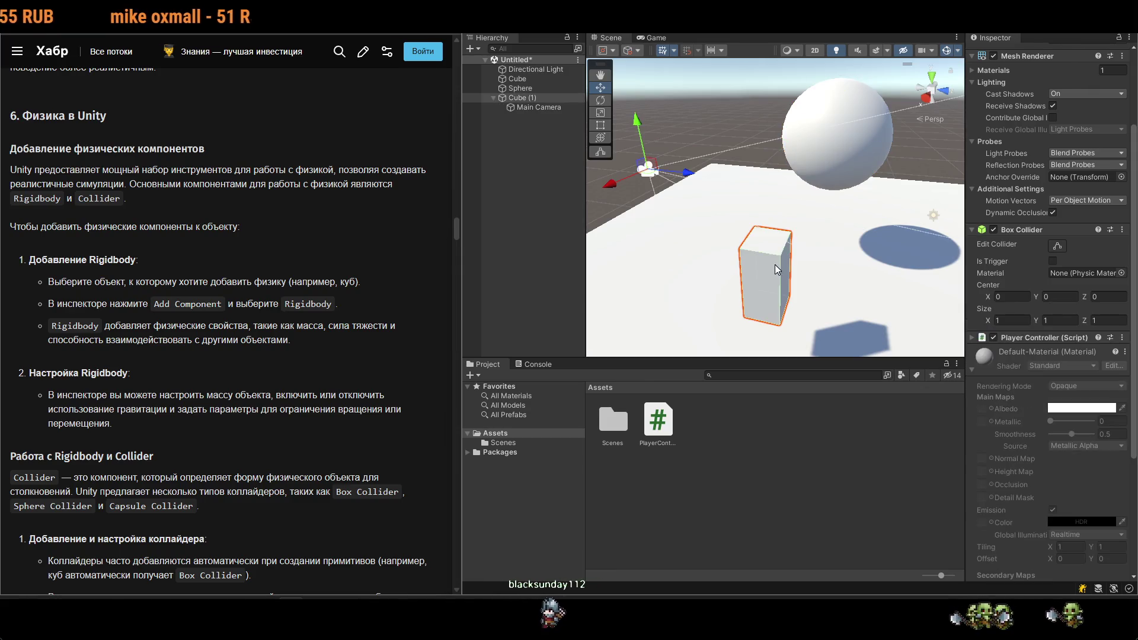
pyautogui.moveTo(674, 170); pyautogui.dragTo(607, 154)
# Set the Sphere's mass to 99999 and run a play test with the heavy sphere.
pyautogui.click(824, 144)
pyautogui.click(1083, 455)
pyautogui.write('9999')
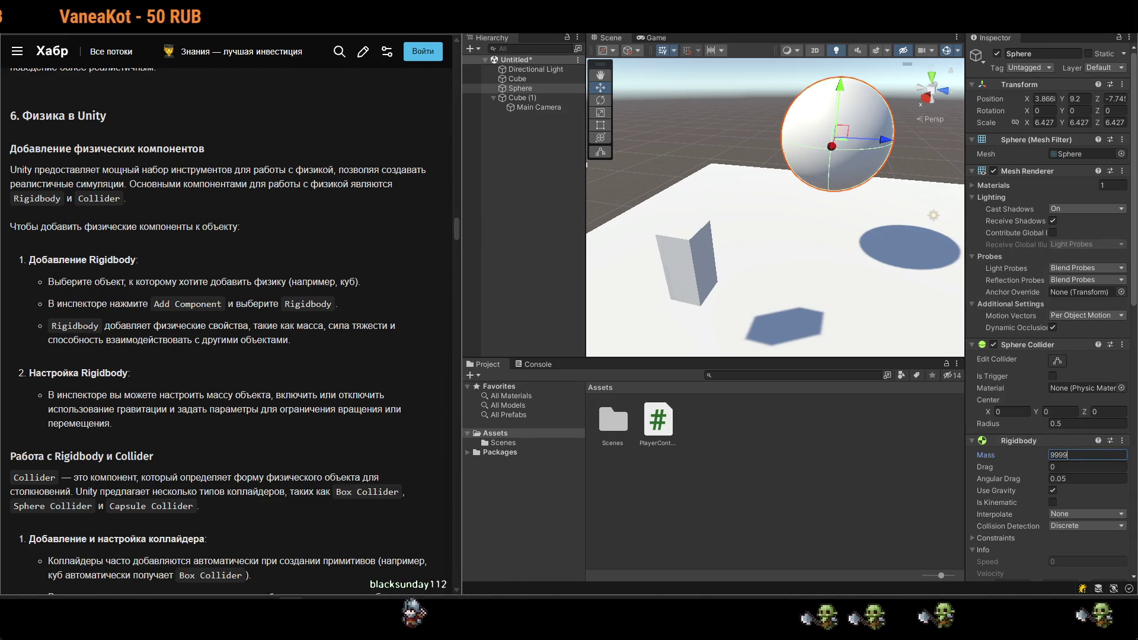
pyautogui.write('9')
pyautogui.press('Return')
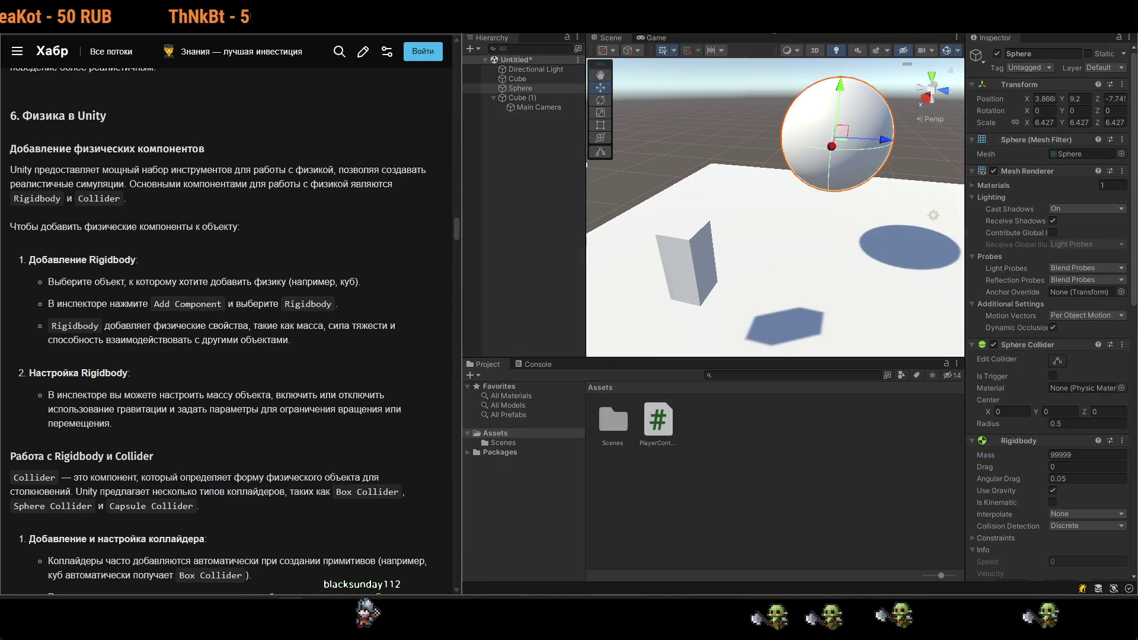
pyautogui.hotkey('ctrl', 'p')
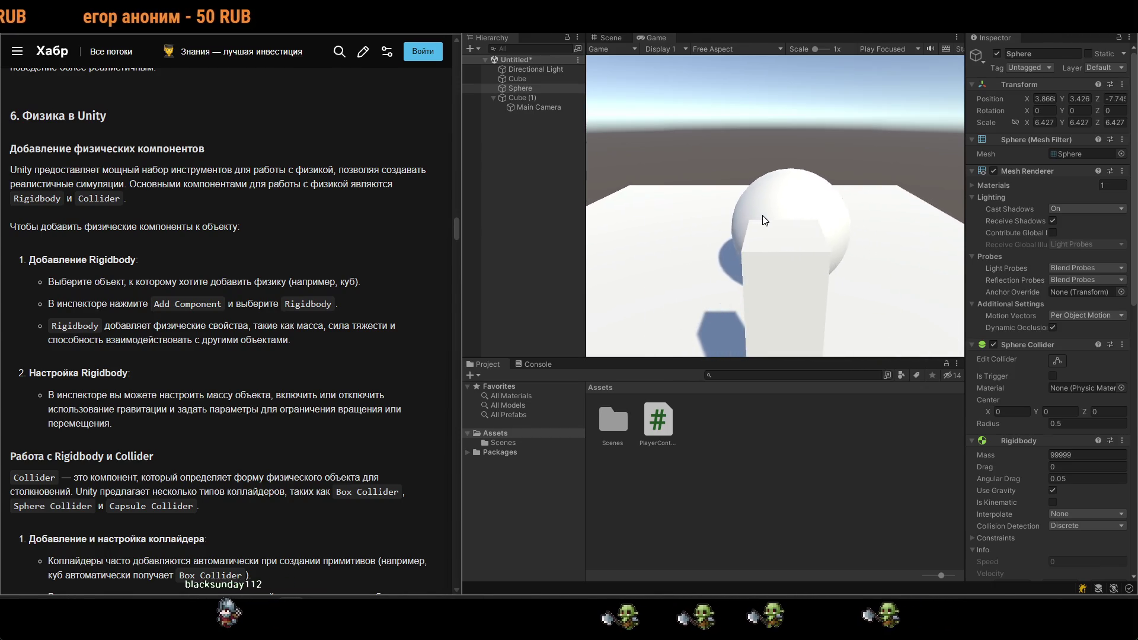
pyautogui.hotkey('ctrl', 'p')
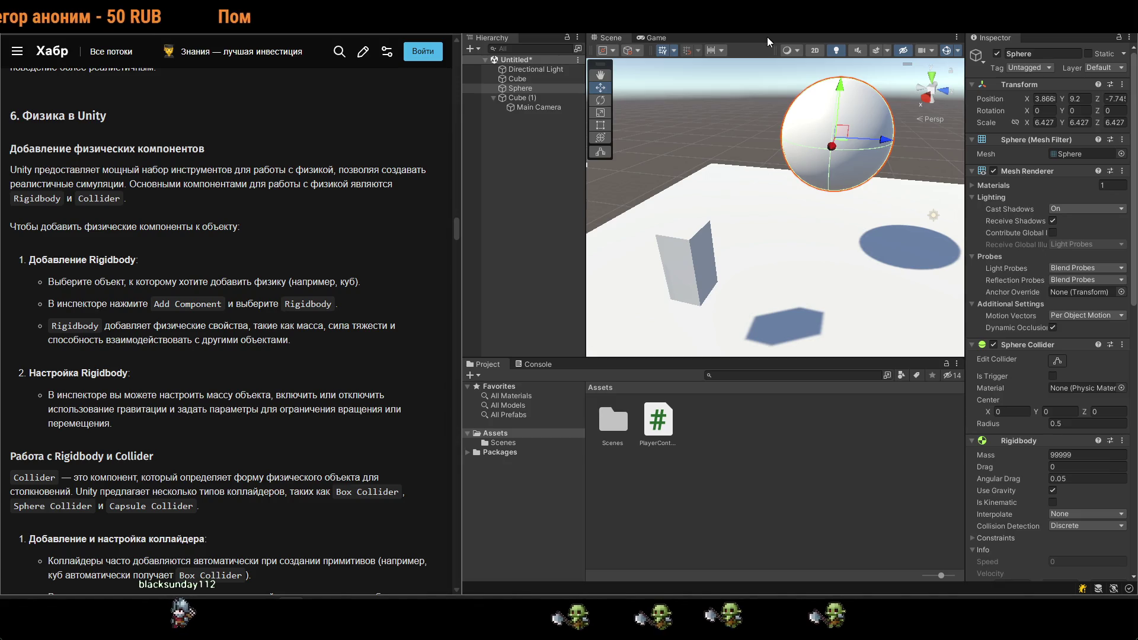
pyautogui.click(1088, 455)
# Set the Sphere's mass to 1 and drag to 500, then play-test it.
pyautogui.write('1')
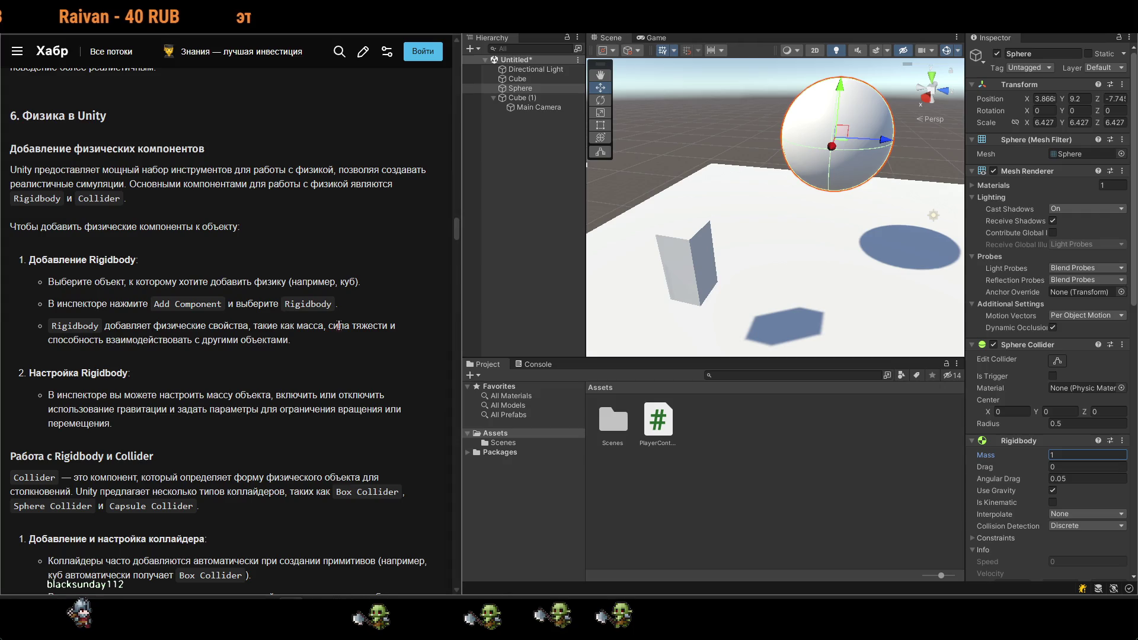
pyautogui.moveTo(338, 326); pyautogui.dragTo(385, 337)
pyautogui.click(1096, 467)
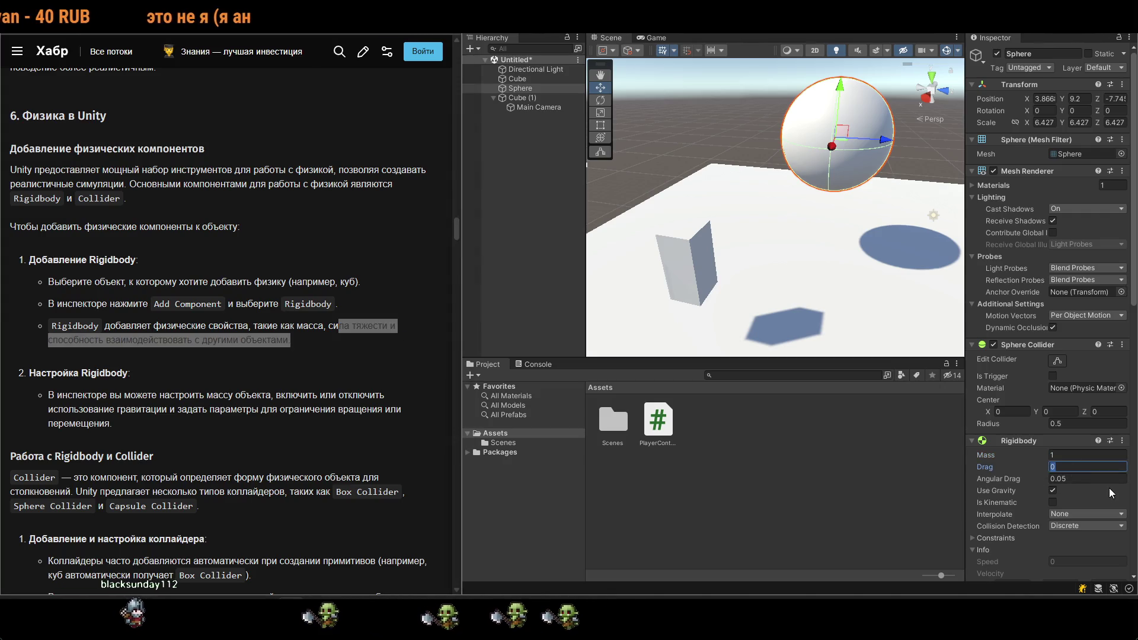
pyautogui.write('500')
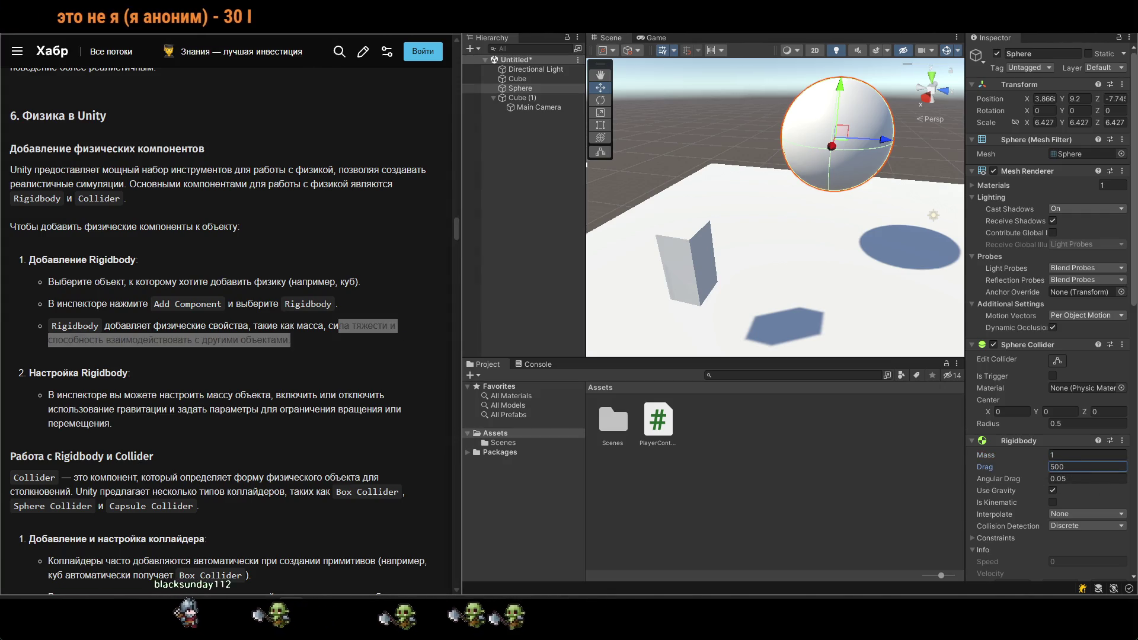
pyautogui.click(483, 436)
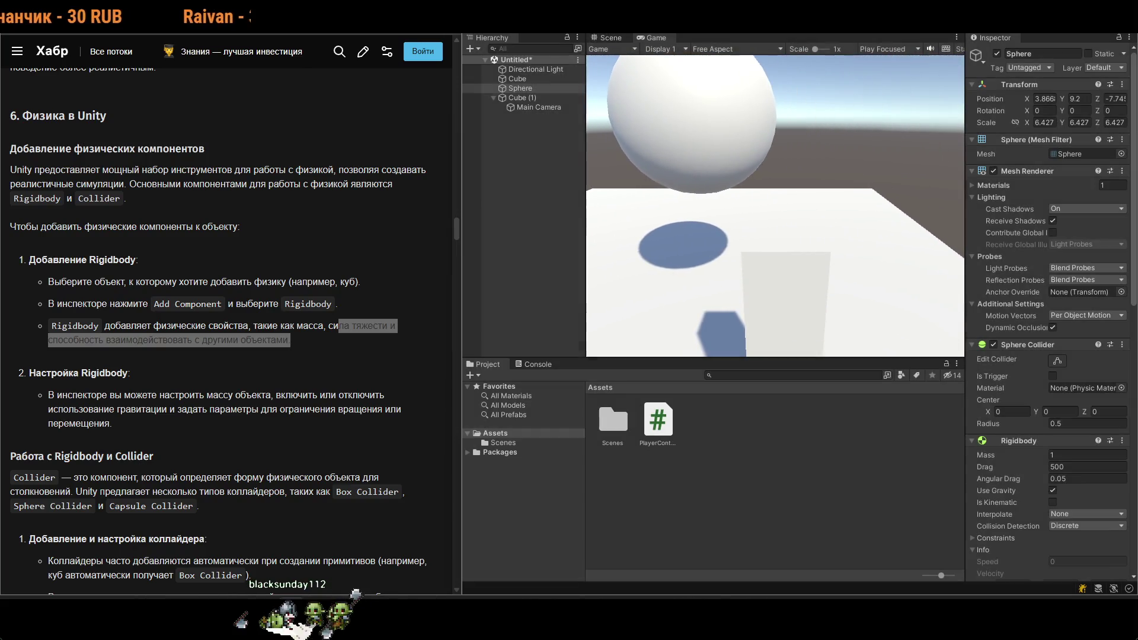
pyautogui.hotkey('ctrl', 'p')
# Change the Sphere's drag to 5 and run another play test.
pyautogui.click(1076, 466)
pyautogui.write('5')
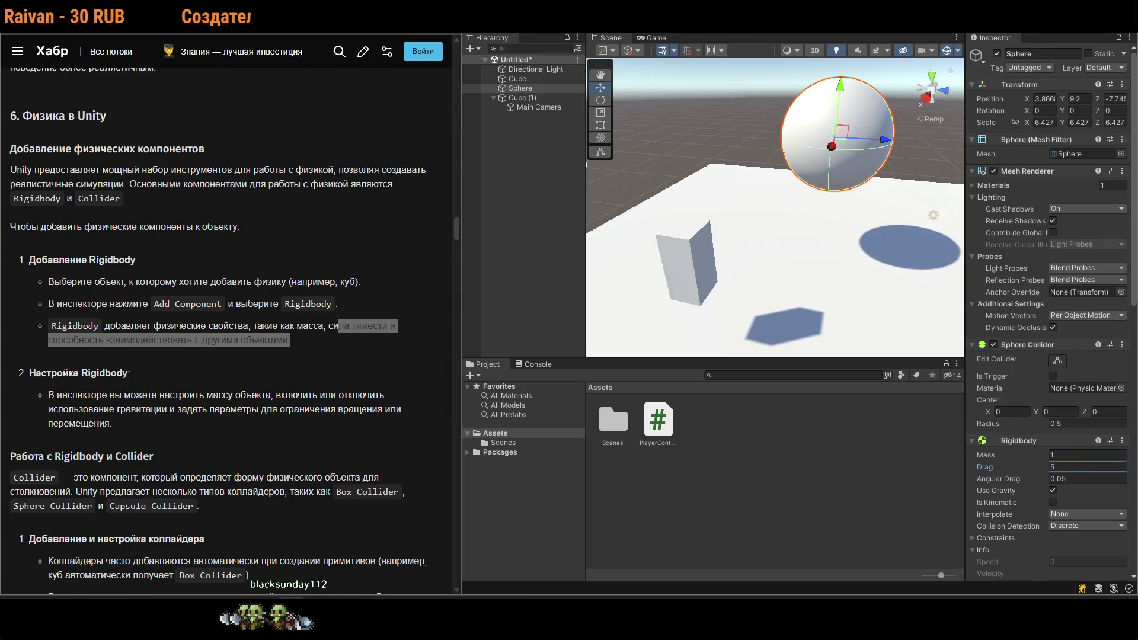
pyautogui.hotkey('ctrl', 'p')
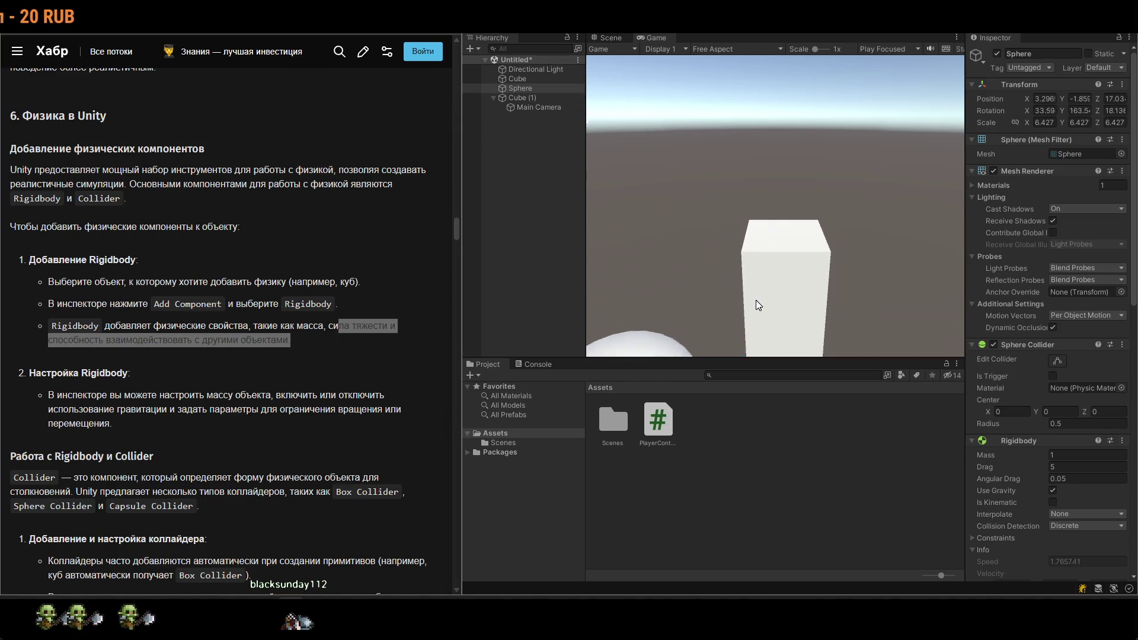
pyautogui.hotkey('ctrl', 'p')
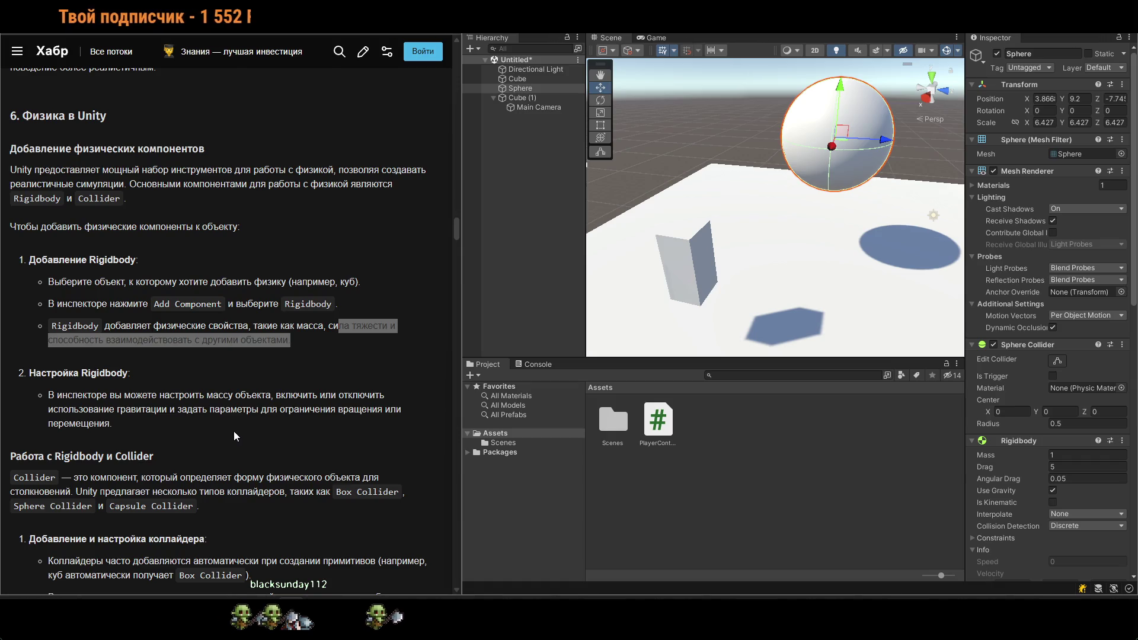
pyautogui.click(300, 364)
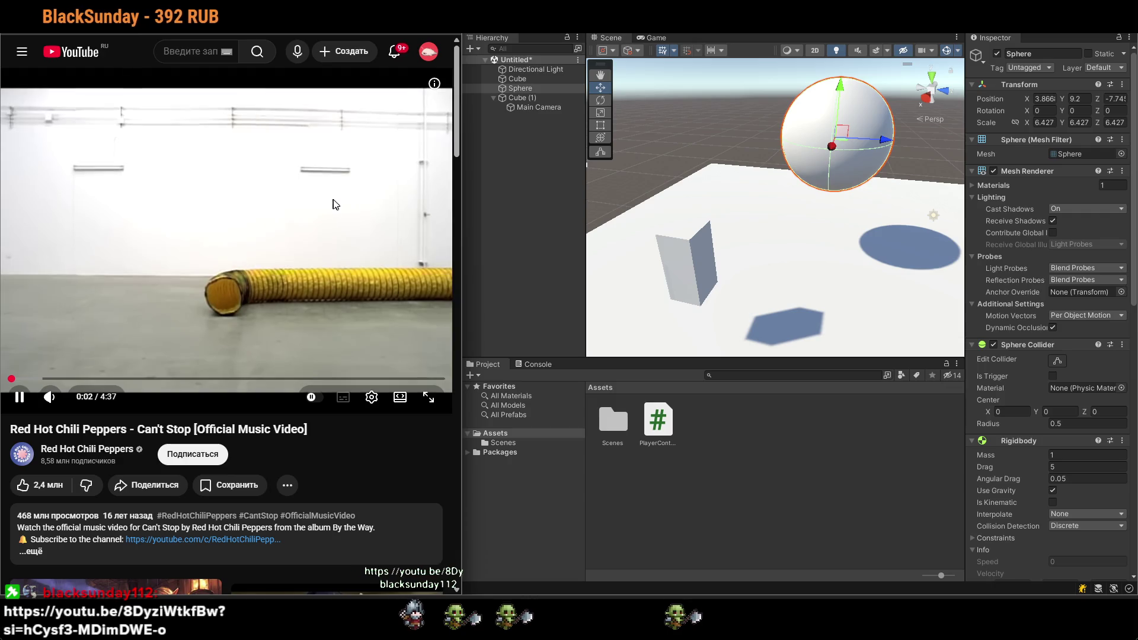
pyautogui.hotkey('ctrl', '+')
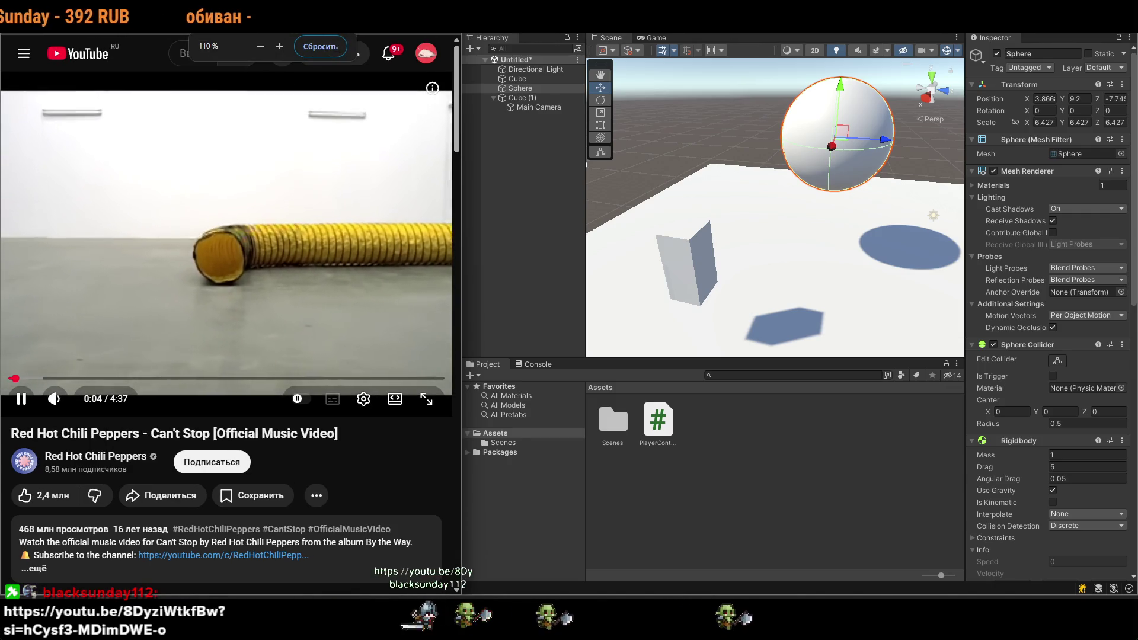
pyautogui.hotkey('ctrl', 'Tab')
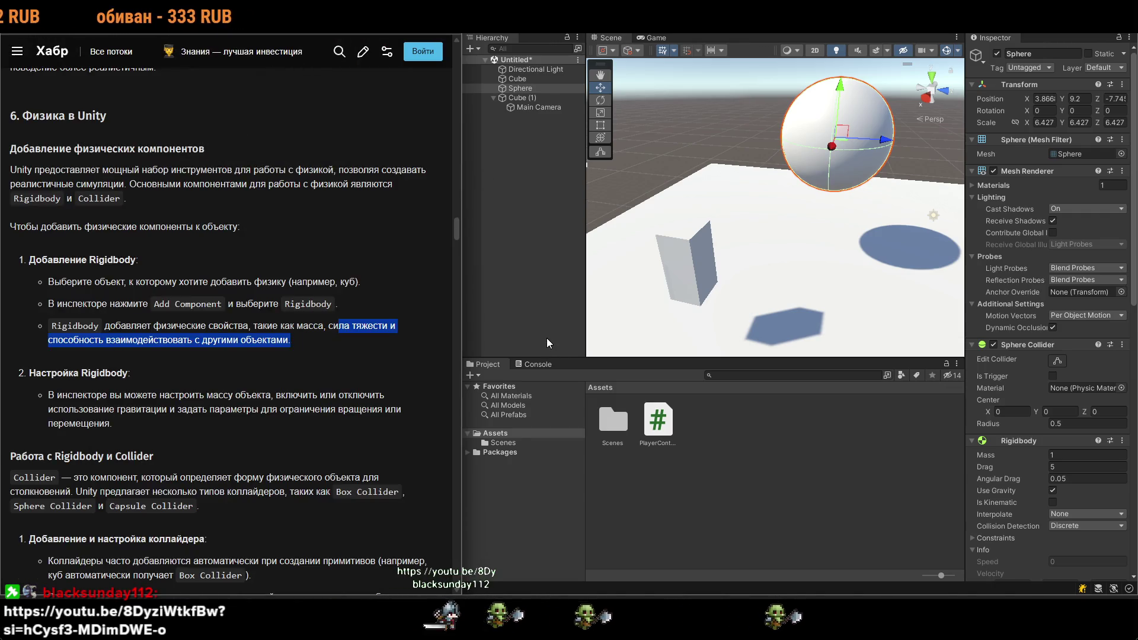
pyautogui.click(410, 321)
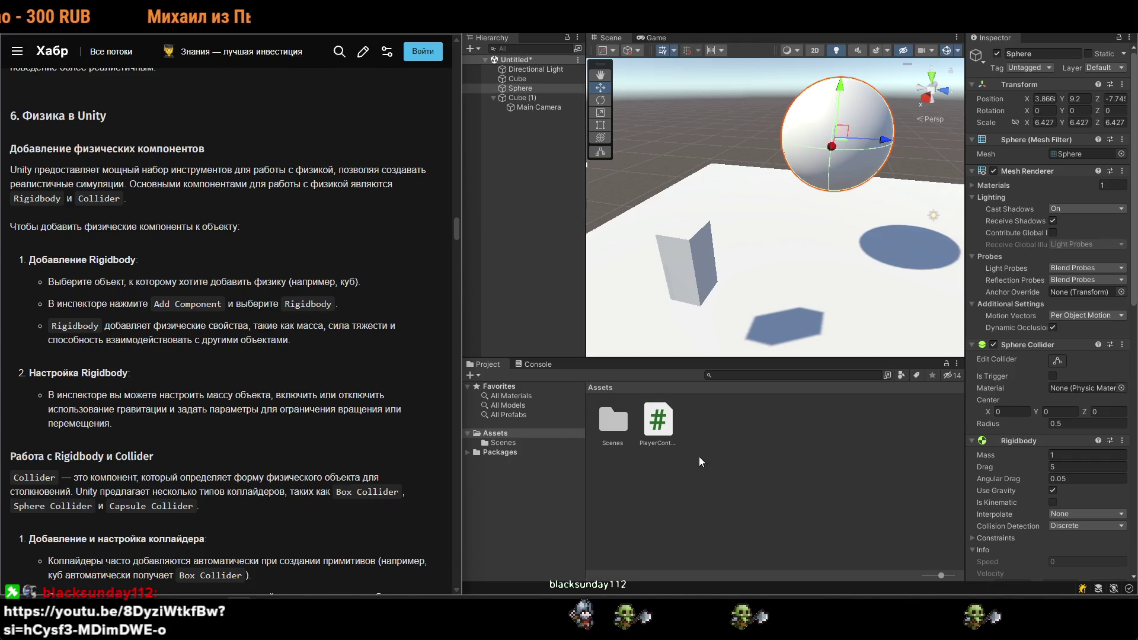
pyautogui.scroll(-4, 1032, 405)
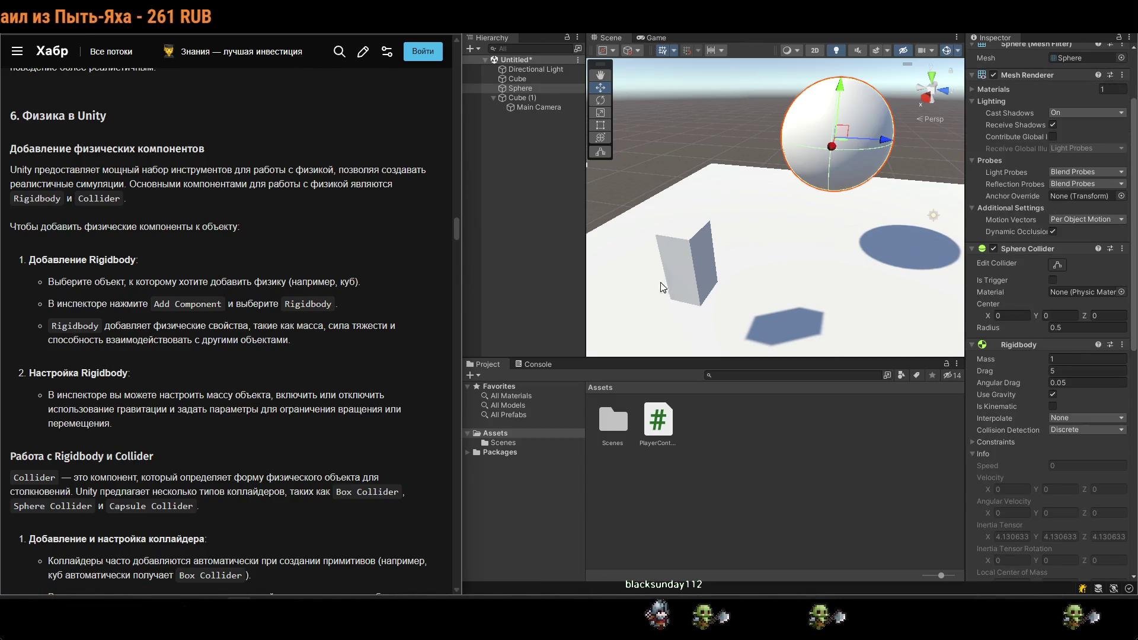
# Add a Rigidbody to Cube (1) and enable Is Kinematic.
pyautogui.click(688, 261)
pyautogui.scroll(-8, 1043, 427)
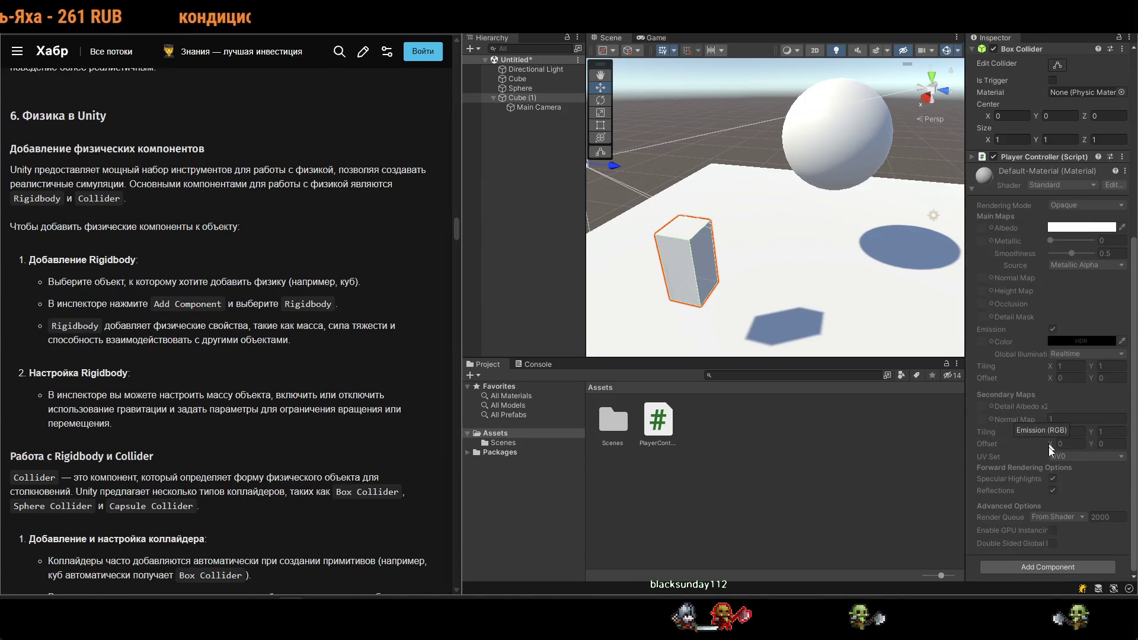
pyautogui.click(1067, 567)
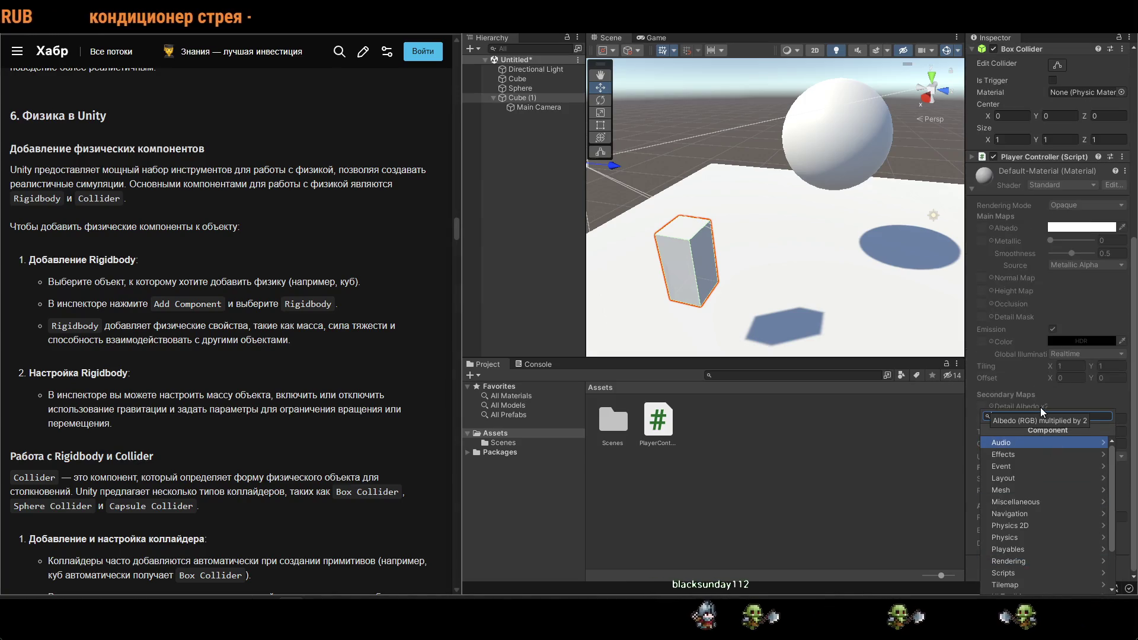
pyautogui.write('ri')
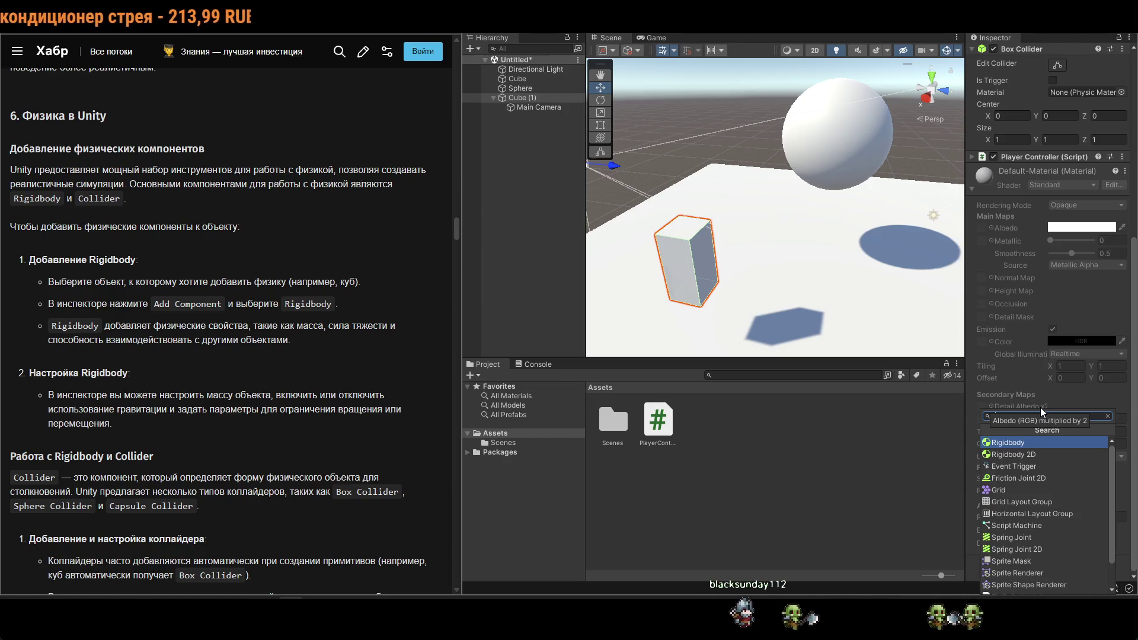
pyautogui.click(1022, 443)
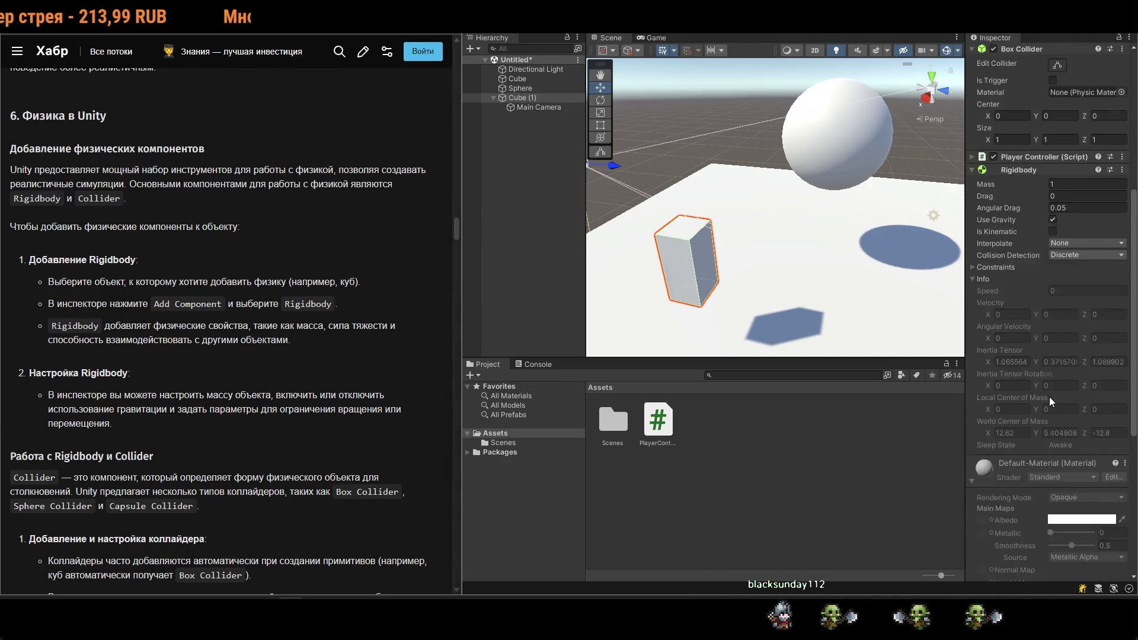
pyautogui.scroll(8, 1049, 397)
pyautogui.scroll(-5, 981, 375)
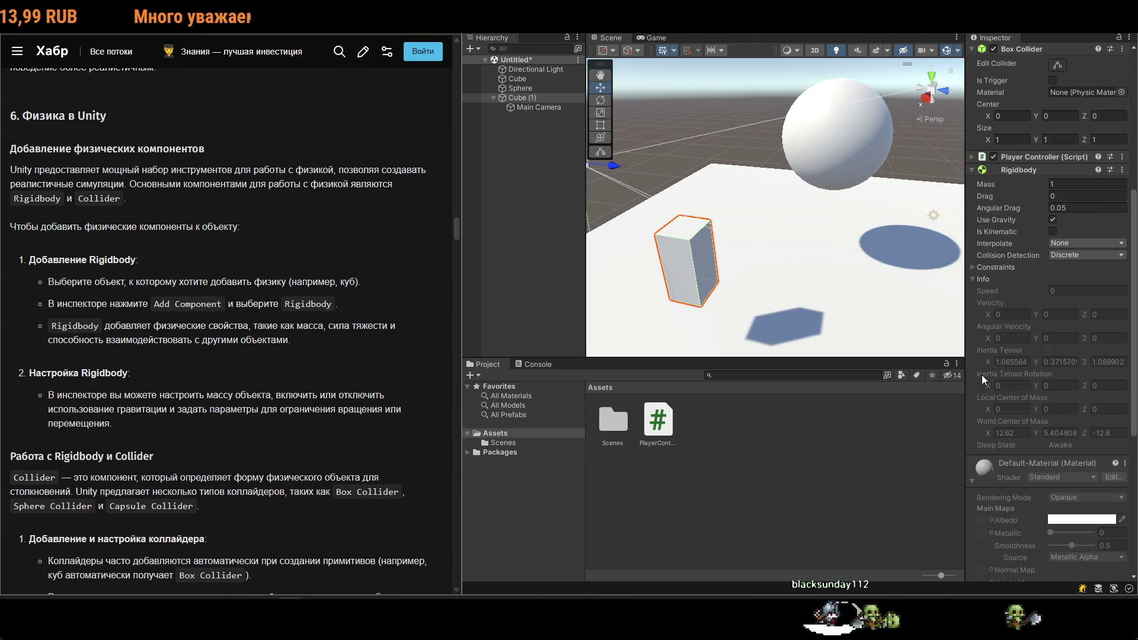
pyautogui.scroll(5, 990, 472)
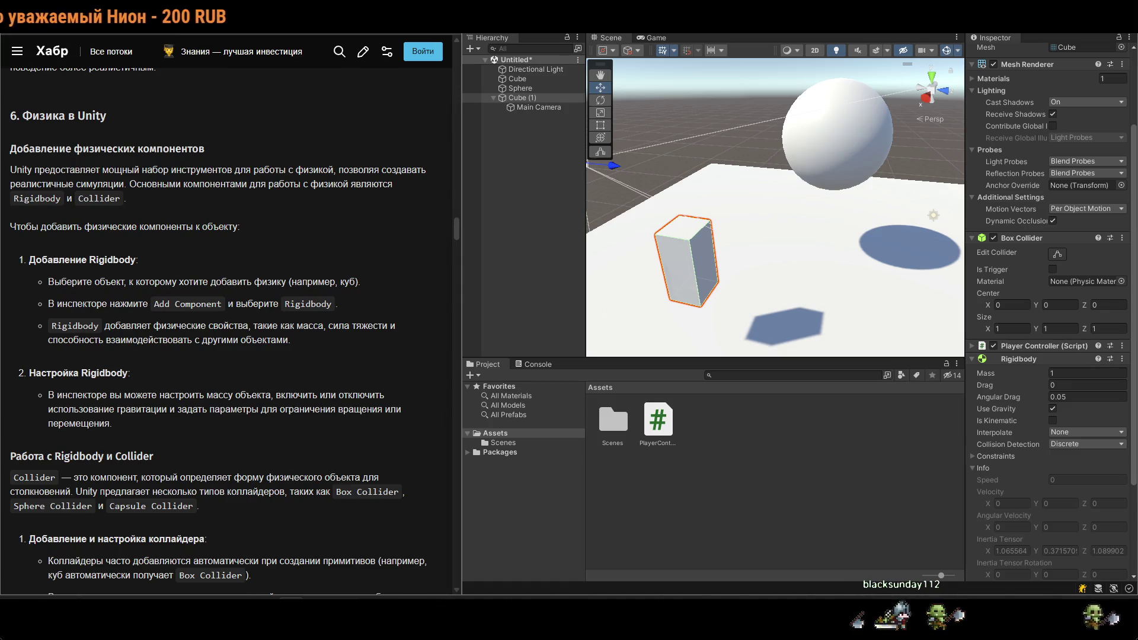
pyautogui.click(1047, 421)
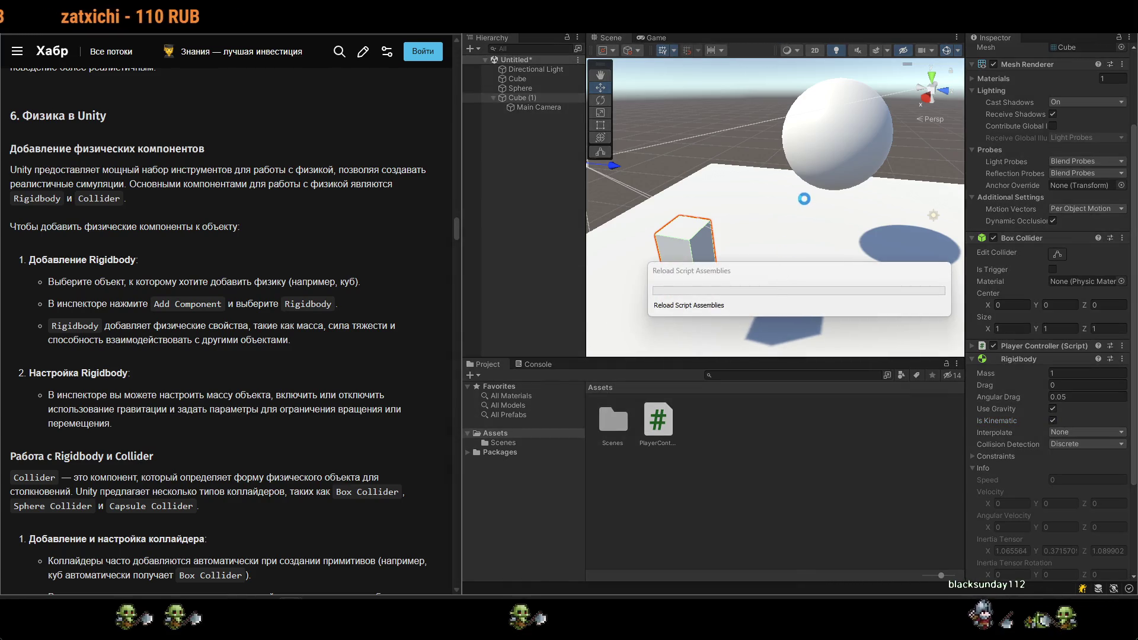
# Play-test the kinematic cube by moving it with A, D and S, then stop play mode.
pyautogui.press('a')
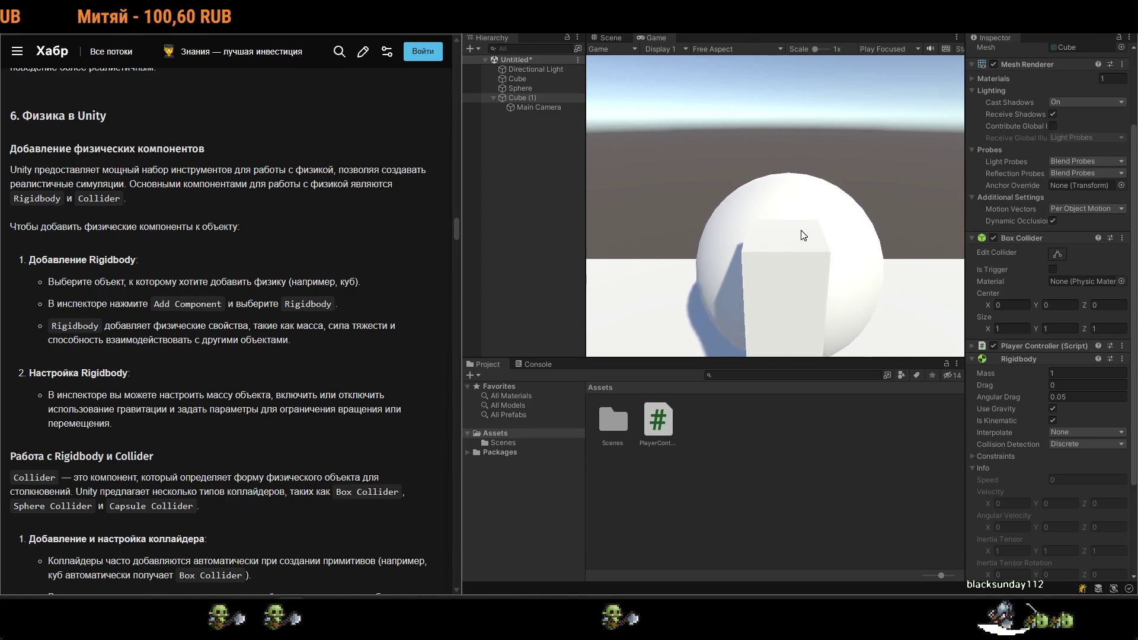
pyautogui.press('d')
pyautogui.press('a')
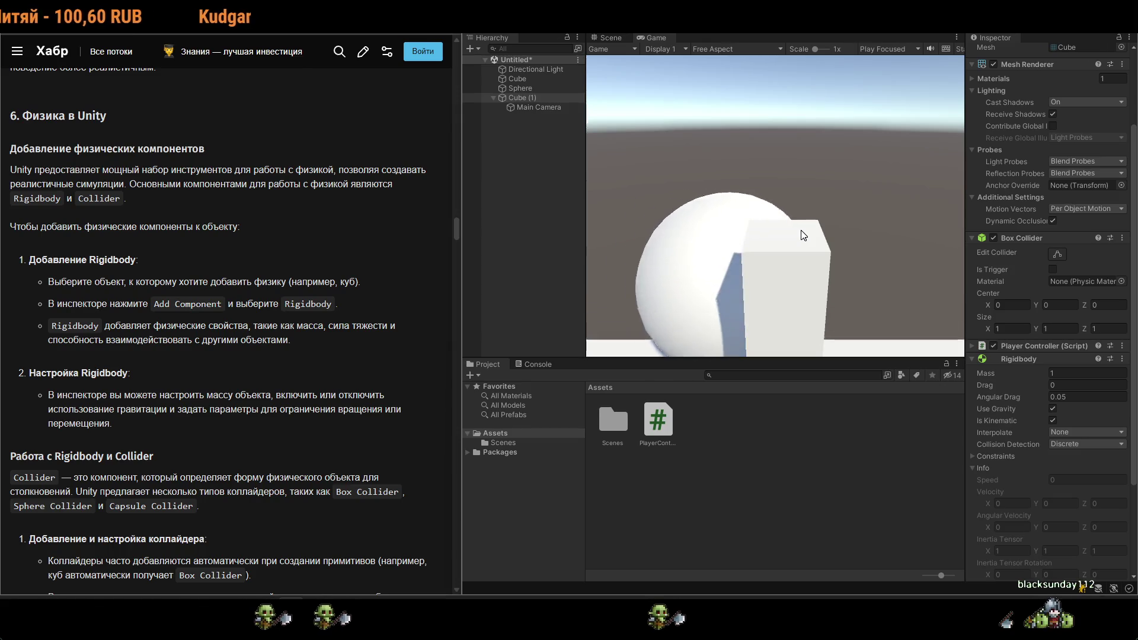
pyautogui.press('s')
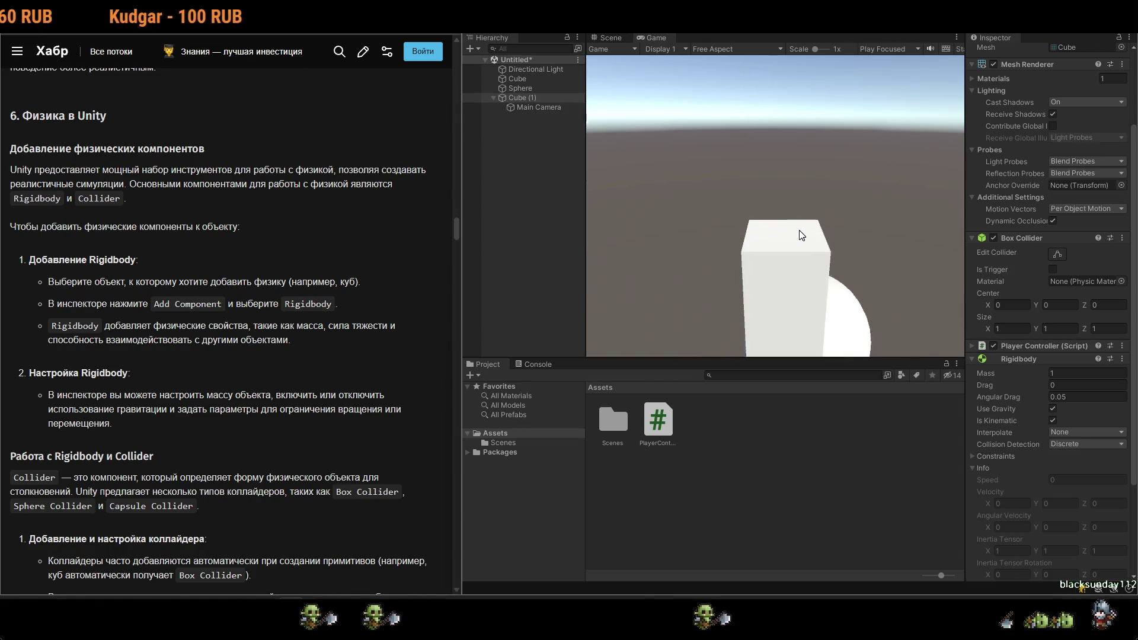
pyautogui.hotkey('ctrl', 'p')
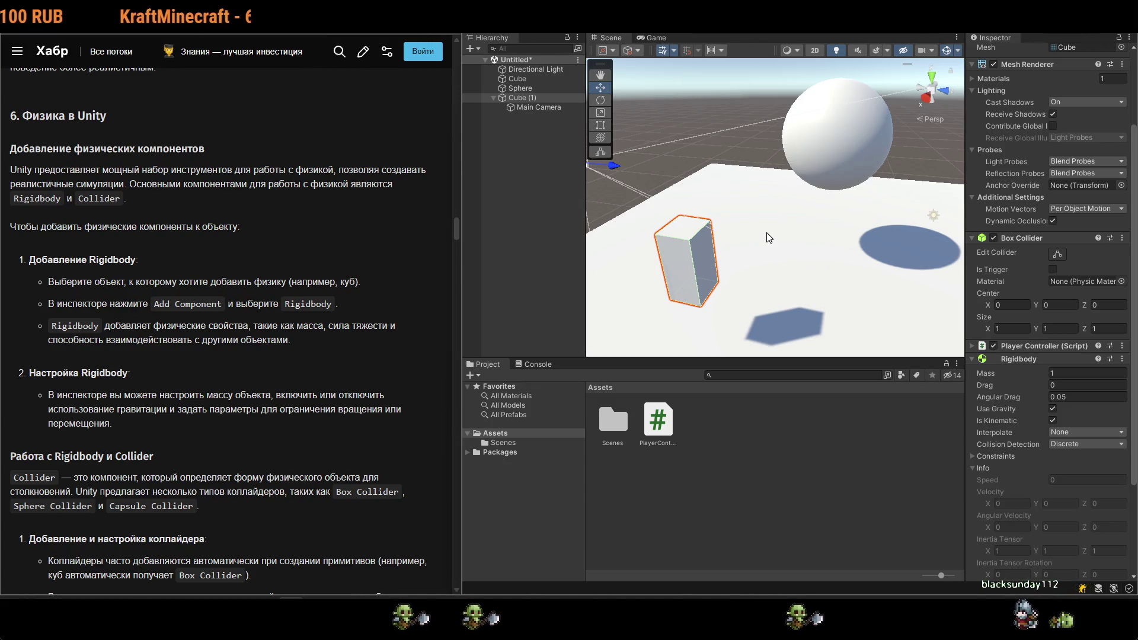
pyautogui.scroll(-2, 226, 416)
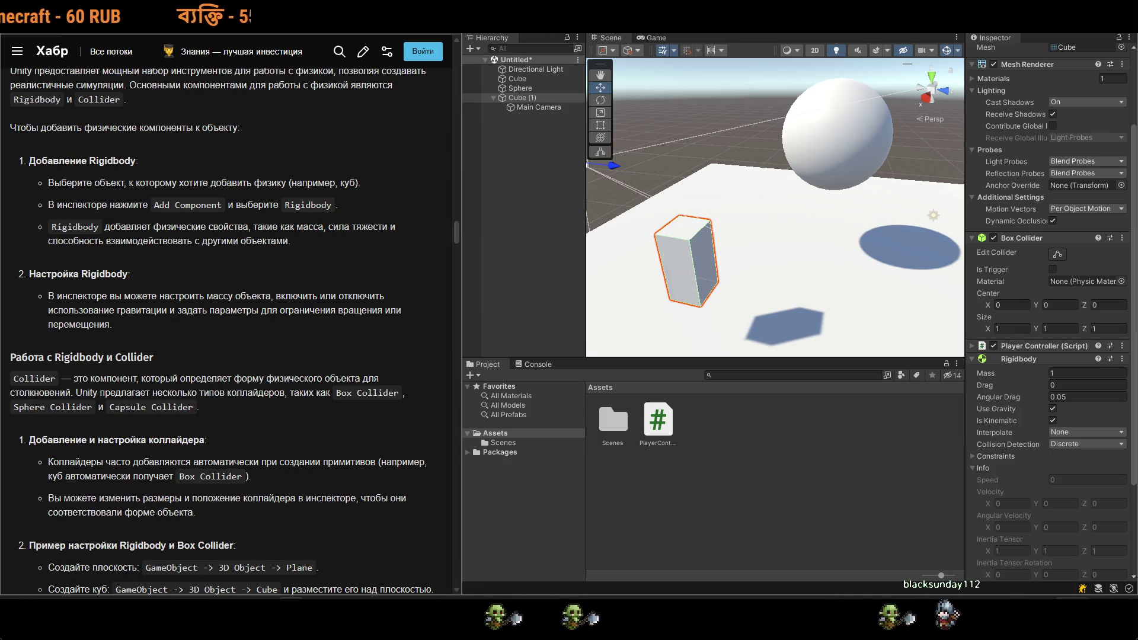
pyautogui.scroll(-2, 225, 416)
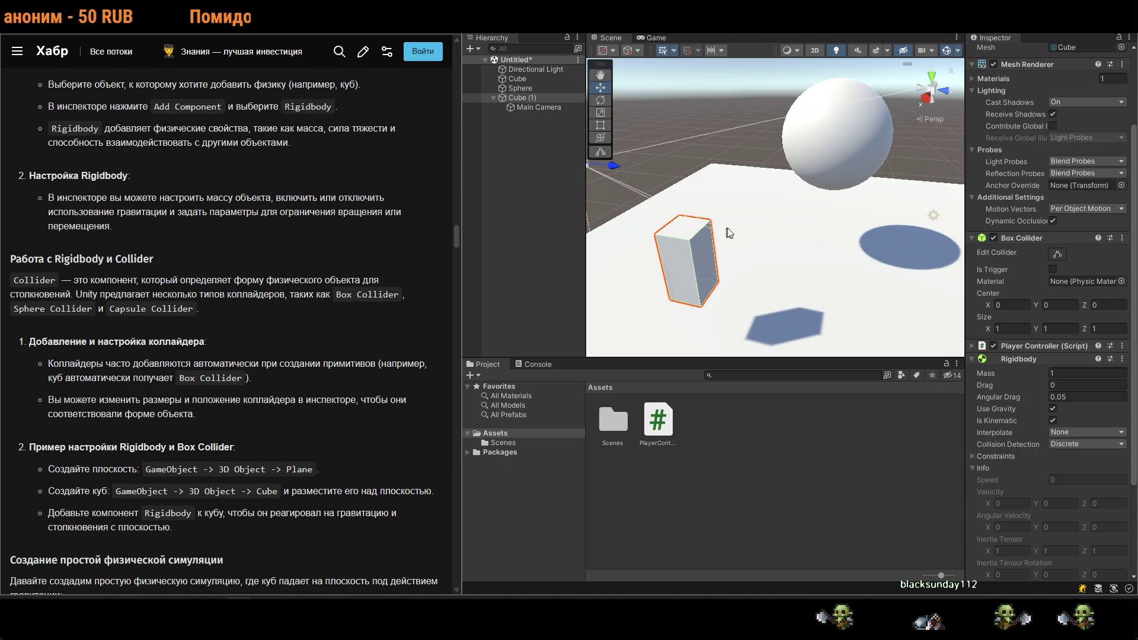
pyautogui.click(773, 238)
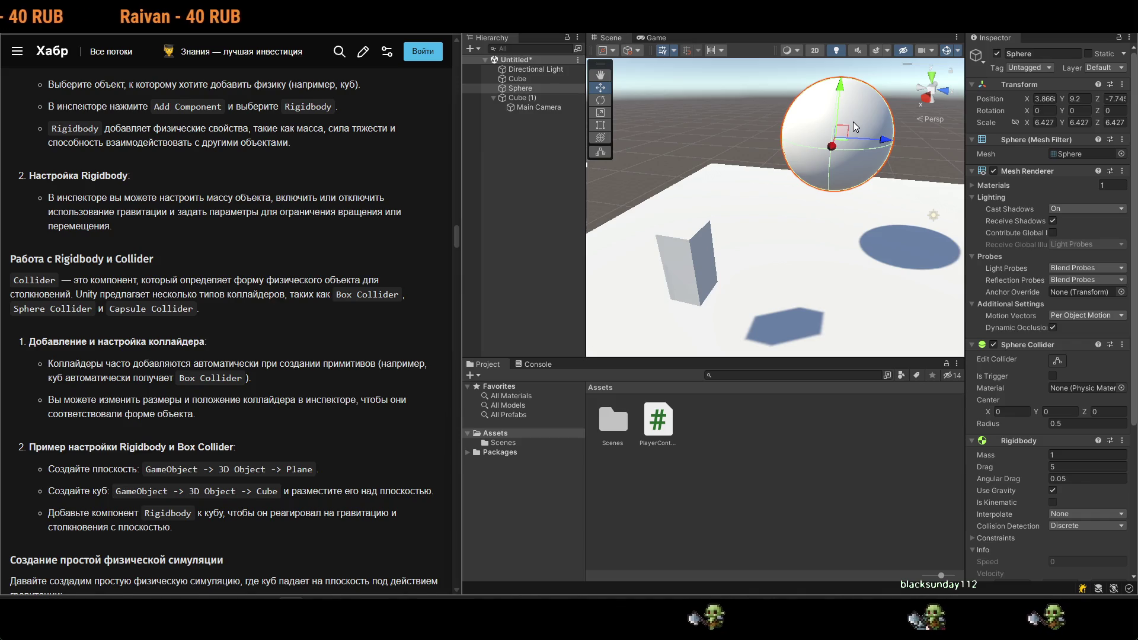
pyautogui.scroll(-4, 1055, 443)
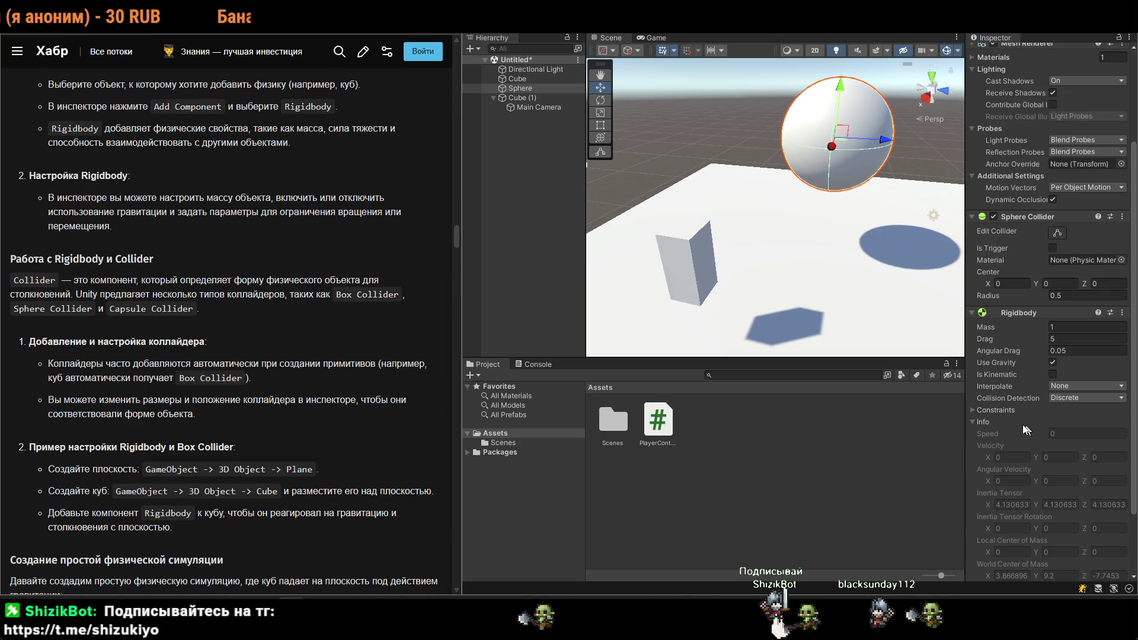
pyautogui.scroll(-3, 314, 354)
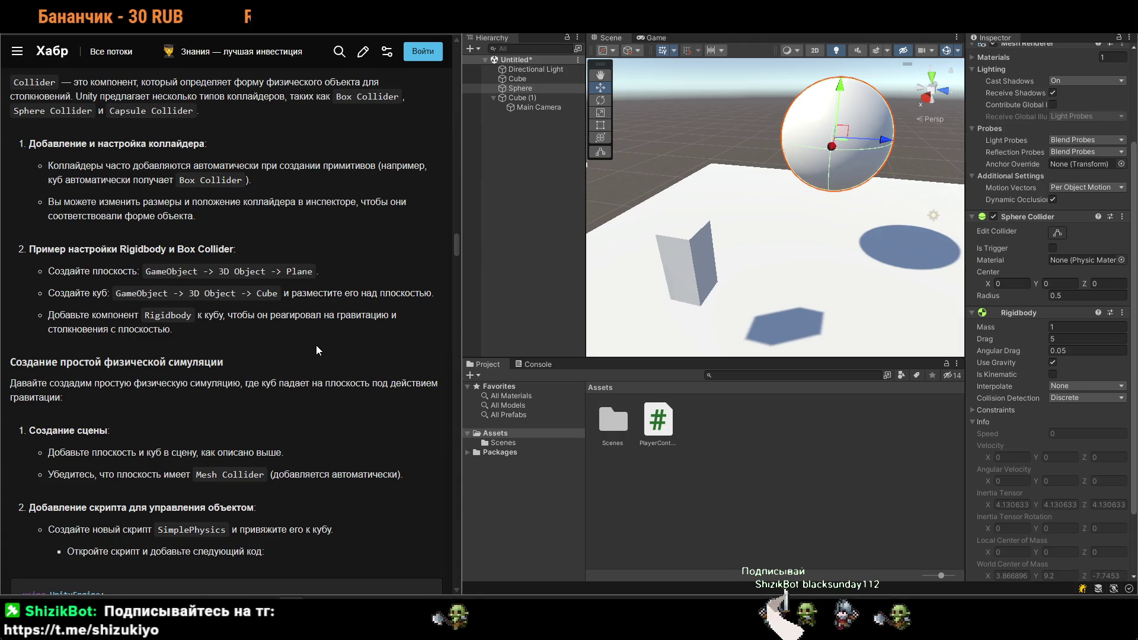
pyautogui.scroll(-2, 316, 350)
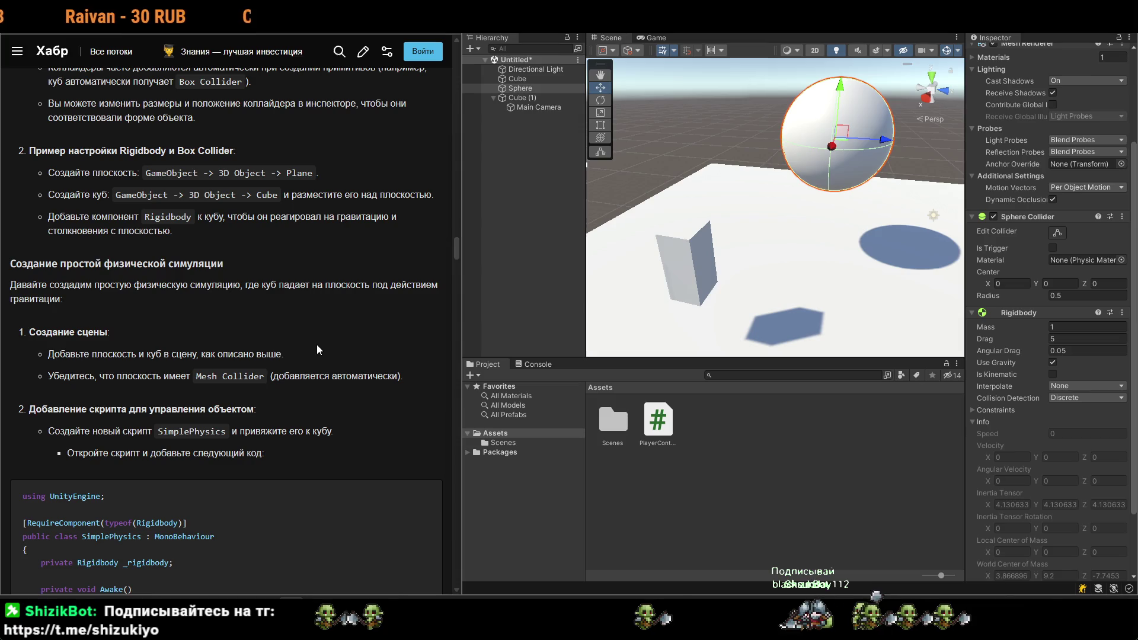
pyautogui.doubleClick(191, 432)
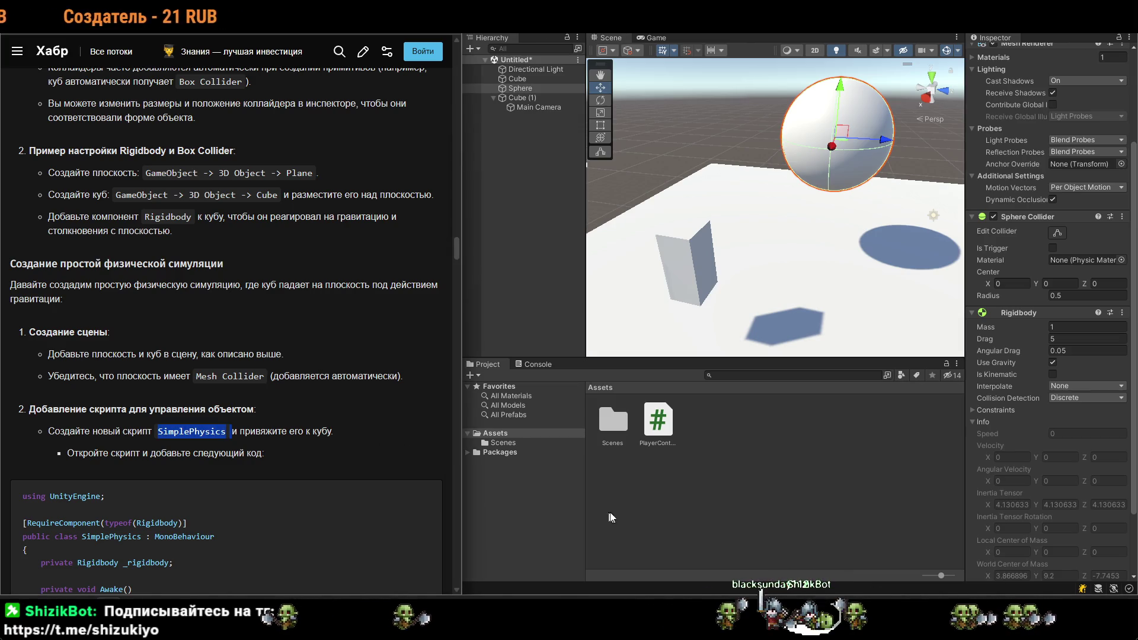
# Create a new C# script named SimplePhysics in the Assets folder.
pyautogui.rightClick(664, 488)
pyautogui.moveTo(741, 172)
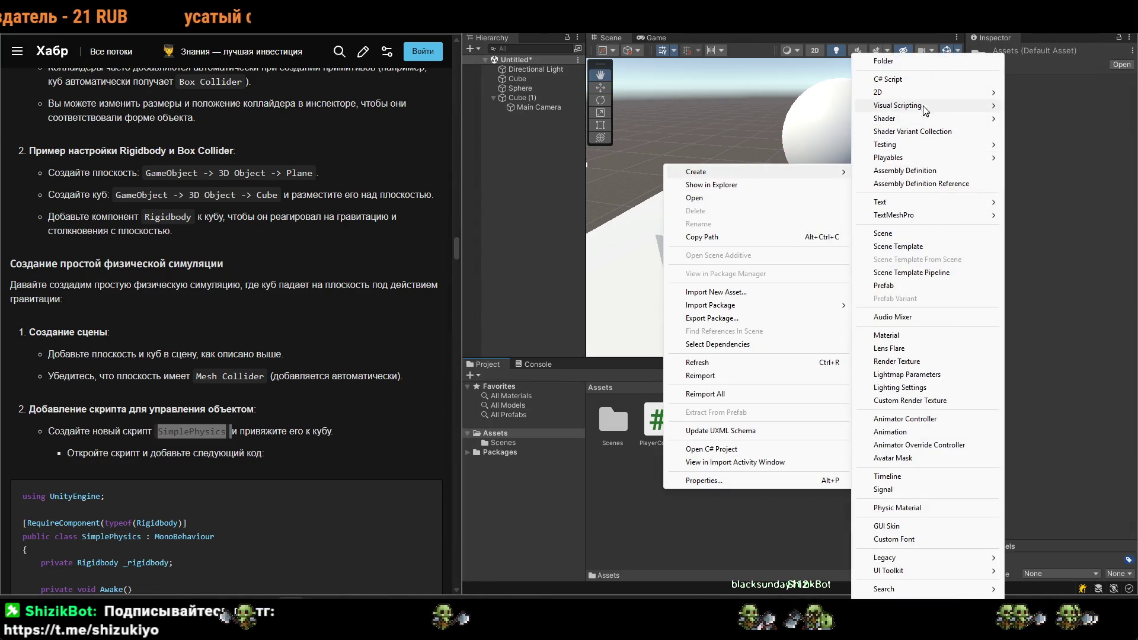
pyautogui.click(889, 79)
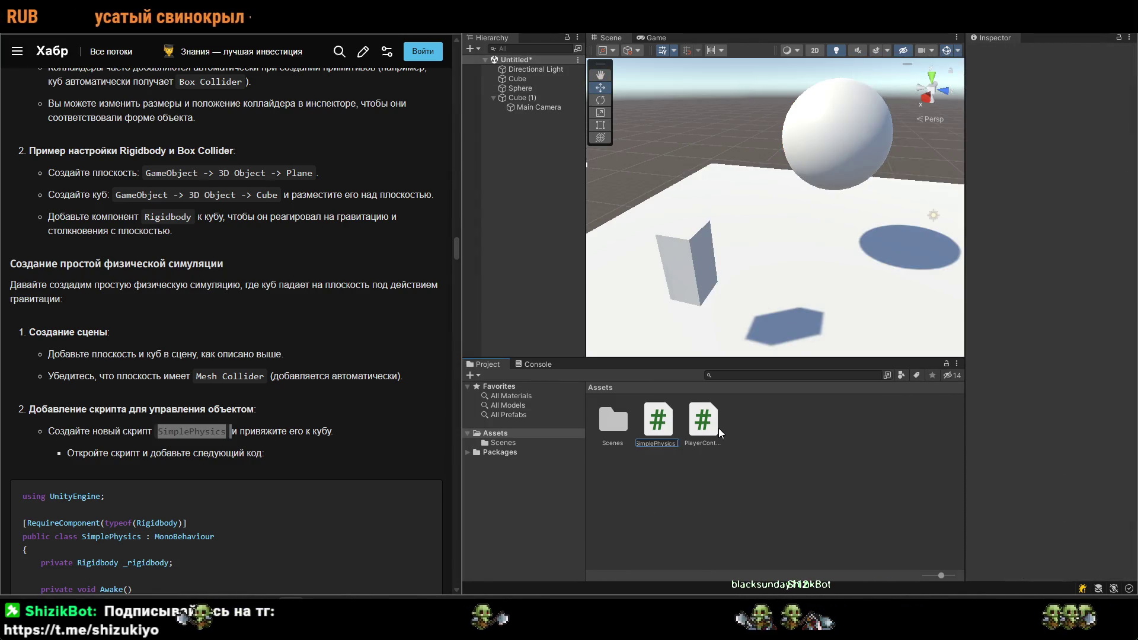
pyautogui.press('Return')
# Select the final lines of the tutorial's code in the article.
pyautogui.scroll(-5, 226, 326)
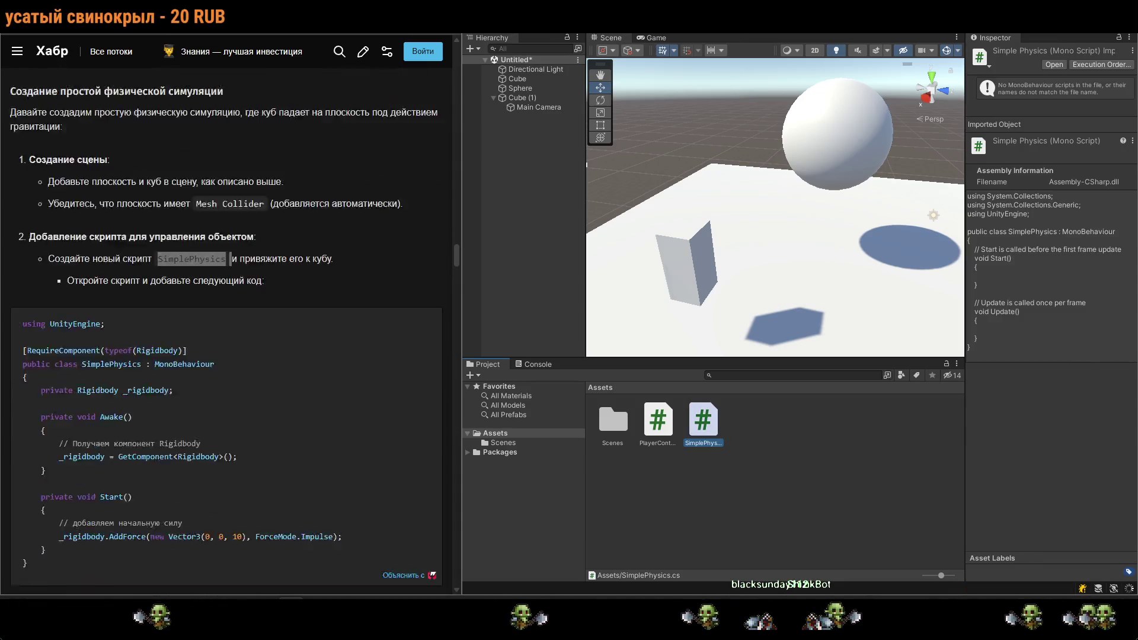
pyautogui.moveTo(67, 445); pyautogui.dragTo(59, 410)
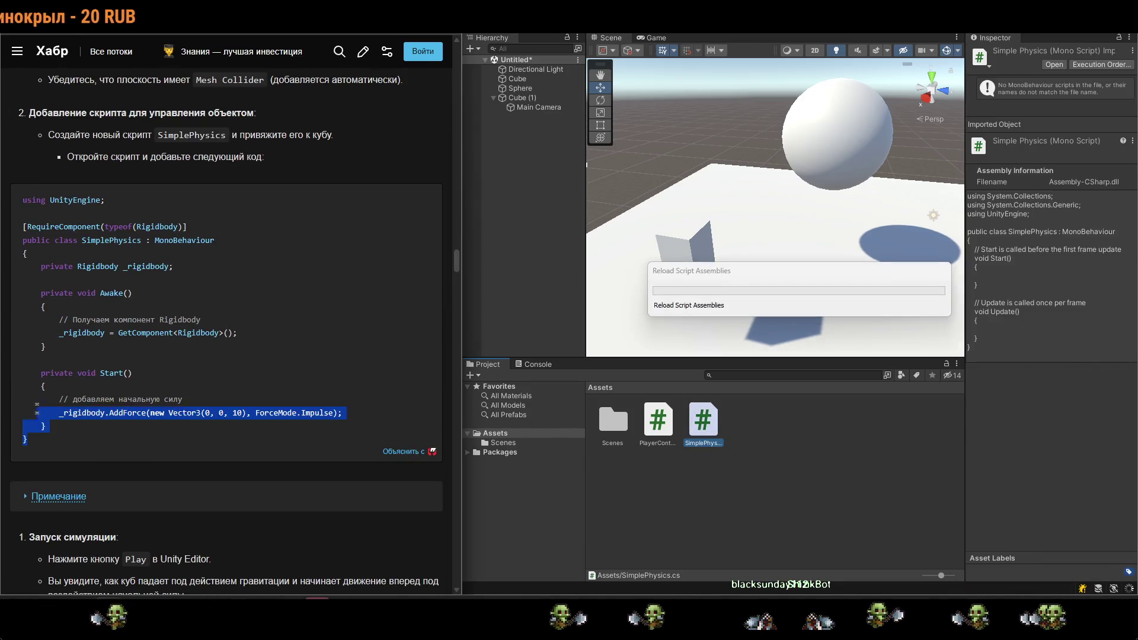
pyautogui.hotkey('alt', 'Tab')
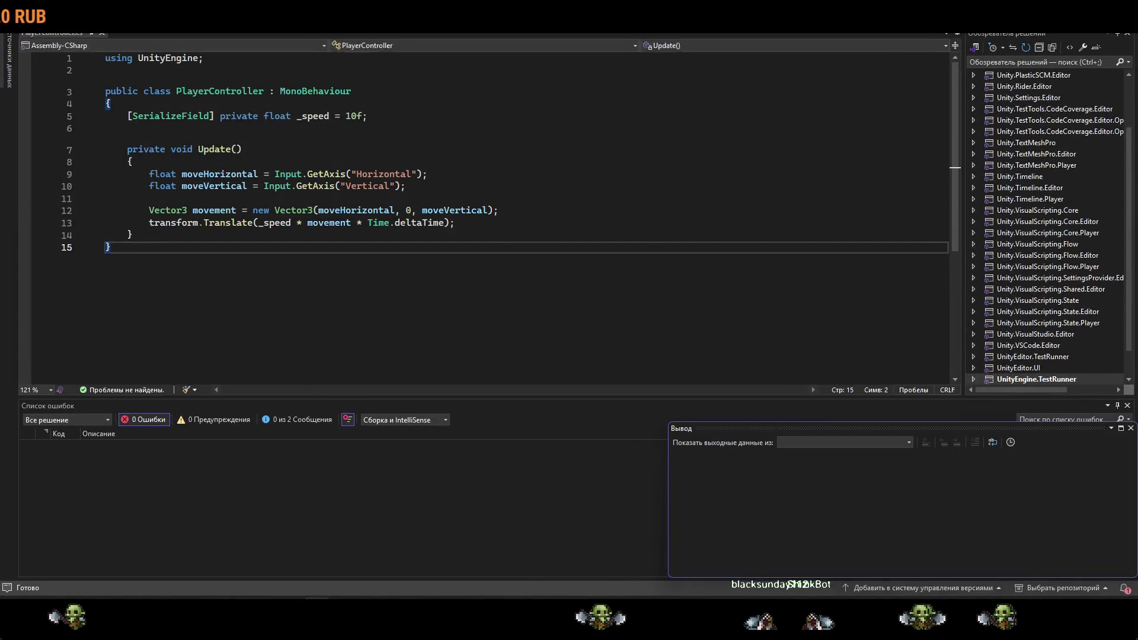
# Copy the tutorial's SimplePhysics code and paste it over PlayerController.cs, saving the file.
pyautogui.hotkey('alt', 'Tab')
pyautogui.click(130, 426)
pyautogui.moveTo(44, 439); pyautogui.dragTo(24, 207)
pyautogui.hotkey('ctrl', 'c')
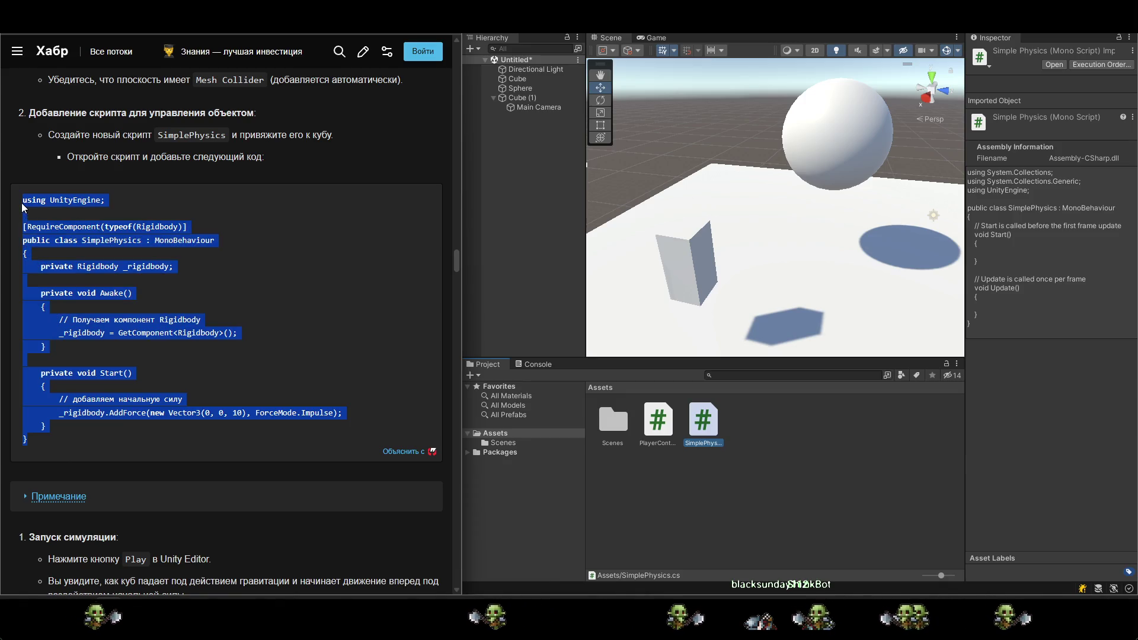
pyautogui.click(250, 438)
pyautogui.hotkey('alt', 'Tab')
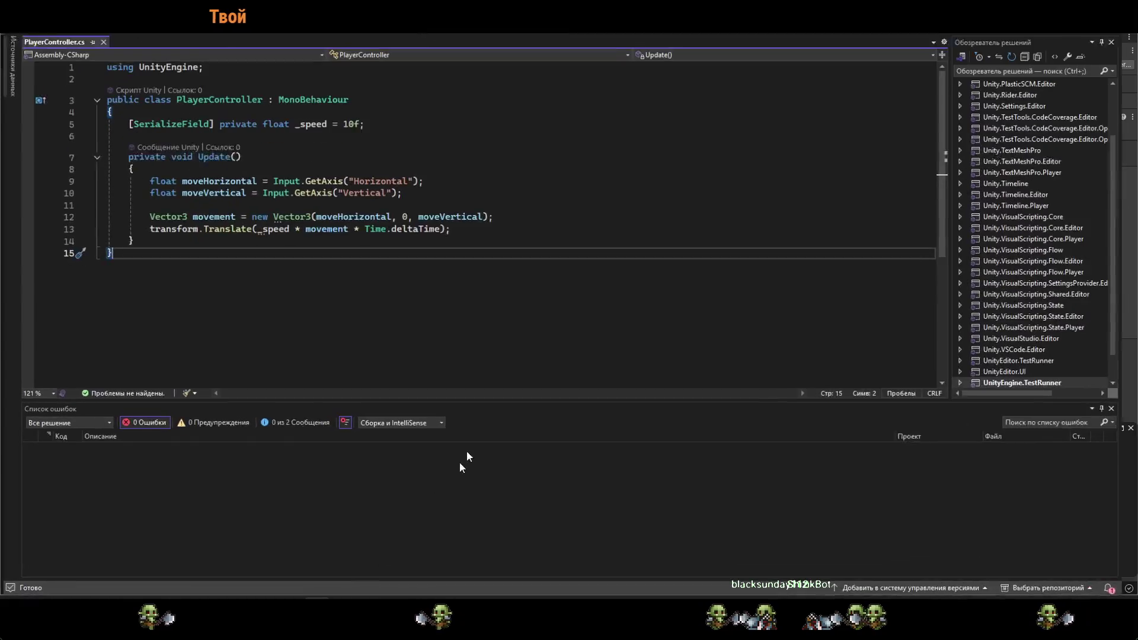
pyautogui.hotkey('ctrl', 'a')
pyautogui.hotkey('ctrl', 'v')
pyautogui.hotkey('ctrl', 's')
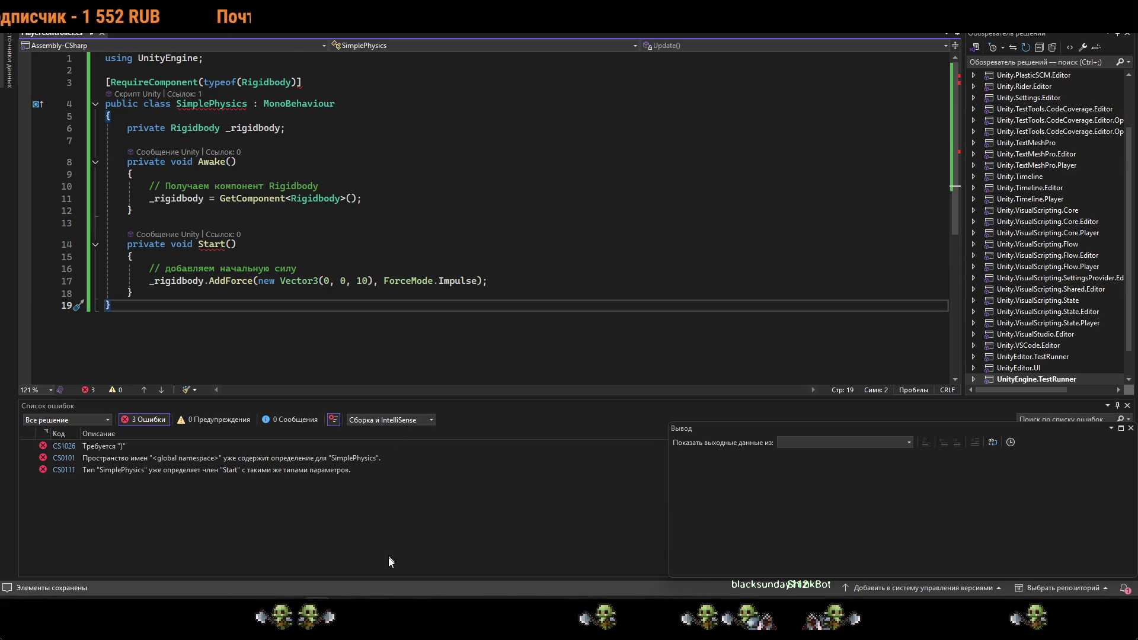
# Undo the paste so PlayerController.cs regains its original WASD movement code.
pyautogui.hotkey('alt', 'Tab')
pyautogui.click(748, 488)
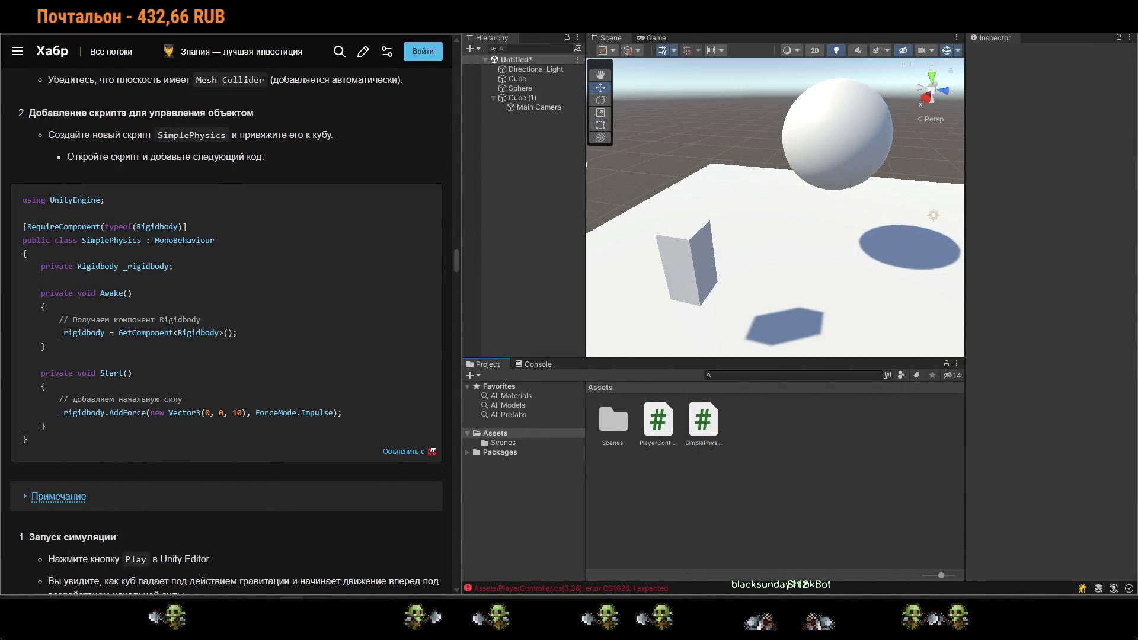
pyautogui.hotkey('alt', 'Tab')
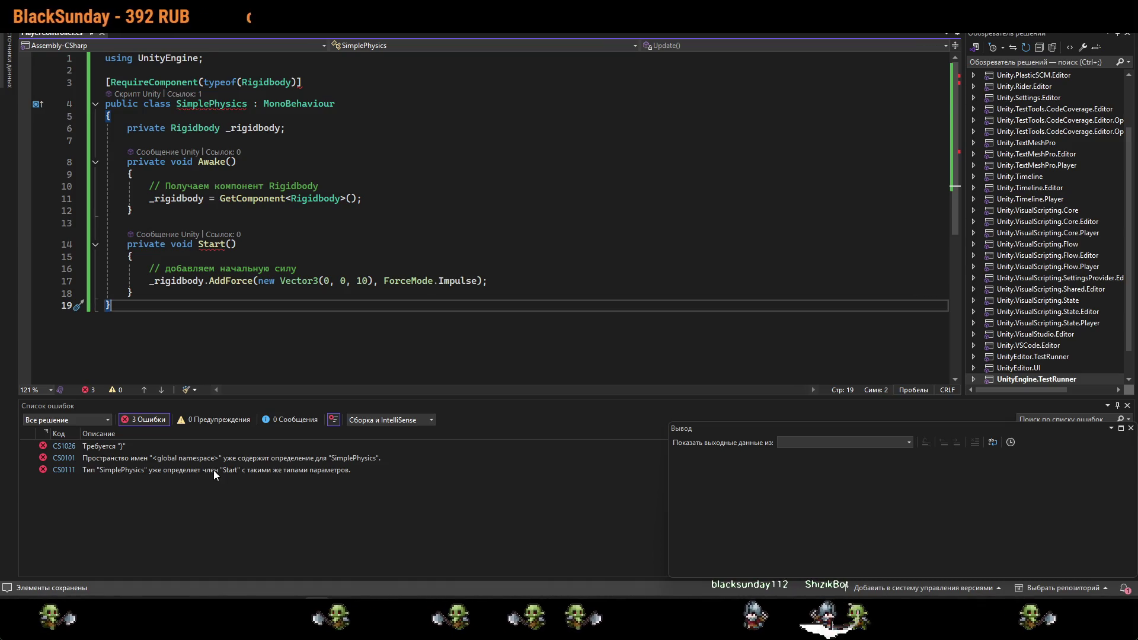
pyautogui.hotkey('ctrl', 'z')
pyautogui.hotkey('ctrl', 'y')
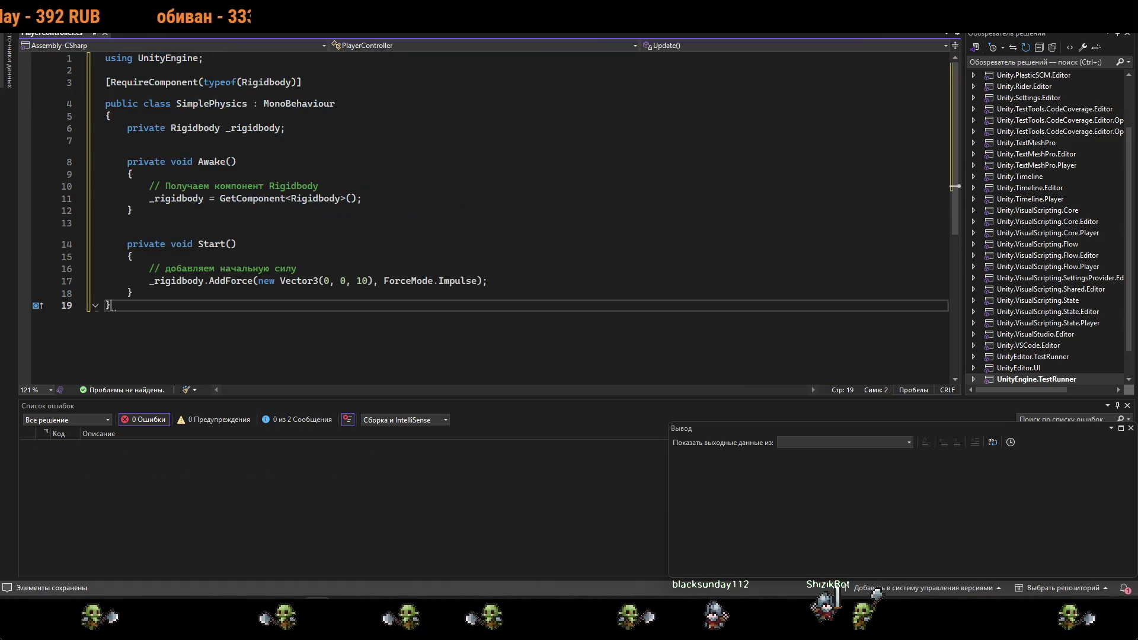
pyautogui.hotkey('ctrl', 'z')
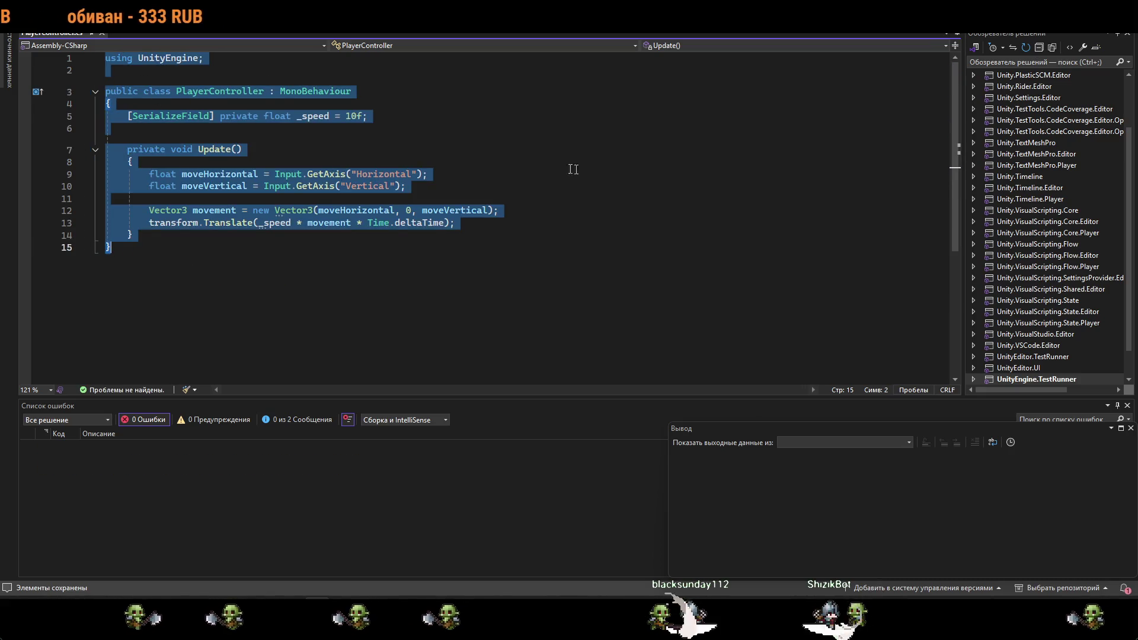
pyautogui.click(427, 174)
pyautogui.hotkey('alt', 'Tab')
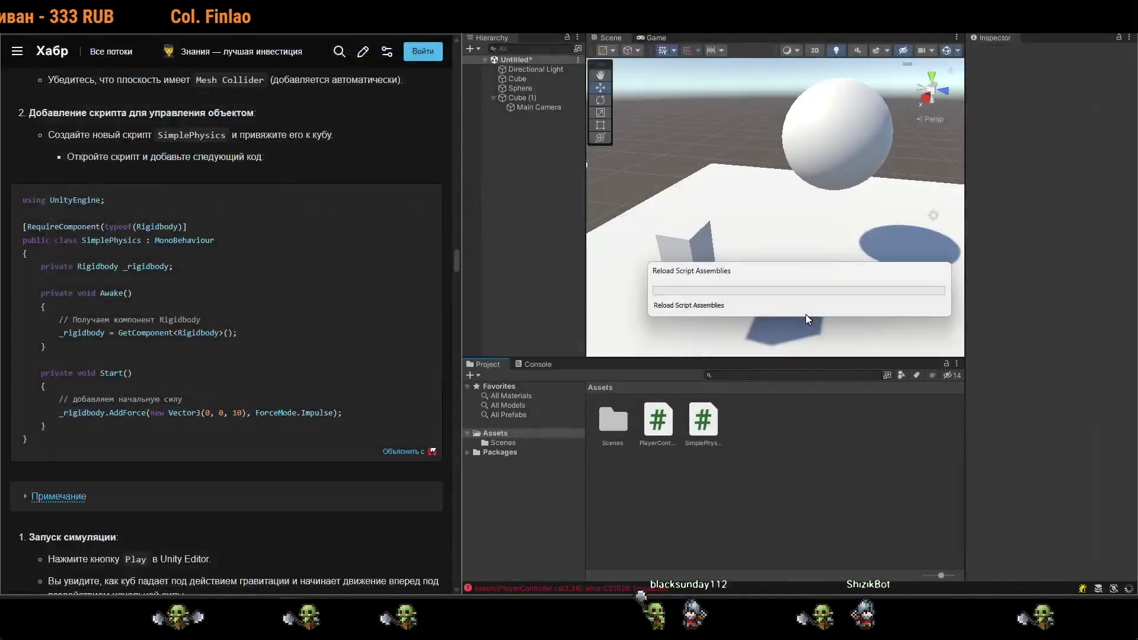
# Open the SimplePhysics script asset from the Project panel in Visual Studio.
pyautogui.click(704, 425)
pyautogui.doubleClick(704, 426)
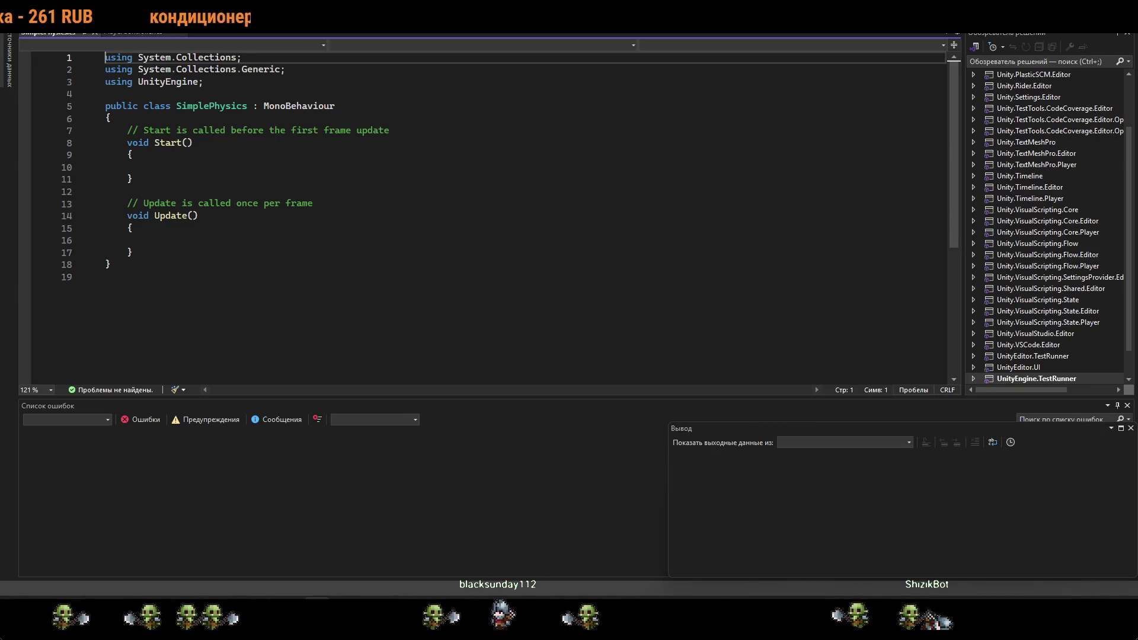
# Replace the SimplePhysics.cs template with the article's Rigidbody impulse-force code and let Unity compile it.
pyautogui.click(198, 243)
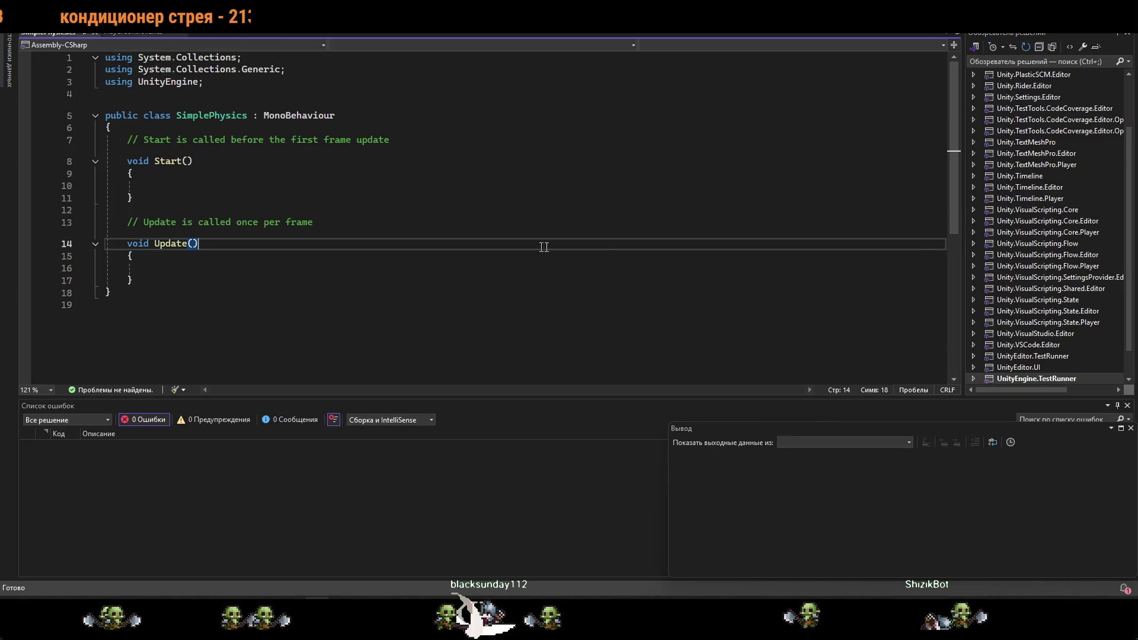
pyautogui.hotkey('ctrl', 'a')
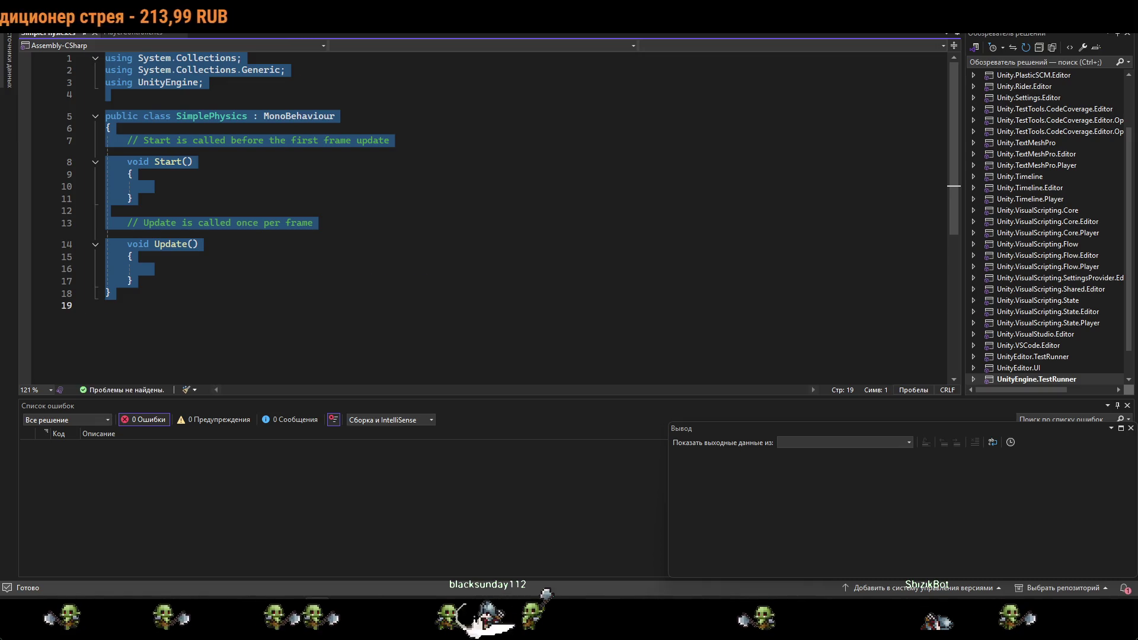
pyautogui.hotkey('ctrl', 'v')
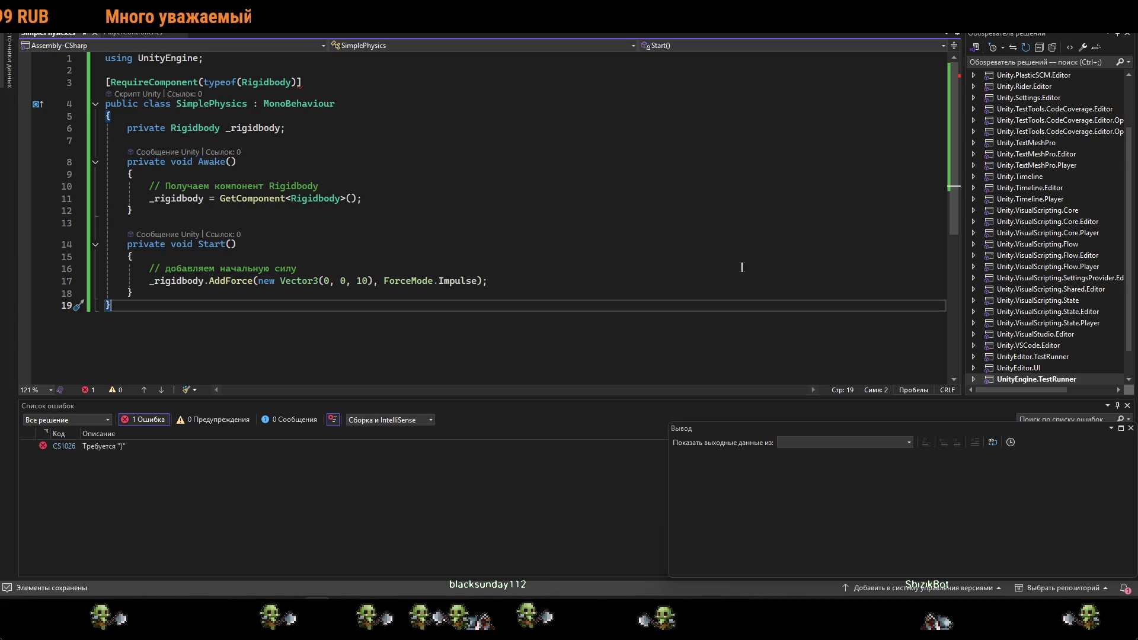
pyautogui.click(302, 82)
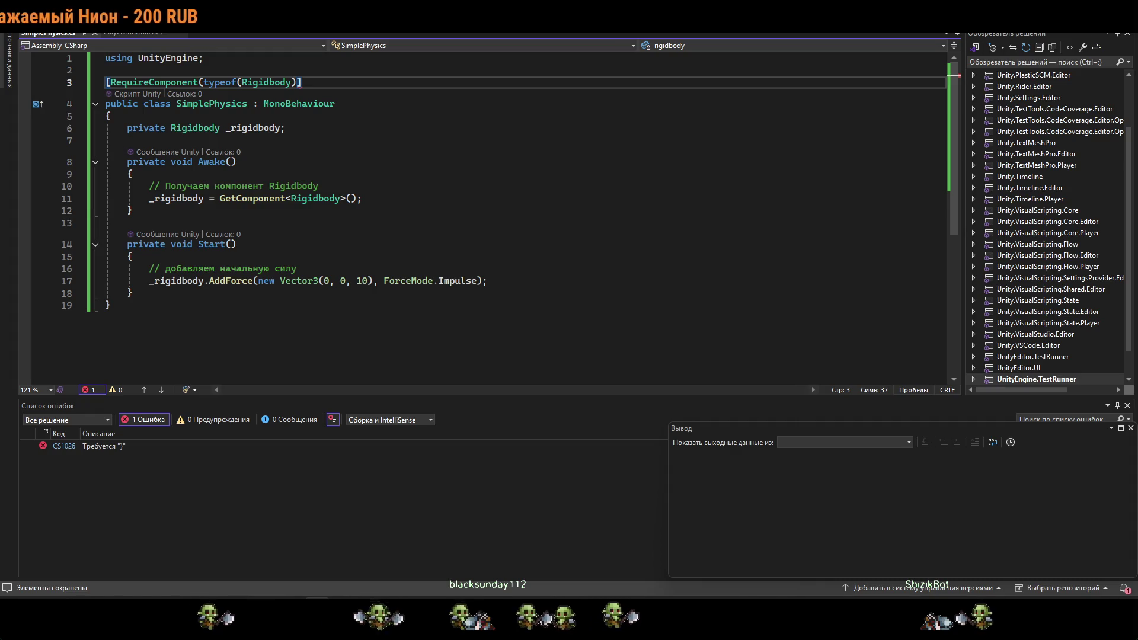
pyautogui.click(237, 162)
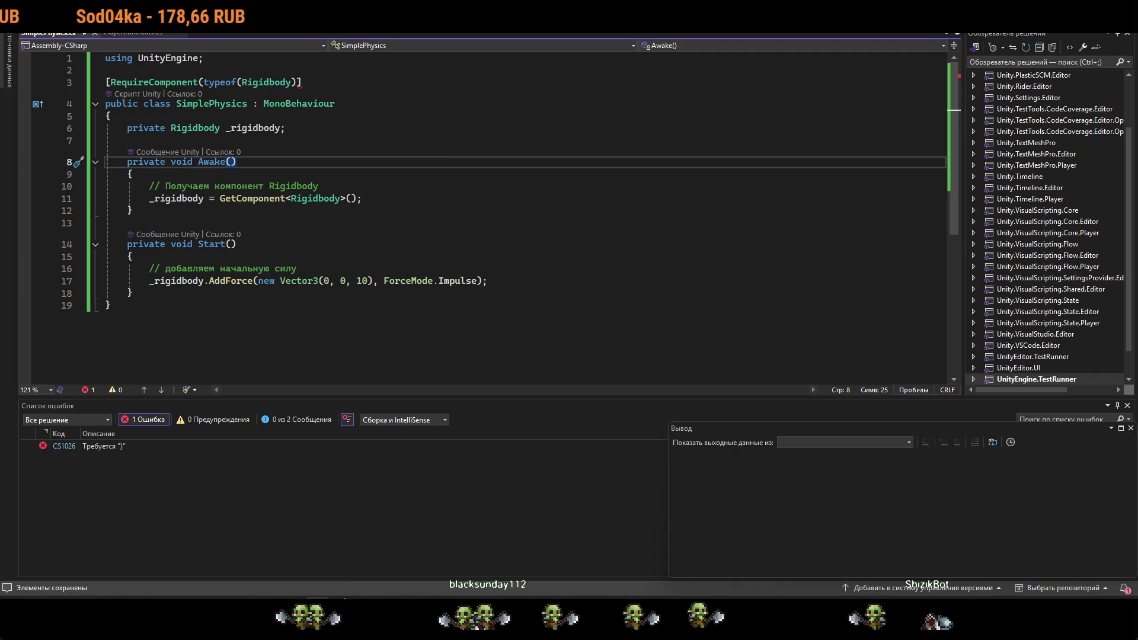
pyautogui.hotkey('alt', 'Tab')
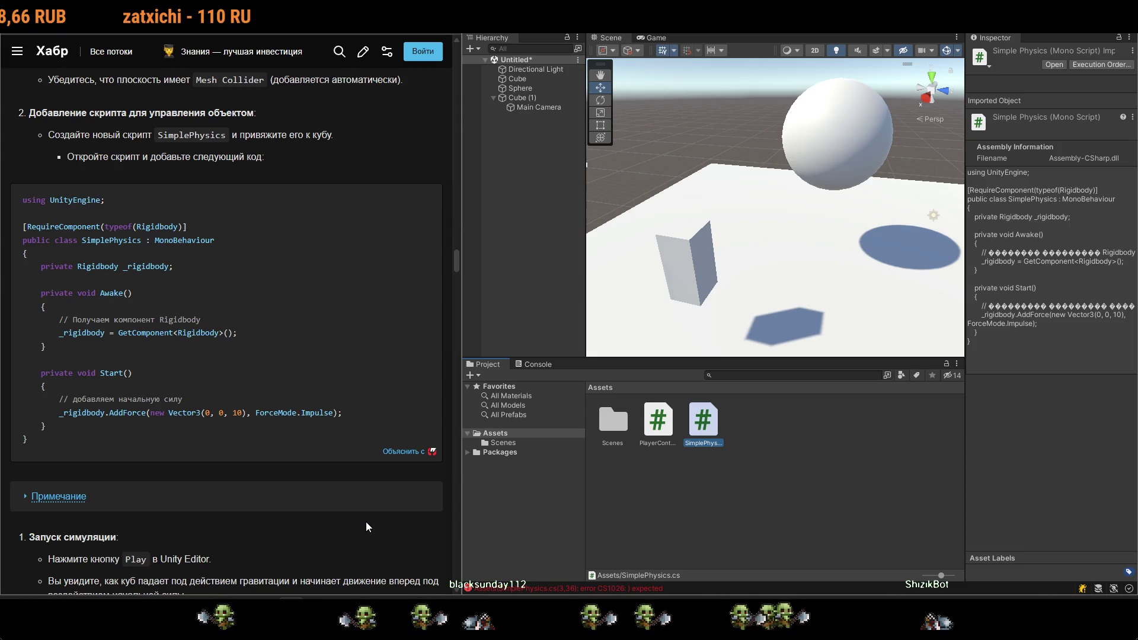
pyautogui.scroll(-2, 365, 521)
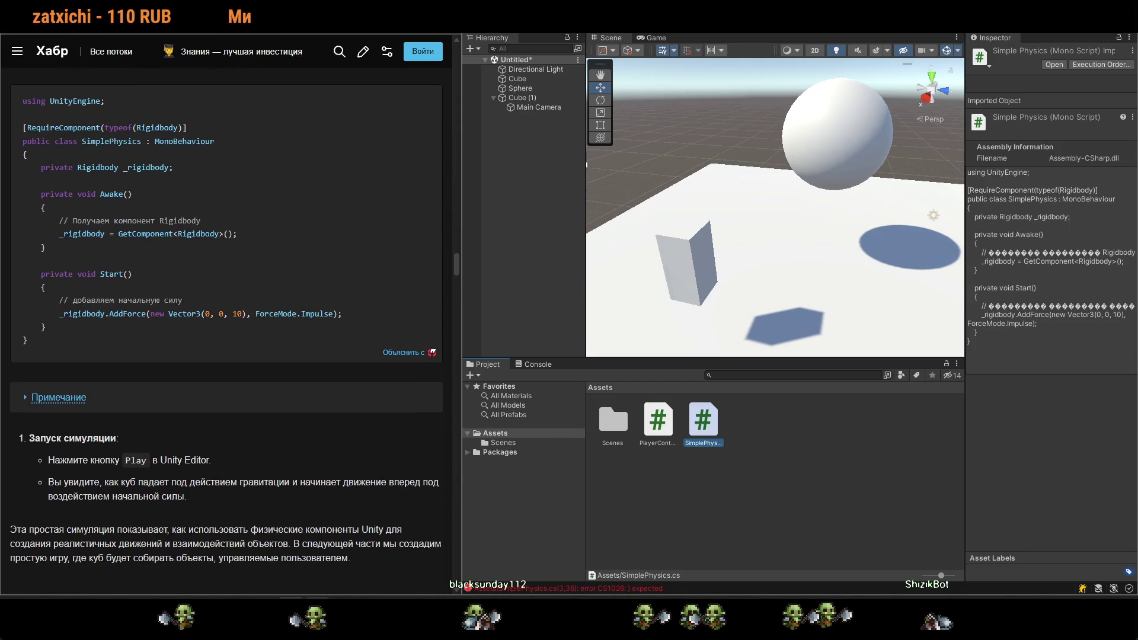
pyautogui.hotkey('alt', 'Tab')
# Add the missing ')' to the RequireComponent line, clearing error CS1026, and save SimplePhysics.cs.
pyautogui.click(302, 81)
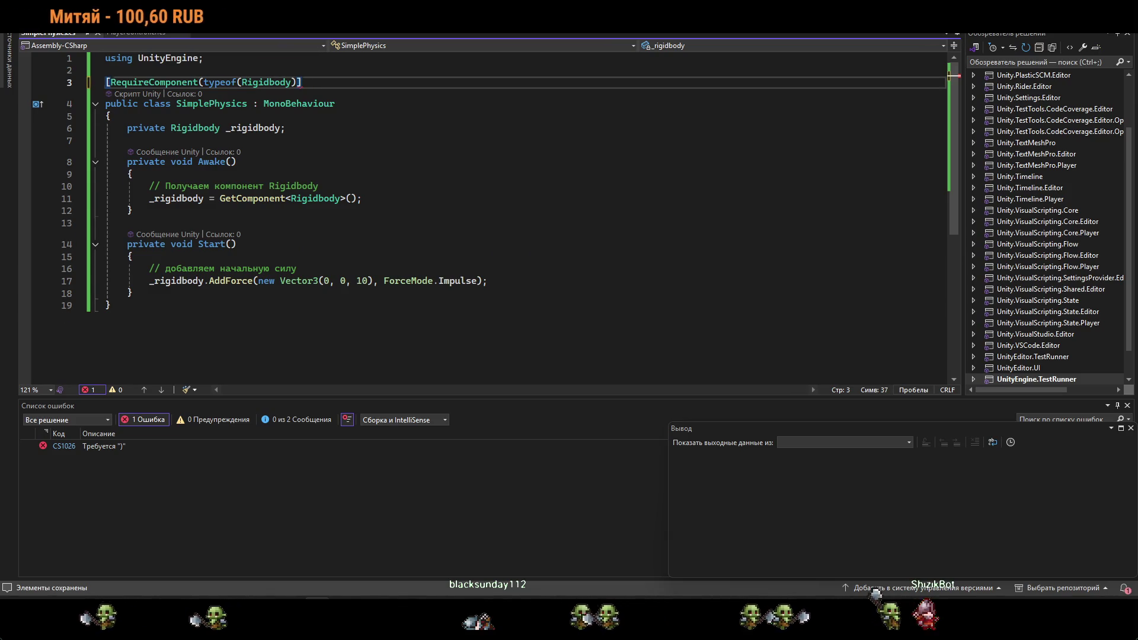
pyautogui.press('Return')
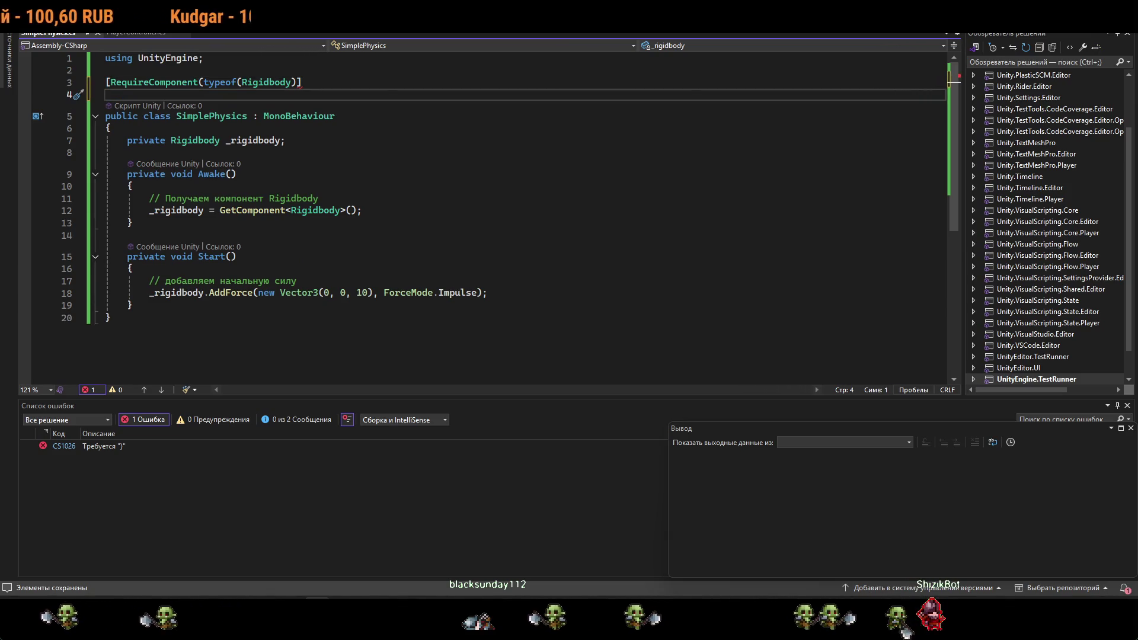
pyautogui.click(302, 83)
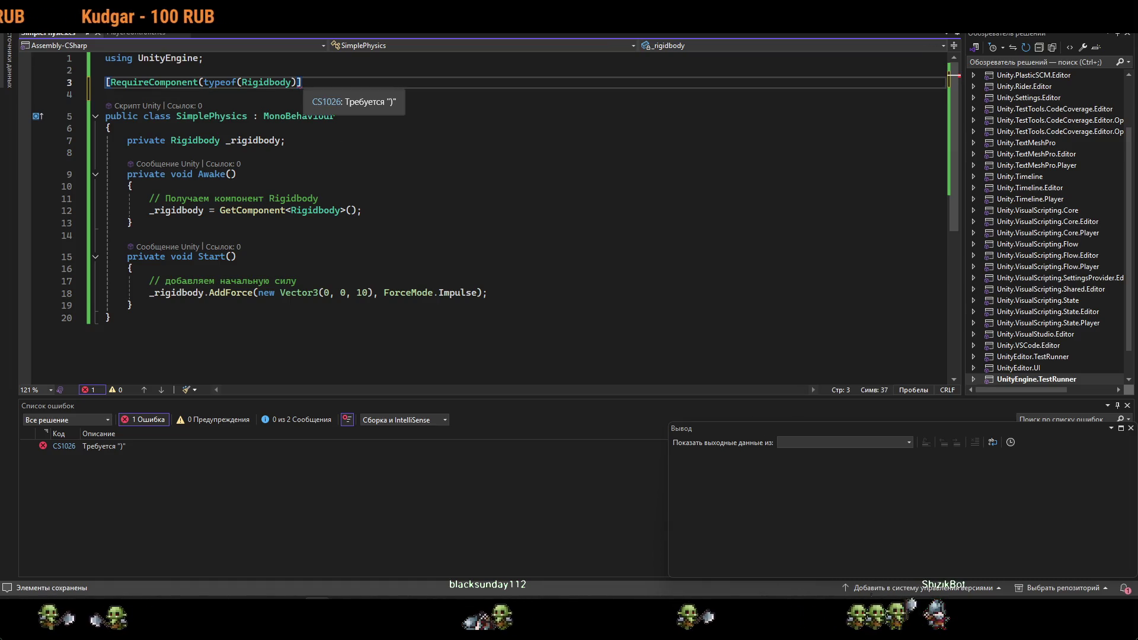
pyautogui.press('Left')
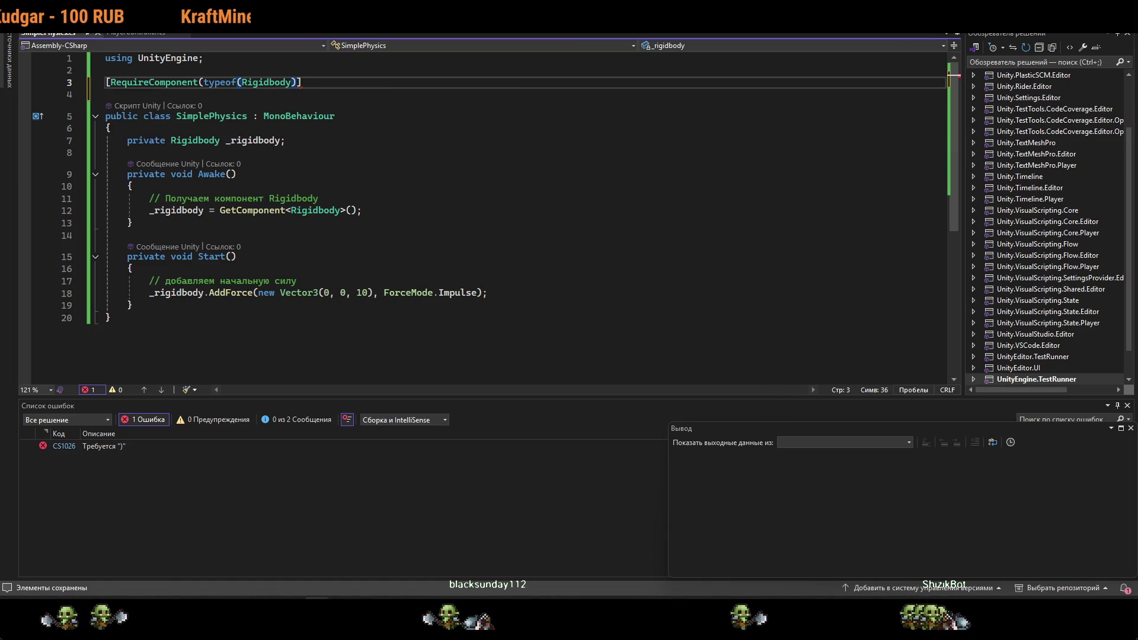
pyautogui.click(105, 446)
pyautogui.rightClick(105, 446)
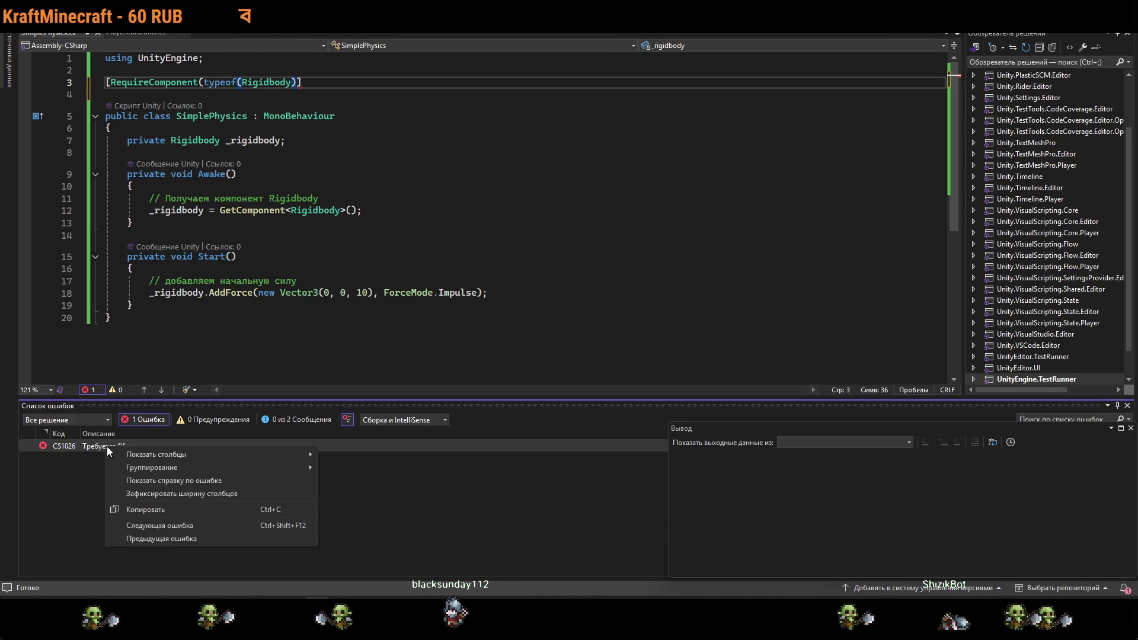
pyautogui.press('Escape')
pyautogui.press('Return')
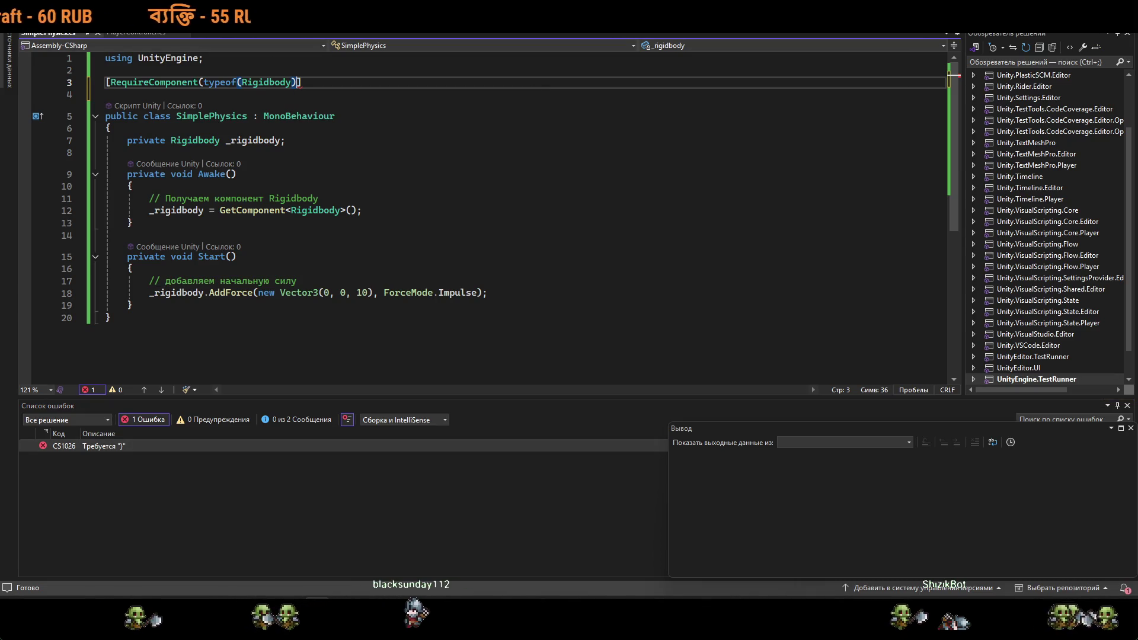
pyautogui.write(')')
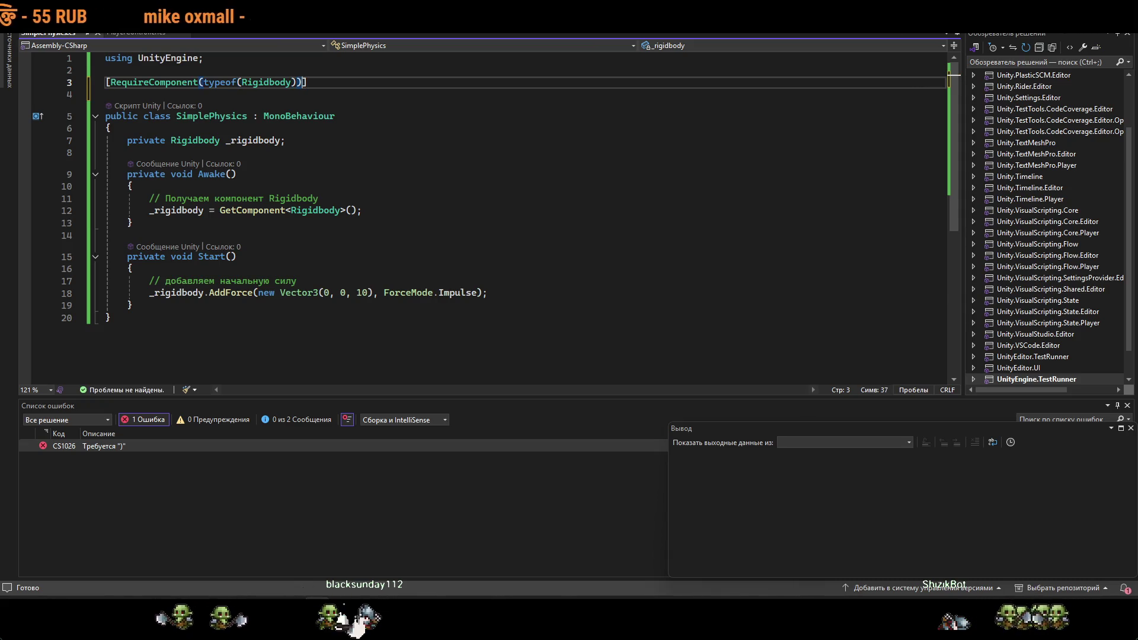
pyautogui.hotkey('ctrl', 's')
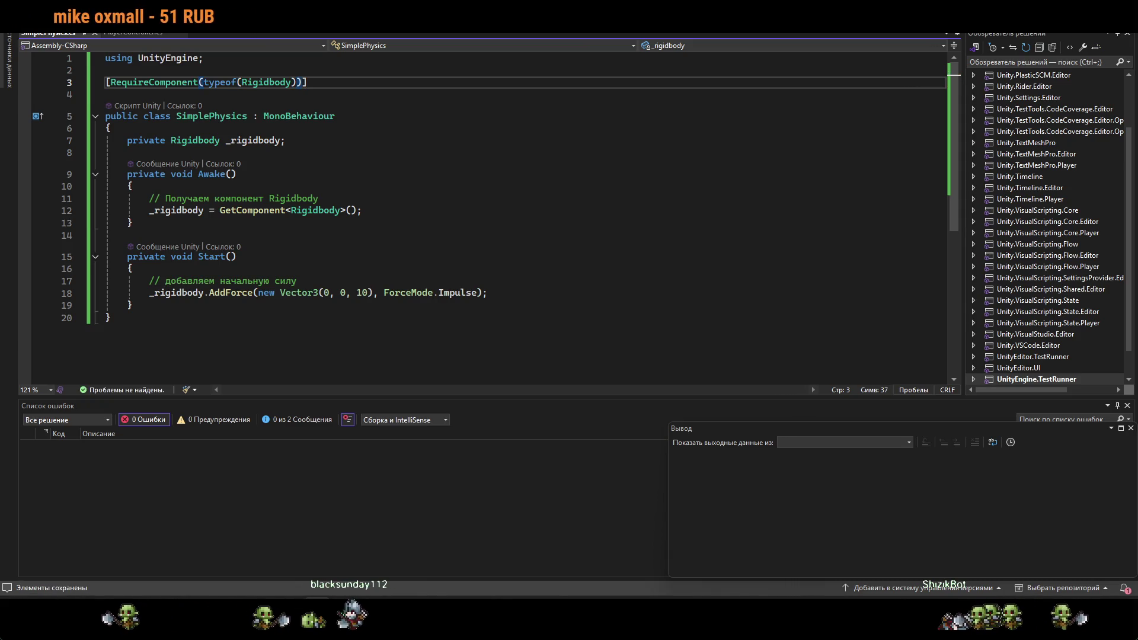
pyautogui.press('Down')
pyautogui.press('Down')
pyautogui.press('Down')
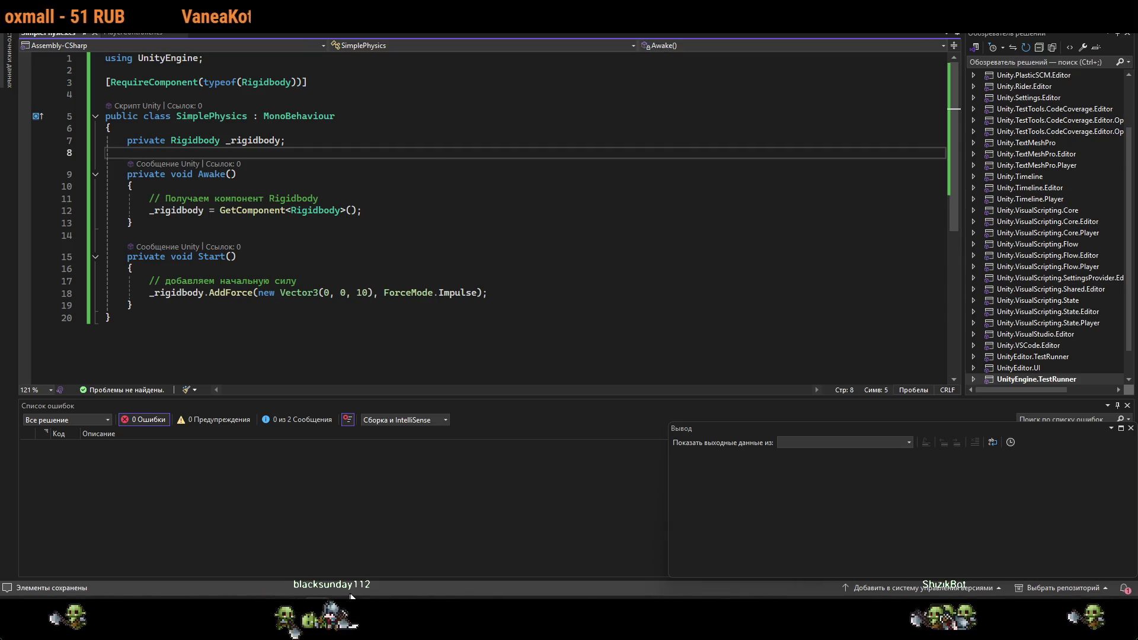
pyautogui.hotkey('alt', 'Tab')
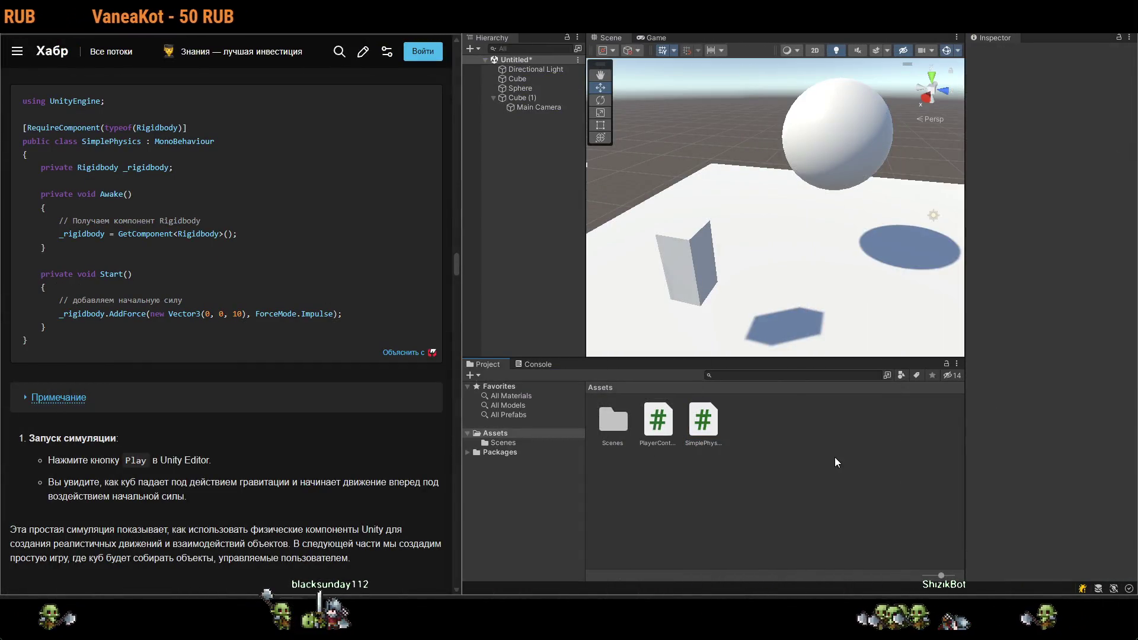
# Add the Simple Physics script component to the Sphere via an Add Component search.
pyautogui.scroll(-3, 270, 277)
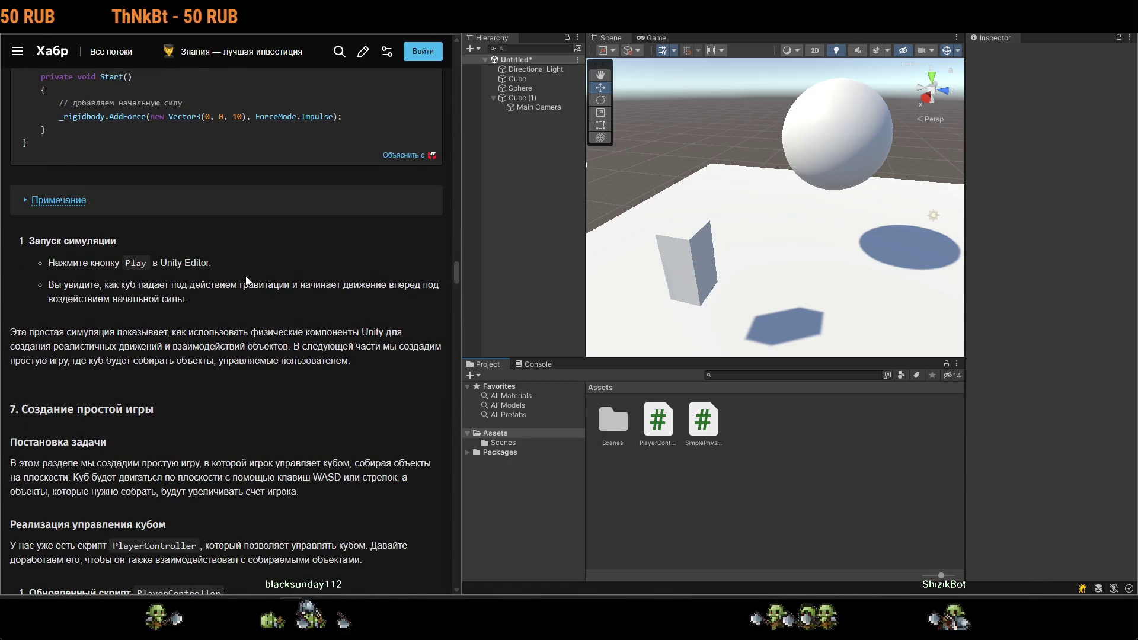
pyautogui.click(870, 147)
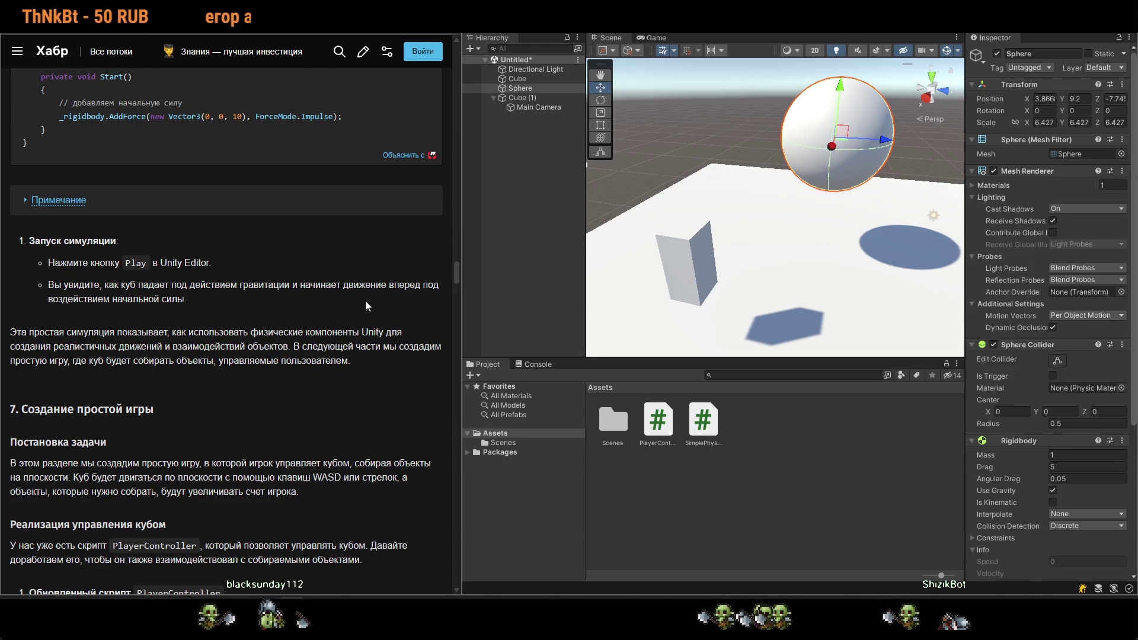
pyautogui.scroll(9, 366, 300)
pyautogui.scroll(-5, 1025, 402)
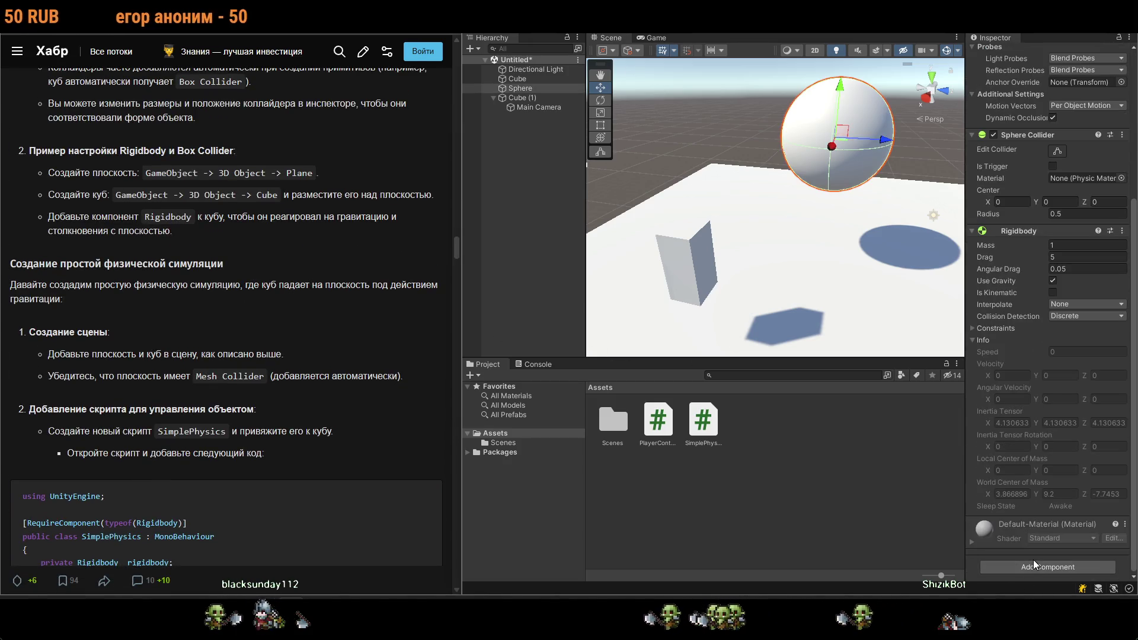
pyautogui.click(1033, 559)
pyautogui.write('ri')
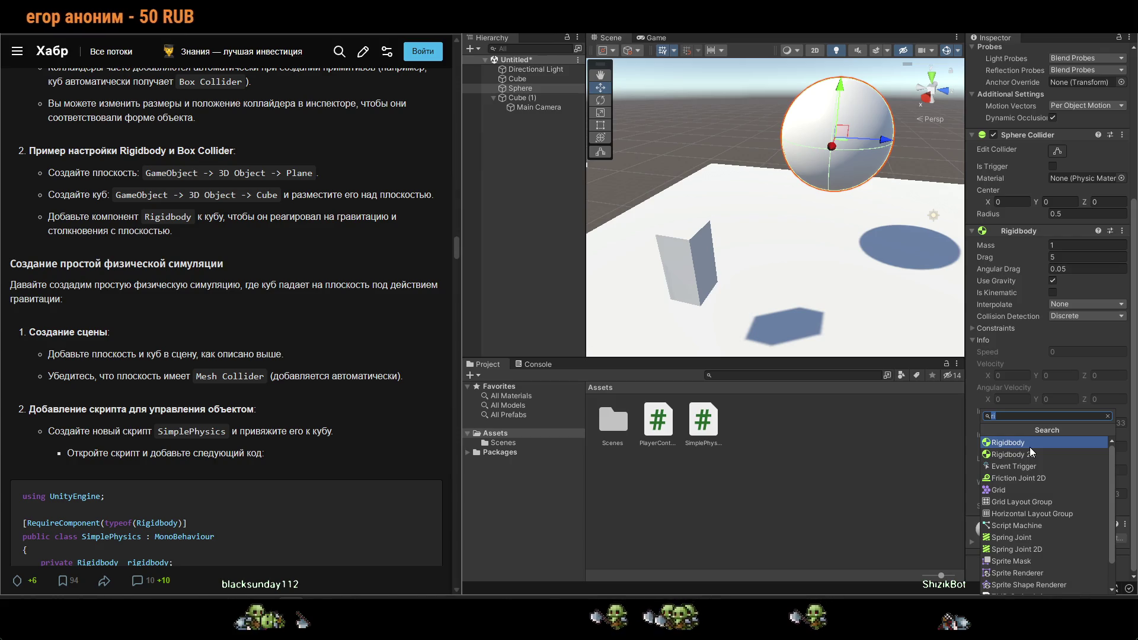
pyautogui.write('s')
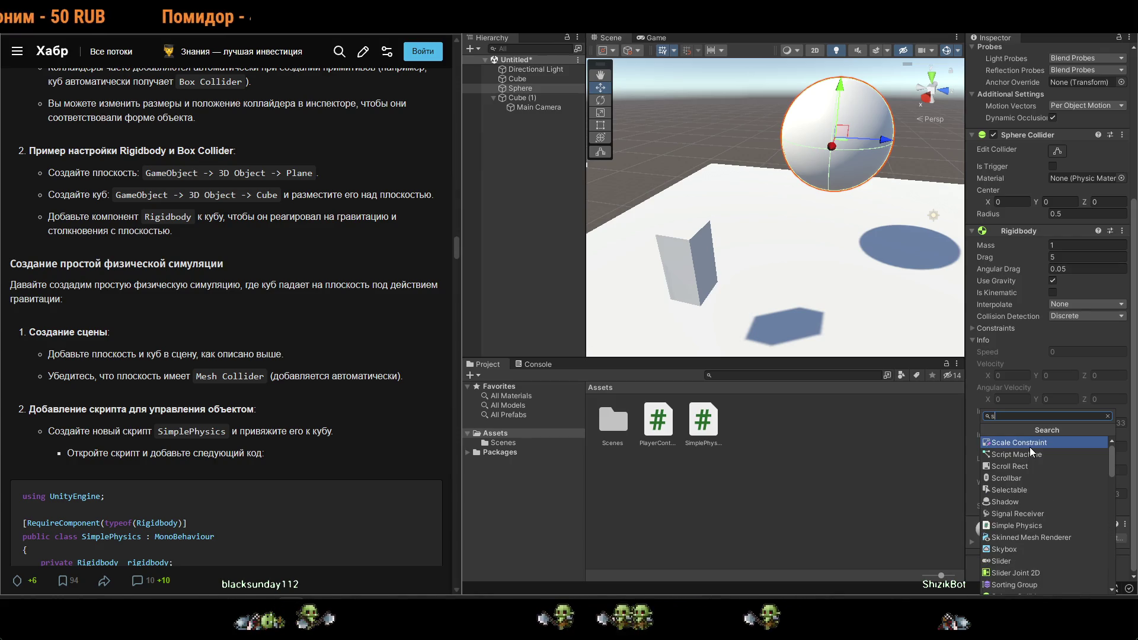
pyautogui.write('imp')
pyautogui.press('Return')
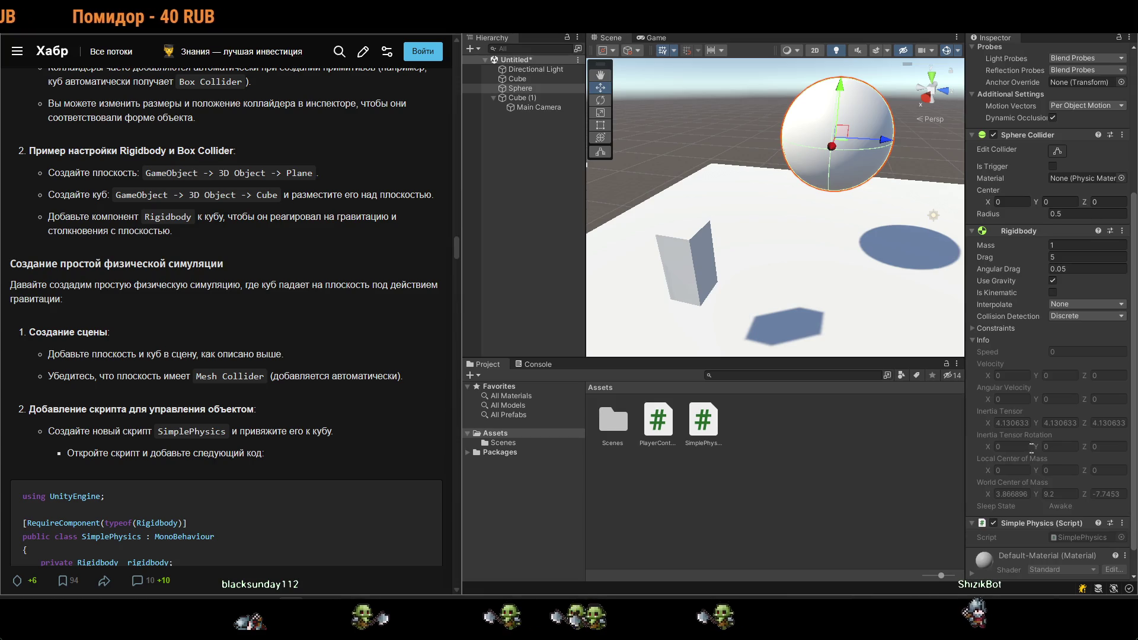
# Set the Sphere's Rigidbody Drag from 5 to 0.
pyautogui.scroll(3, 1048, 488)
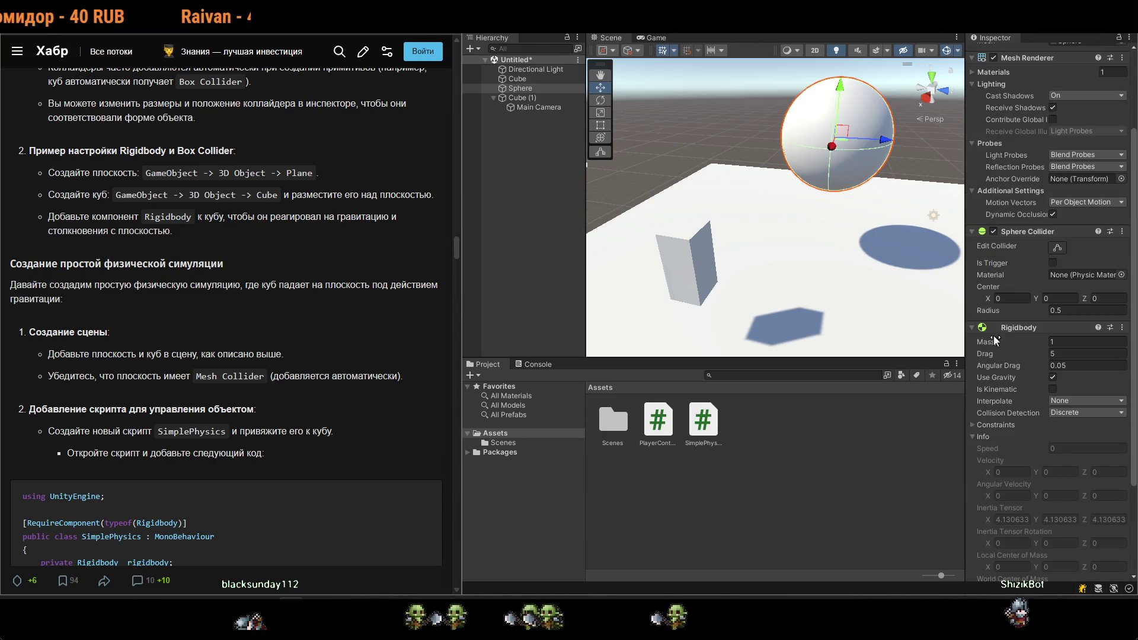
pyautogui.click(973, 326)
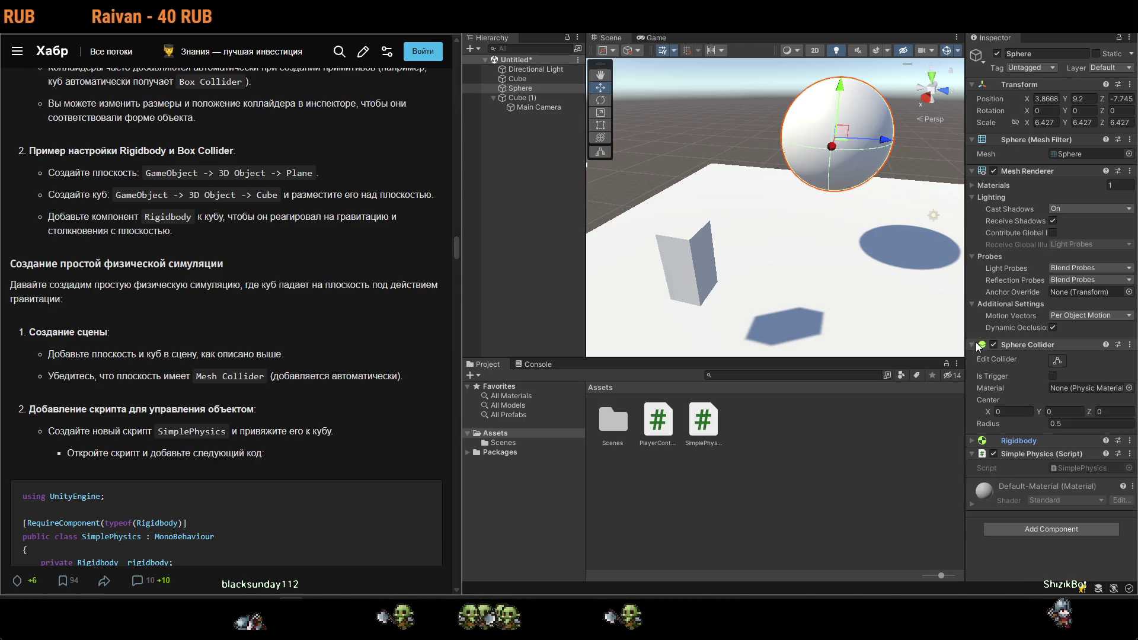
pyautogui.click(972, 440)
pyautogui.scroll(-2, 969, 437)
pyautogui.click(1069, 404)
pyautogui.write('0')
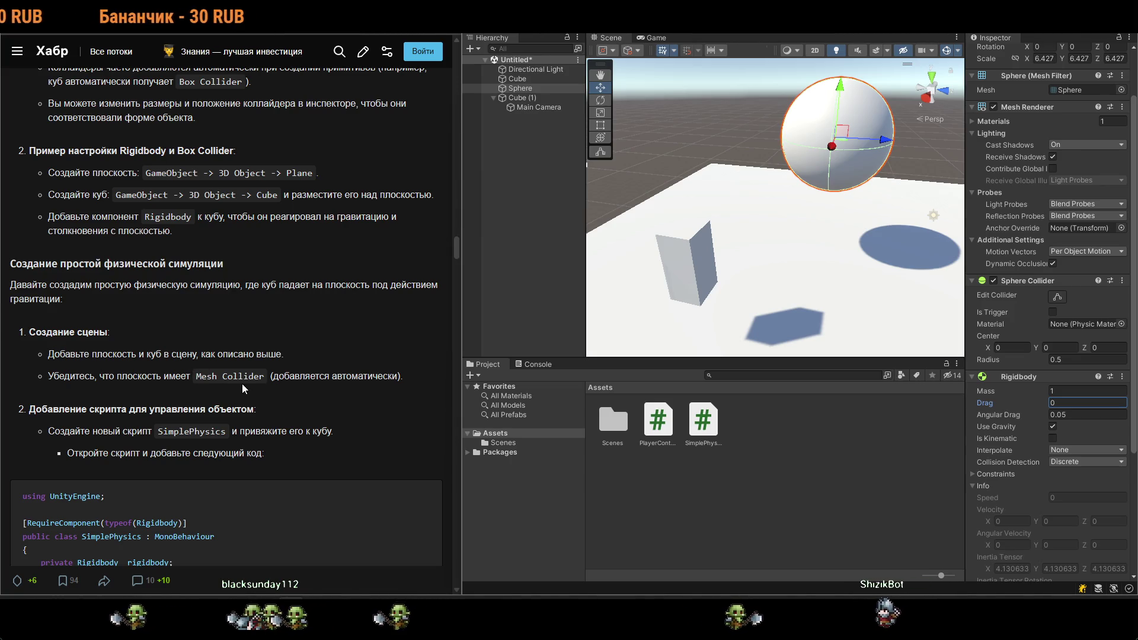
# Play the scene to watch the sphere launched forward at Z velocity 10, then stop and select the ground plane.
pyautogui.click(734, 161)
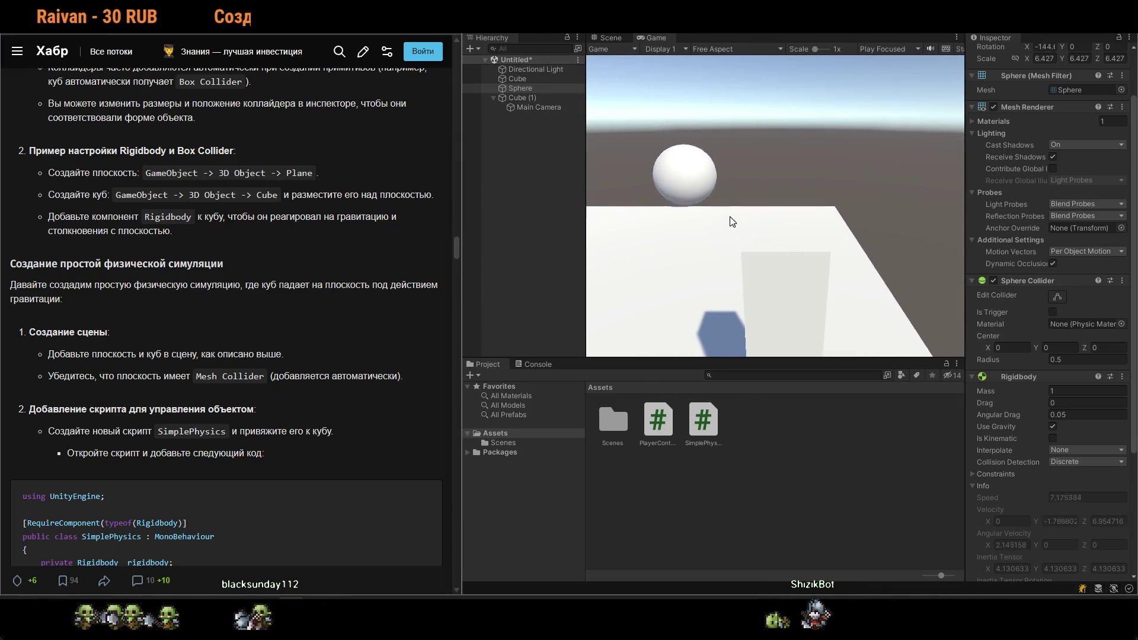
pyautogui.hotkey('ctrl', 'p')
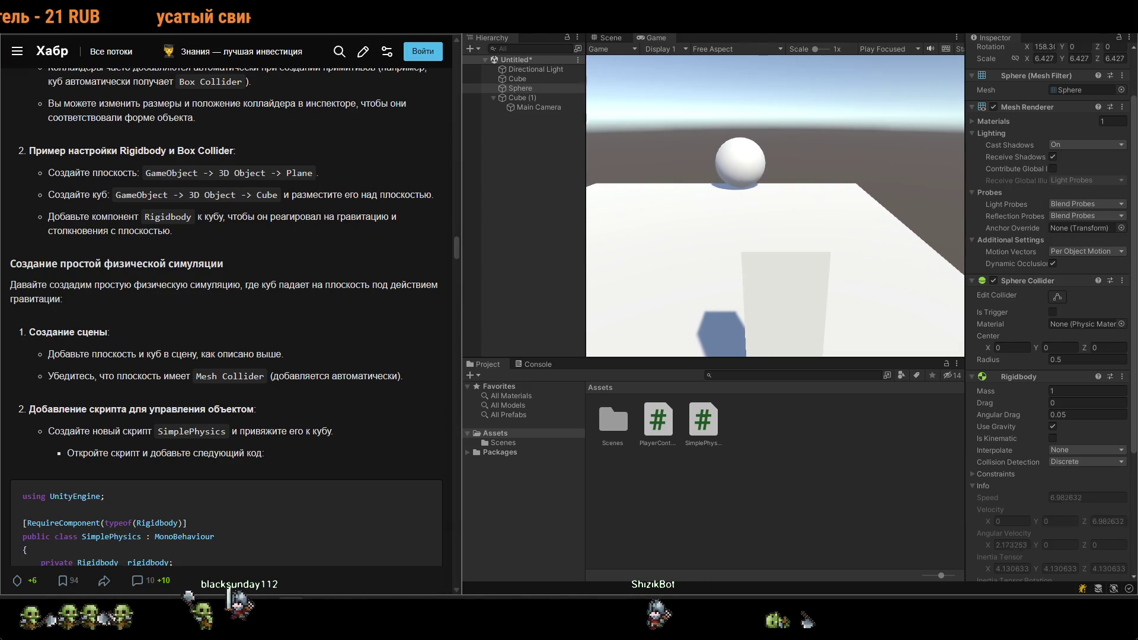
pyautogui.hotkey('ctrl', 'p')
pyautogui.moveTo(818, 196); pyautogui.dragTo(866, 202)
pyautogui.scroll(-5, 862, 225)
pyautogui.click(856, 251)
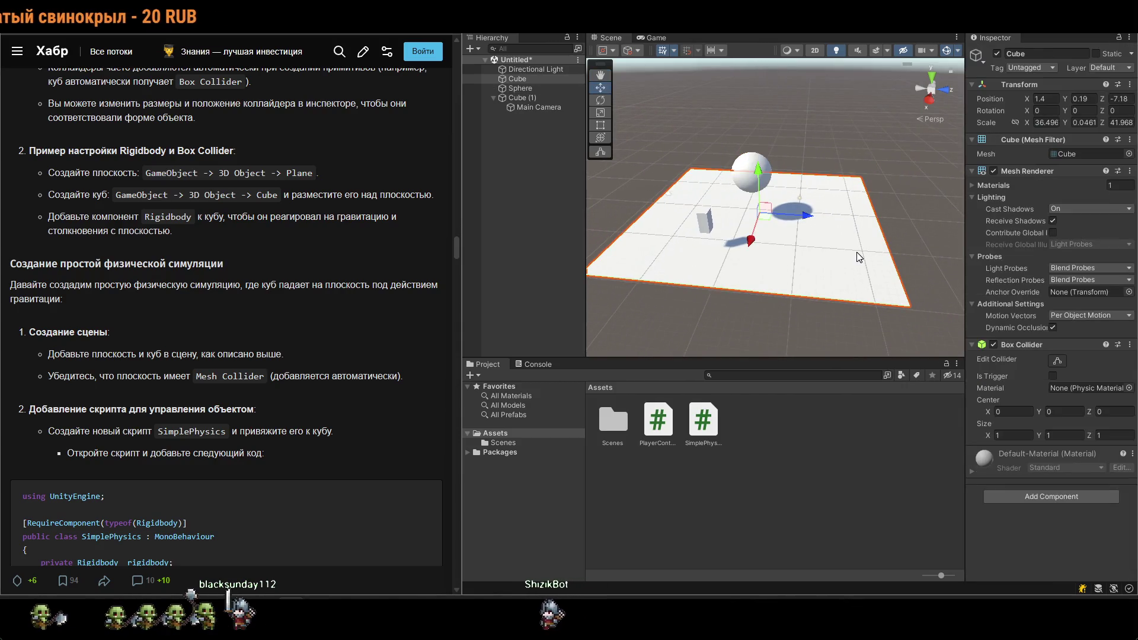
# Duplicate the ground plane and turn the copy into a wall tilted on X at Z 15.7.
pyautogui.hotkey('ctrl', 'd')
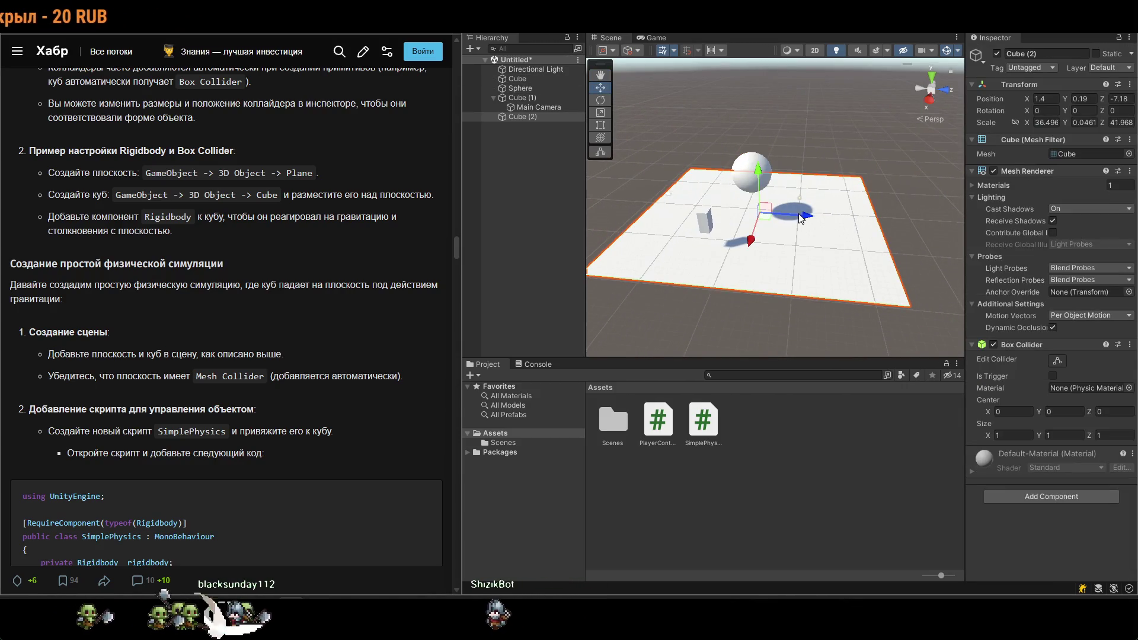
pyautogui.press('e')
pyautogui.moveTo(801, 219); pyautogui.dragTo(910, 272)
pyautogui.press('w')
pyautogui.moveTo(776, 211); pyautogui.dragTo(899, 239)
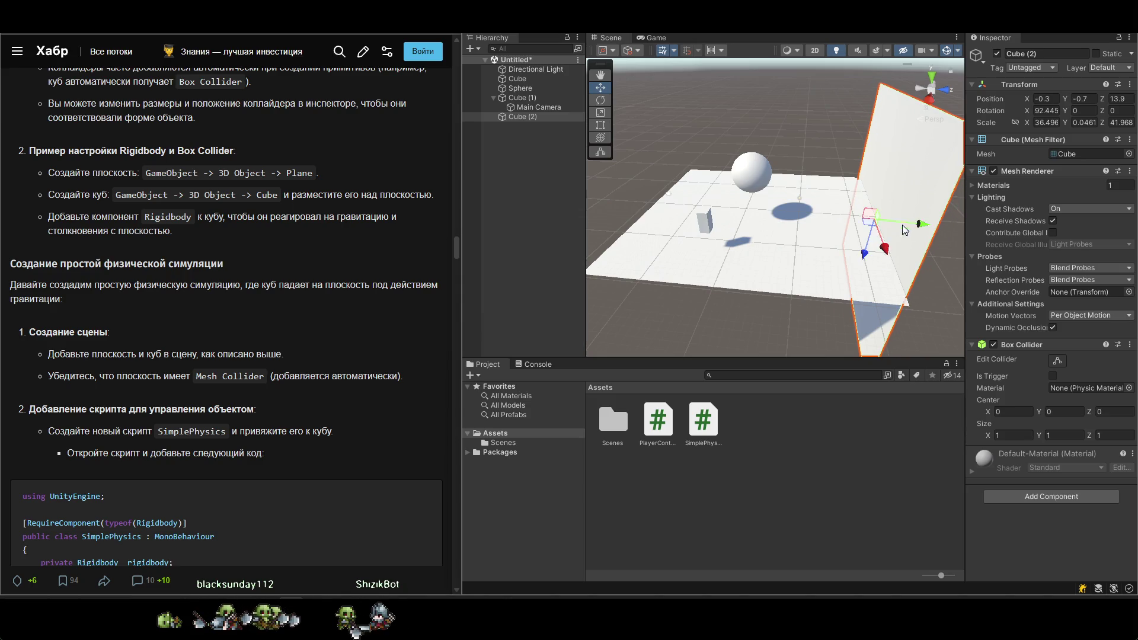
pyautogui.moveTo(911, 231)
pyautogui.mouseDown()
pyautogui.moveTo(929, 232)
pyautogui.moveTo(902, 226)
pyautogui.moveTo(911, 191)
pyautogui.moveTo(883, 178)
pyautogui.mouseUp()
pyautogui.press('e')
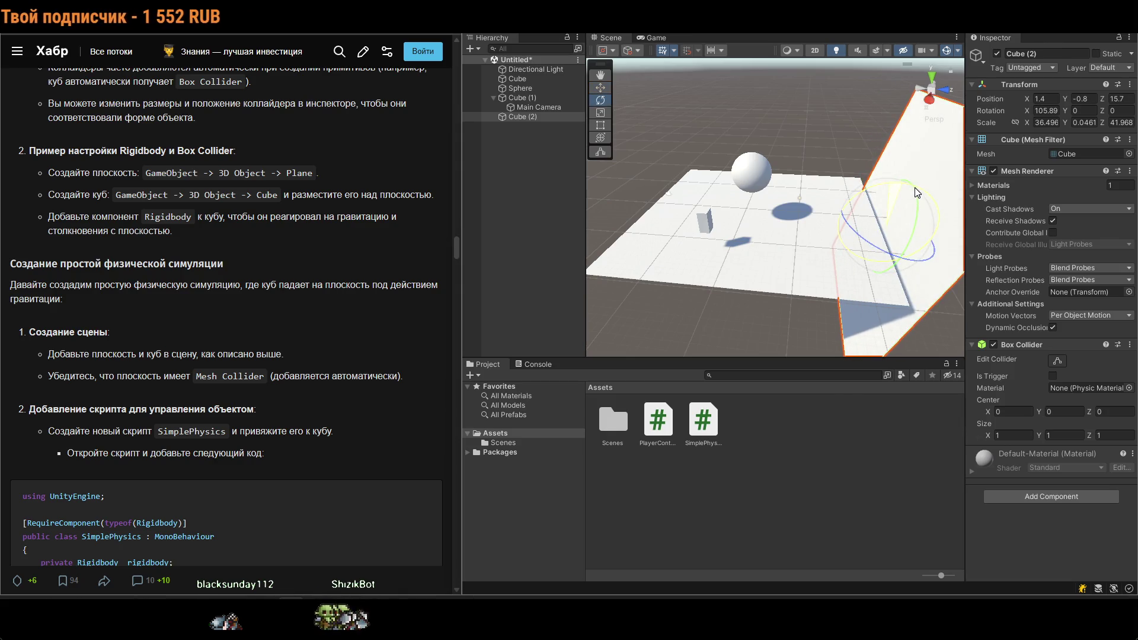
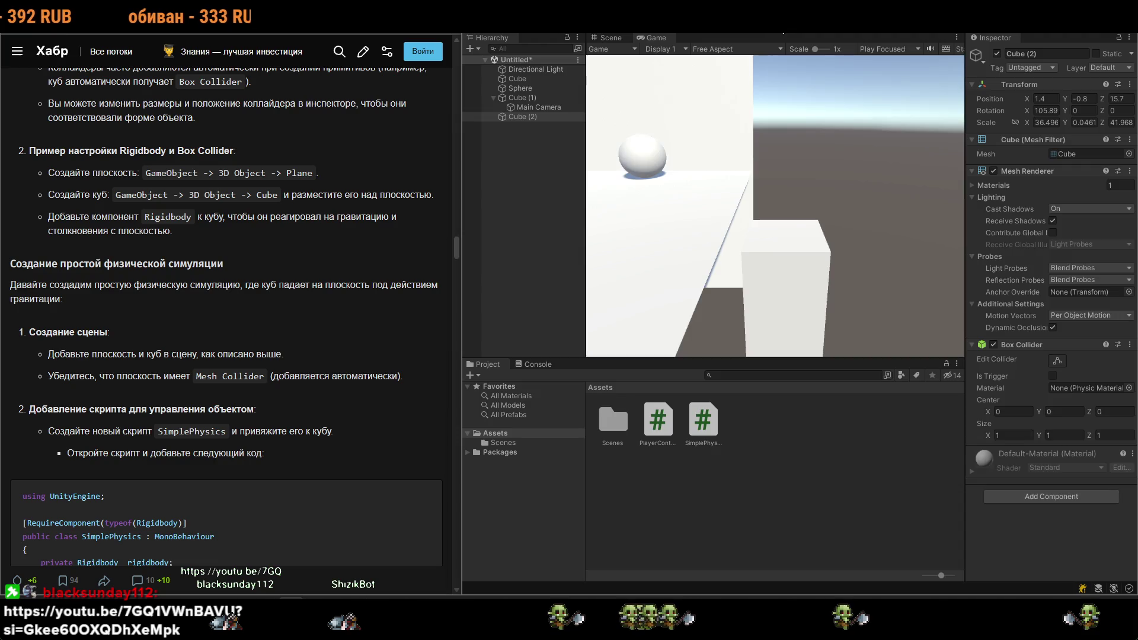
# Stop the play test and look over the video description and the Habr article.
pyautogui.click(771, 27)
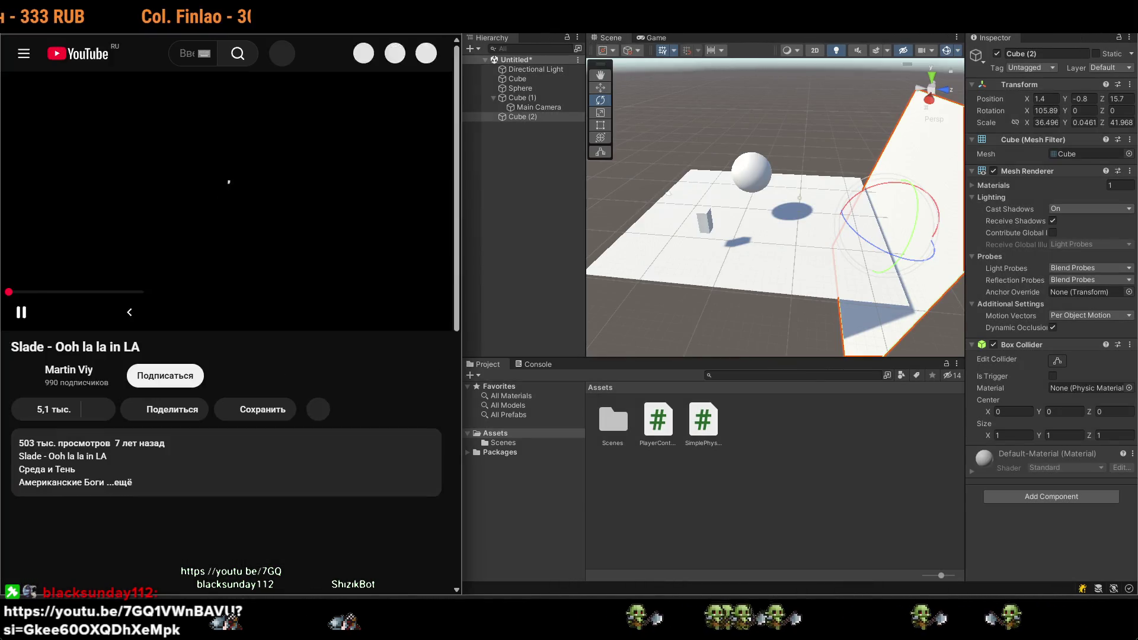
pyautogui.click(231, 480)
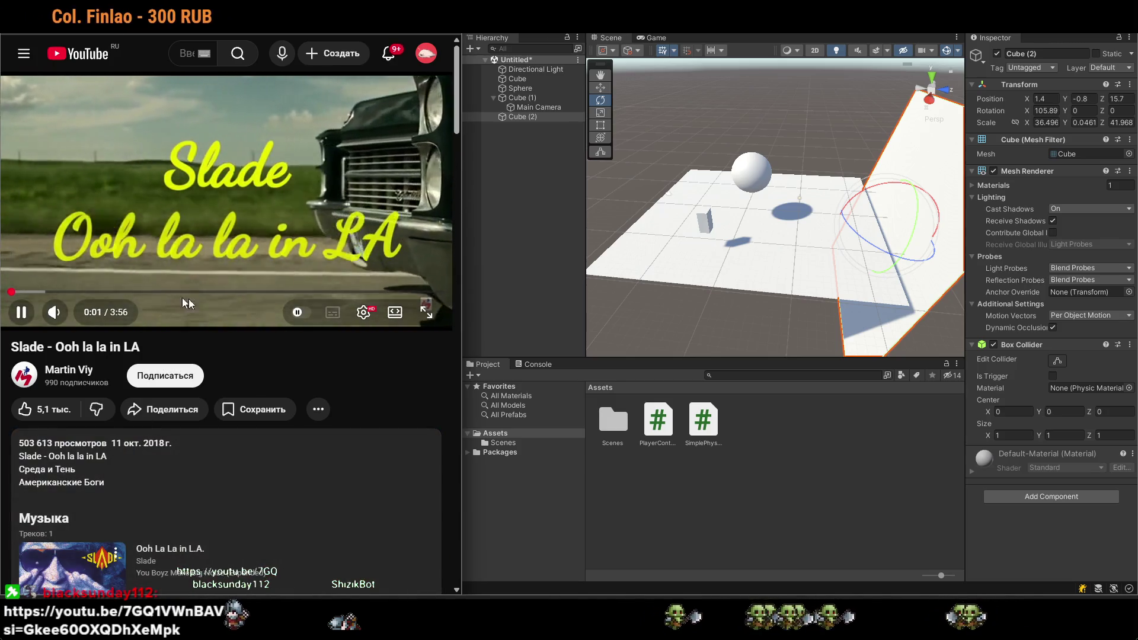
pyautogui.hotkey('alt', 'Left')
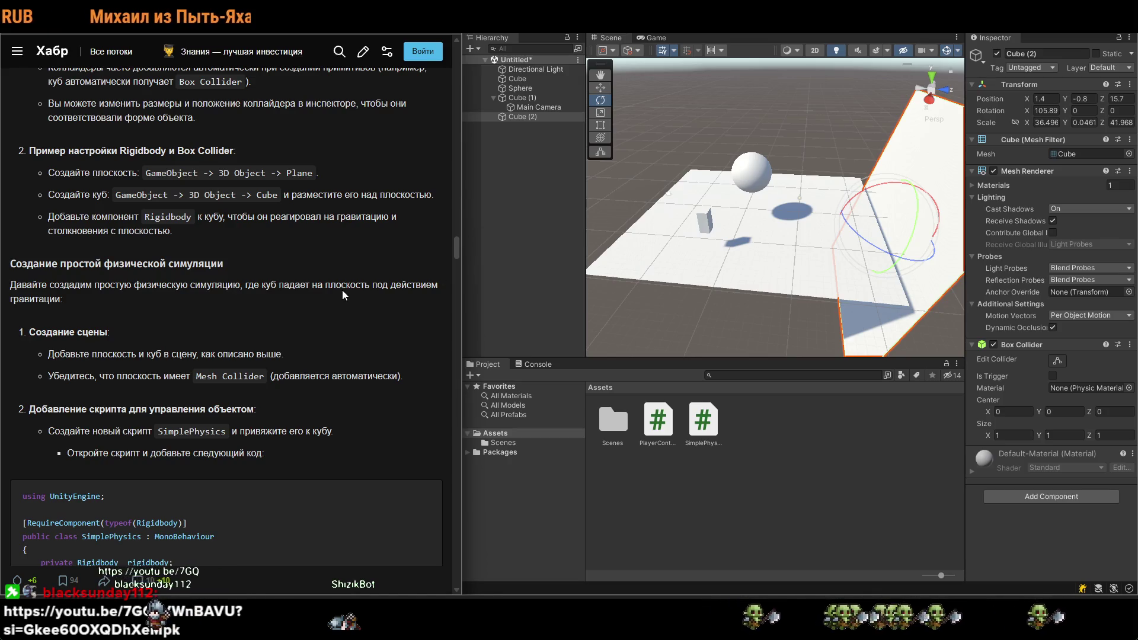
pyautogui.scroll(-10, 342, 290)
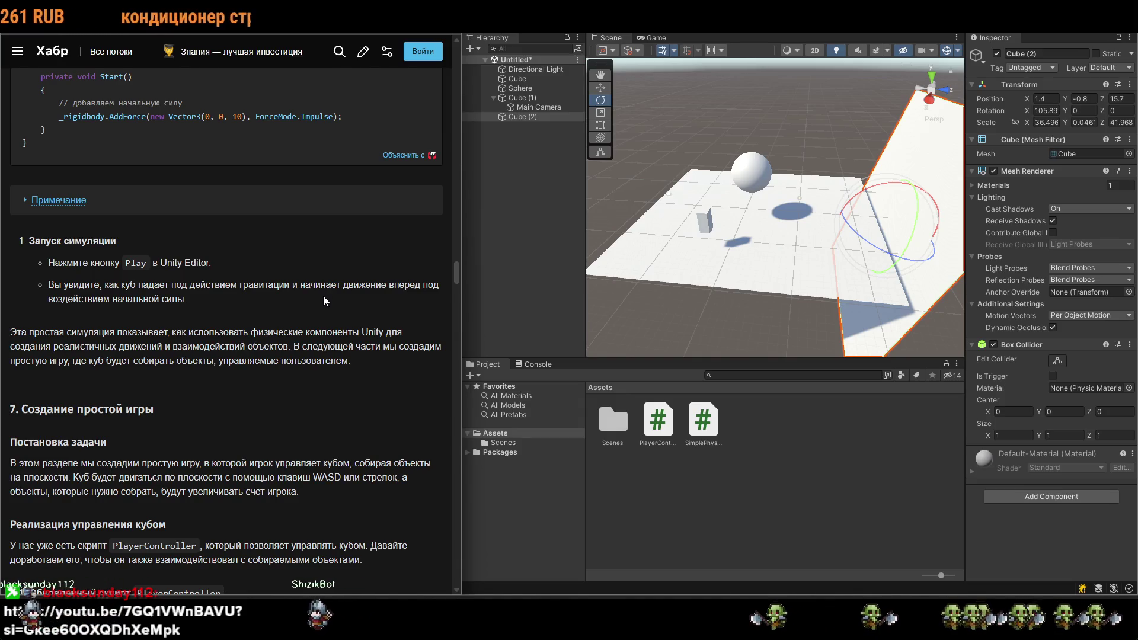
# Tilt the Cube (2) ramp more steeply, to about 130 degrees on X, and rerun the test.
pyautogui.moveTo(937, 234); pyautogui.dragTo(941, 185)
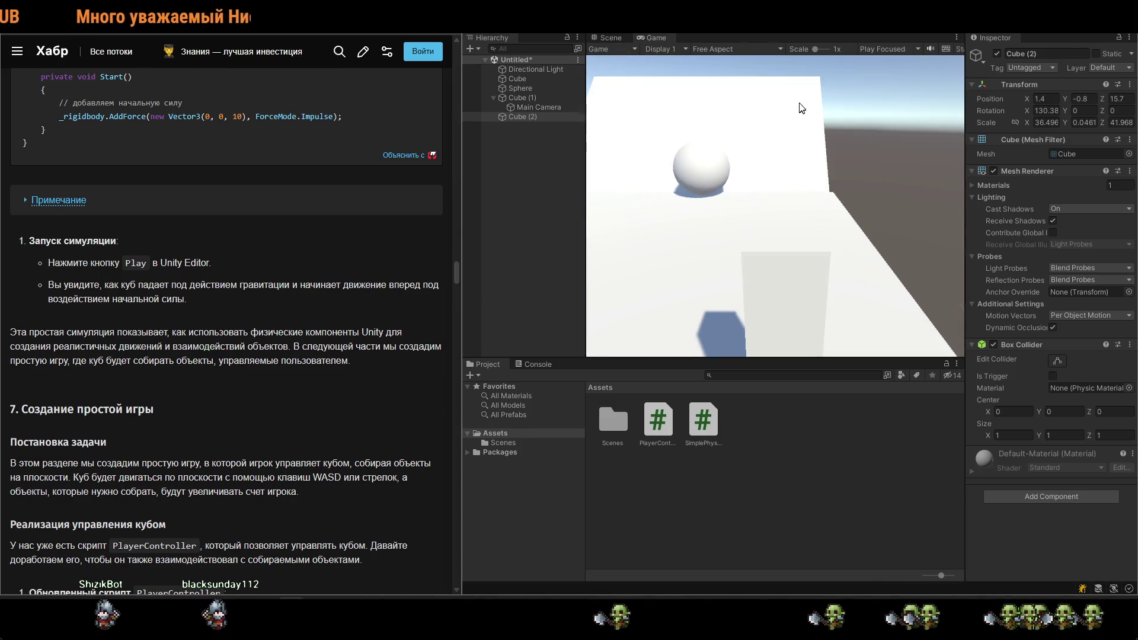
pyautogui.hotkey('ctrl', 'p')
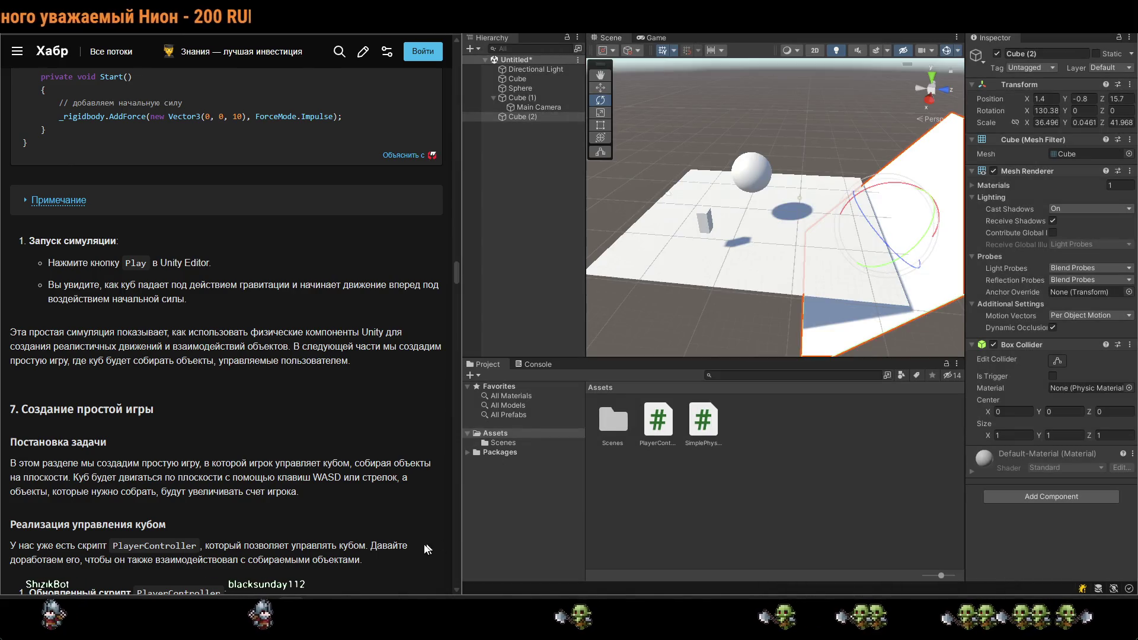
pyautogui.hotkey('alt', 'Tab')
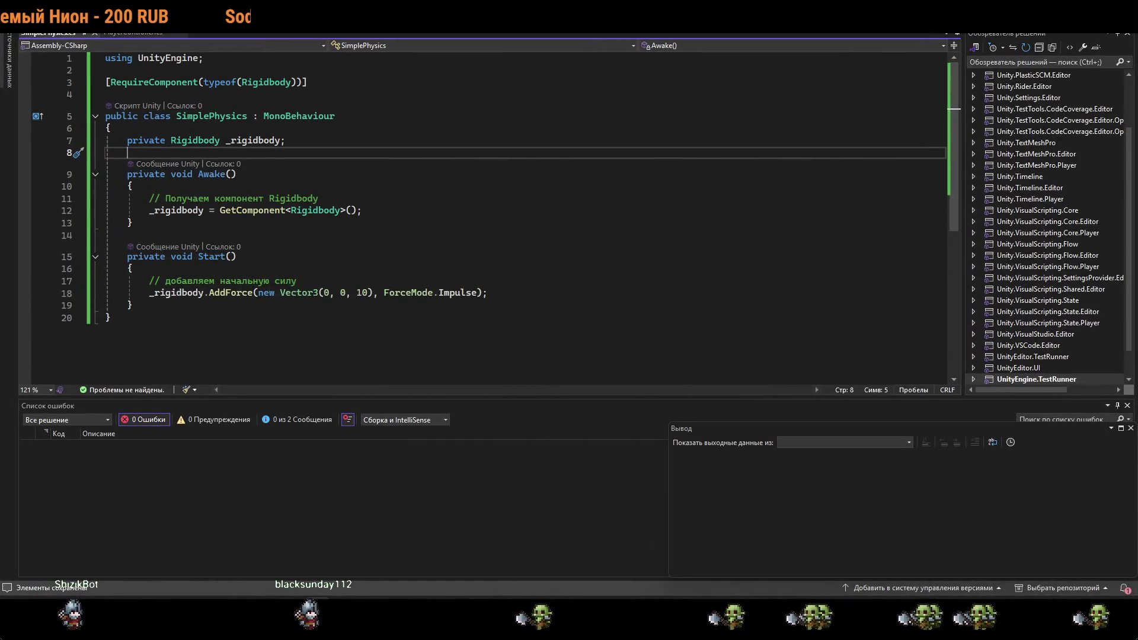
# Raise the AddForce impulse in Start() from Vector3(0, 0, 10) to Vector3(0, 0, 100).
pyautogui.click(368, 293)
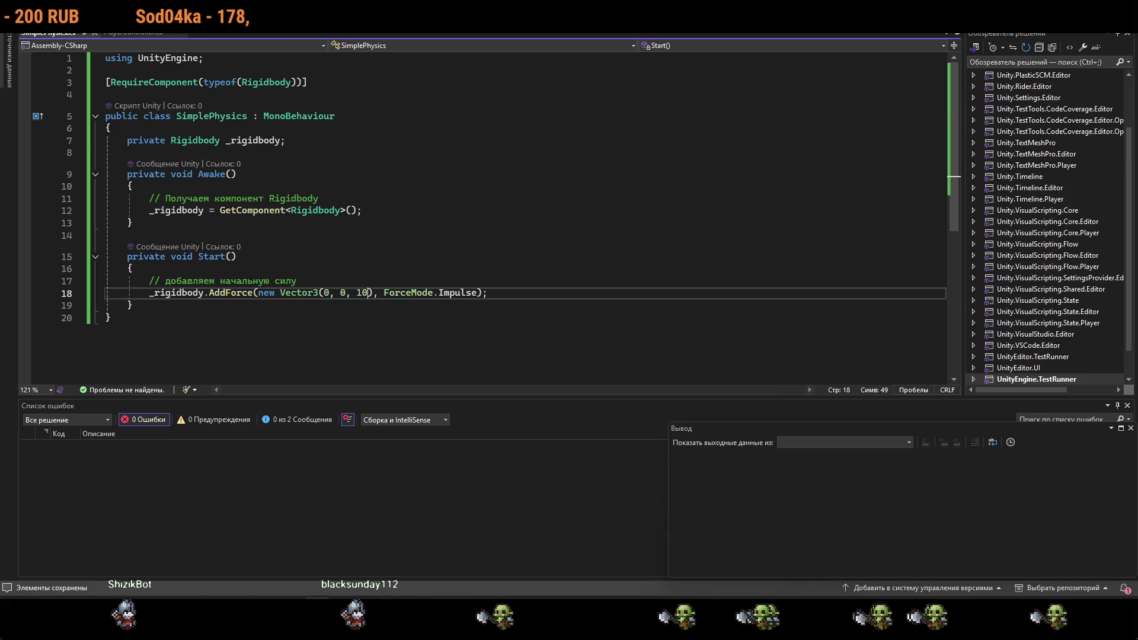
pyautogui.write('0')
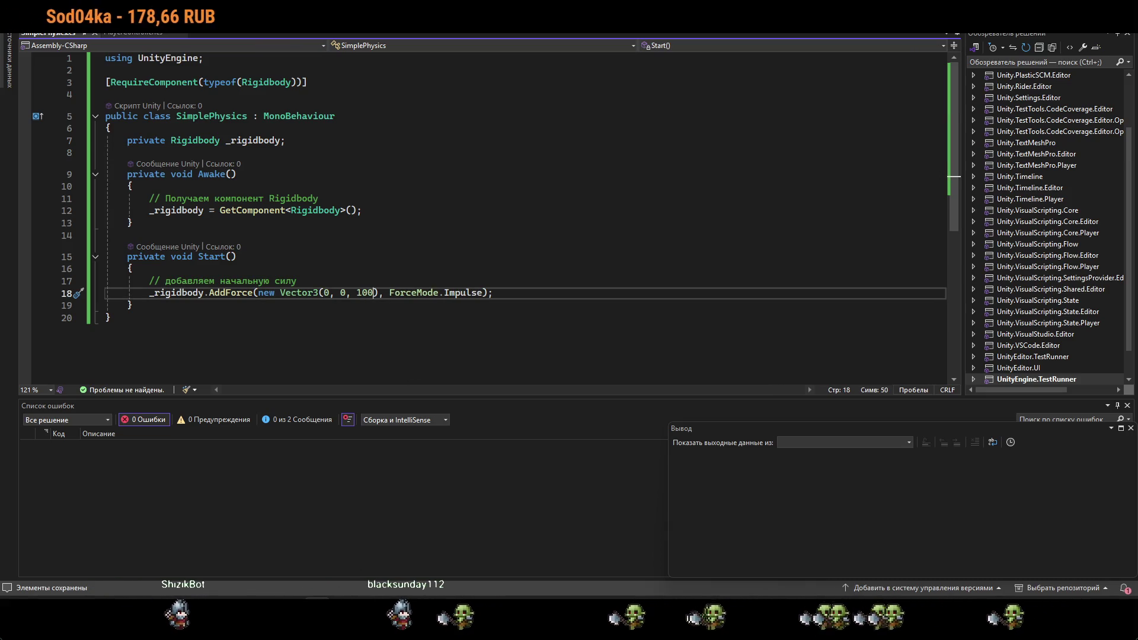
pyautogui.hotkey('alt', 'Tab')
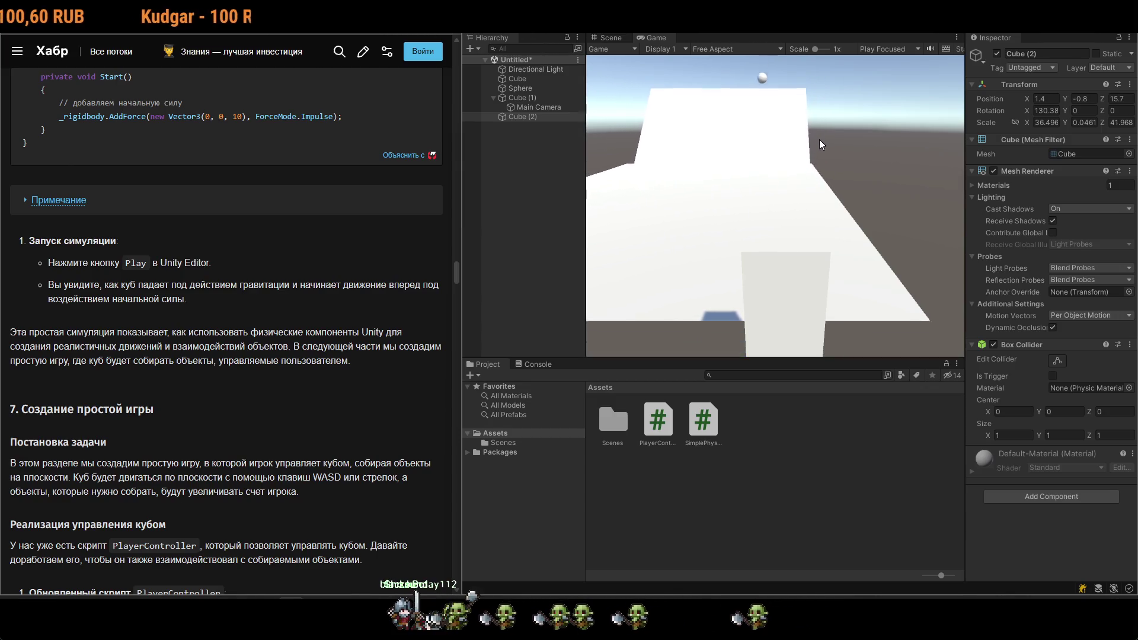
# Stop Play and move Main Camera out of Cube (1) to the Hierarchy root.
pyautogui.hotkey('ctrl', 'p')
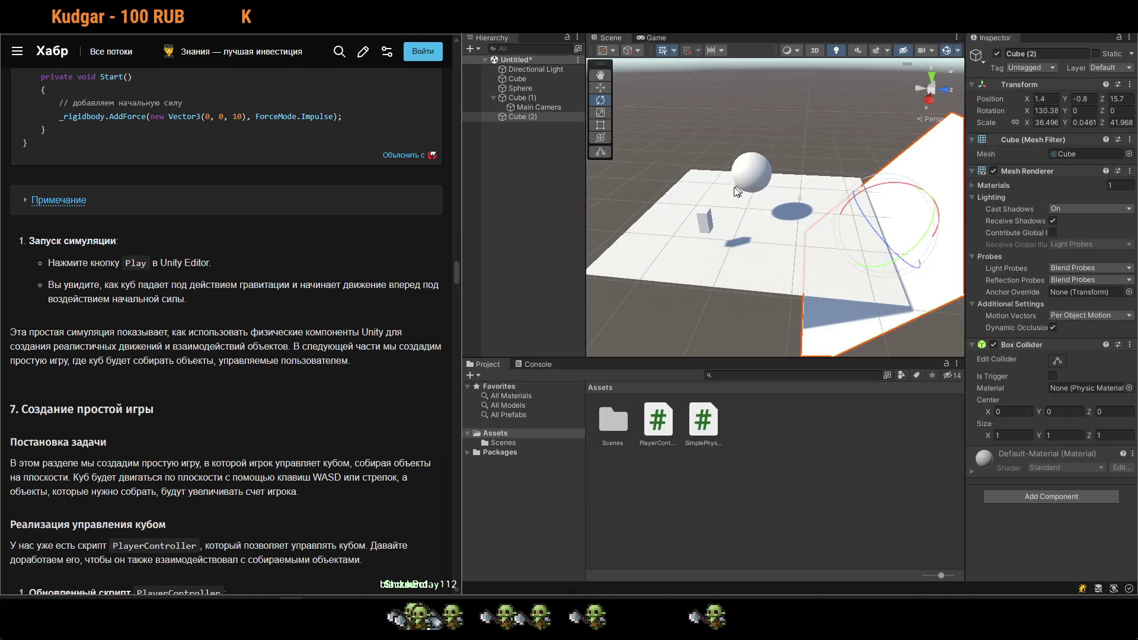
pyautogui.click(665, 194)
pyautogui.click(551, 108)
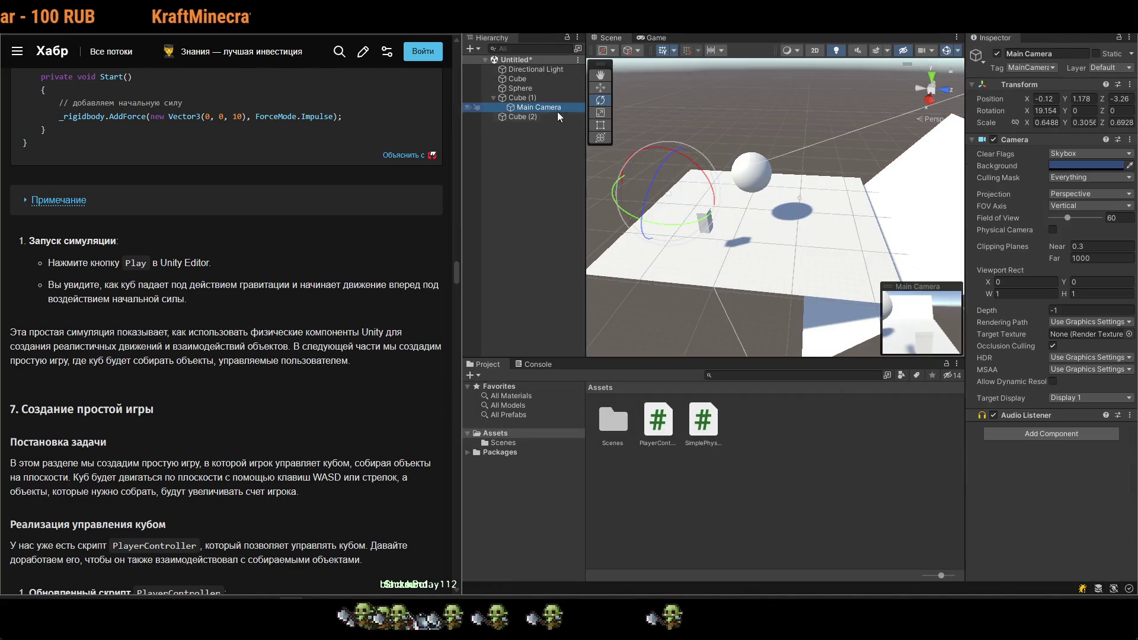
pyautogui.moveTo(547, 115); pyautogui.dragTo(538, 120)
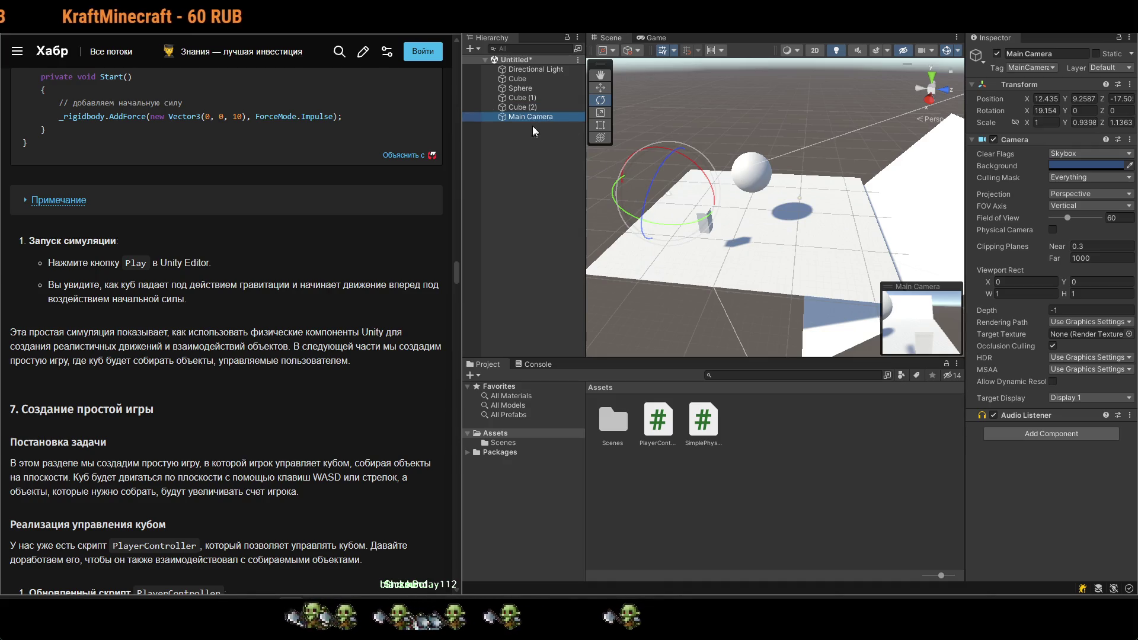
pyautogui.doubleClick(509, 120)
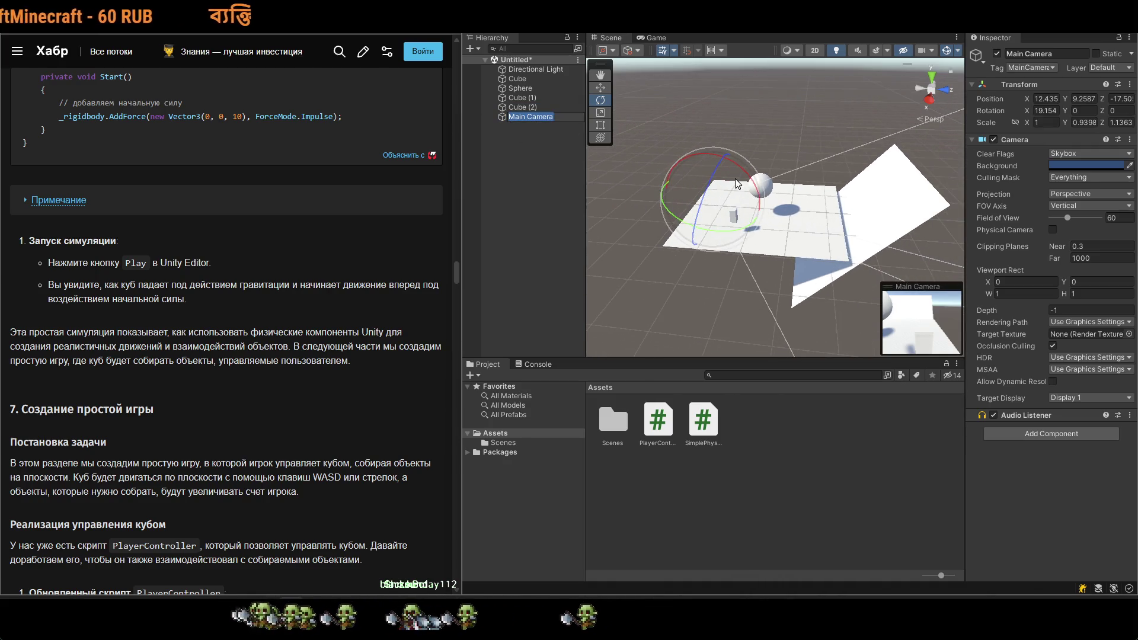
pyautogui.write('w2')
pyautogui.press('Escape')
# Lift Main Camera higher and pull it further back.
pyautogui.press('w')
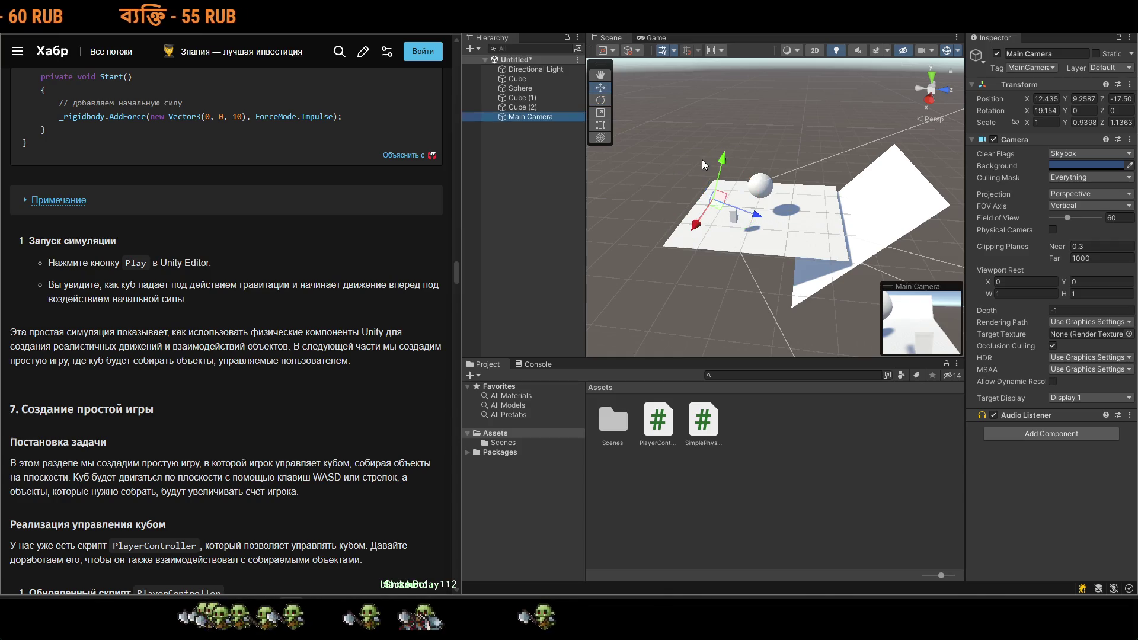
pyautogui.moveTo(722, 164); pyautogui.dragTo(683, 159)
pyautogui.moveTo(758, 222)
pyautogui.mouseDown()
pyautogui.moveTo(632, 164)
pyautogui.moveTo(695, 171)
pyautogui.moveTo(710, 119)
pyautogui.mouseUp()
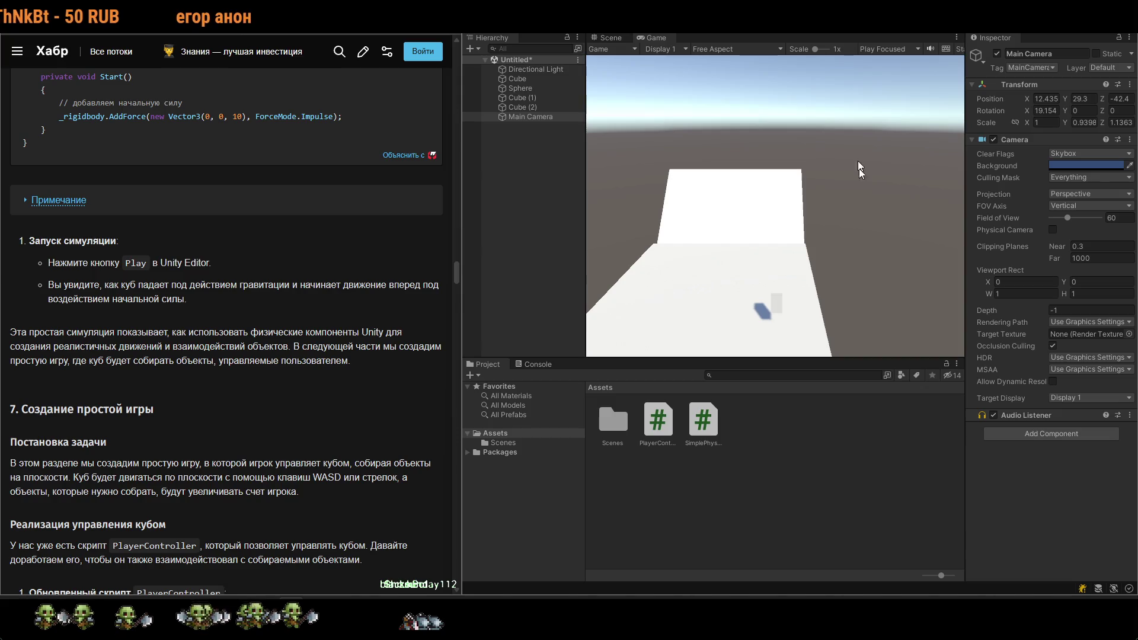
# After the play test, increase the SimplePhysics impulse to 10000 and reload it in Unity.
pyautogui.hotkey('ctrl', 'p')
pyautogui.moveTo(844, 208)
pyautogui.mouseDown()
pyautogui.moveTo(937, 240)
pyautogui.moveTo(874, 210)
pyautogui.mouseUp()
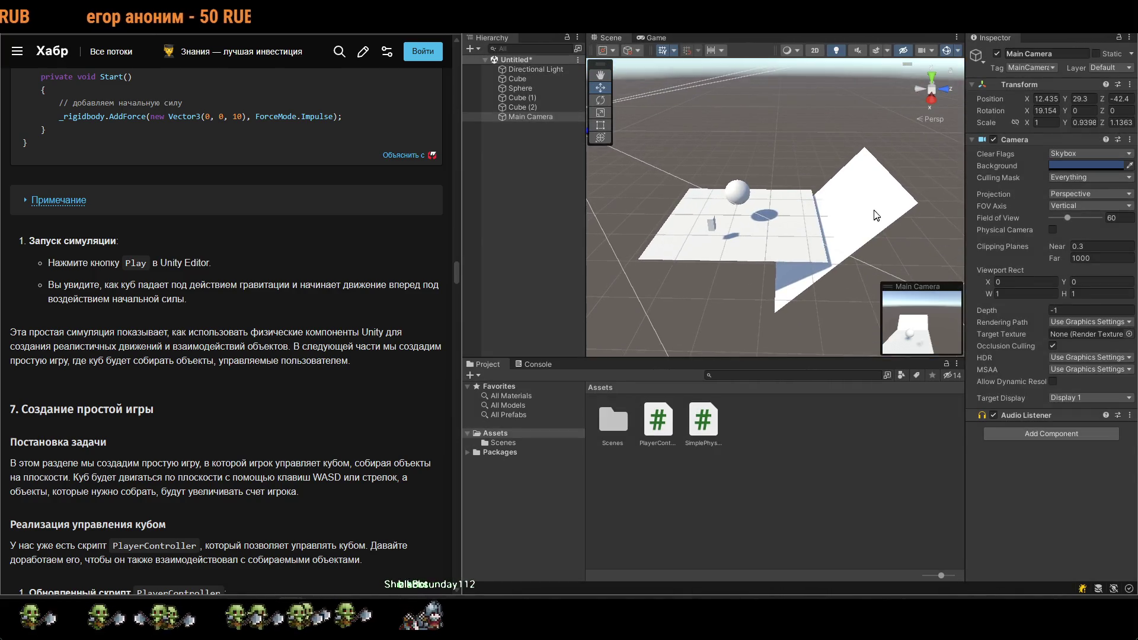
pyautogui.click(874, 212)
pyautogui.click(740, 196)
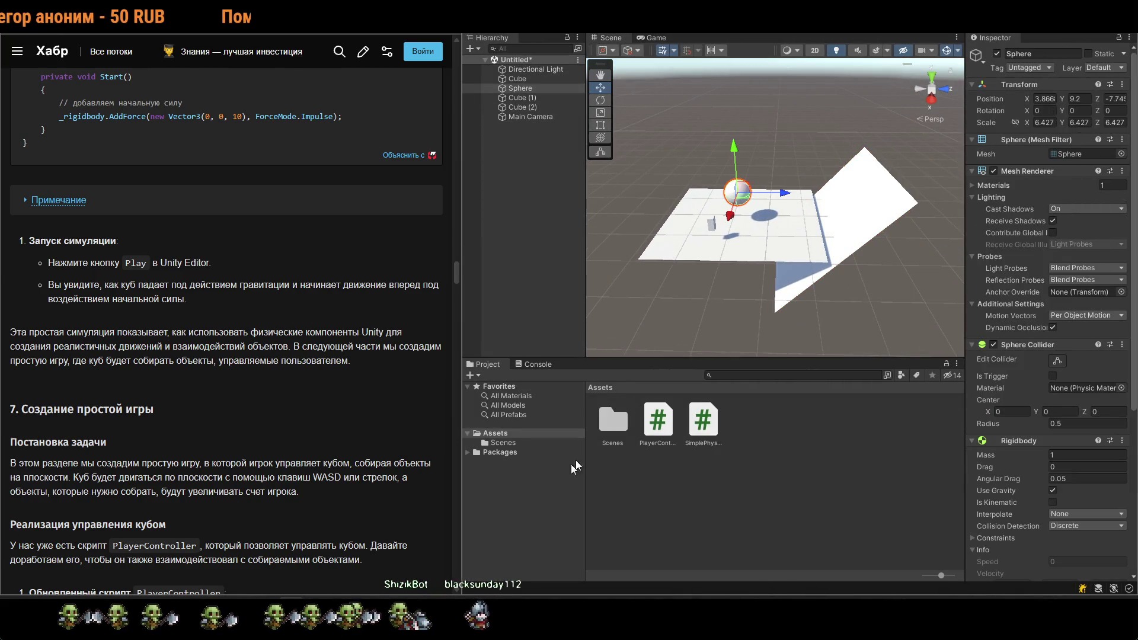
pyautogui.hotkey('alt', 'Tab')
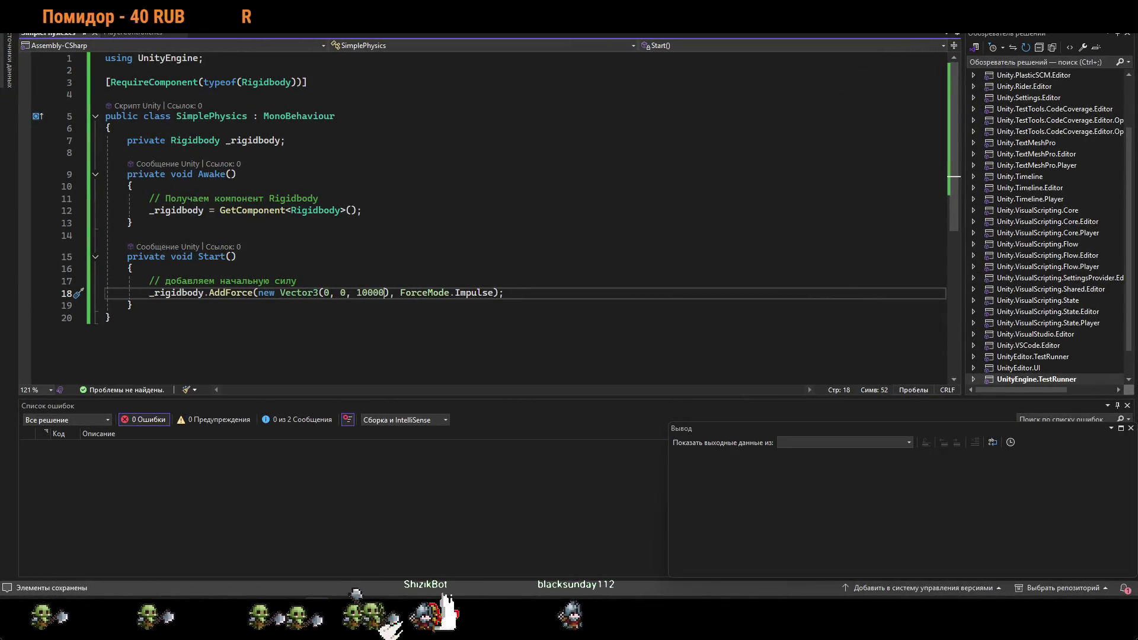
pyautogui.hotkey('alt', 'Tab')
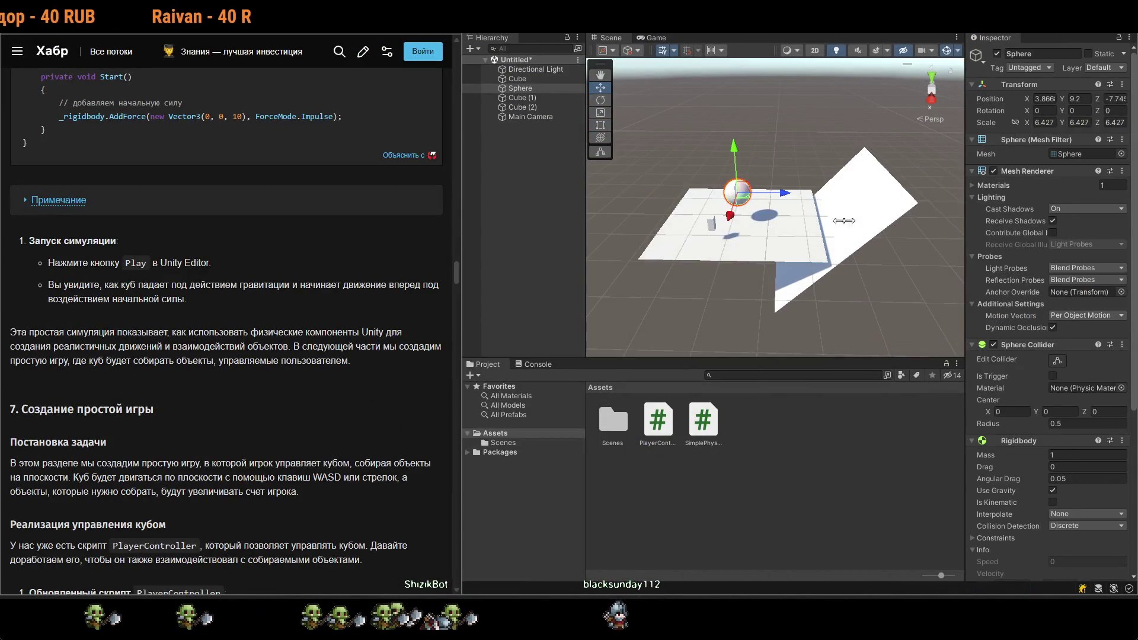
# Add a Cylinder from the Hierarchy create menu, then undo it.
pyautogui.rightClick(532, 212)
pyautogui.moveTo(607, 415)
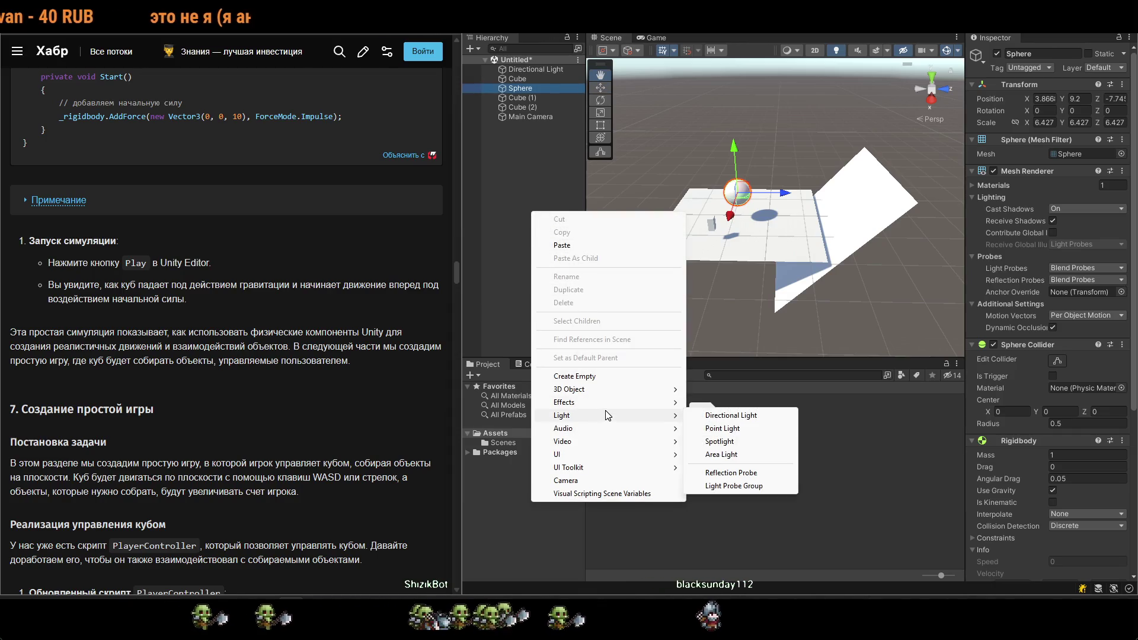
pyautogui.moveTo(609, 389)
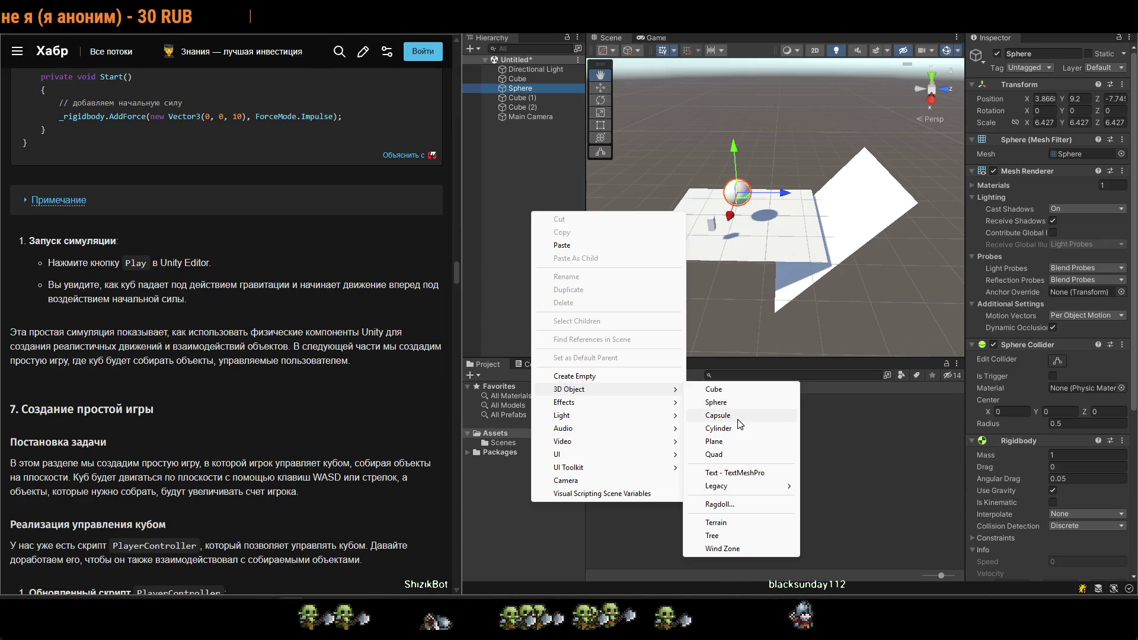
pyautogui.press('Escape')
pyautogui.rightClick(550, 198)
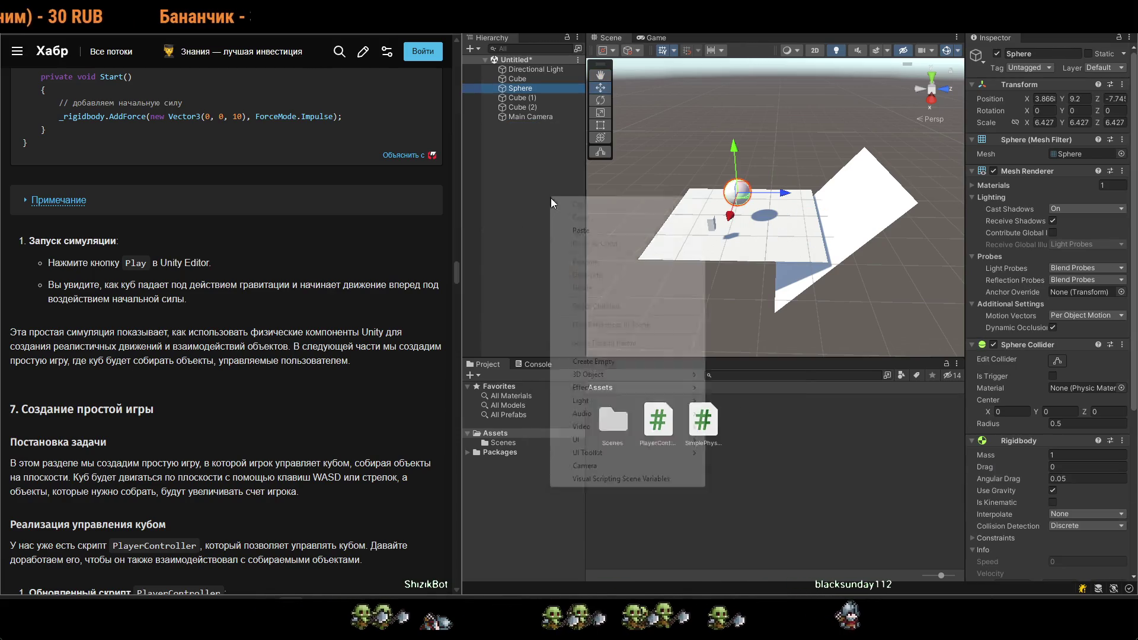
pyautogui.moveTo(658, 381)
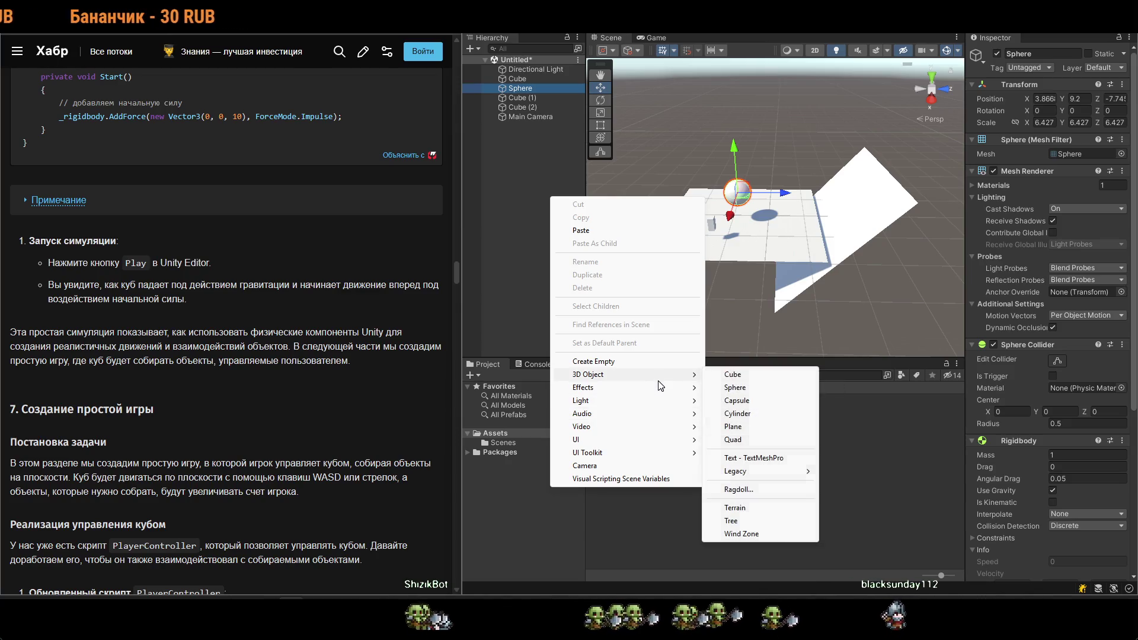
pyautogui.click(770, 413)
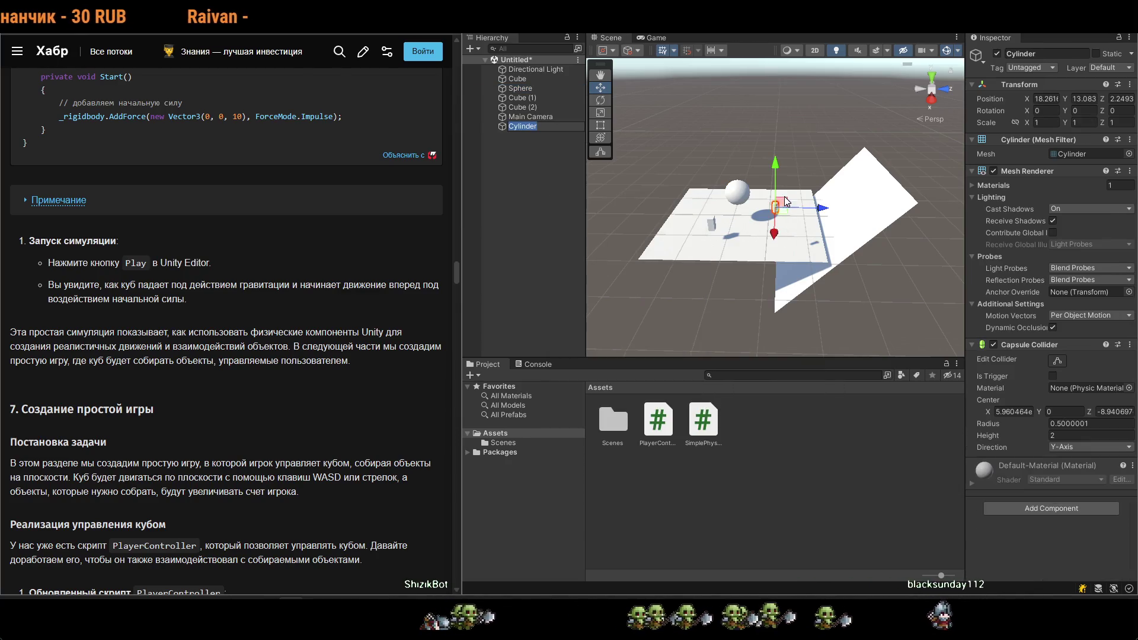
pyautogui.hotkey('ctrl', 'z')
# Add a Quad and scale it uniformly to about 3.28.
pyautogui.rightClick(542, 218)
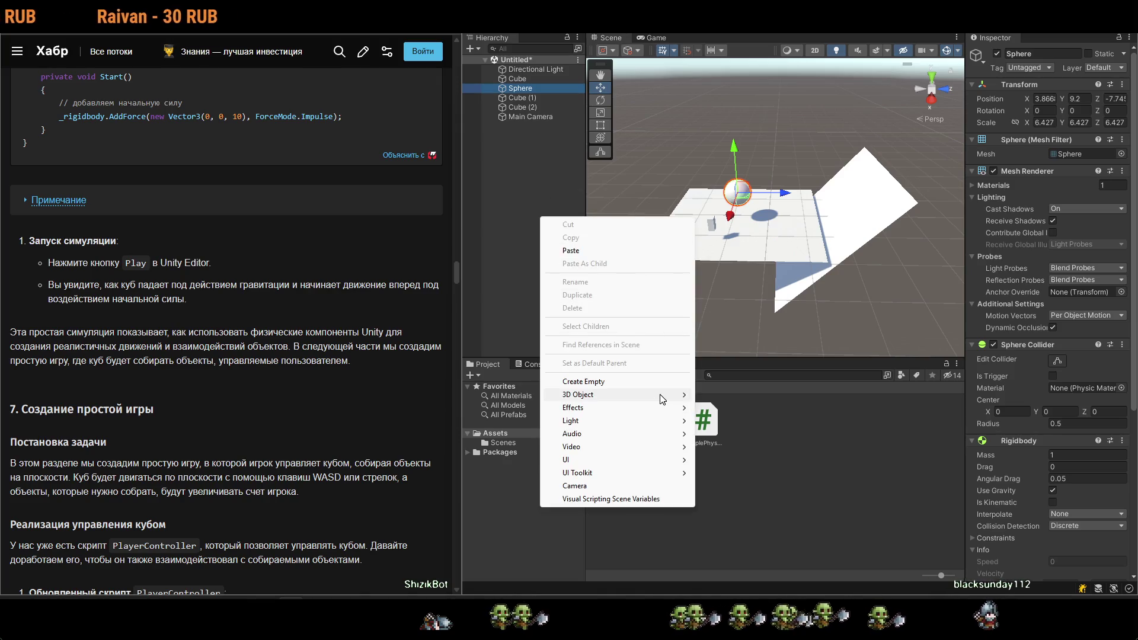
pyautogui.moveTo(663, 400)
pyautogui.click(723, 460)
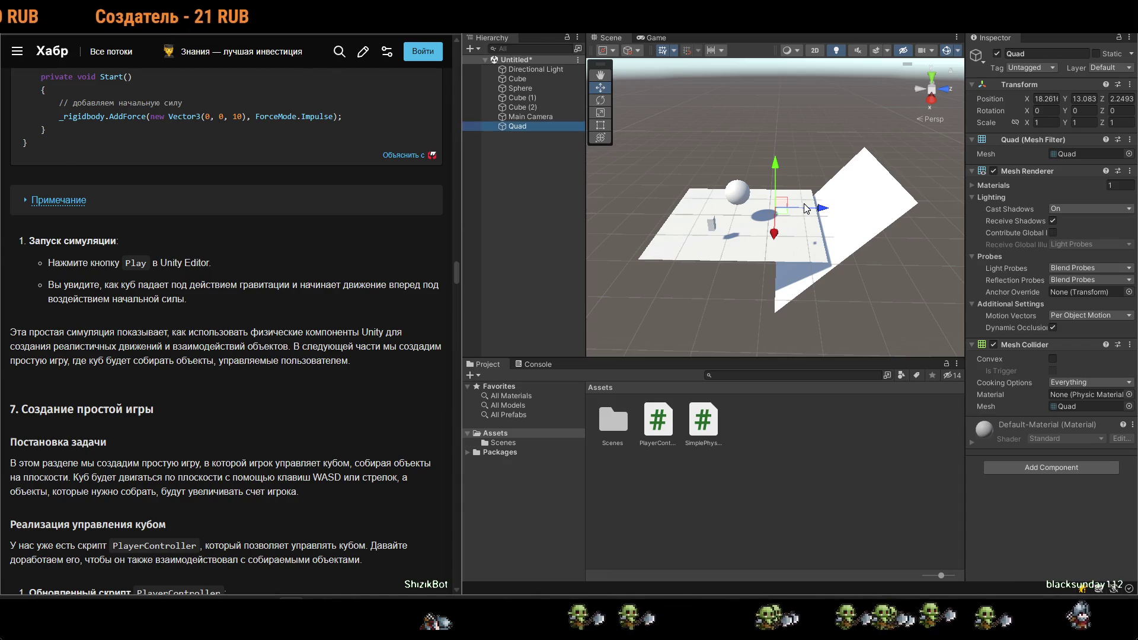
pyautogui.press('r')
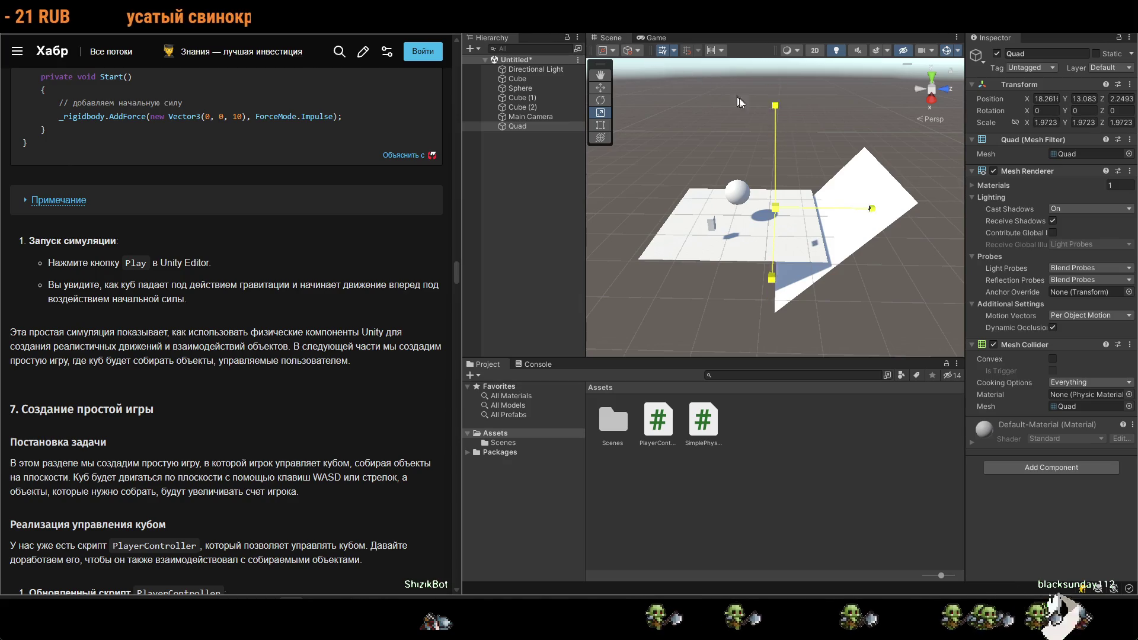
pyautogui.moveTo(860, 147); pyautogui.dragTo(865, 144)
pyautogui.scroll(5, 745, 214)
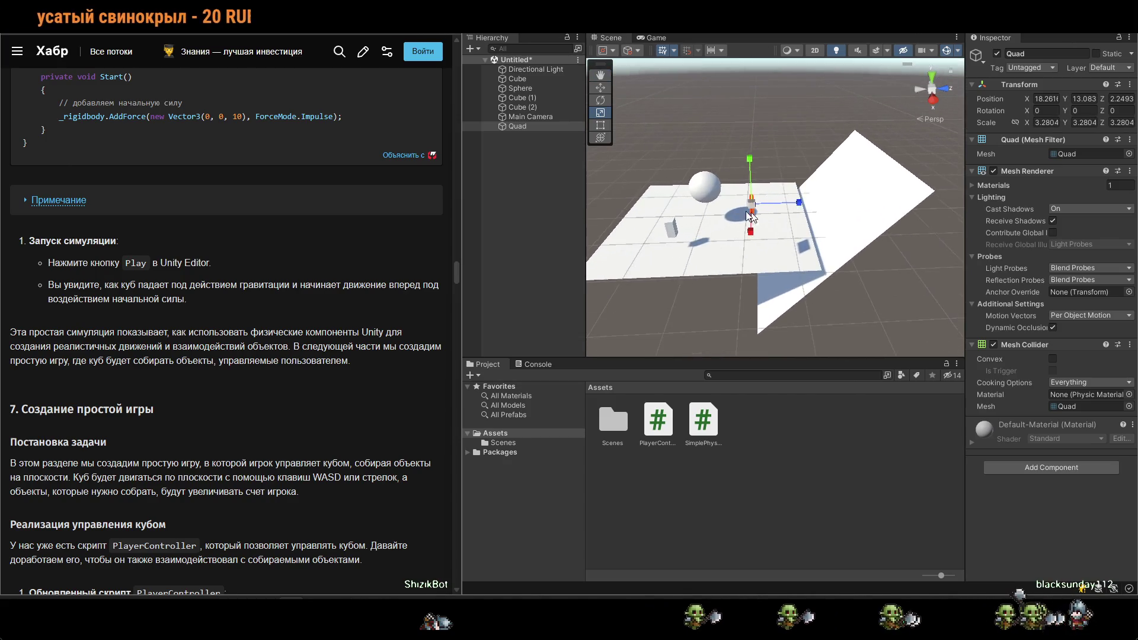
pyautogui.scroll(3, 741, 205)
pyautogui.moveTo(741, 205); pyautogui.dragTo(767, 199)
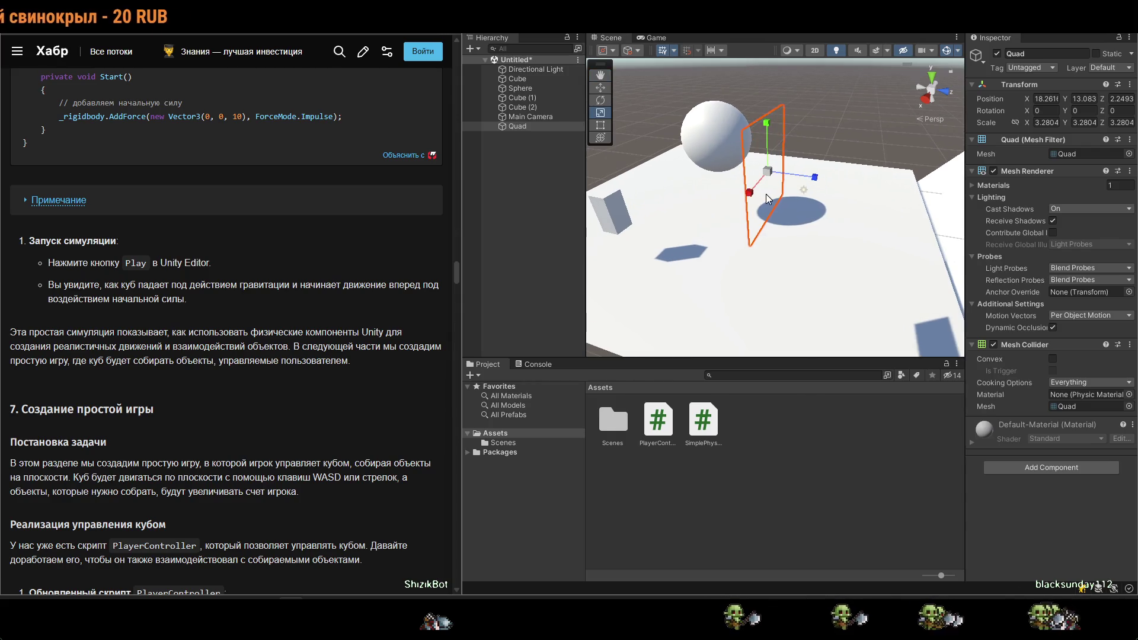
# Delete the Quad and add a new Sphere (1) near the floor's centre.
pyautogui.press('Delete')
pyautogui.click(716, 136)
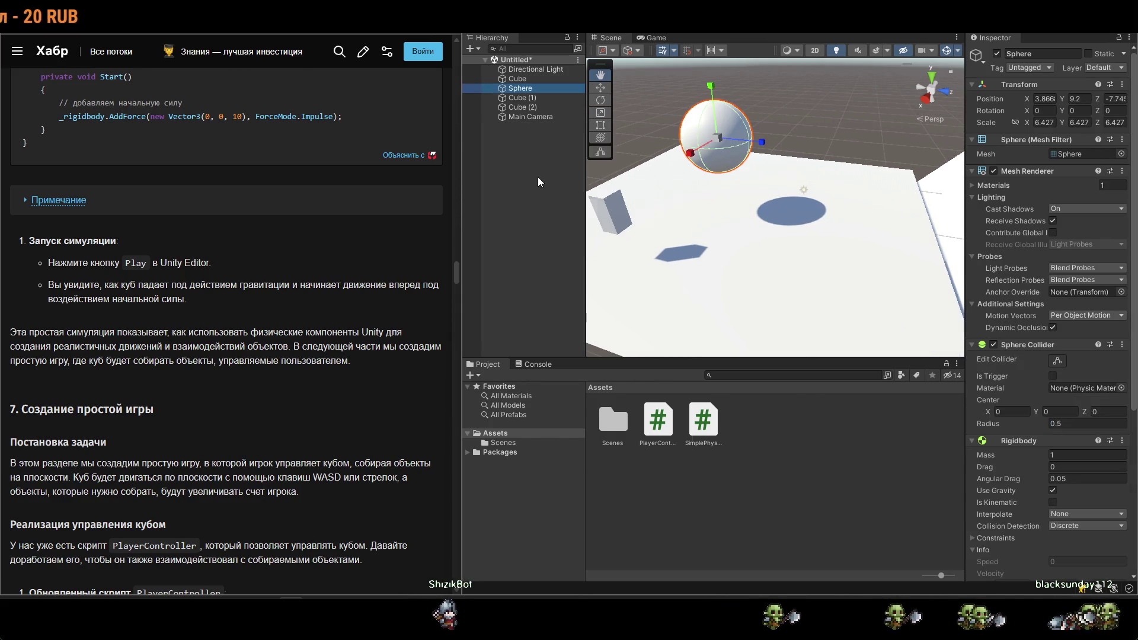
pyautogui.rightClick(538, 177)
pyautogui.moveTo(675, 355)
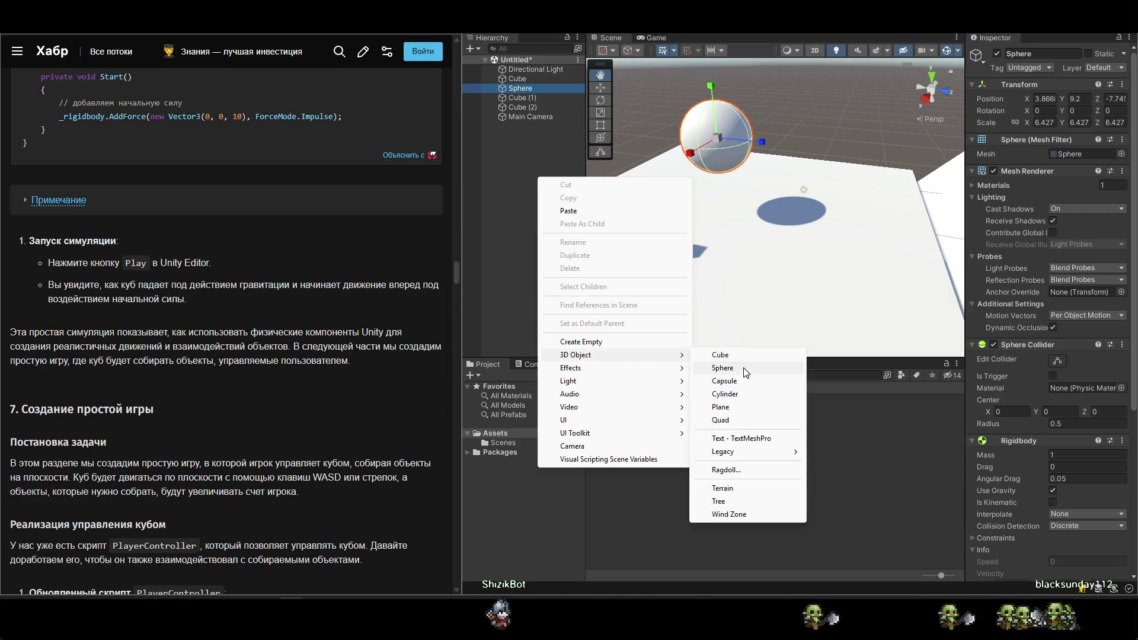
pyautogui.click(723, 368)
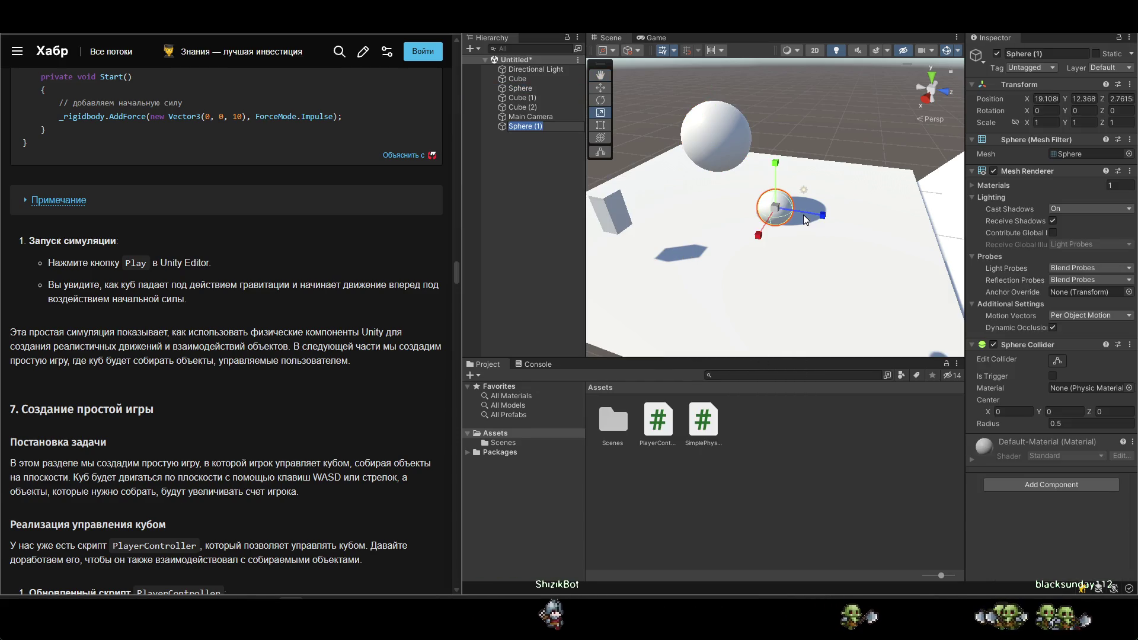
pyautogui.scroll(-3, 806, 217)
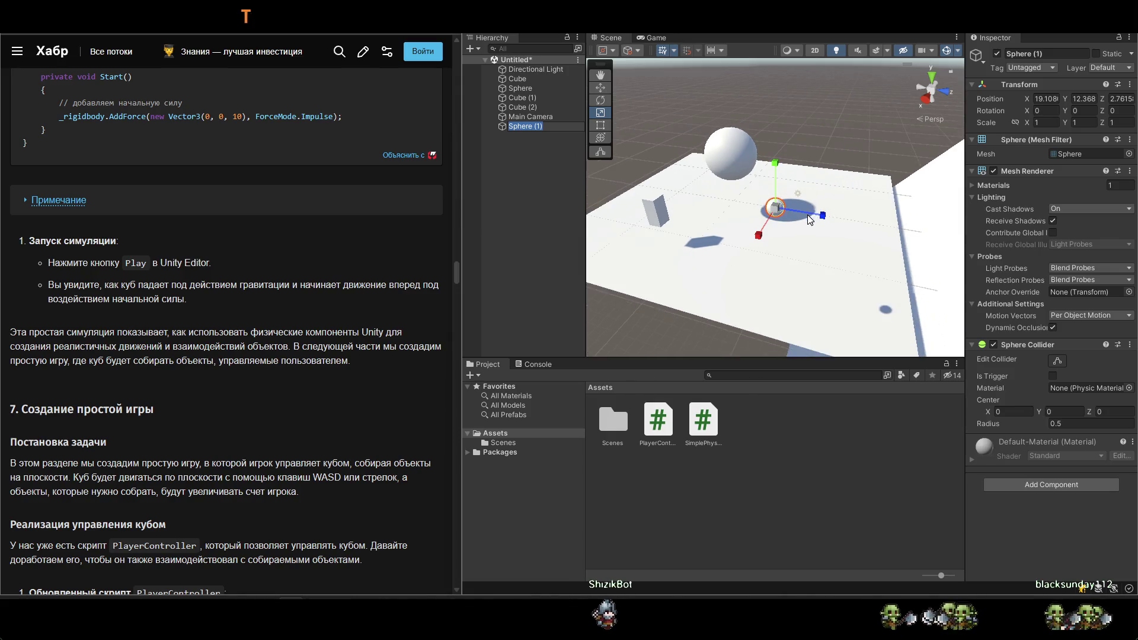
# Cancel the sphere rename and remove Sphere (1).
pyautogui.write('a')
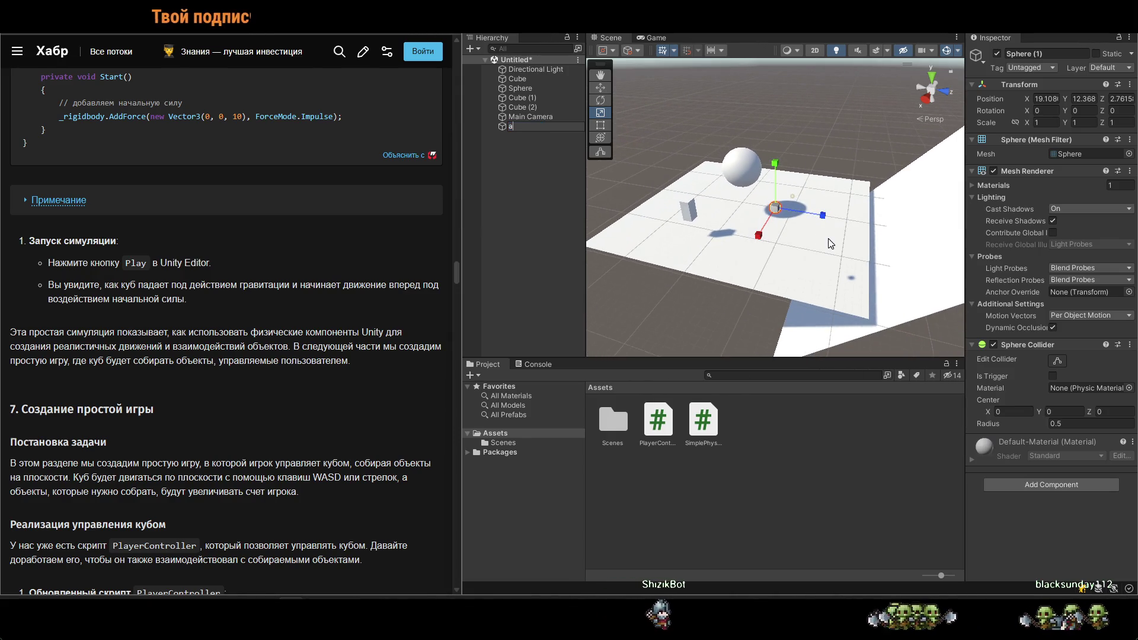
pyautogui.hotkey('ctrl', 'z')
pyautogui.press('f')
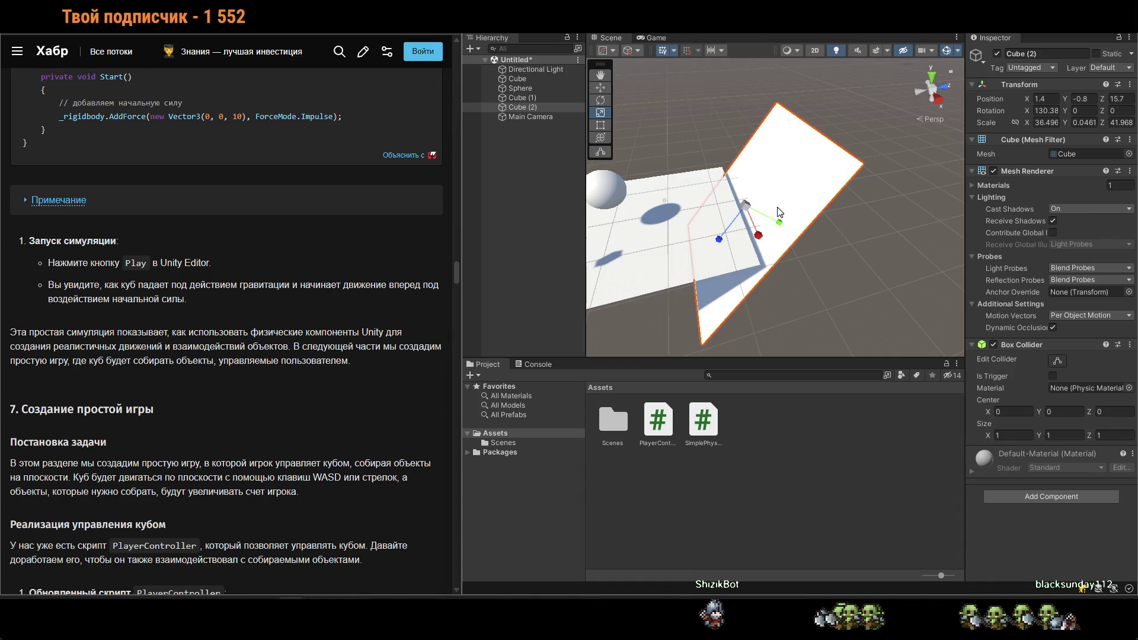
pyautogui.scroll(-3, 779, 211)
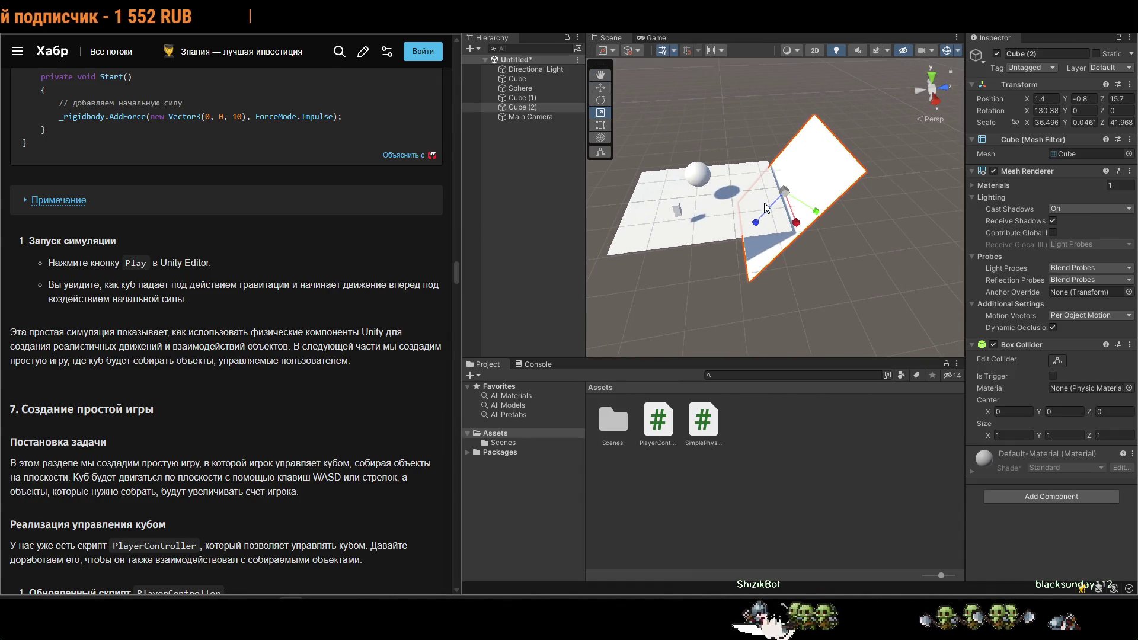
# Duplicate Cube (2) as Cube (3), tilt it to about 71 degrees on X, and raise it into a wall.
pyautogui.press('w')
pyautogui.hotkey('ctrl', 'd')
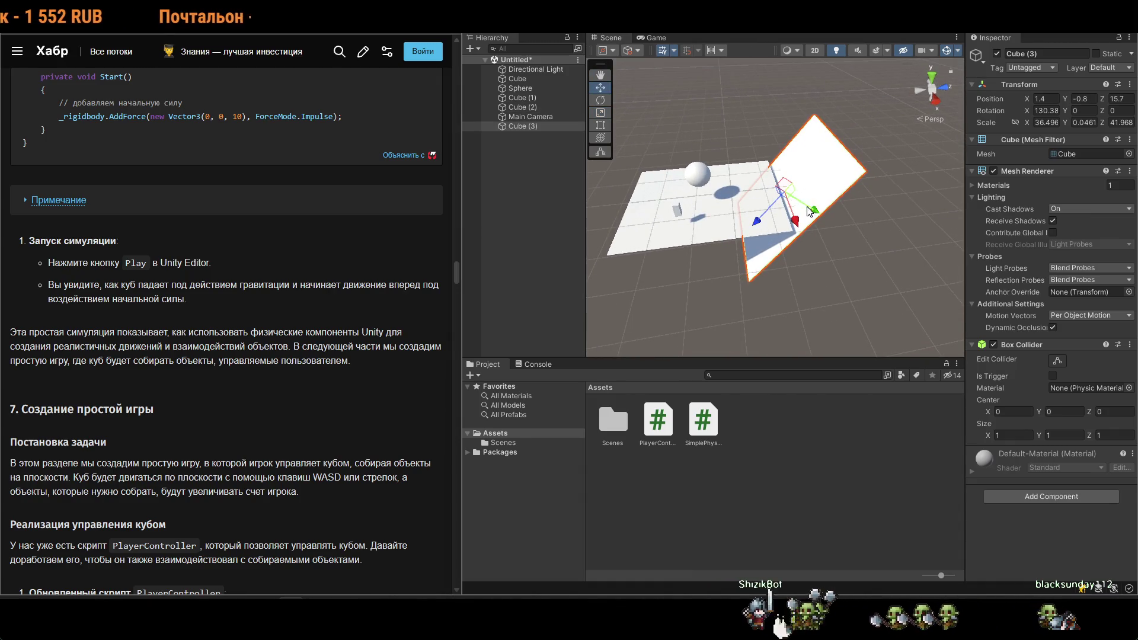
pyautogui.press('e')
pyautogui.moveTo(801, 161)
pyautogui.mouseDown()
pyautogui.moveTo(740, 153)
pyautogui.moveTo(744, 177)
pyautogui.mouseUp()
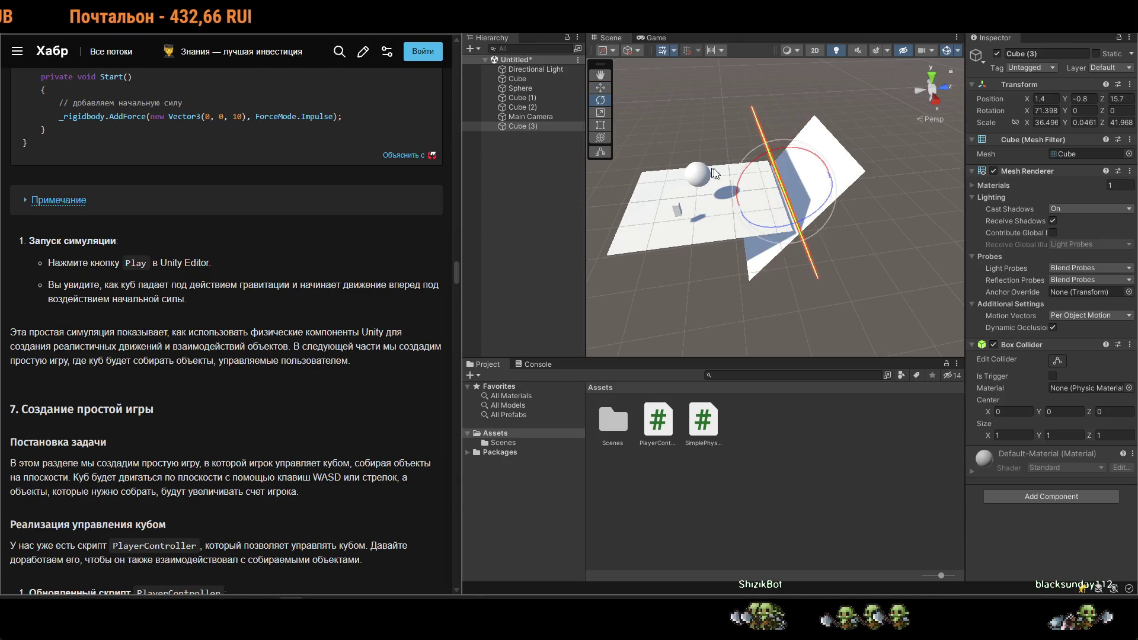
pyautogui.press('w')
pyautogui.moveTo(833, 159)
pyautogui.mouseDown()
pyautogui.moveTo(876, 153)
pyautogui.moveTo(866, 240)
pyautogui.moveTo(825, 183)
pyautogui.mouseUp()
pyautogui.scroll(-1, 823, 183)
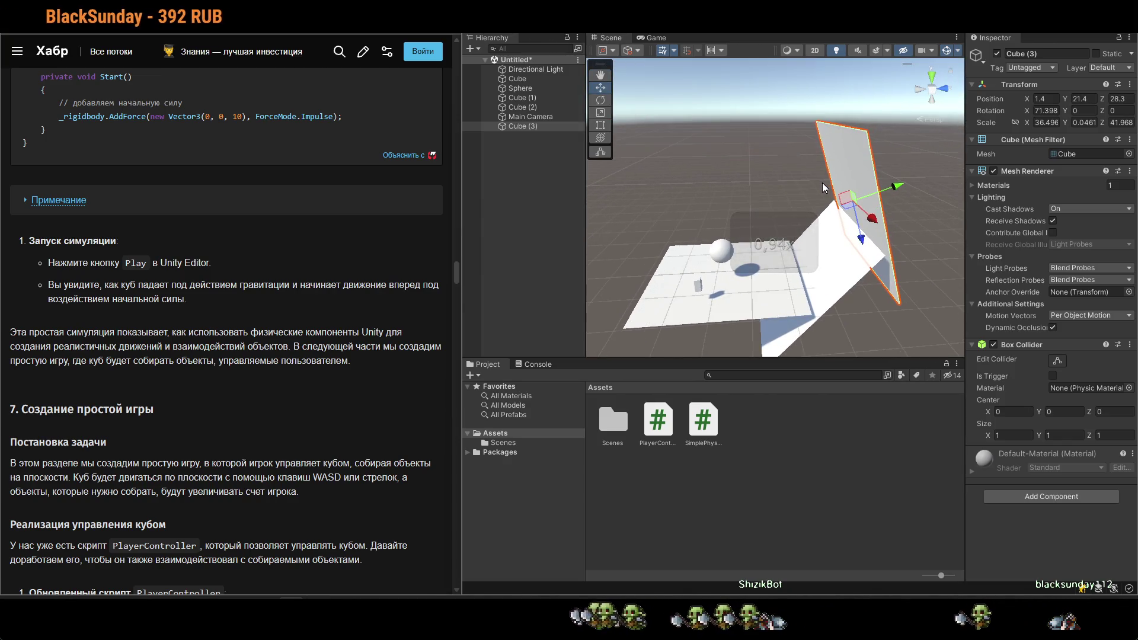
# Duplicate Cube (3) as Cube (4) and set it flat, high over the front of the floor.
pyautogui.hotkey('ctrl', 'd')
pyautogui.press('e')
pyautogui.moveTo(892, 184)
pyautogui.mouseDown()
pyautogui.moveTo(770, 196)
pyautogui.moveTo(769, 249)
pyautogui.moveTo(917, 195)
pyautogui.moveTo(1000, 247)
pyautogui.moveTo(920, 219)
pyautogui.moveTo(836, 150)
pyautogui.moveTo(819, 319)
pyautogui.moveTo(798, 369)
pyautogui.moveTo(697, 336)
pyautogui.moveTo(812, 326)
pyautogui.mouseUp()
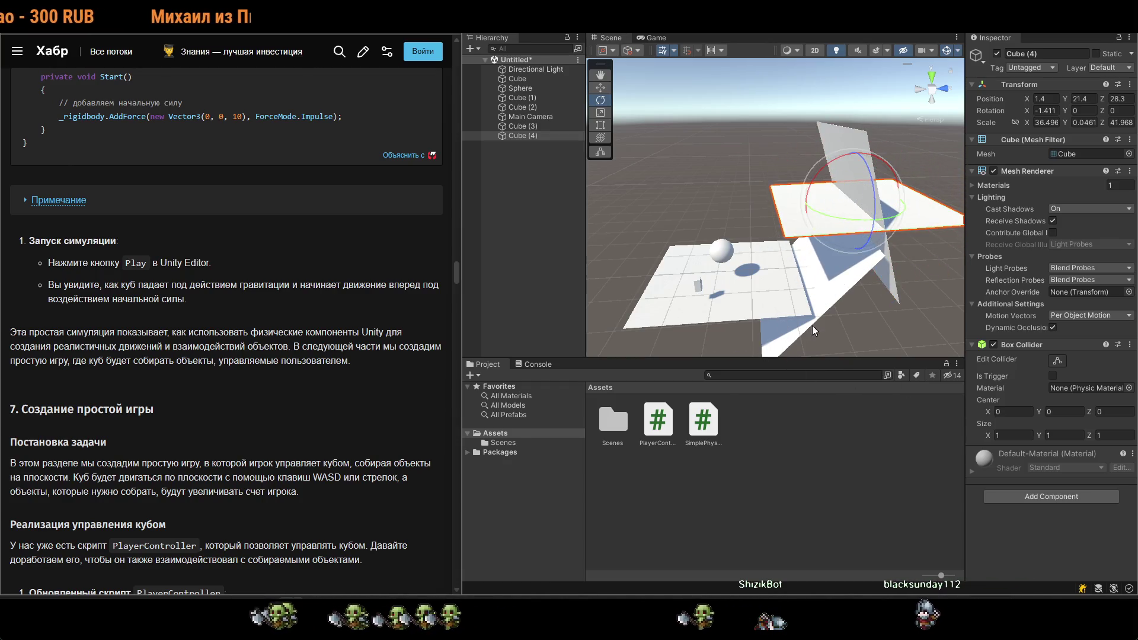
pyautogui.press('w')
pyautogui.moveTo(859, 166)
pyautogui.mouseDown()
pyautogui.moveTo(741, 167)
pyautogui.moveTo(749, 80)
pyautogui.mouseUp()
pyautogui.keyDown('alt'); pyautogui.moveTo(737, 228); pyautogui.dragTo(734, 240); pyautogui.keyUp('alt')
pyautogui.press('e')
pyautogui.moveTo(766, 98); pyautogui.dragTo(740, 98)
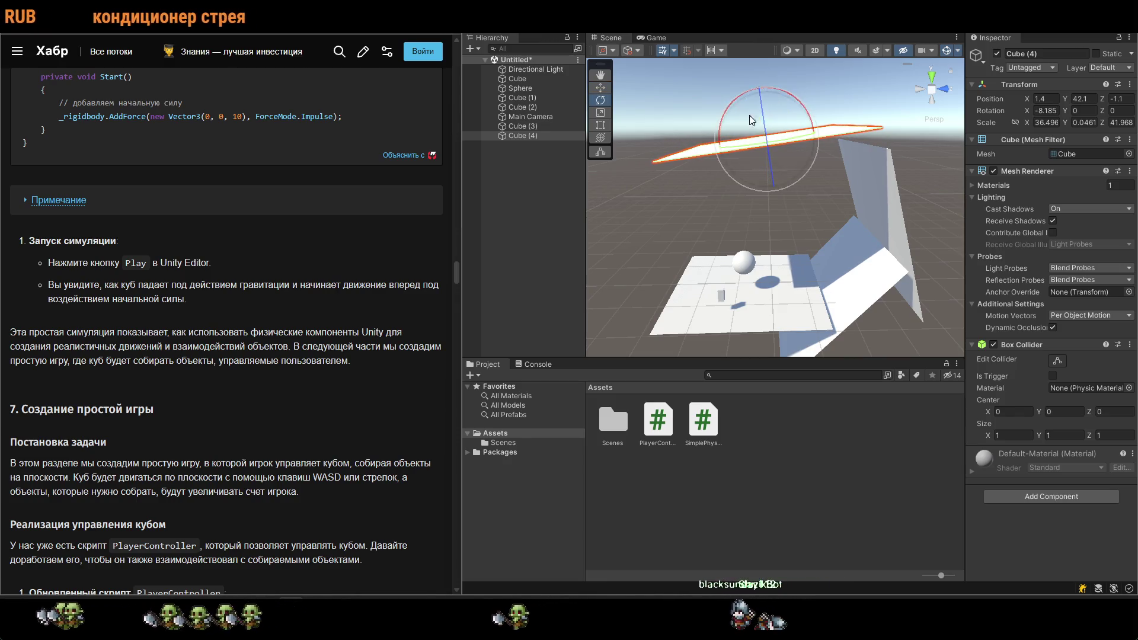
# Reposition Main Camera sideways and angle it down toward the floor, nearly level.
pyautogui.keyDown('alt'); pyautogui.moveTo(805, 241); pyautogui.dragTo(704, 266); pyautogui.keyUp('alt')
pyautogui.click(557, 117)
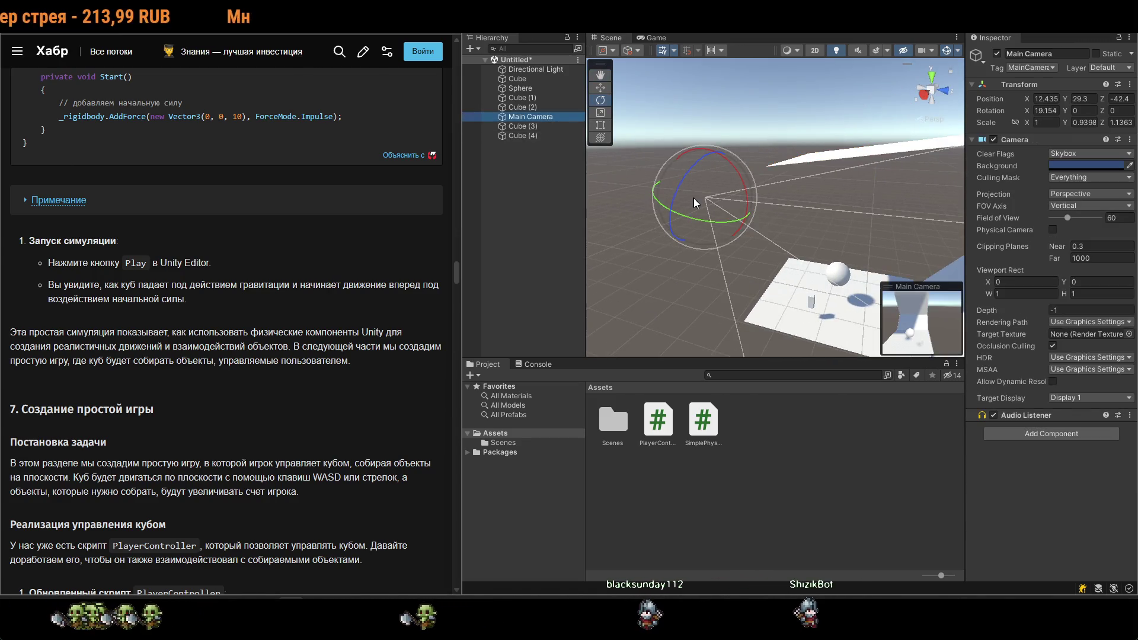
pyautogui.moveTo(694, 215)
pyautogui.mouseDown()
pyautogui.moveTo(819, 227)
pyautogui.moveTo(868, 208)
pyautogui.mouseUp()
pyautogui.moveTo(725, 159); pyautogui.dragTo(716, 137)
pyautogui.press('w')
pyautogui.moveTo(723, 201)
pyautogui.mouseDown()
pyautogui.moveTo(735, 220)
pyautogui.moveTo(638, 275)
pyautogui.moveTo(624, 247)
pyautogui.moveTo(783, 307)
pyautogui.moveTo(809, 253)
pyautogui.moveTo(776, 244)
pyautogui.moveTo(738, 287)
pyautogui.mouseUp()
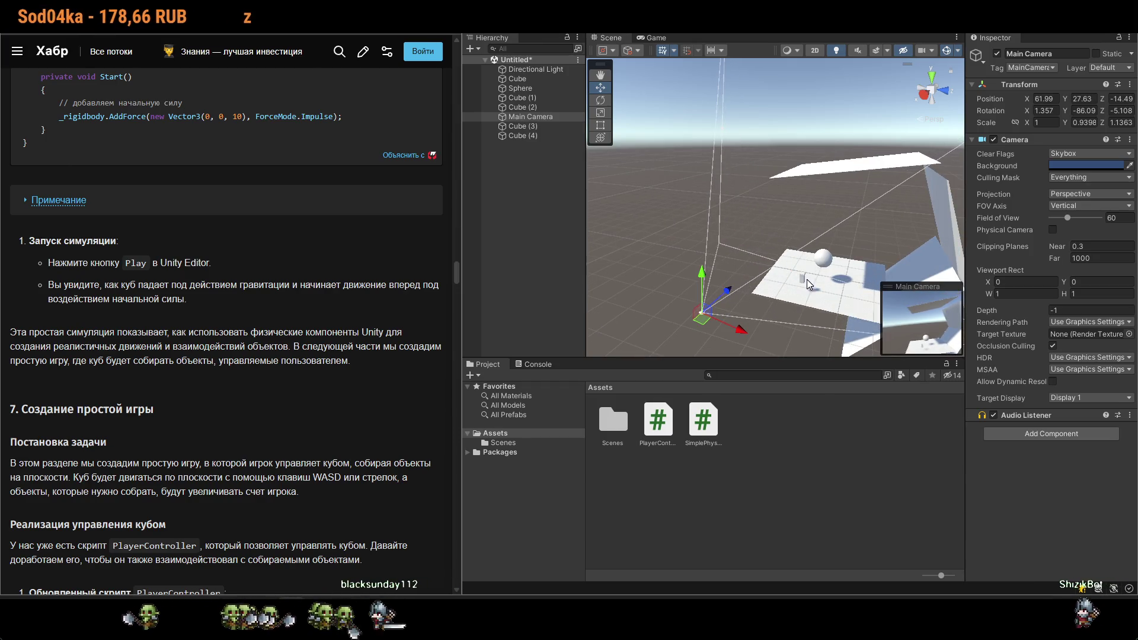
pyautogui.press('e')
pyautogui.moveTo(706, 271); pyautogui.dragTo(697, 318)
pyautogui.press('w')
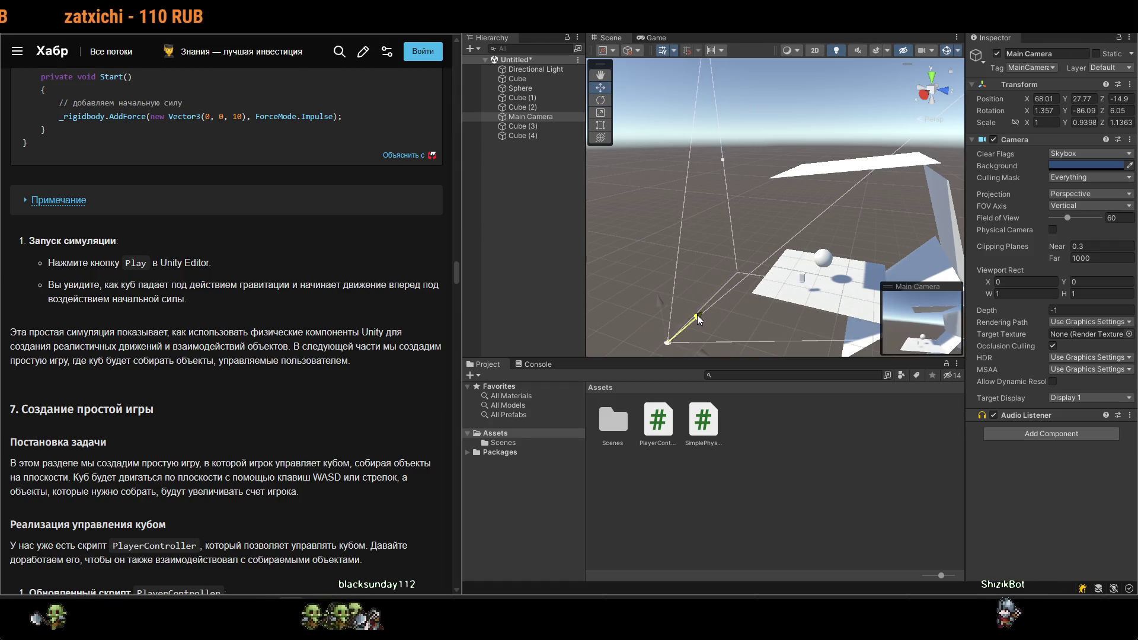
# Duplicate Cube (4) as Cube (5), moving it to the far side along Z and lowering it.
pyautogui.click(908, 167)
pyautogui.hotkey('ctrl', 'd')
pyautogui.moveTo(871, 160)
pyautogui.mouseDown()
pyautogui.moveTo(888, 160)
pyautogui.moveTo(772, 179)
pyautogui.moveTo(752, 112)
pyautogui.moveTo(667, 36)
pyautogui.mouseUp()
pyautogui.press('e')
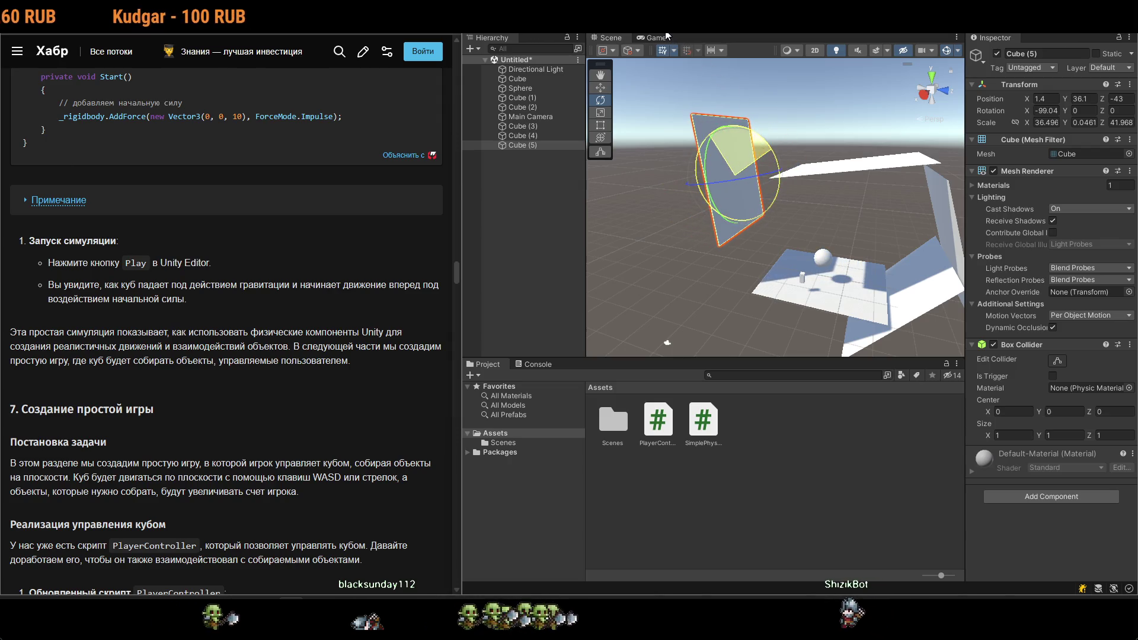
pyautogui.press('w')
pyautogui.moveTo(735, 143)
pyautogui.mouseDown()
pyautogui.moveTo(750, 193)
pyautogui.moveTo(756, 173)
pyautogui.moveTo(724, 154)
pyautogui.mouseUp()
pyautogui.press('e')
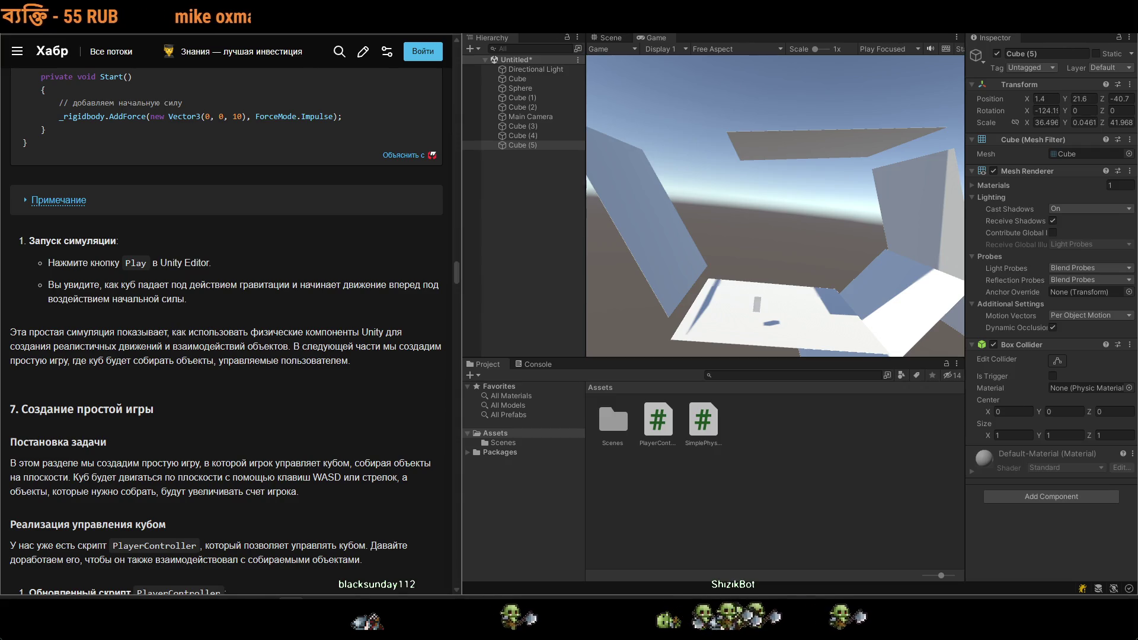
# Play-test the new wall layout.
pyautogui.hotkey('ctrl', 'p')
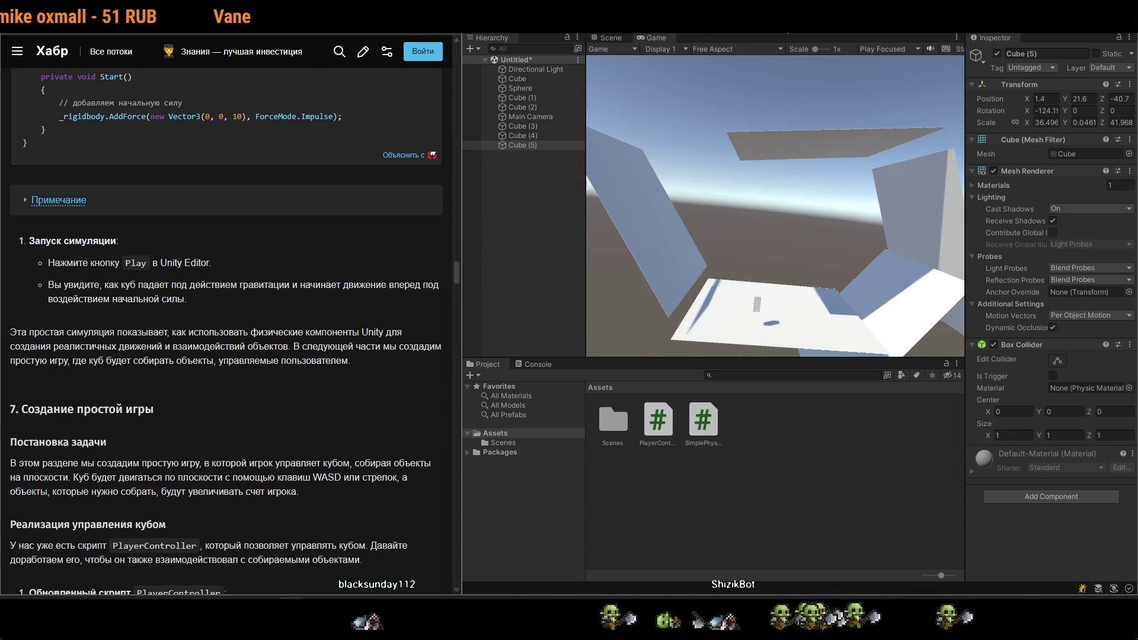
pyautogui.hotkey('ctrl', 'p')
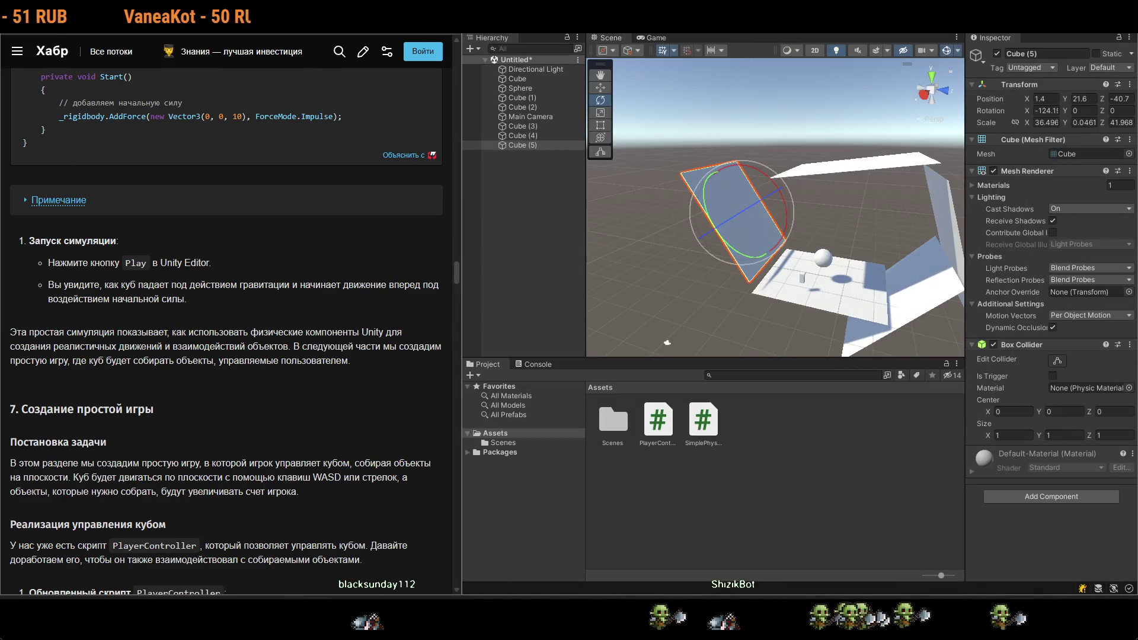
pyautogui.hotkey('alt', 'Tab')
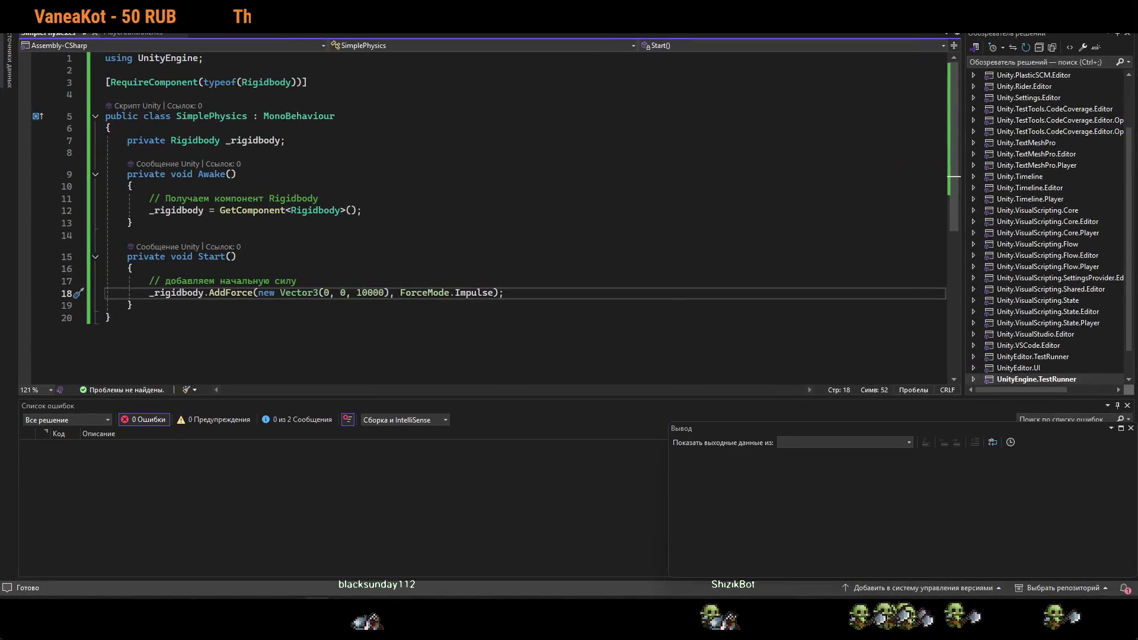
# Cut the AddForce impulse from 10000 to 1000 and test it in Unity.
pyautogui.press('BackSpace')
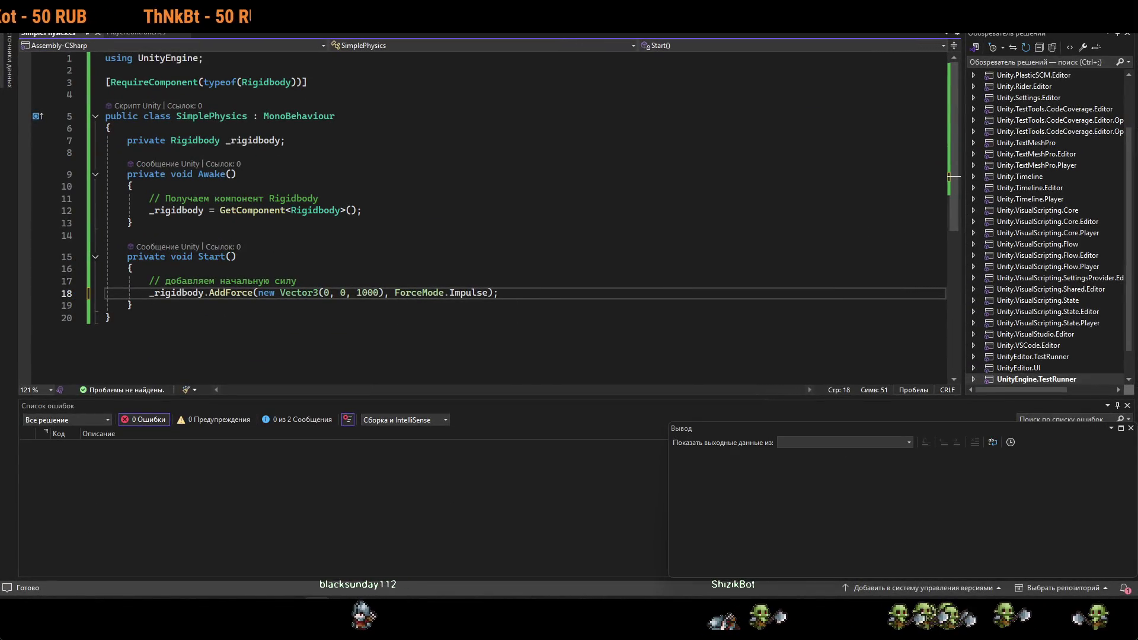
pyautogui.hotkey('alt', 'Tab')
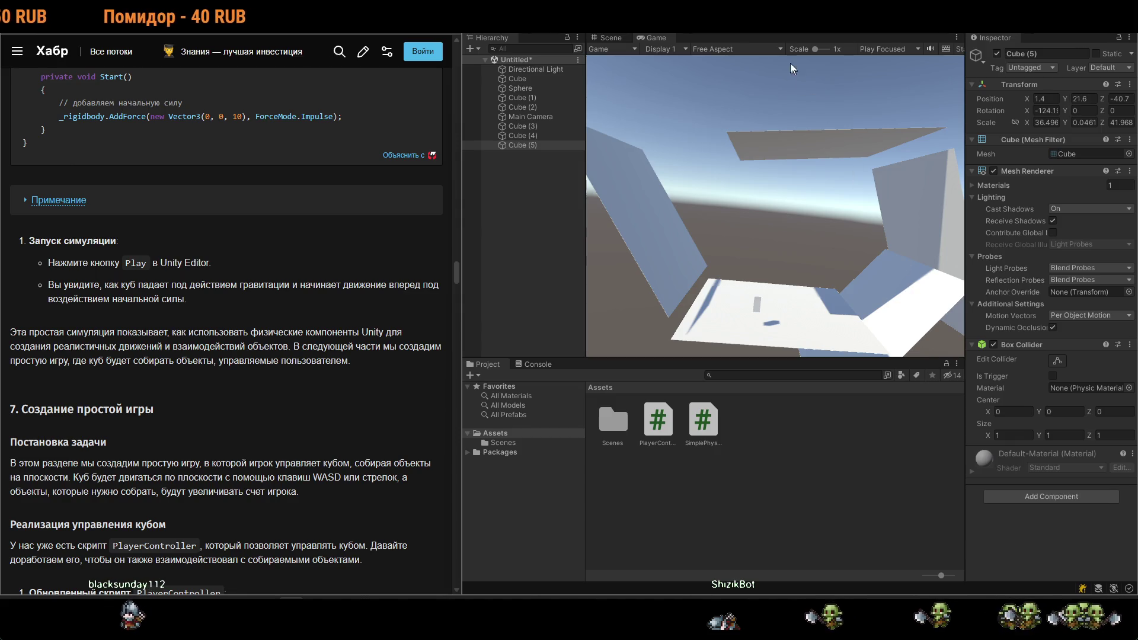
pyautogui.hotkey('ctrl', 'p')
# Move the slanted wall Cube (3) slightly lower and closer.
pyautogui.click(898, 247)
pyautogui.click(897, 248)
pyautogui.press('w')
pyautogui.moveTo(929, 234); pyautogui.dragTo(922, 234)
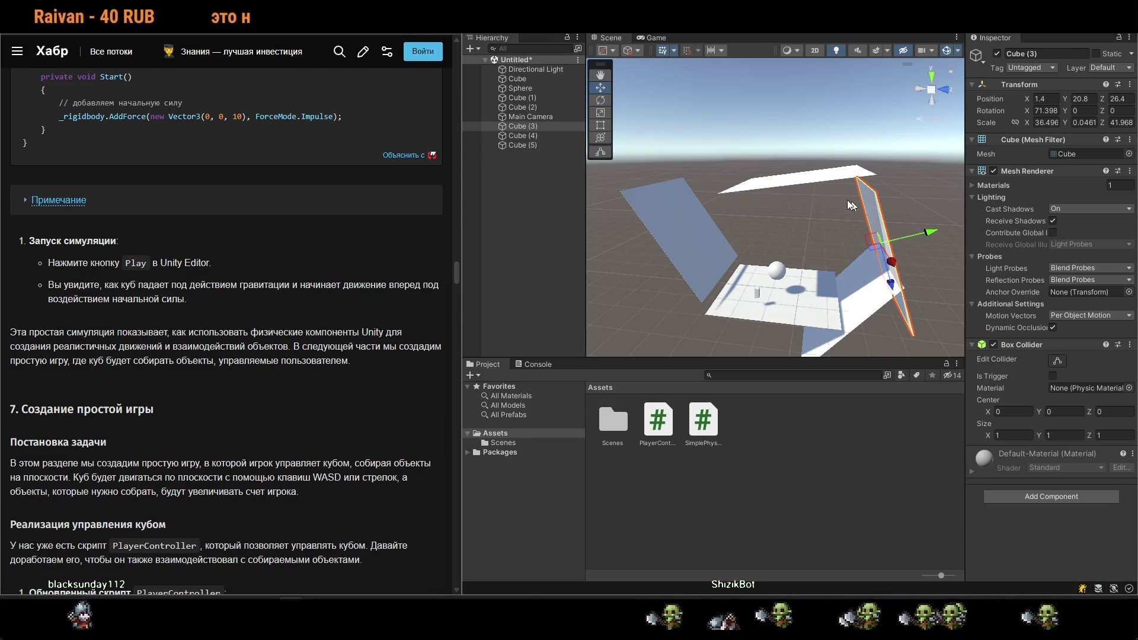
pyautogui.click(829, 180)
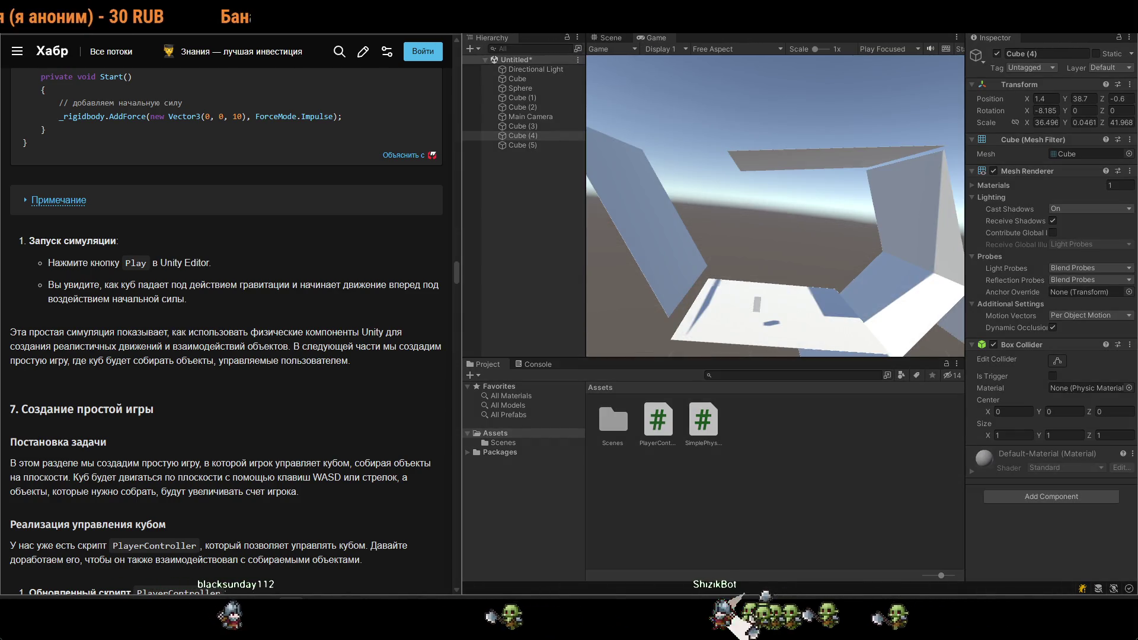
pyautogui.hotkey('ctrl', 'p')
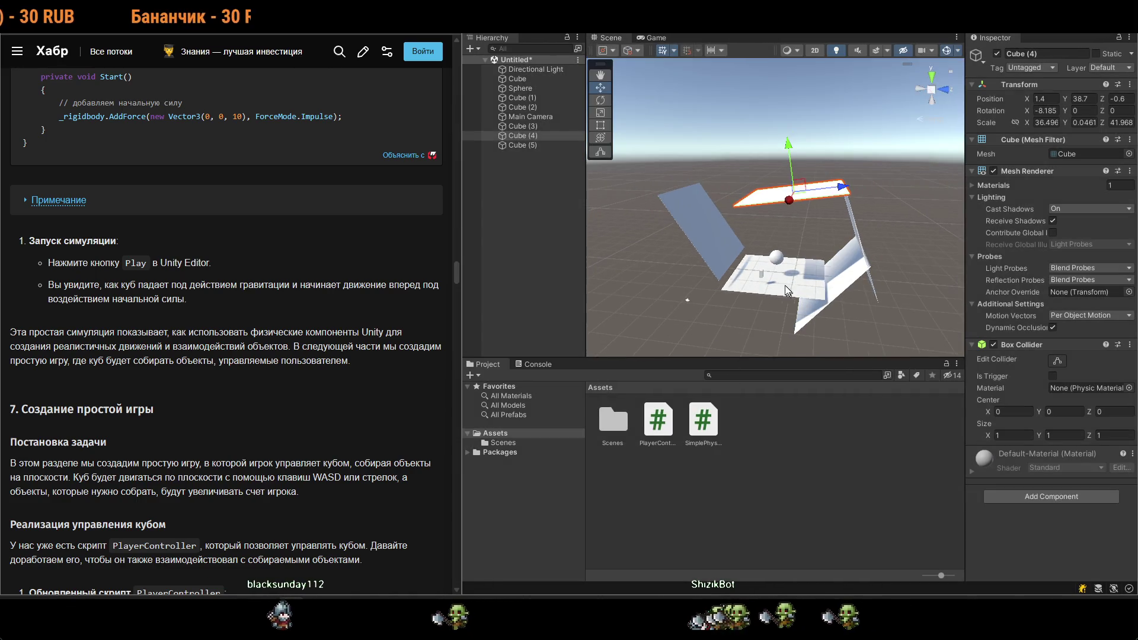
# Move Main Camera out to X 105.47 and play-test the scene.
pyautogui.click(688, 300)
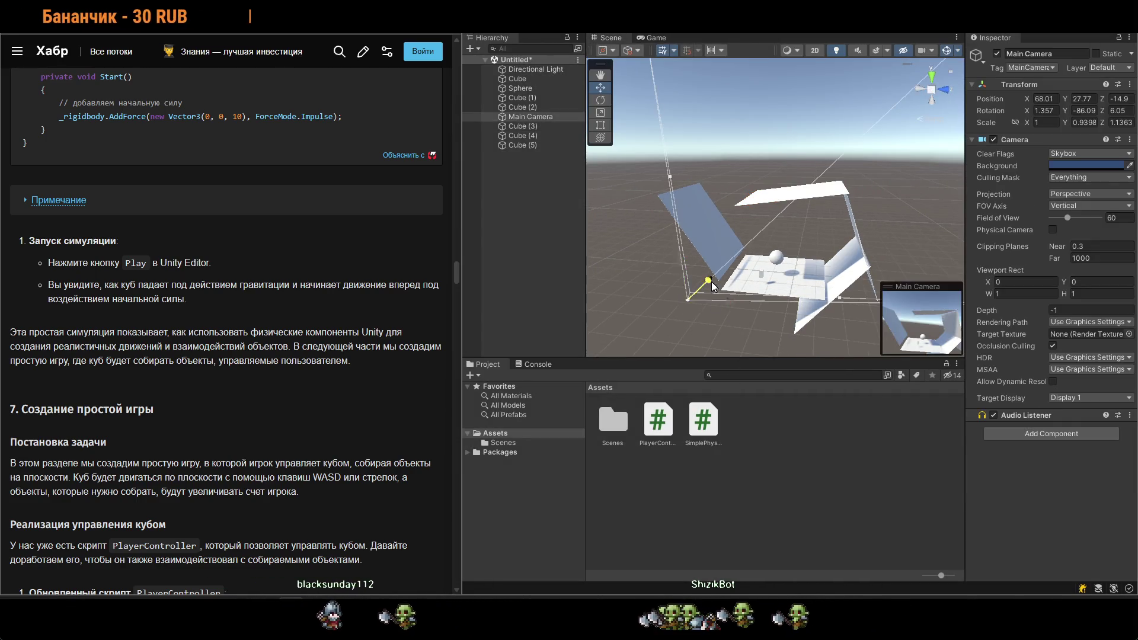
pyautogui.moveTo(629, 354); pyautogui.dragTo(787, 34)
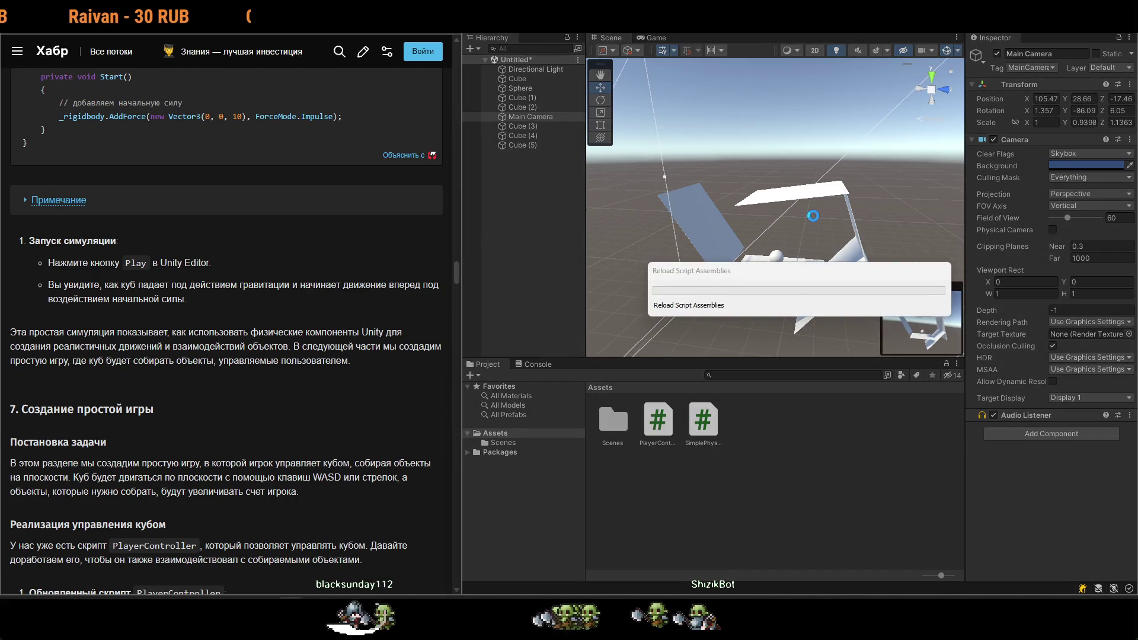
pyautogui.hotkey('ctrl', 'p')
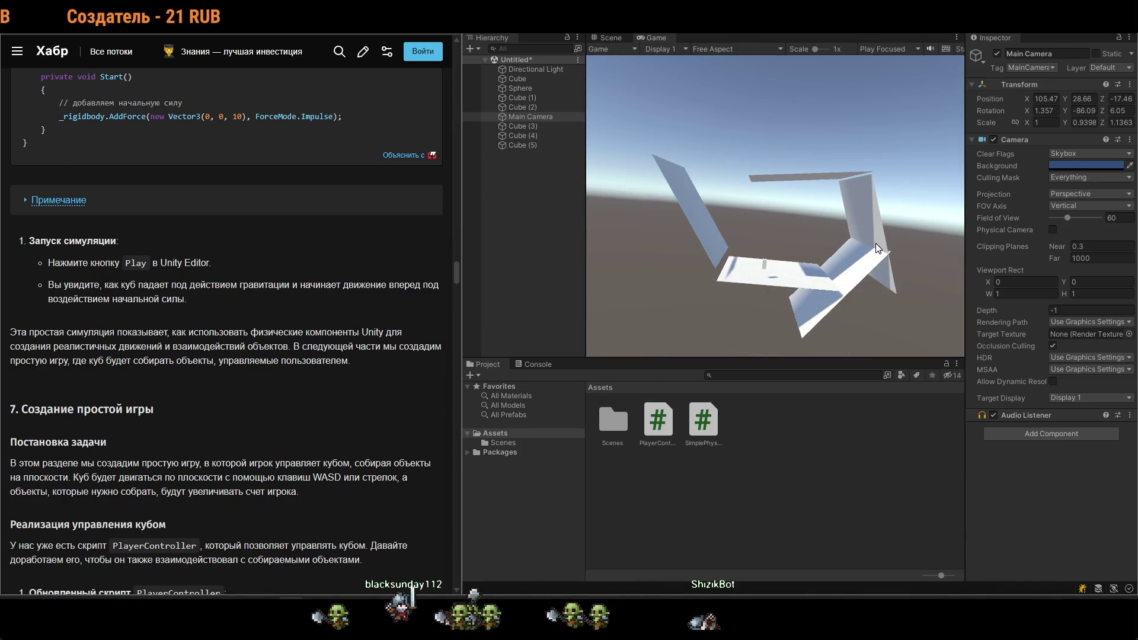
pyautogui.hotkey('ctrl', 'p')
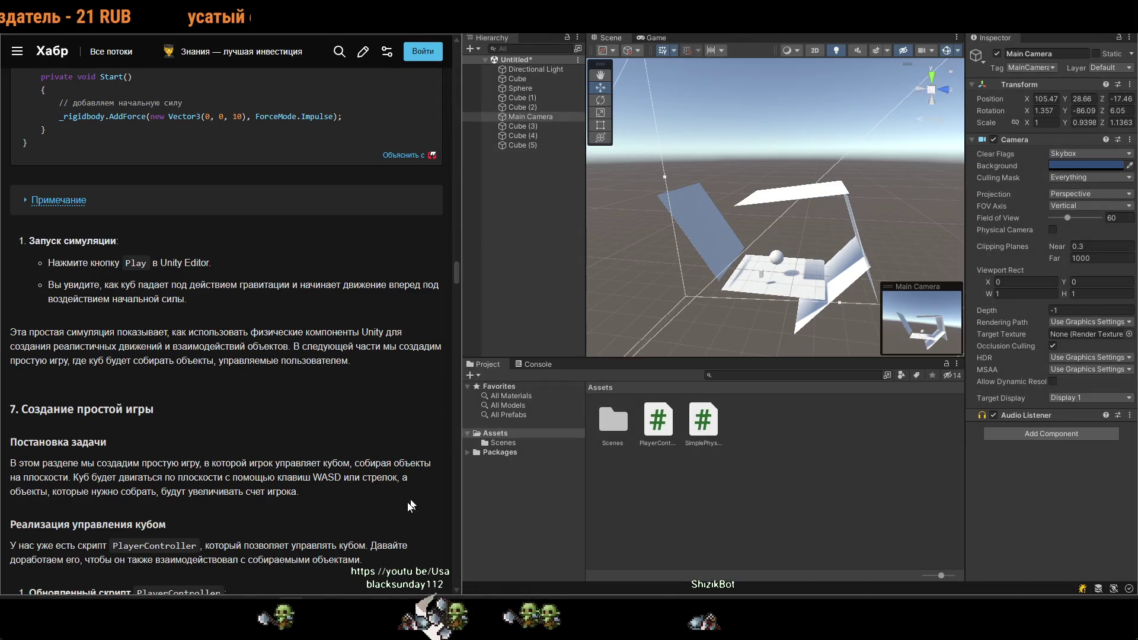
pyautogui.hotkey('alt', 'Tab')
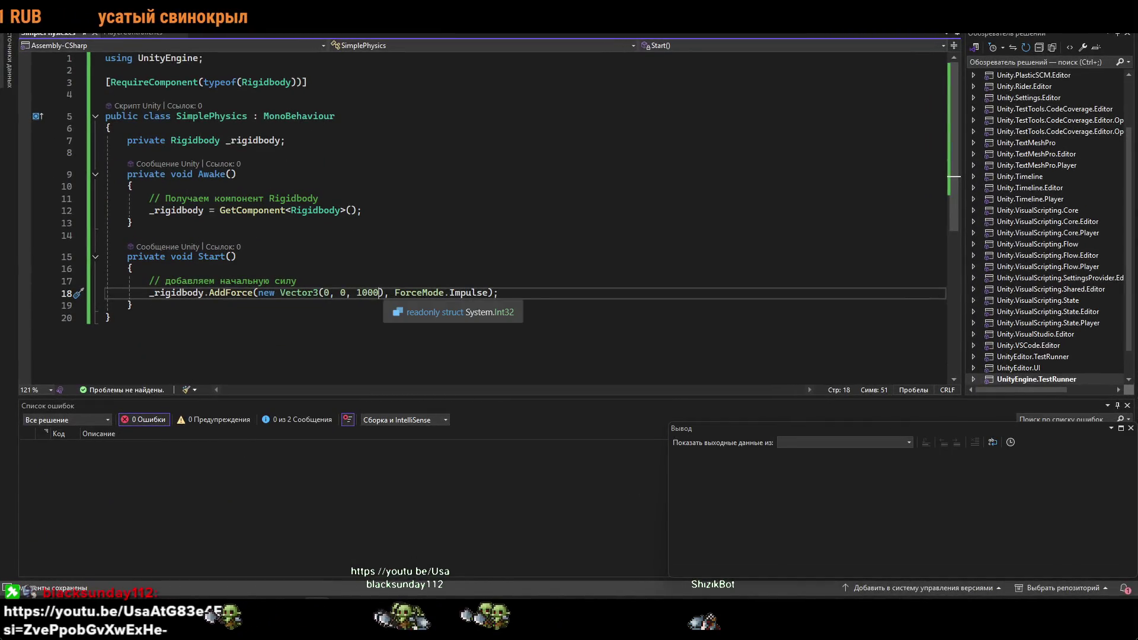
# Save the 1000 impulse change and go back to Unity to run the scene.
pyautogui.hotkey('alt', 'Tab')
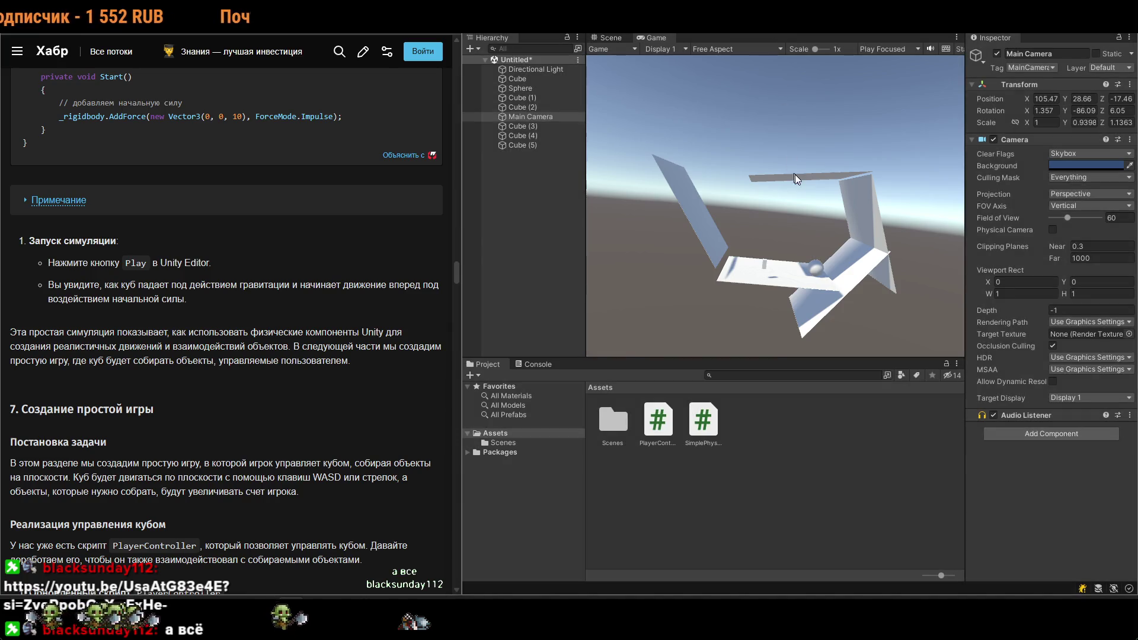
# Stop Play and move the top plank Cube (6) left and a little lower.
pyautogui.hotkey('ctrl', 'p')
pyautogui.click(803, 186)
pyautogui.click(832, 187)
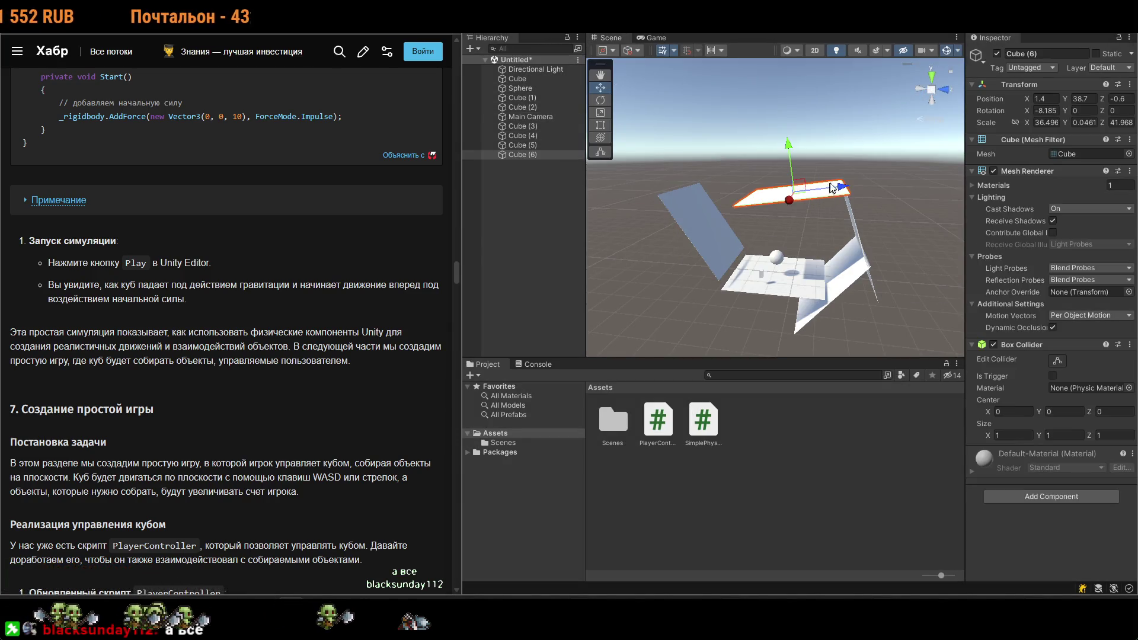
pyautogui.click(778, 198)
pyautogui.click(805, 195)
pyautogui.moveTo(841, 187); pyautogui.dragTo(766, 200)
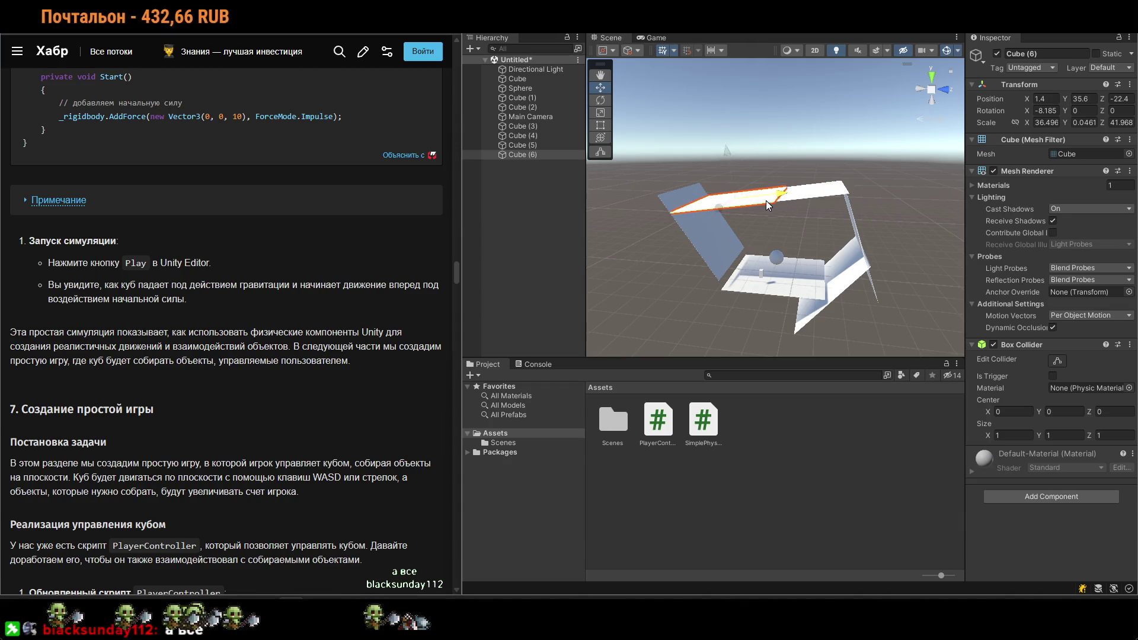
pyautogui.moveTo(707, 150)
pyautogui.mouseDown()
pyautogui.moveTo(720, 158)
pyautogui.moveTo(684, 240)
pyautogui.moveTo(709, 260)
pyautogui.moveTo(691, 238)
pyautogui.mouseUp()
# Tilt Cube (6) forward, then level it back out.
pyautogui.press('e')
pyautogui.moveTo(703, 186); pyautogui.dragTo(697, 249)
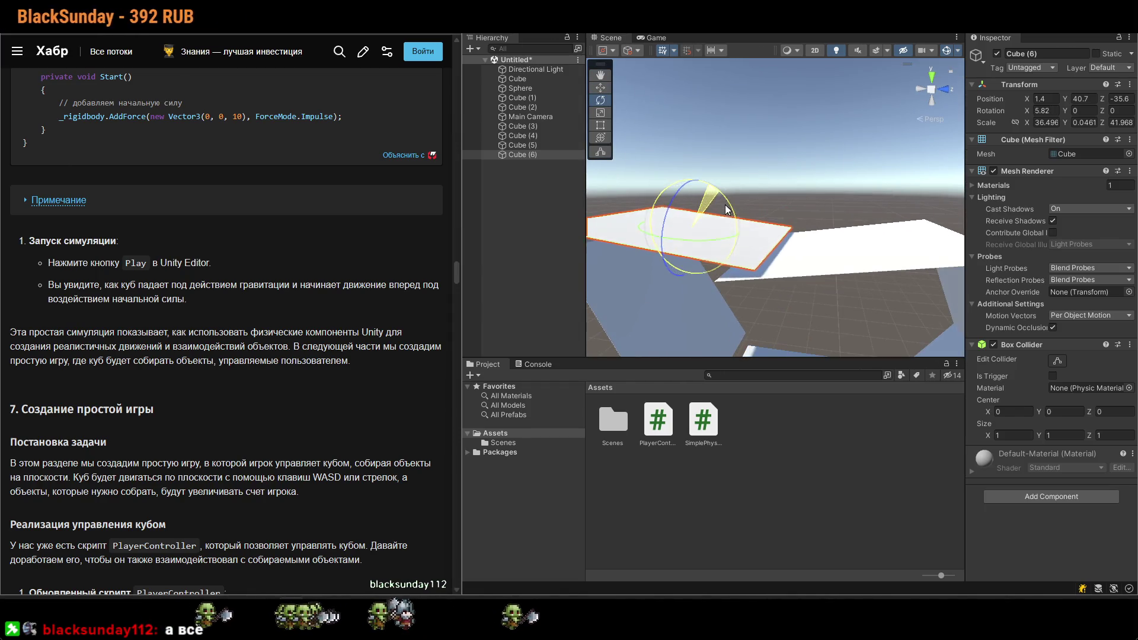
pyautogui.moveTo(695, 304); pyautogui.dragTo(747, 177)
pyautogui.press('w')
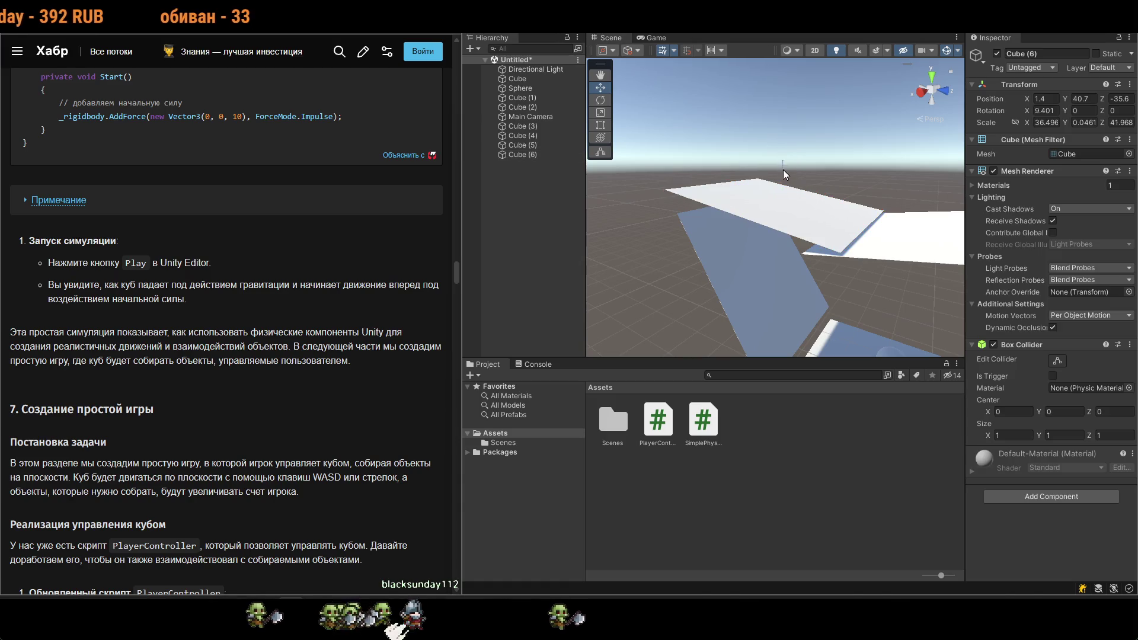
pyautogui.press('e')
pyautogui.moveTo(815, 202)
pyautogui.mouseDown()
pyautogui.moveTo(802, 161)
pyautogui.moveTo(786, 169)
pyautogui.moveTo(791, 278)
pyautogui.mouseUp()
pyautogui.press('w')
# Lower and shift Cube (5), then tilt Cube (6) to about -11.6 degrees on X and replay.
pyautogui.click(768, 219)
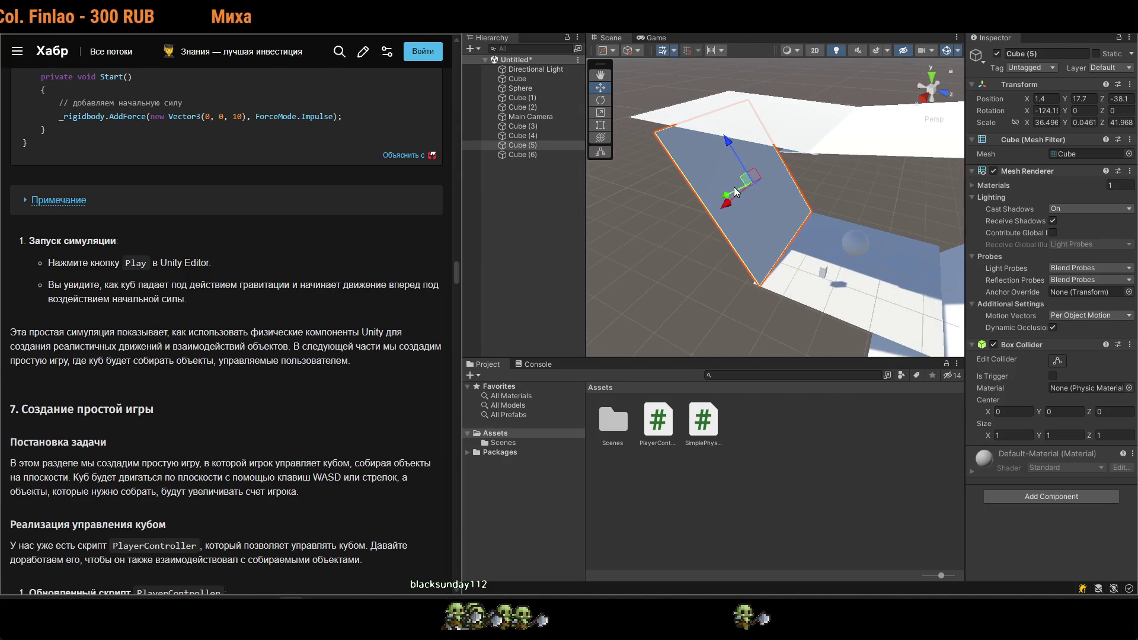
pyautogui.moveTo(727, 194); pyautogui.dragTo(720, 194)
pyautogui.click(748, 94)
pyautogui.press('e')
pyautogui.moveTo(788, 77); pyautogui.dragTo(770, 56)
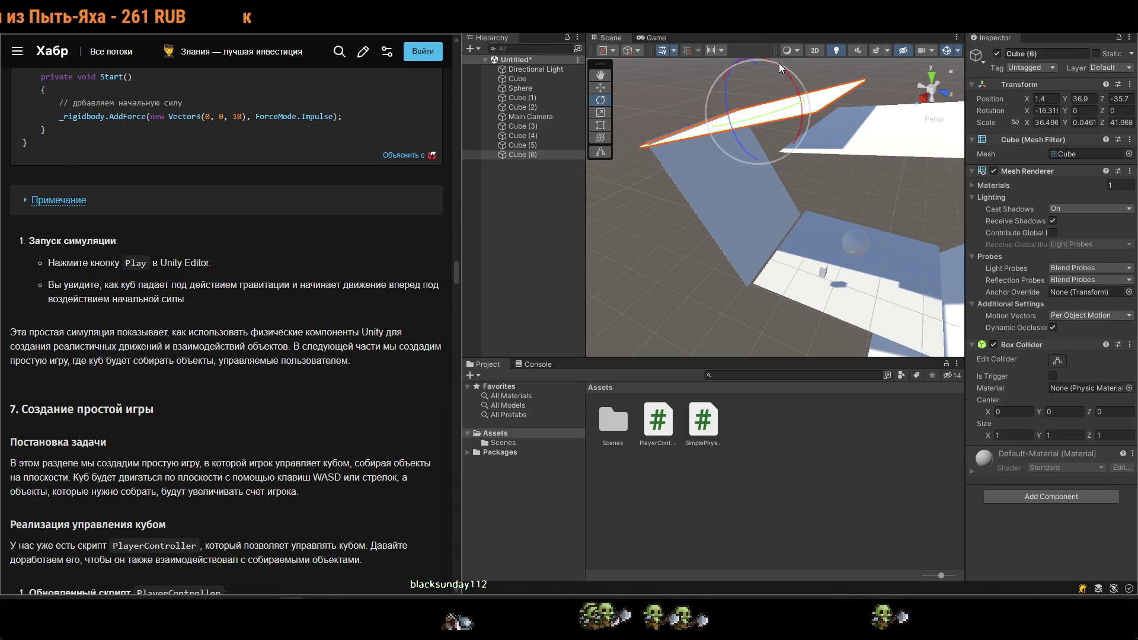
pyautogui.moveTo(753, 73)
pyautogui.mouseDown()
pyautogui.moveTo(760, 90)
pyautogui.moveTo(794, 94)
pyautogui.mouseUp()
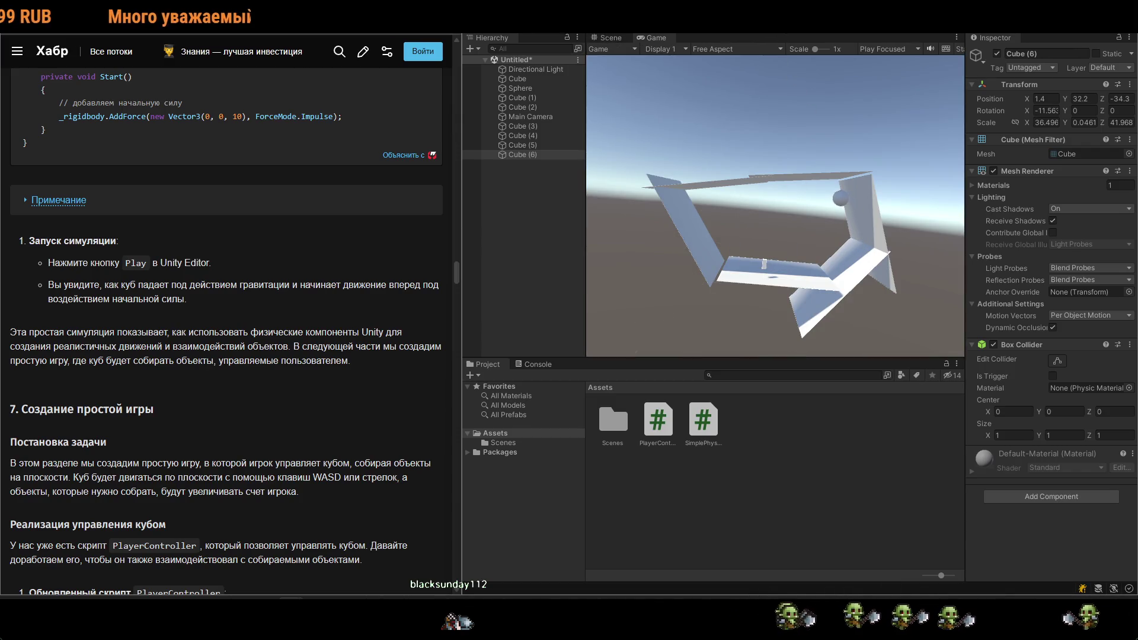
pyautogui.hotkey('ctrl', 'p')
pyautogui.hotkey('alt', 'Tab')
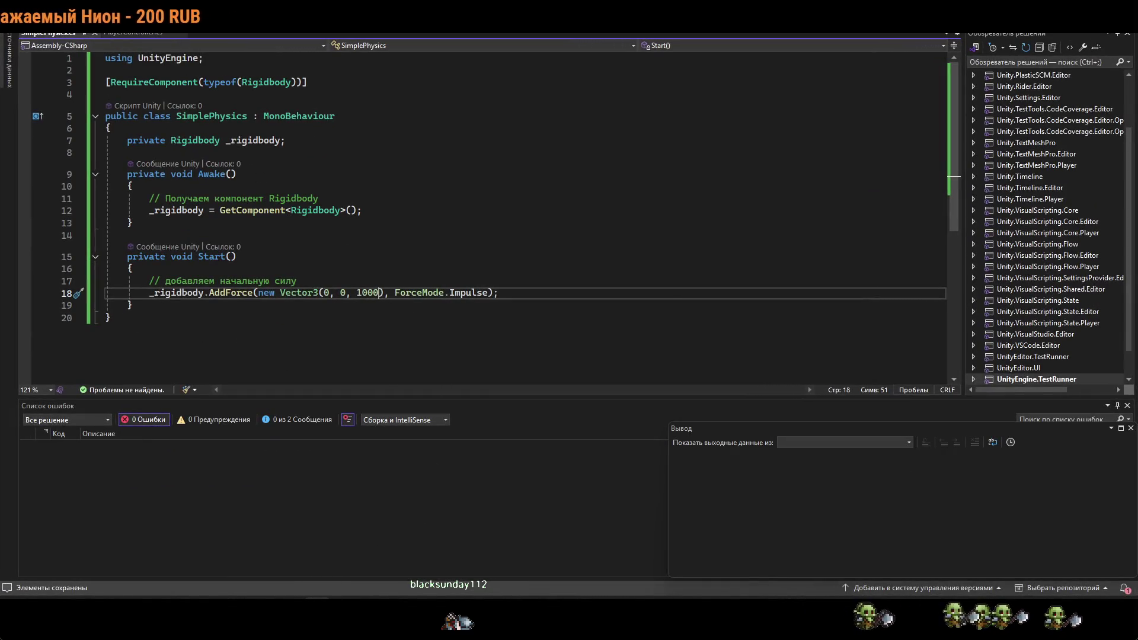
# Keep the 1000 Z impulse and return to Unity to play the scene again.
pyautogui.hotkey('alt', 'Tab')
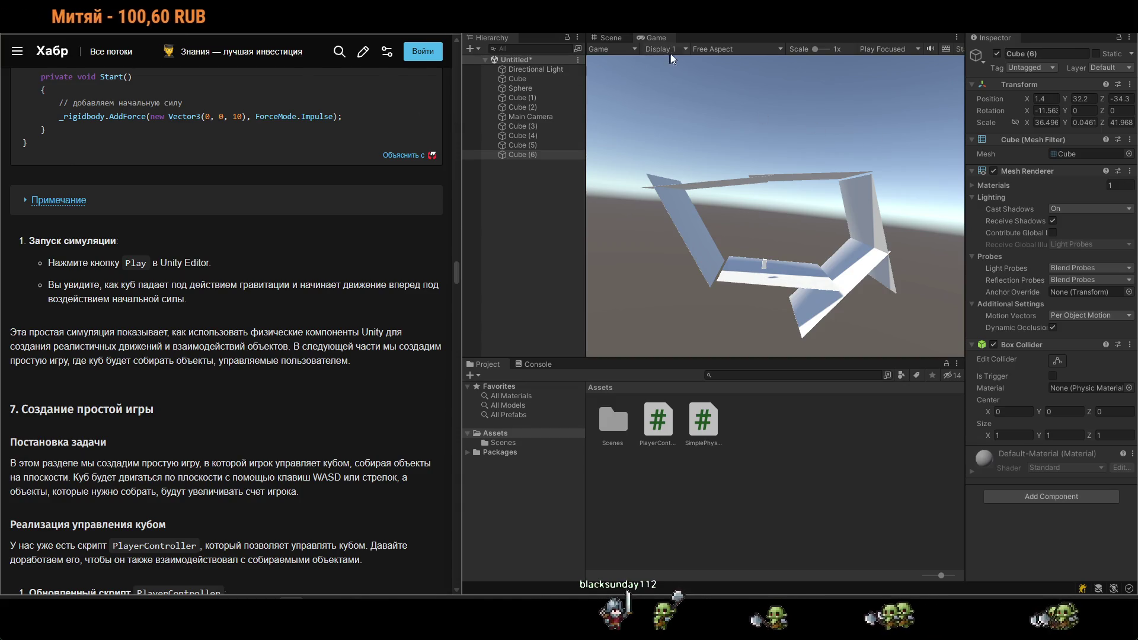
# Parent Main Camera under the Sphere so it follows the ball, then test in Play mode.
pyautogui.click(788, 33)
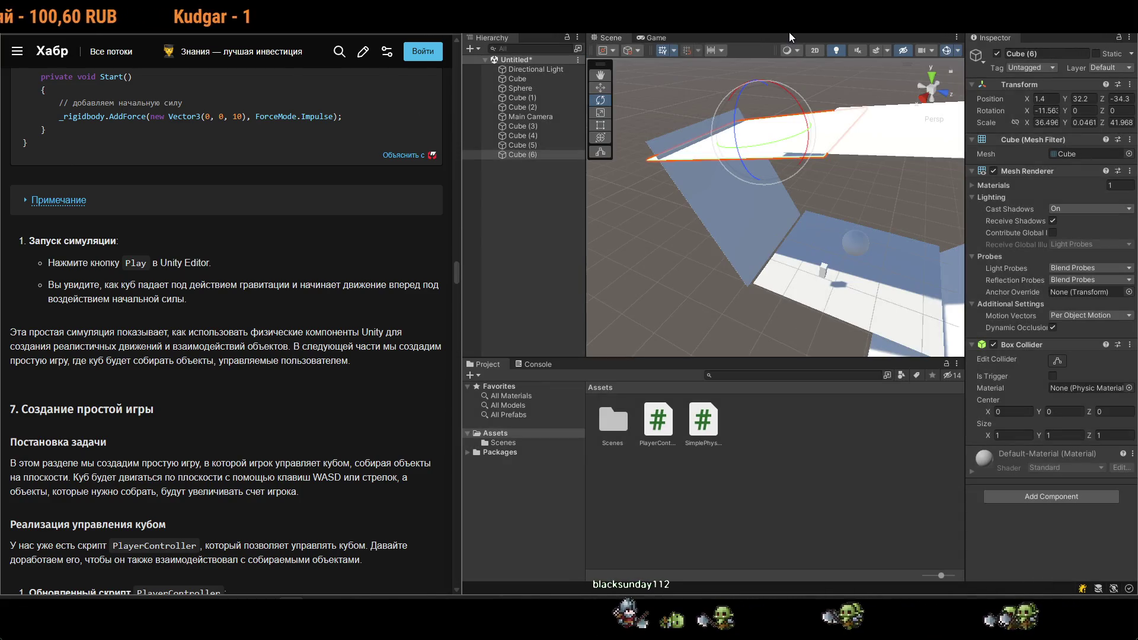
pyautogui.click(520, 89)
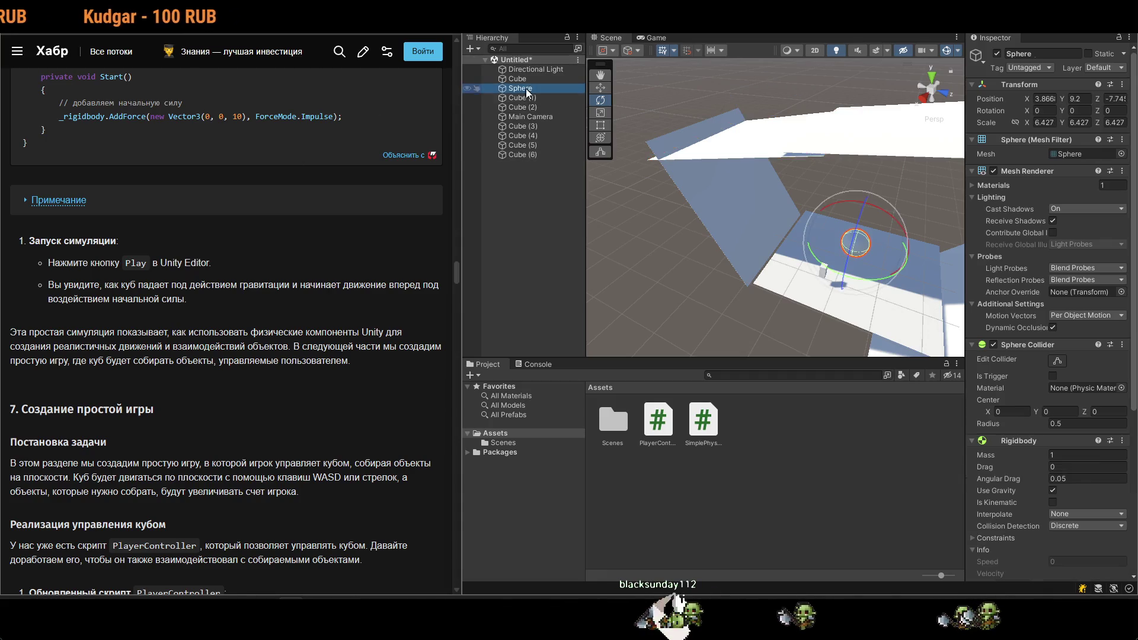
pyautogui.moveTo(534, 90); pyautogui.dragTo(533, 90)
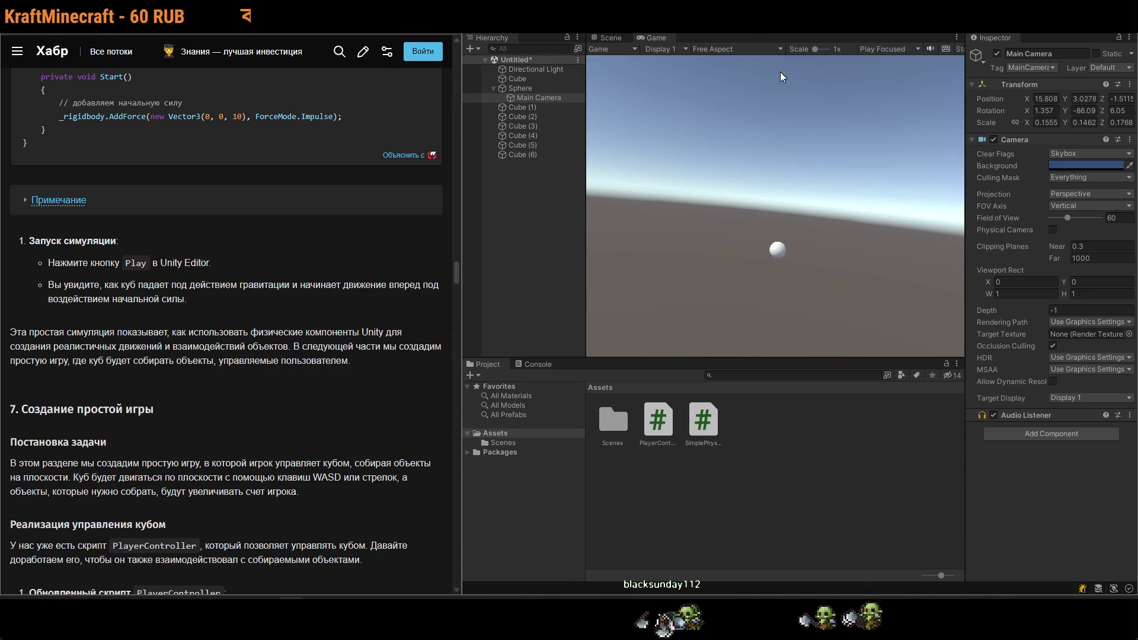
pyautogui.hotkey('ctrl', 'p')
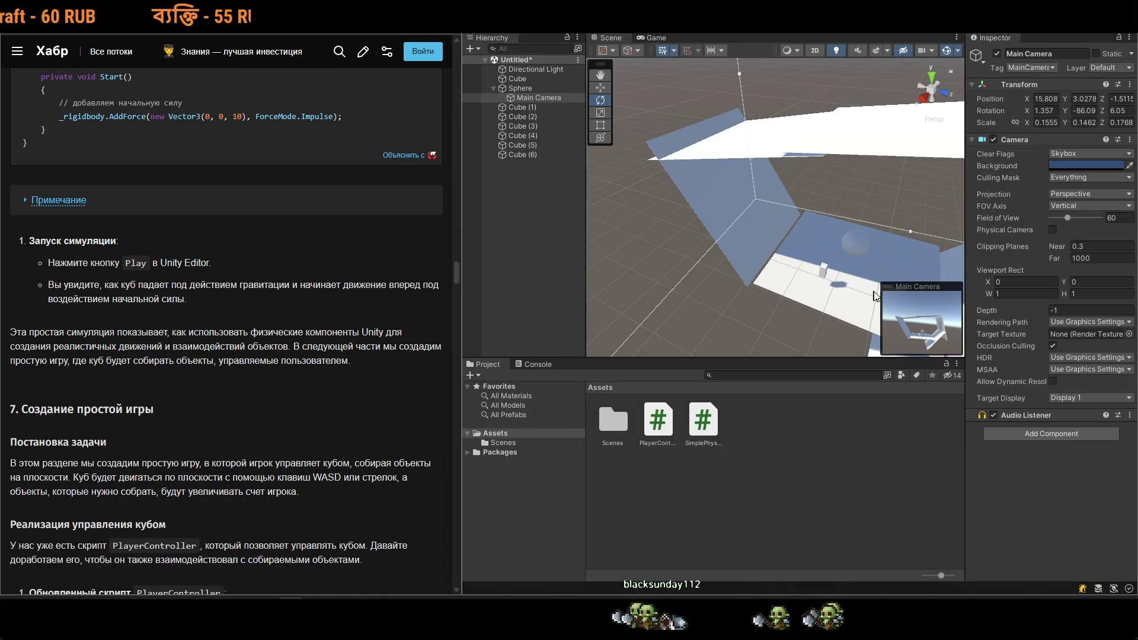
# Rotate plank Cube (4) to about -3.8 on X to reduce its tilt, and retest.
pyautogui.moveTo(806, 238)
pyautogui.mouseDown()
pyautogui.moveTo(823, 237)
pyautogui.moveTo(856, 202)
pyautogui.mouseUp()
pyautogui.click(830, 249)
pyautogui.press('e')
pyautogui.click(794, 168)
pyautogui.moveTo(799, 154); pyautogui.dragTo(763, 156)
pyautogui.press('w')
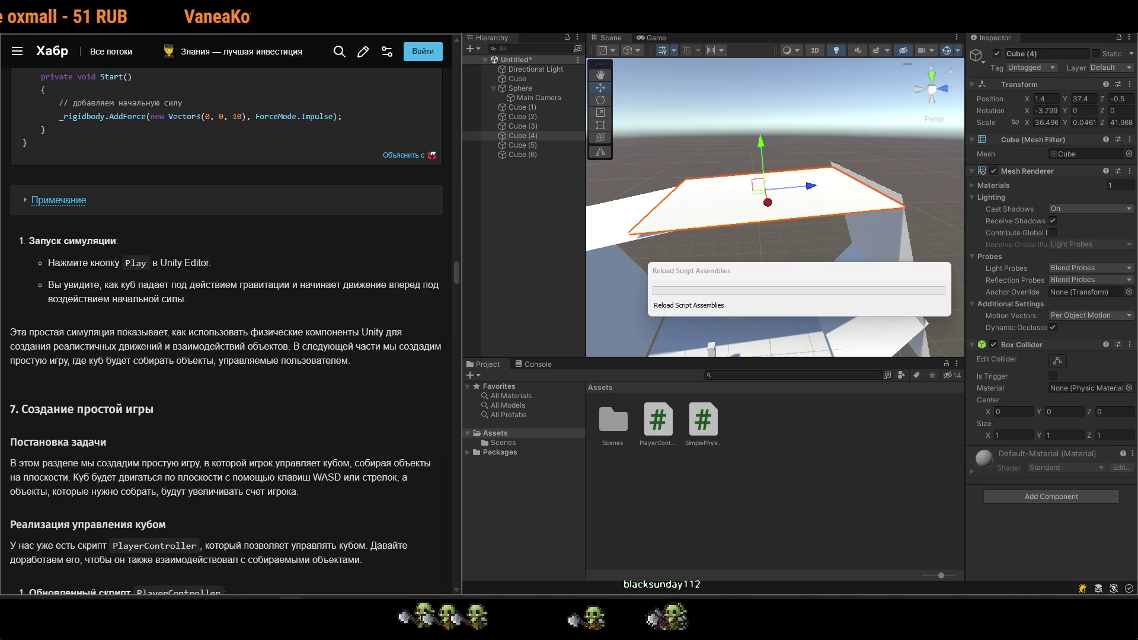
pyautogui.click(778, 34)
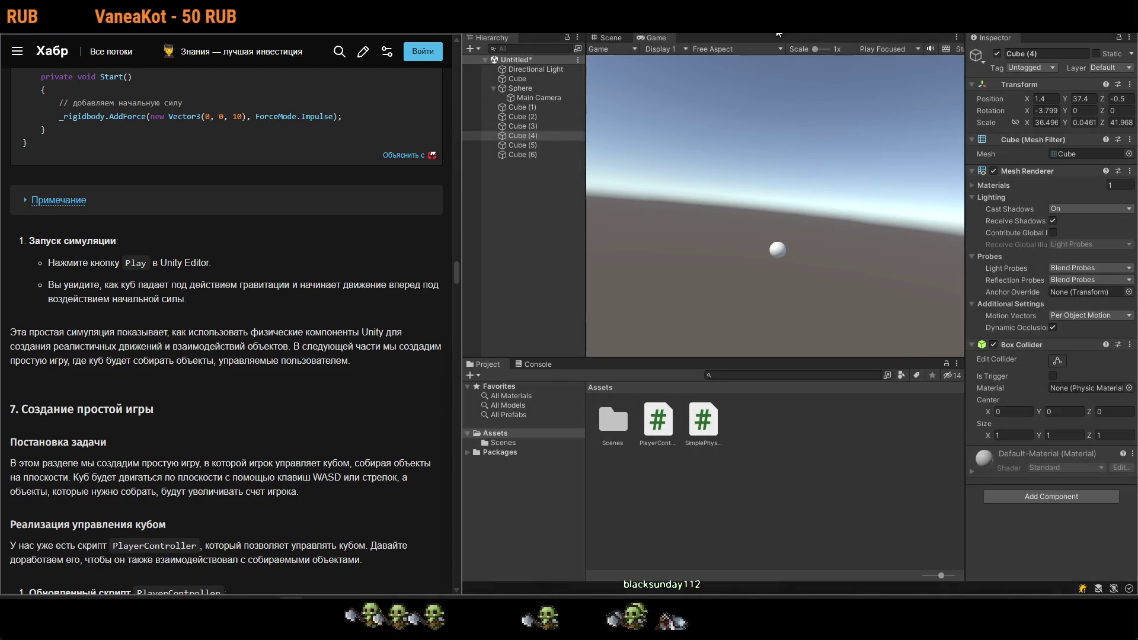
pyautogui.click(898, 352)
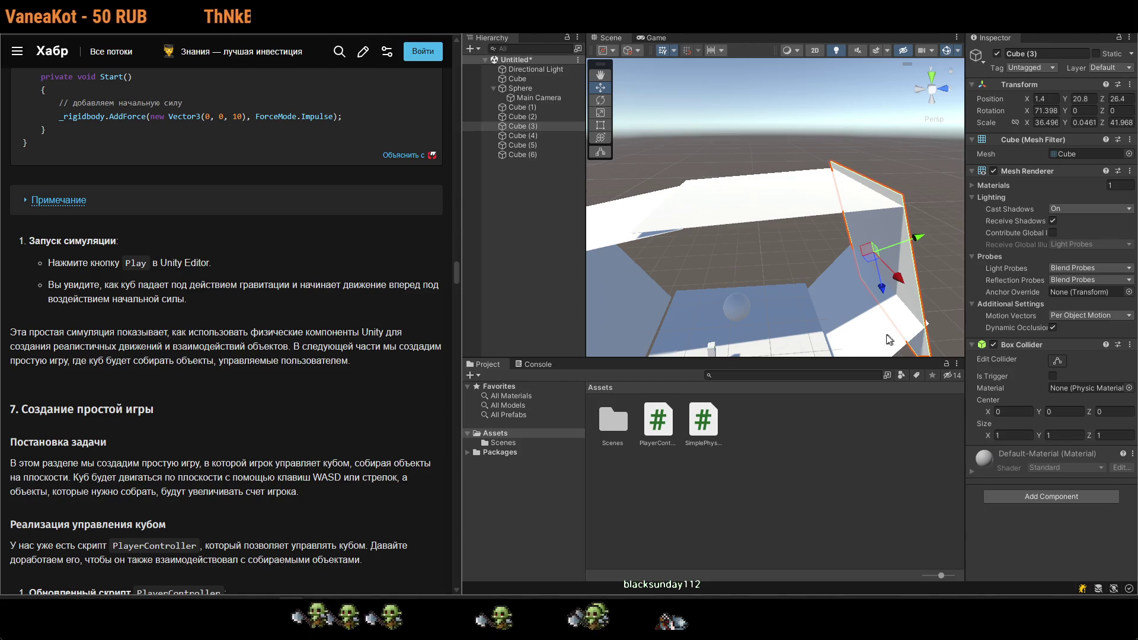
# Make wall Cube (3)'s collider a trigger and run a quick Play test.
pyautogui.scroll(-5, 823, 320)
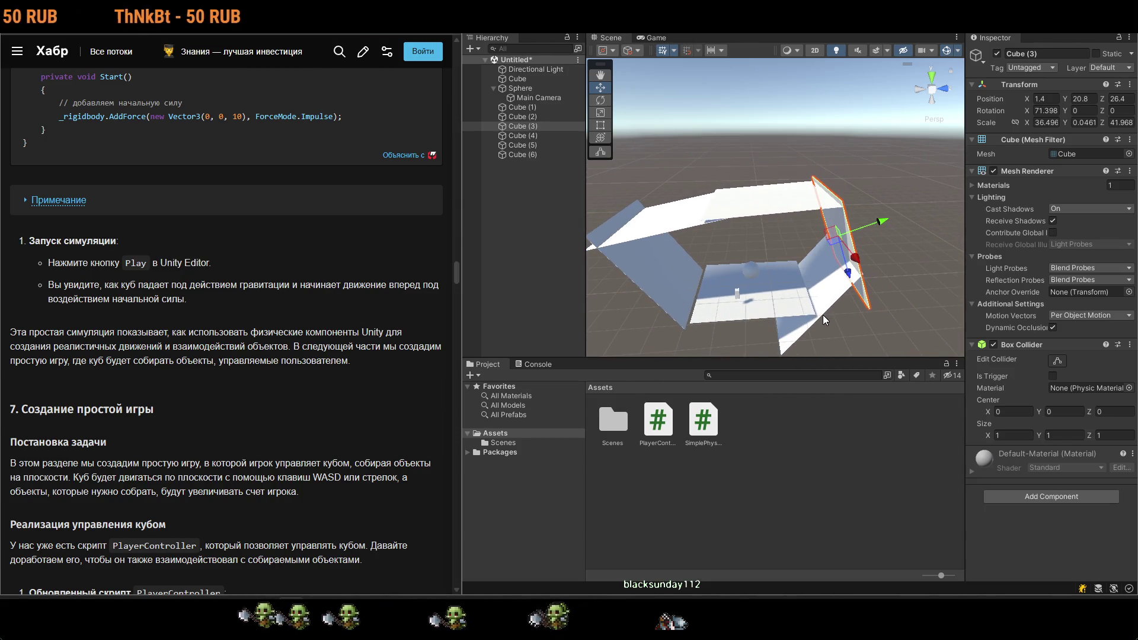
pyautogui.click(1053, 376)
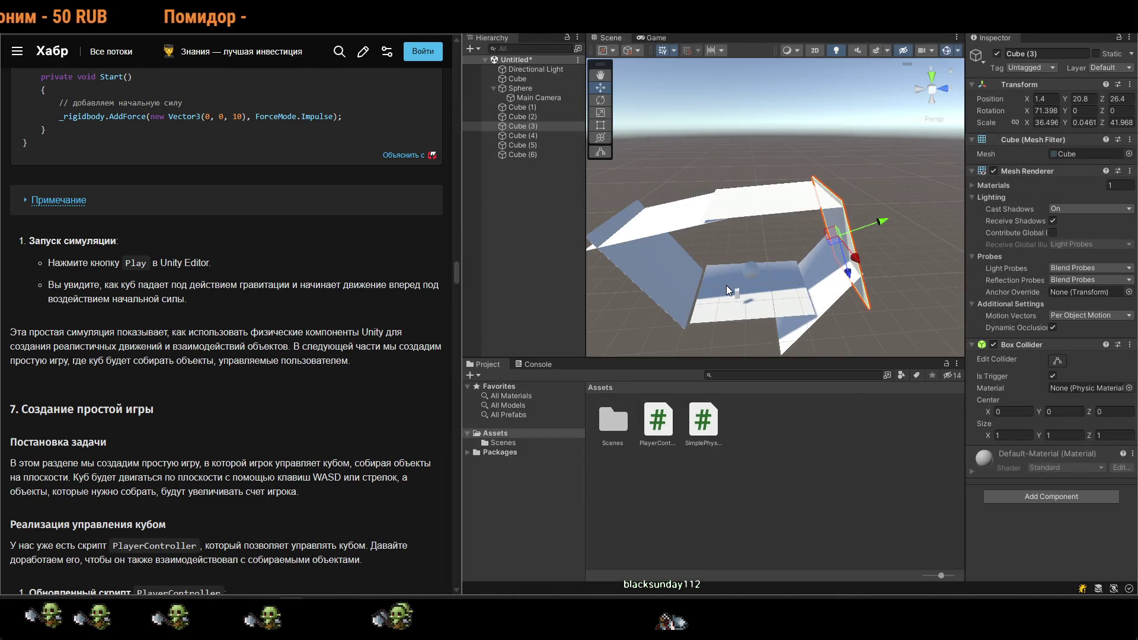
pyautogui.click(825, 298)
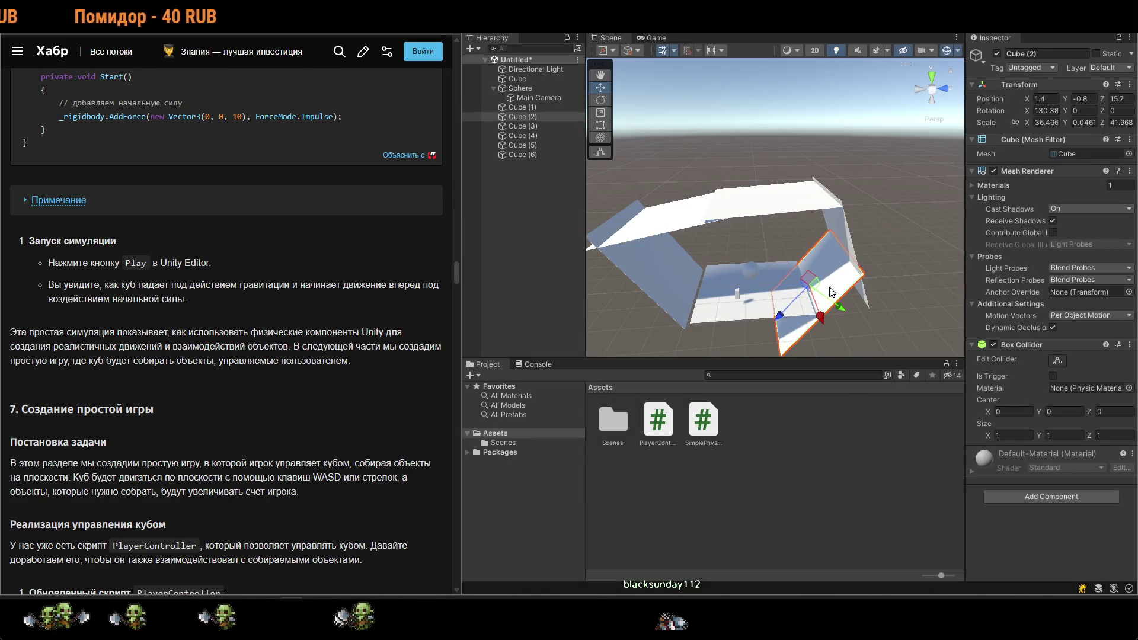
pyautogui.click(850, 243)
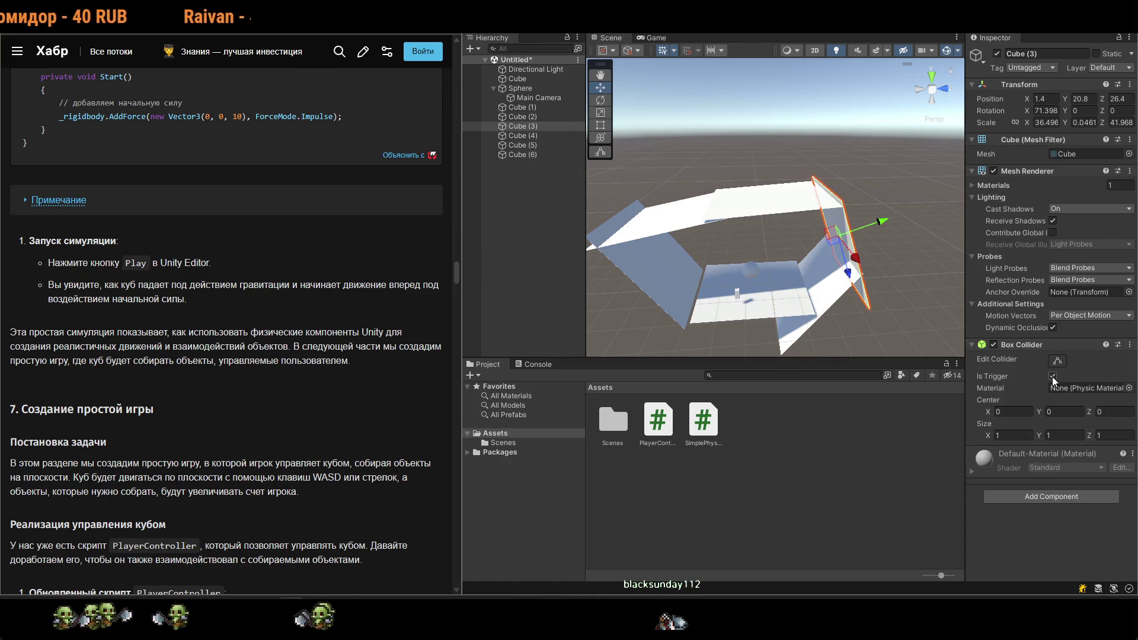
pyautogui.click(751, 275)
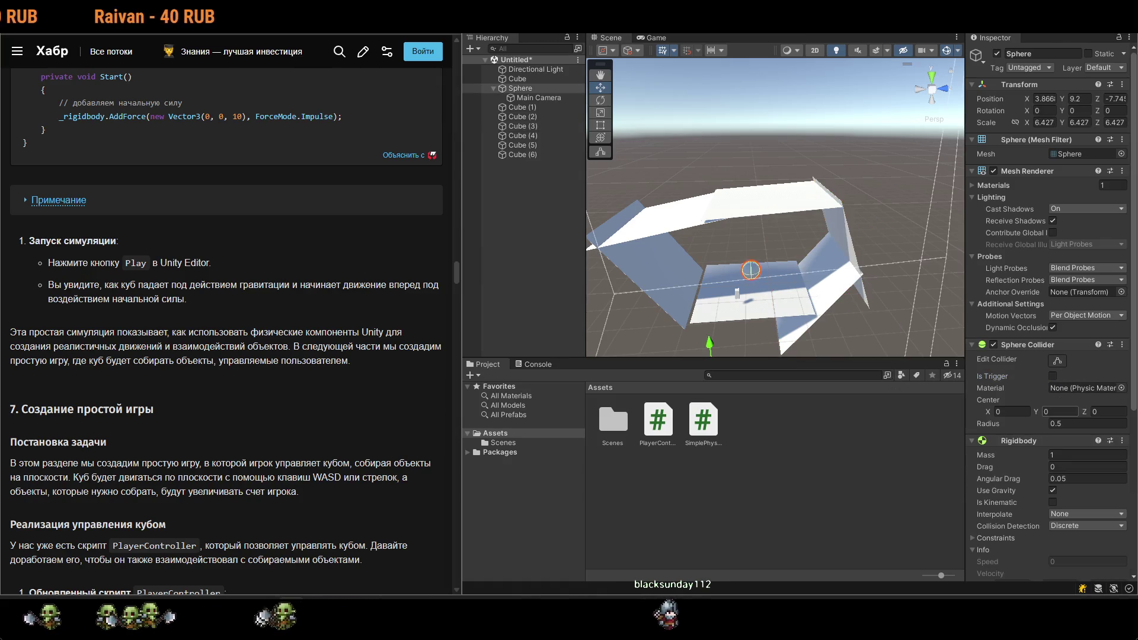
pyautogui.scroll(-3, 1062, 438)
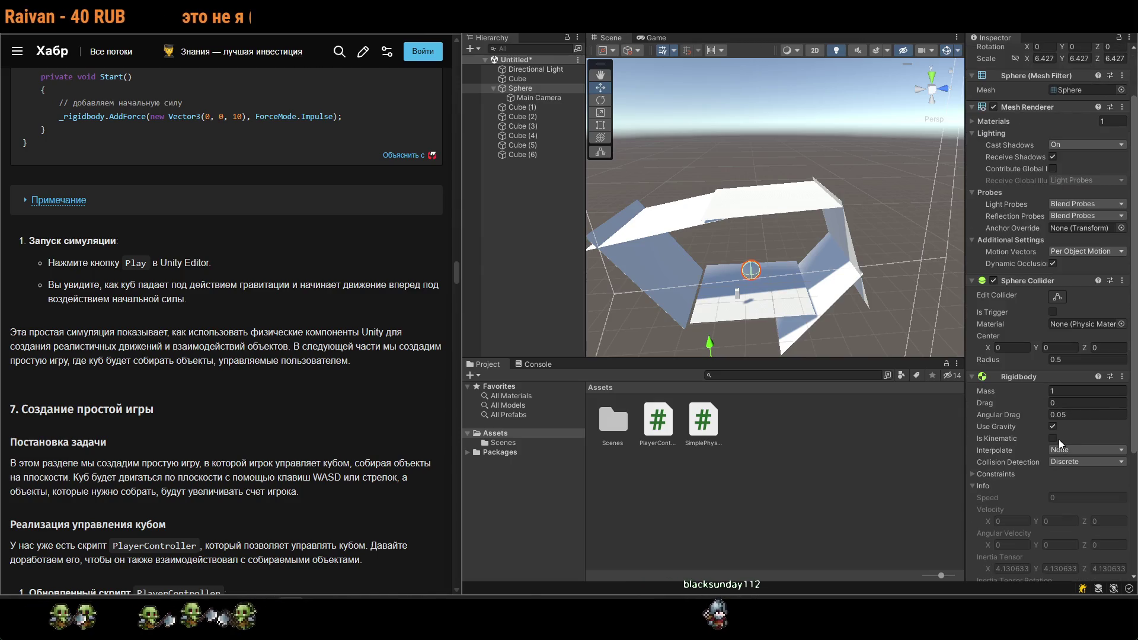
pyautogui.click(789, 35)
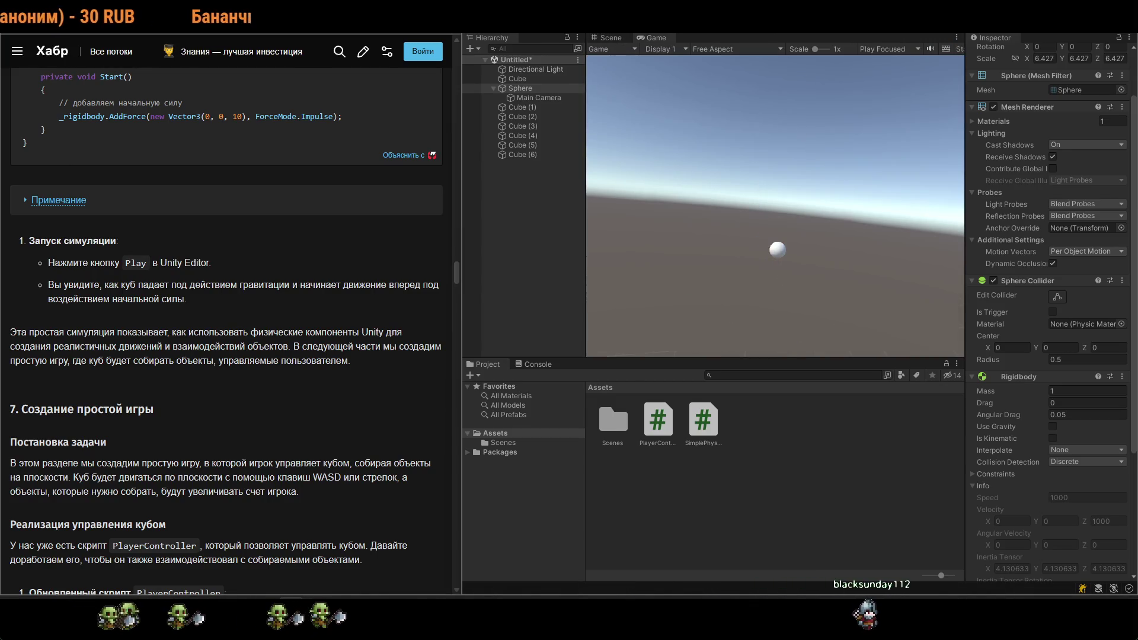
pyautogui.click(774, 35)
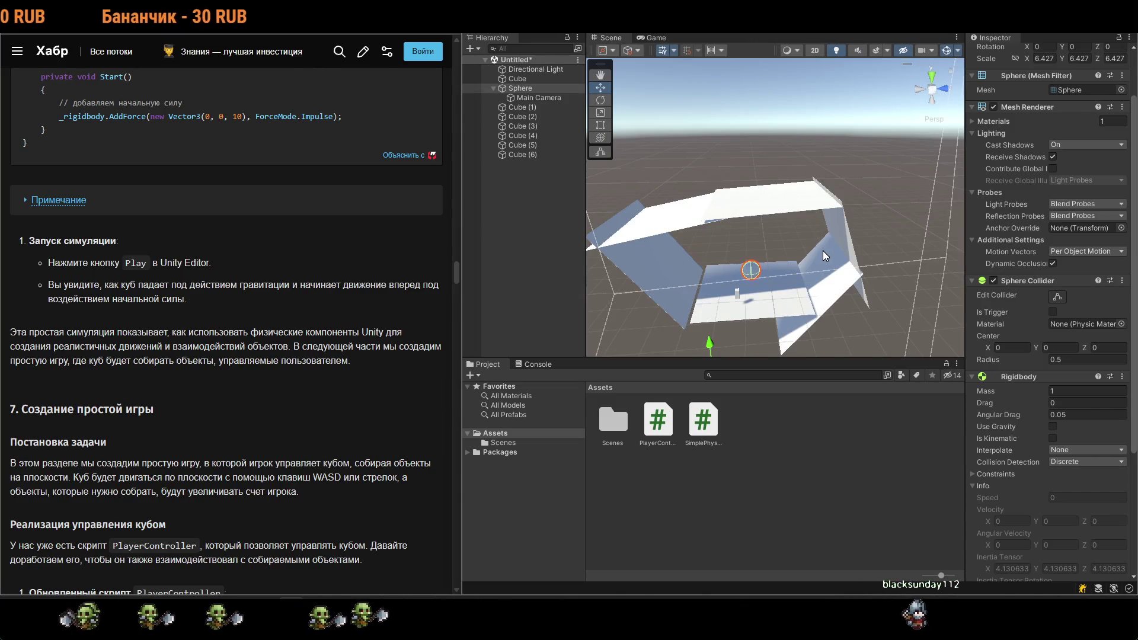
# Thicken wall Cube (3) along Y, then raise it and push it further along Z.
pyautogui.click(846, 235)
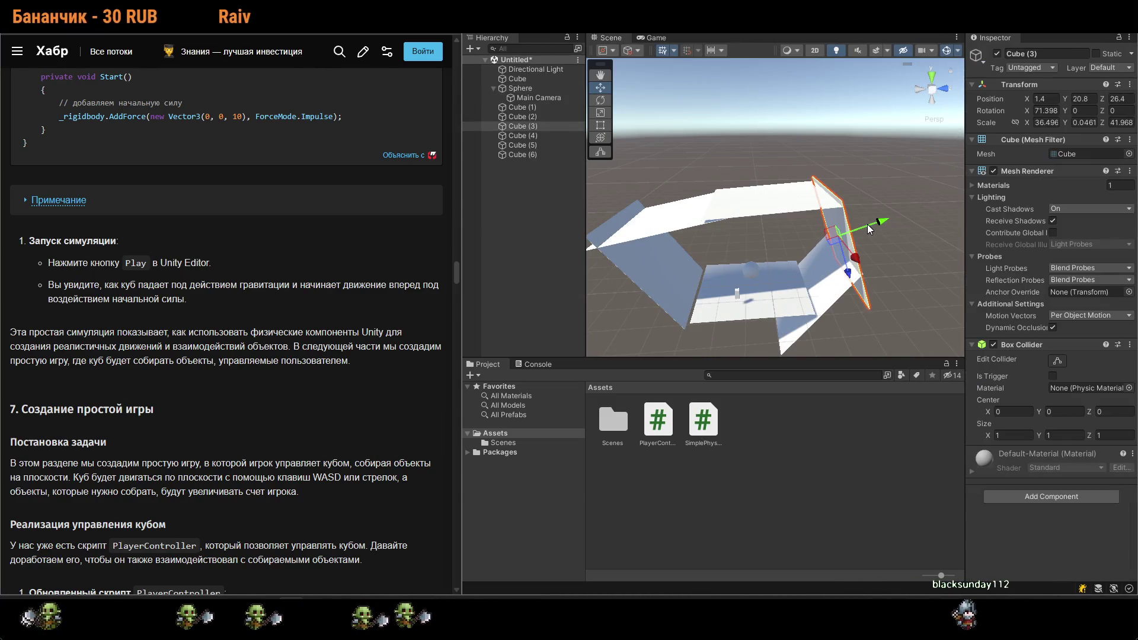
pyautogui.press('r')
pyautogui.moveTo(880, 221)
pyautogui.mouseDown()
pyautogui.moveTo(898, 233)
pyautogui.moveTo(891, 264)
pyautogui.mouseUp()
pyautogui.press('e')
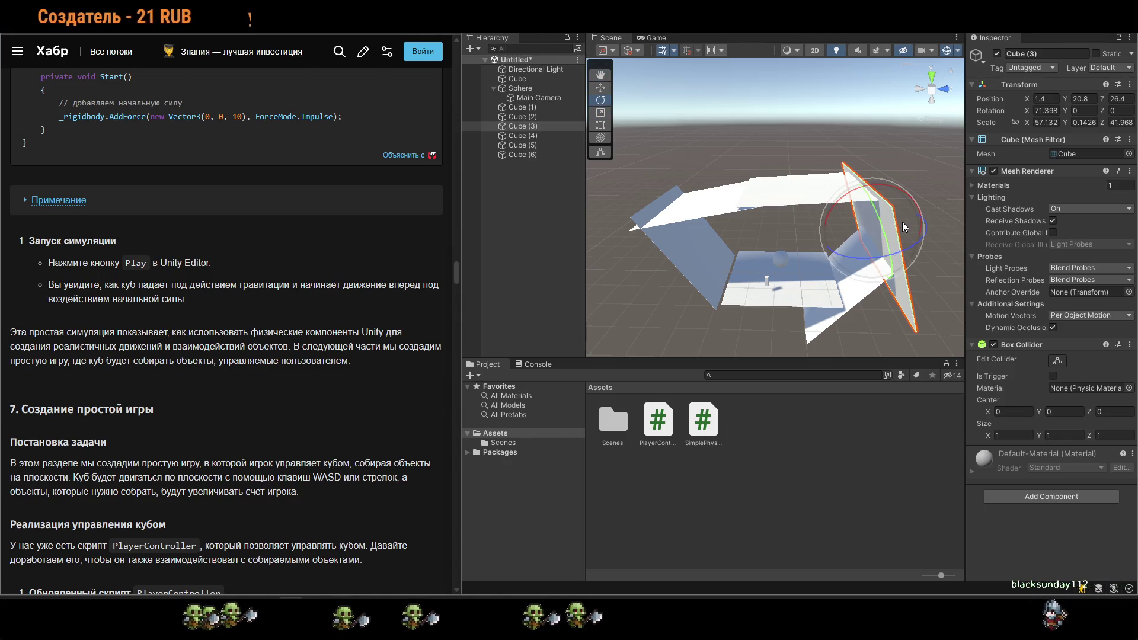
pyautogui.press('r')
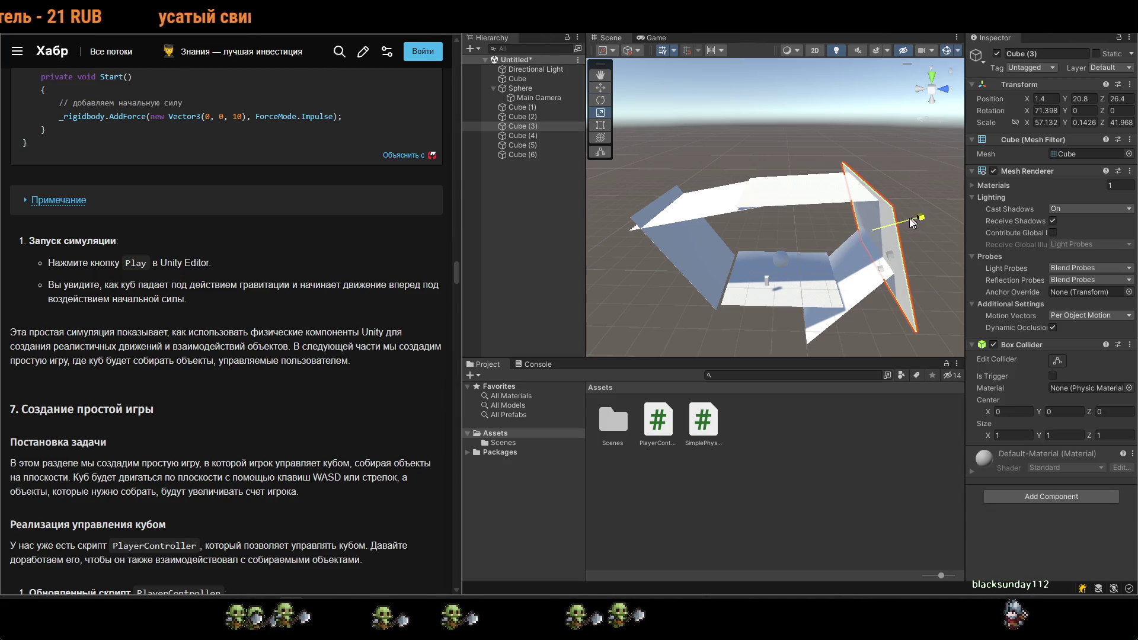
pyautogui.moveTo(846, 236); pyautogui.dragTo(528, 290)
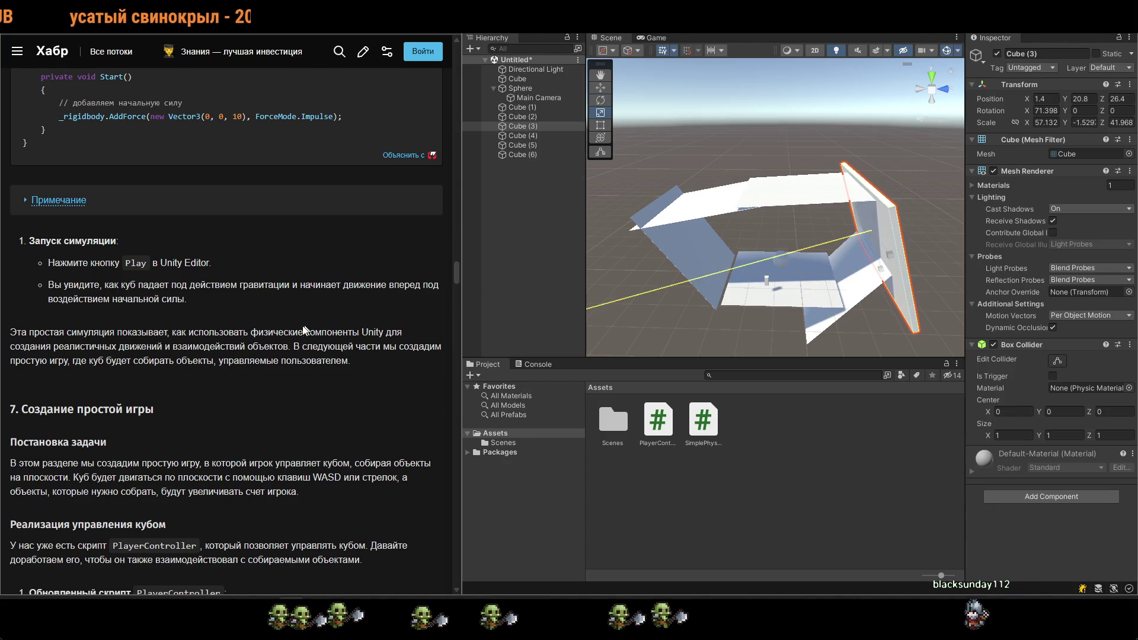
pyautogui.moveTo(1076, 413)
pyautogui.mouseDown()
pyautogui.moveTo(716, 503)
pyautogui.moveTo(735, 70)
pyautogui.mouseUp()
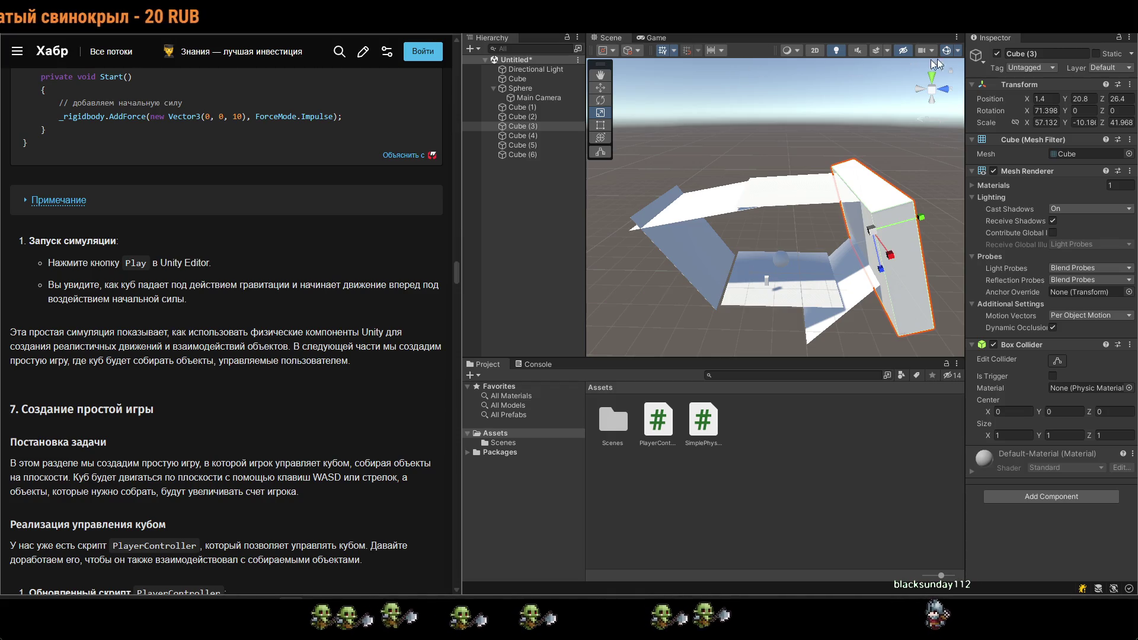
pyautogui.press('w')
pyautogui.moveTo(905, 212); pyautogui.dragTo(927, 215)
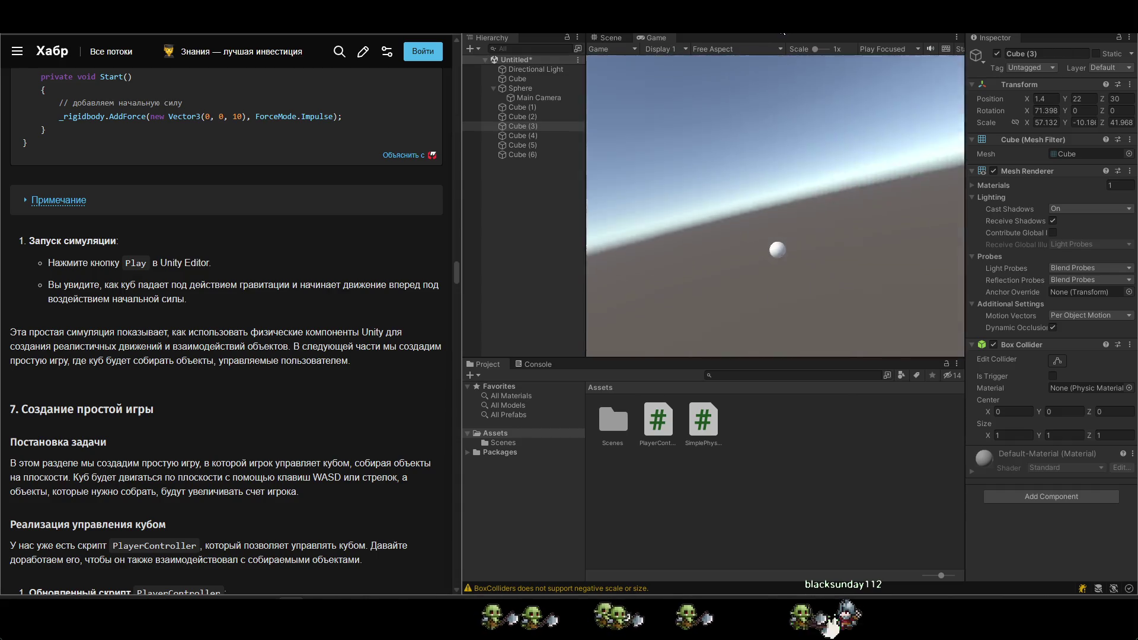
pyautogui.click(751, 35)
# Thicken platforms Cube (4) and Cube (2) on Y (Cube (2) about 3), then open SimplePhysics.cs.
pyautogui.click(805, 188)
pyautogui.press('r')
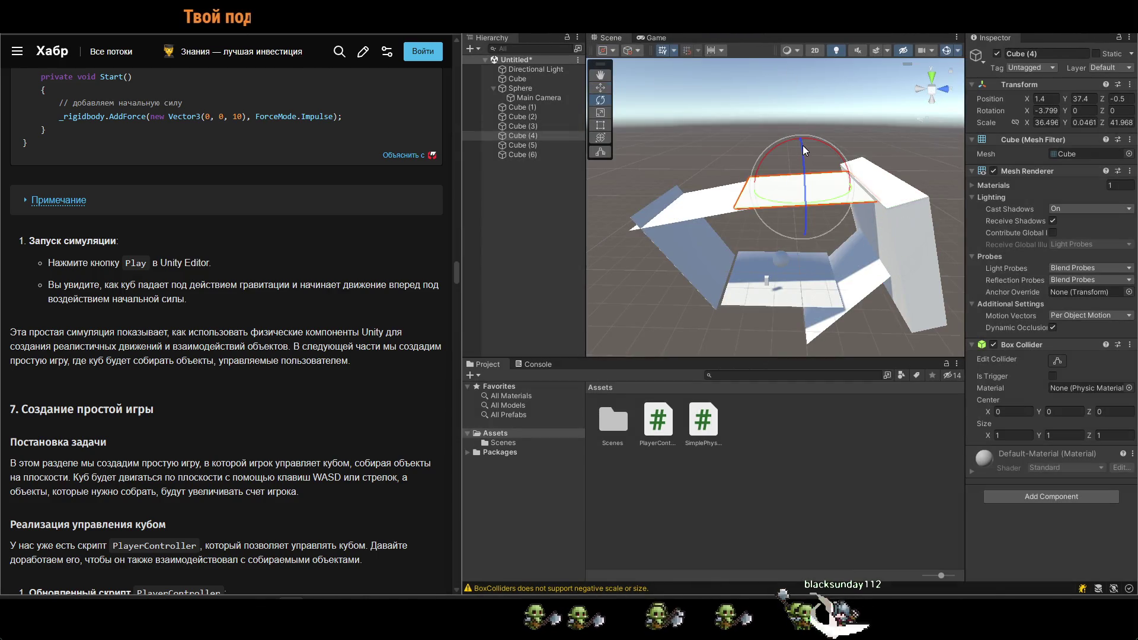
pyautogui.moveTo(803, 144); pyautogui.dragTo(794, 68)
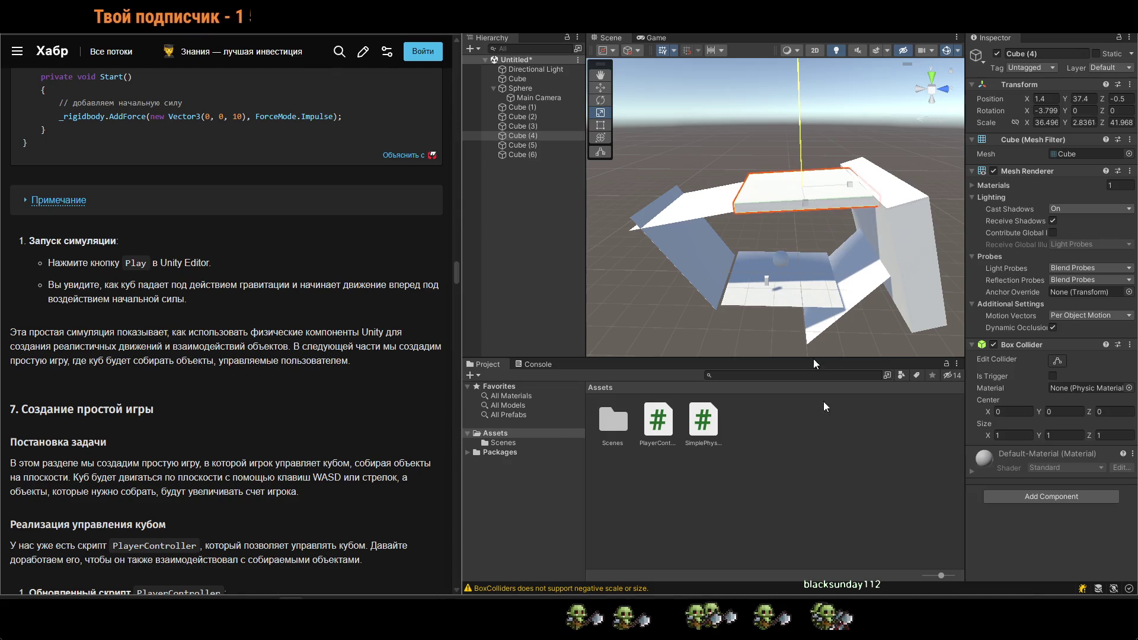
pyautogui.click(682, 210)
pyautogui.moveTo(691, 155)
pyautogui.mouseDown()
pyautogui.moveTo(593, 89)
pyautogui.moveTo(276, 49)
pyautogui.moveTo(646, 256)
pyautogui.moveTo(661, 332)
pyautogui.moveTo(654, 406)
pyautogui.mouseUp()
pyautogui.click(670, 255)
pyautogui.click(860, 287)
pyautogui.moveTo(950, 350); pyautogui.dragTo(978, 356)
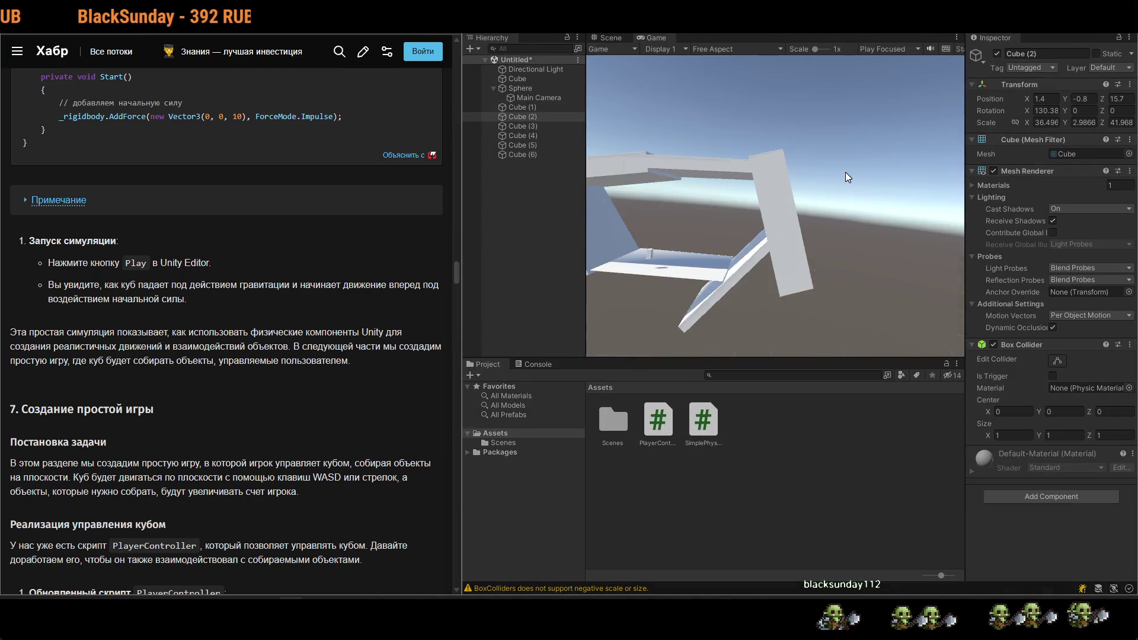
pyautogui.click(787, 42)
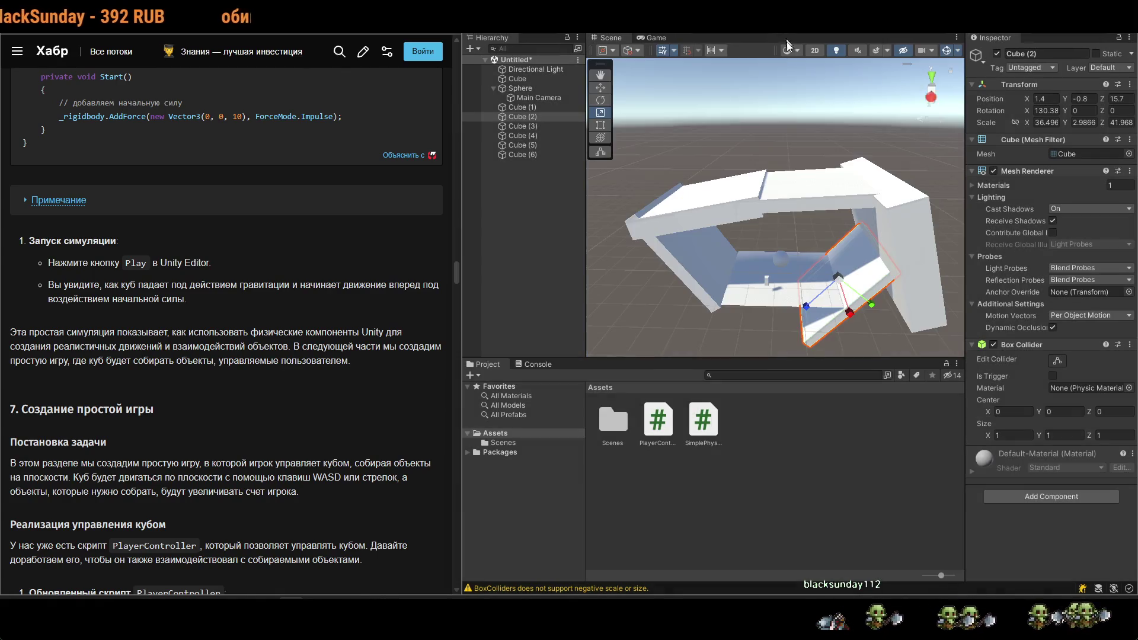
pyautogui.click(385, 589)
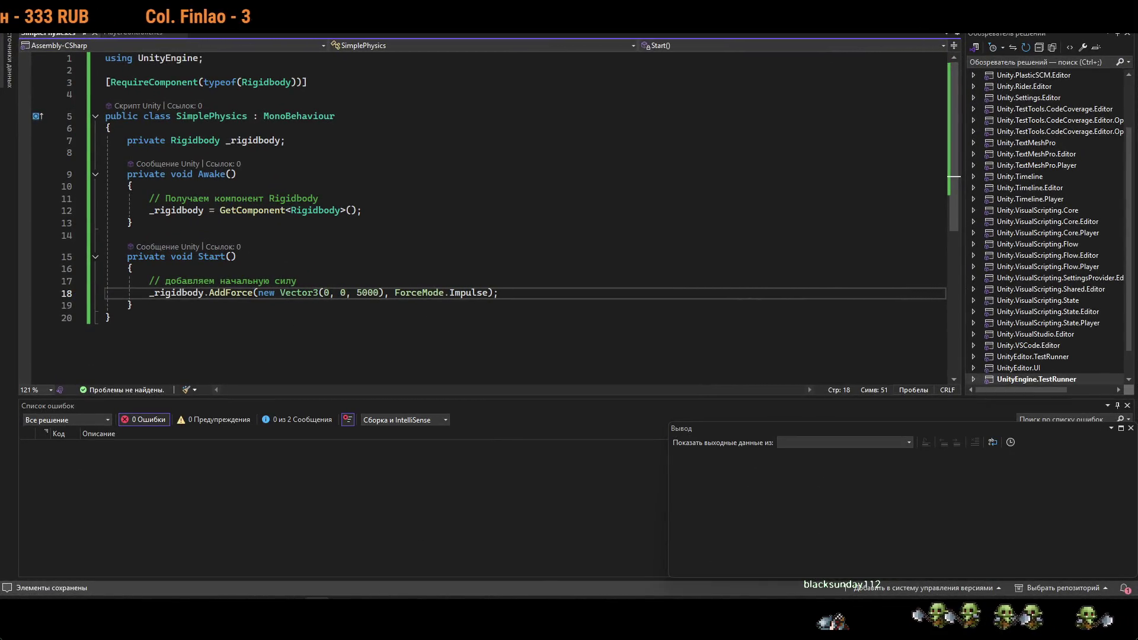
# Change the SimplePhysics impulse to Vector3(0, 0, 5000), save, and return to Unity.
pyautogui.hotkey('alt', 'Tab')
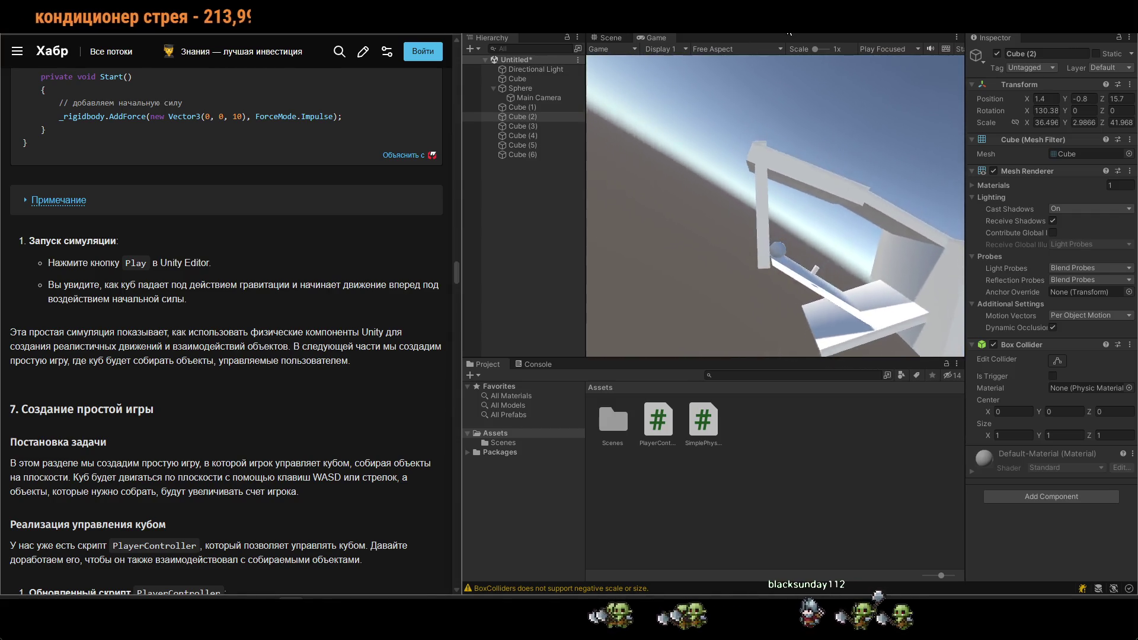
# Move Main Camera from under the Sphere back to the Hierarchy root and retest in Play mode.
pyautogui.click(789, 31)
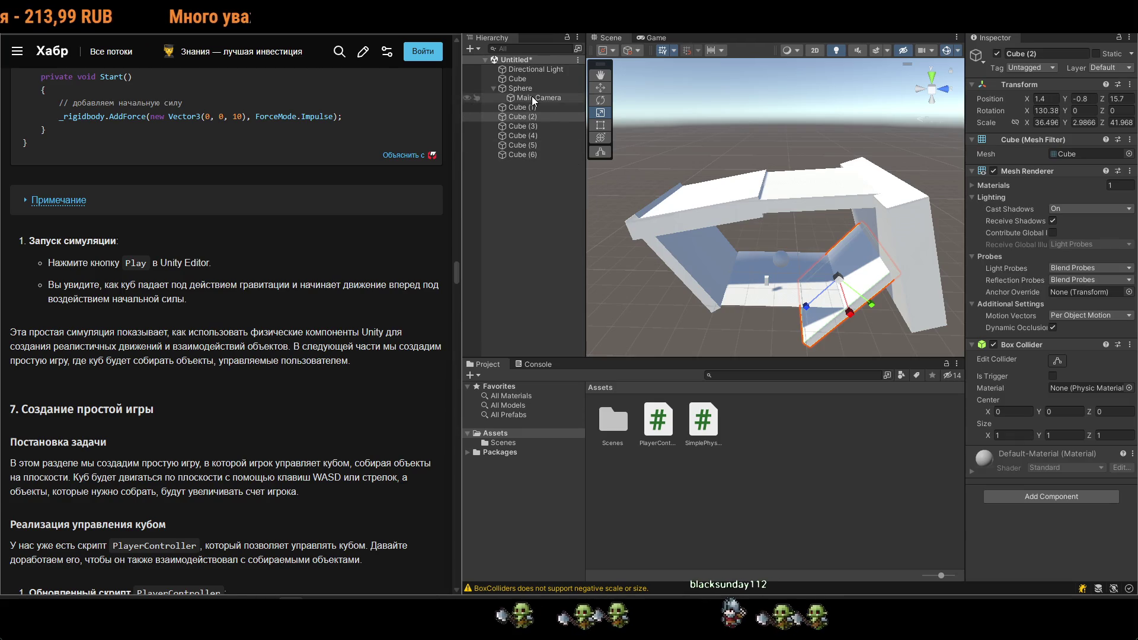
pyautogui.moveTo(532, 96); pyautogui.dragTo(552, 165)
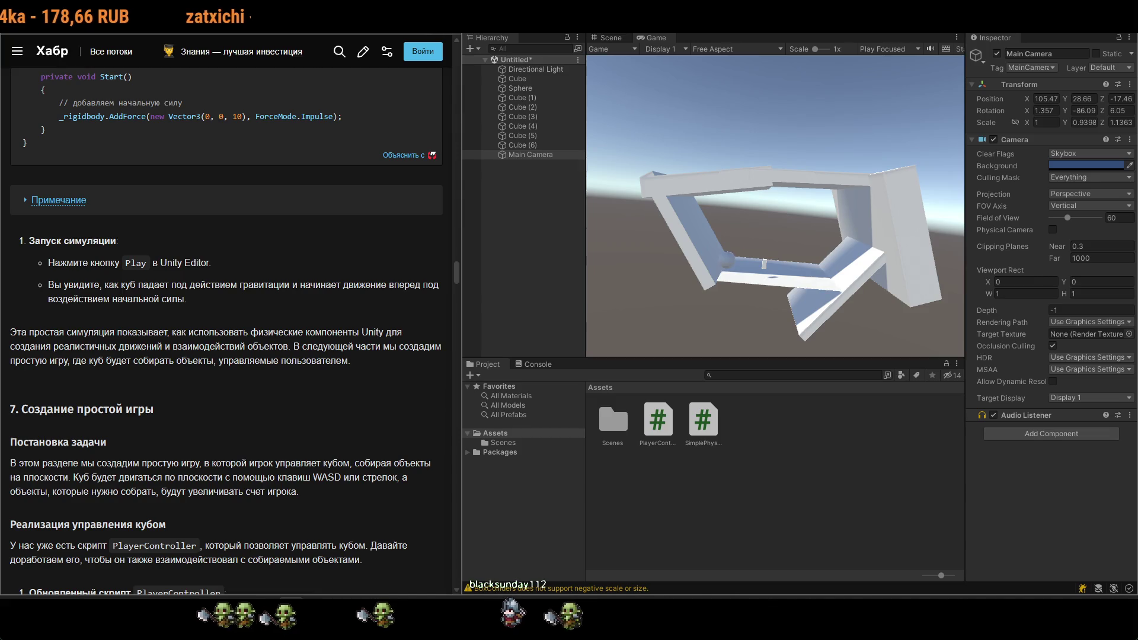
pyautogui.click(783, 34)
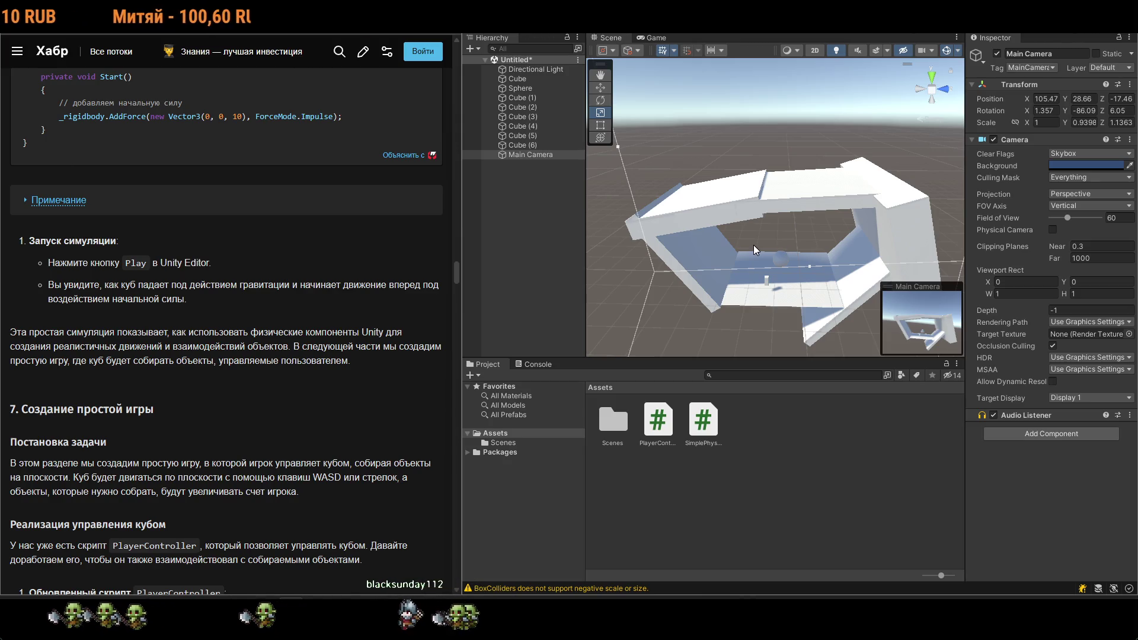
pyautogui.scroll(-5, 325, 318)
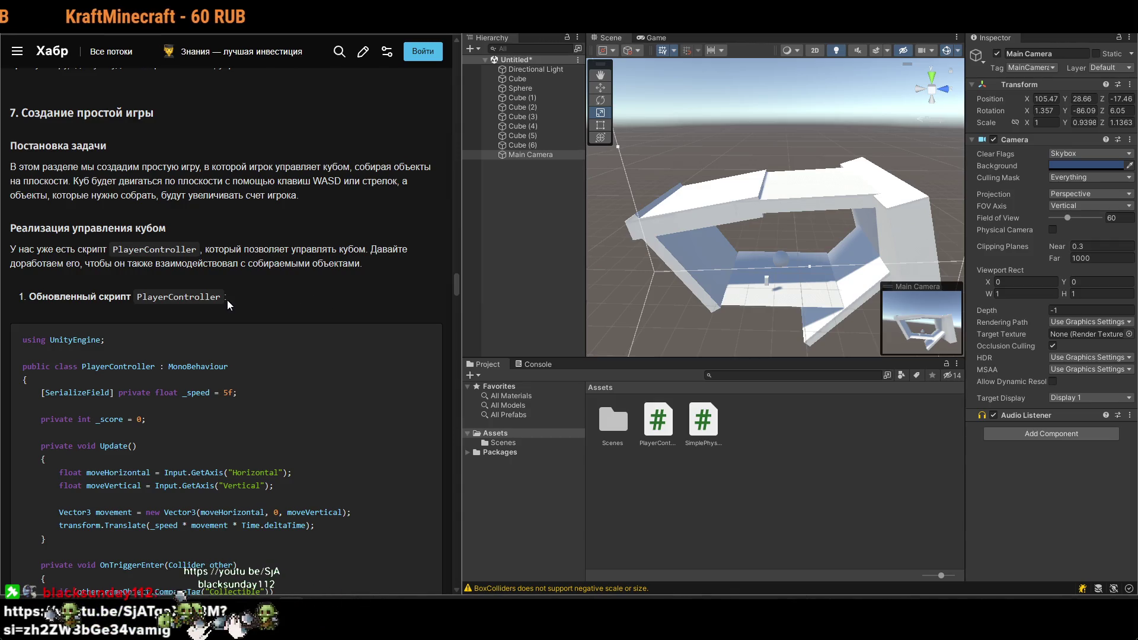
# Replace PlayerController.cs with the article's code adding _score and a Collectible OnTriggerEnter, and save.
pyautogui.scroll(-5, 265, 327)
pyautogui.moveTo(45, 400); pyautogui.dragTo(45, 339)
pyautogui.click(659, 425)
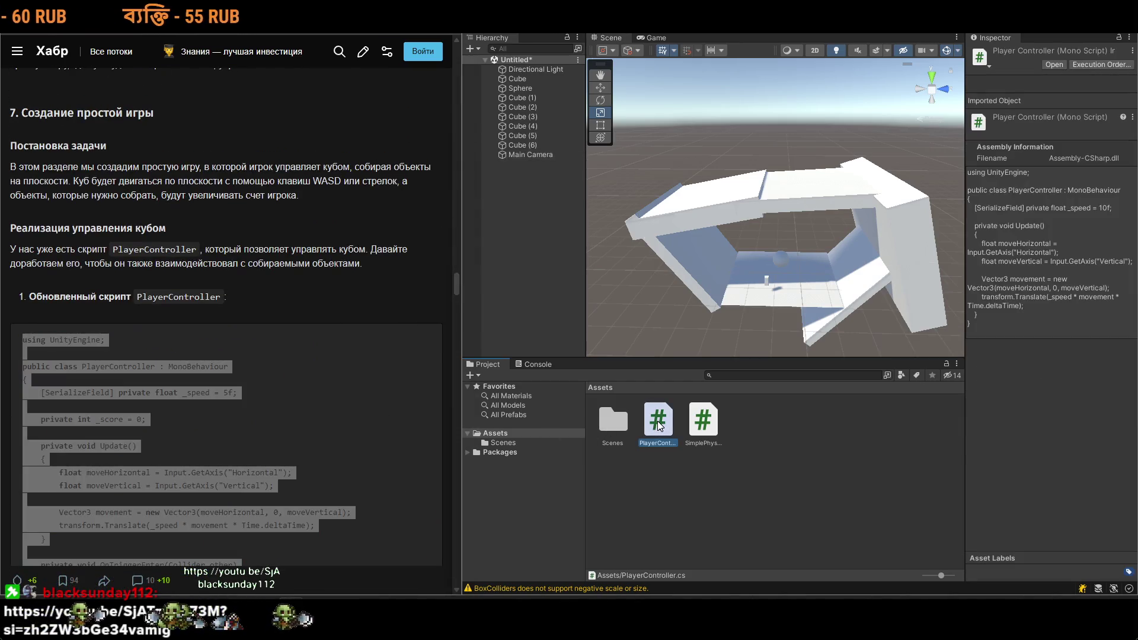
pyautogui.doubleClick(658, 424)
pyautogui.hotkey('ctrl', 'a')
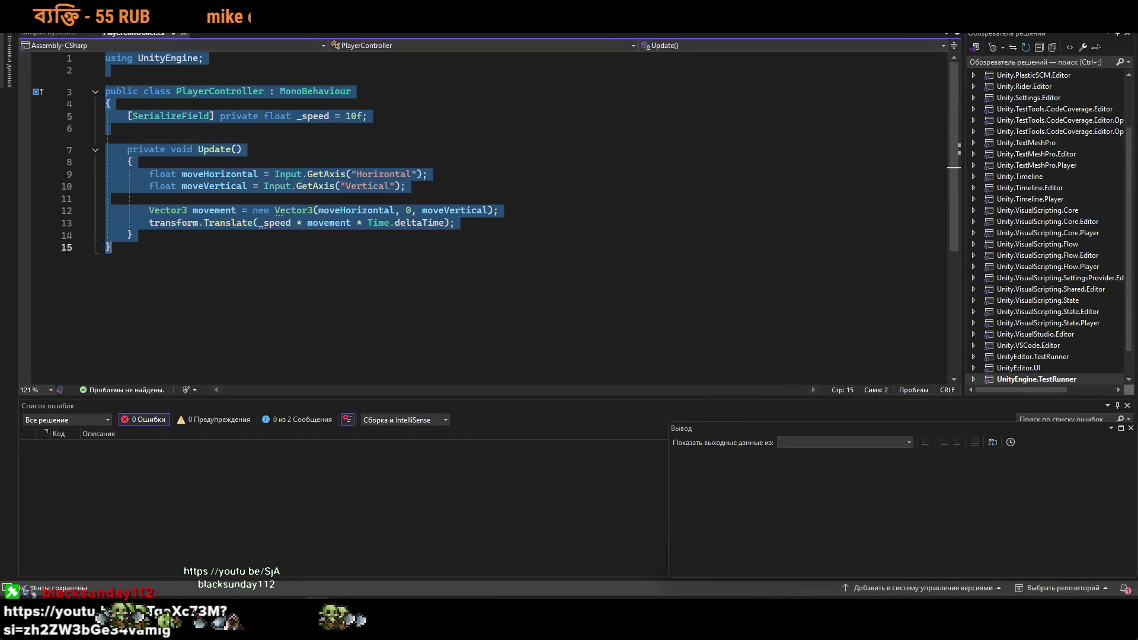
pyautogui.write('using UnityEngine;  public class PlayerController : MonoBehaviour {     [SerializeField] private float _speed = 5f;      private int _score = 0;      private void Update()     {         float moveHorizontal = Input.GetAxis("Horizontal");         float moveVertical = Input.GetAxis("Vertical");          Vector3 movement = new Vector3(moveHorizontal, 0, moveVertical);         transform.Translate(_speed * movement * Time.deltaTime);     }      private void OnTriggerEnter(Collider other)     {         if (other.gameObject.CompareTag("Collectible"))         {             other.gameObject.SetActive(false);             score++;             Debug.Log("Score: " + score);         }     } }')
pyautogui.hotkey('alt', 'Tab')
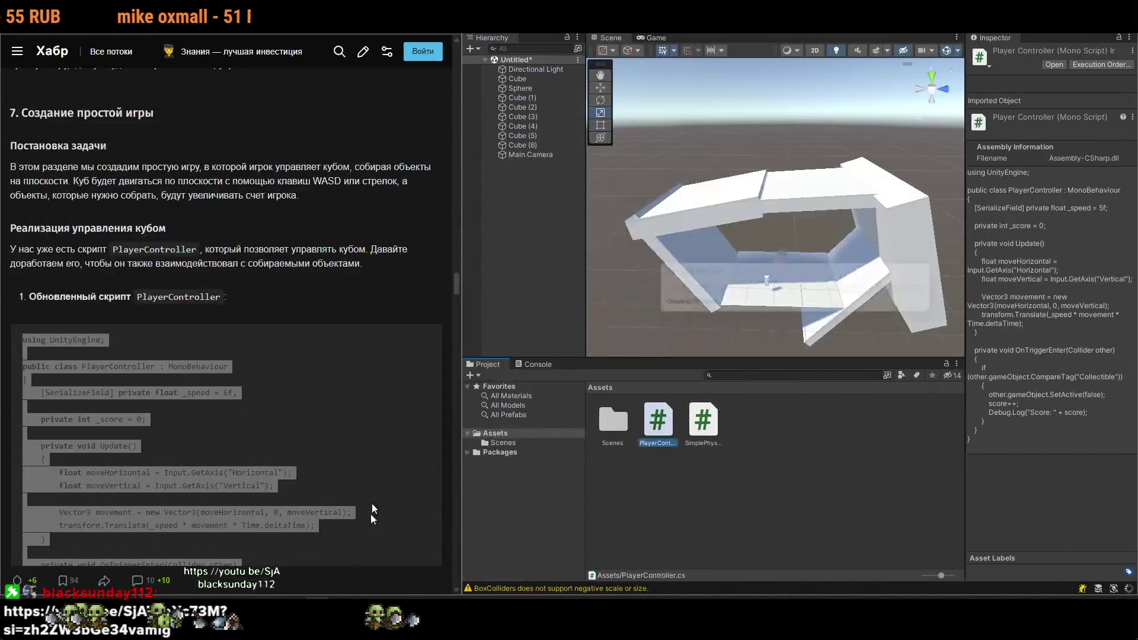
pyautogui.scroll(-10, 371, 514)
pyautogui.scroll(-3, 325, 318)
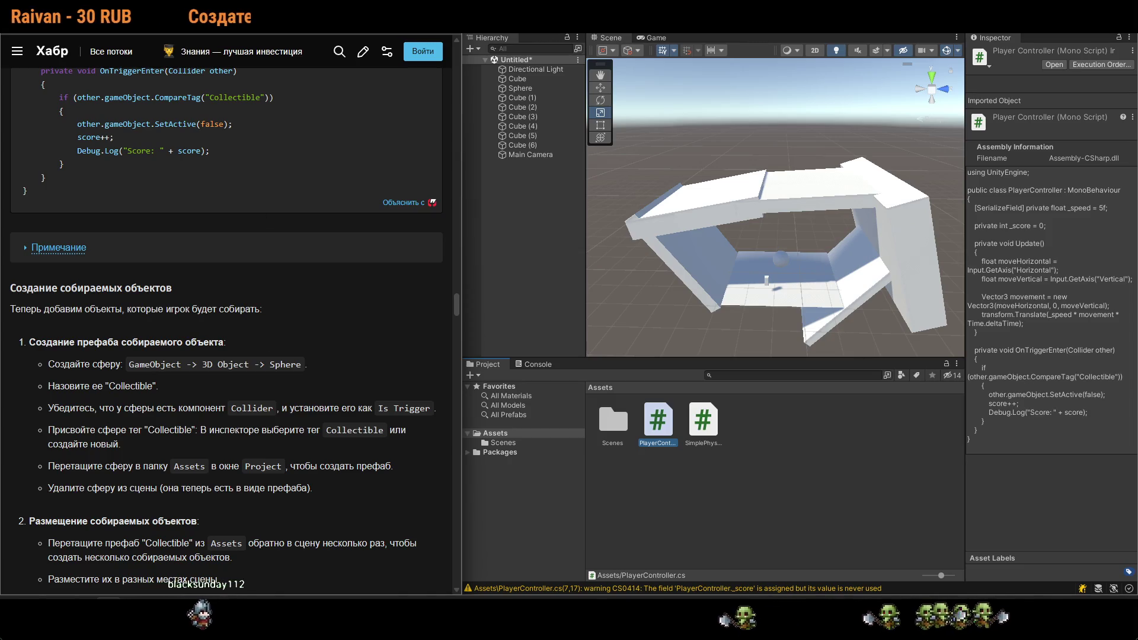
# Select the floor Cube and shift it backward.
pyautogui.scroll(-2, 225, 326)
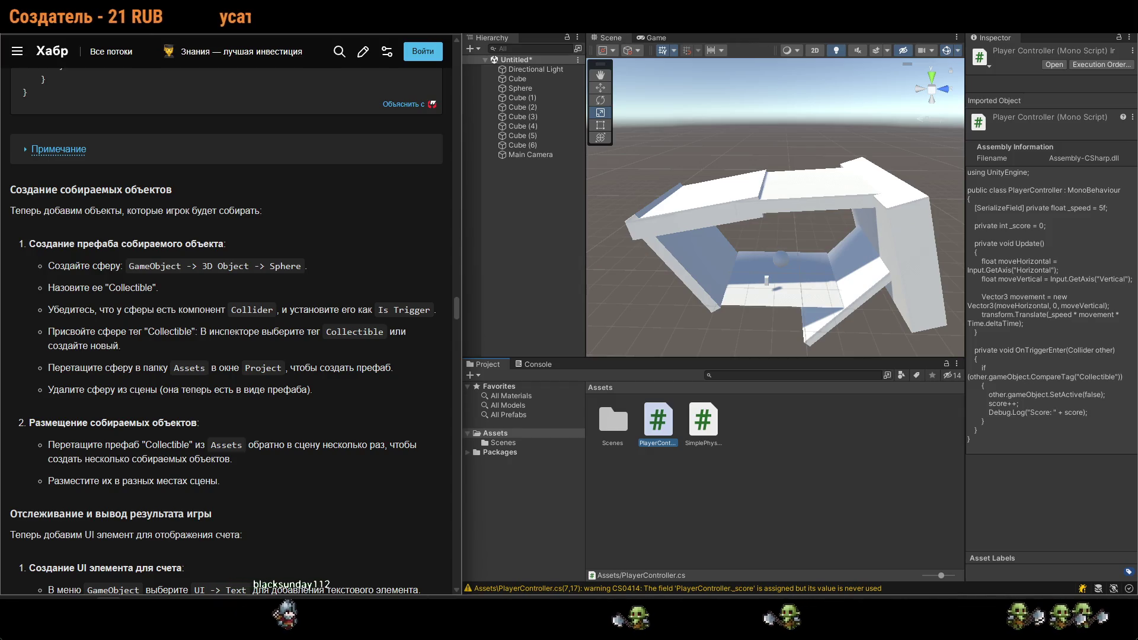
pyautogui.scroll(-2, 225, 326)
pyautogui.click(765, 294)
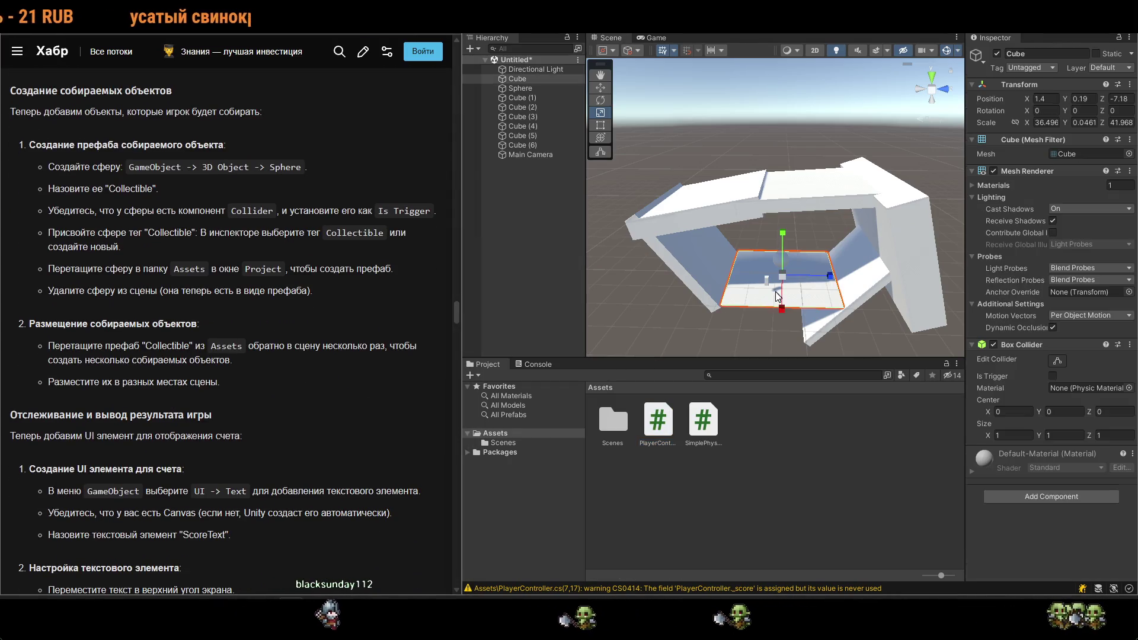
pyautogui.press('w')
pyautogui.moveTo(780, 325)
pyautogui.mouseDown()
pyautogui.moveTo(783, 307)
pyautogui.moveTo(780, 421)
pyautogui.mouseUp()
# Scale the floor Cube out to about X 1978.5 and Z 941.71.
pyautogui.press('r')
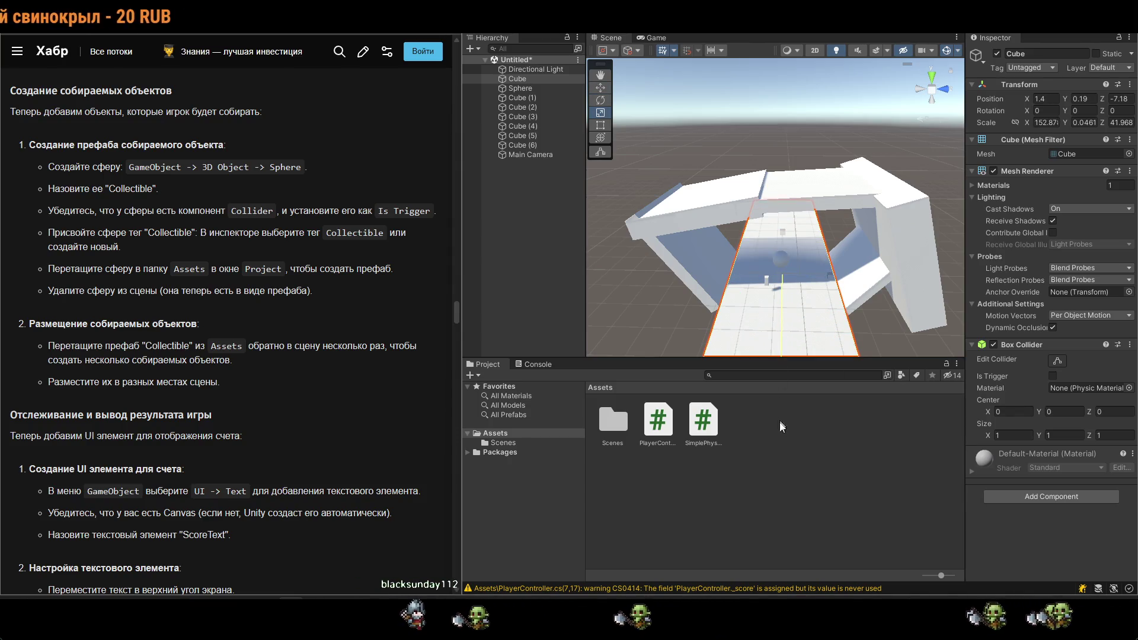
pyautogui.scroll(-4, 854, 300)
pyautogui.moveTo(822, 248); pyautogui.dragTo(887, 323)
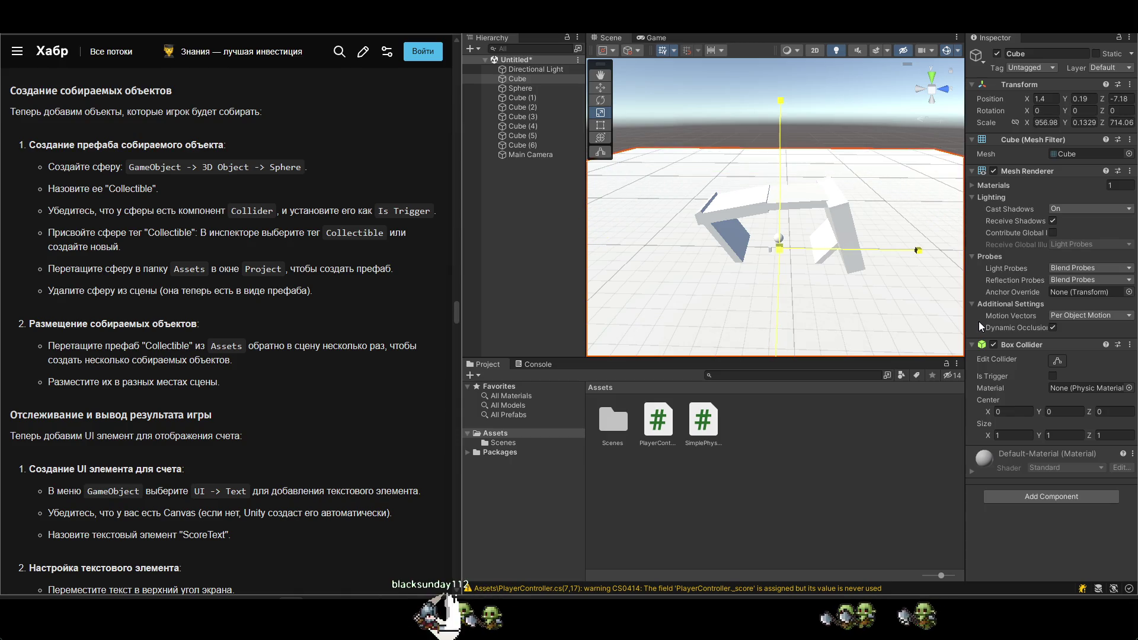
pyautogui.hotkey('ctrl', 'z')
pyautogui.moveTo(828, 258)
pyautogui.mouseDown()
pyautogui.moveTo(788, 368)
pyautogui.moveTo(805, 307)
pyautogui.mouseUp()
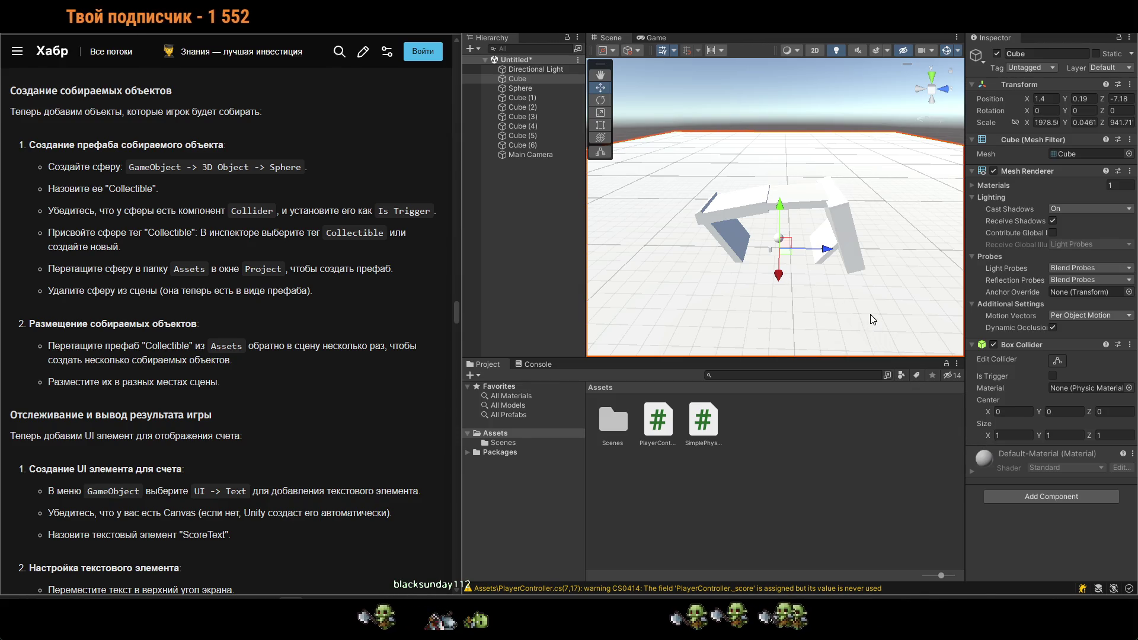
pyautogui.scroll(2, 779, 279)
pyautogui.scroll(3, 779, 278)
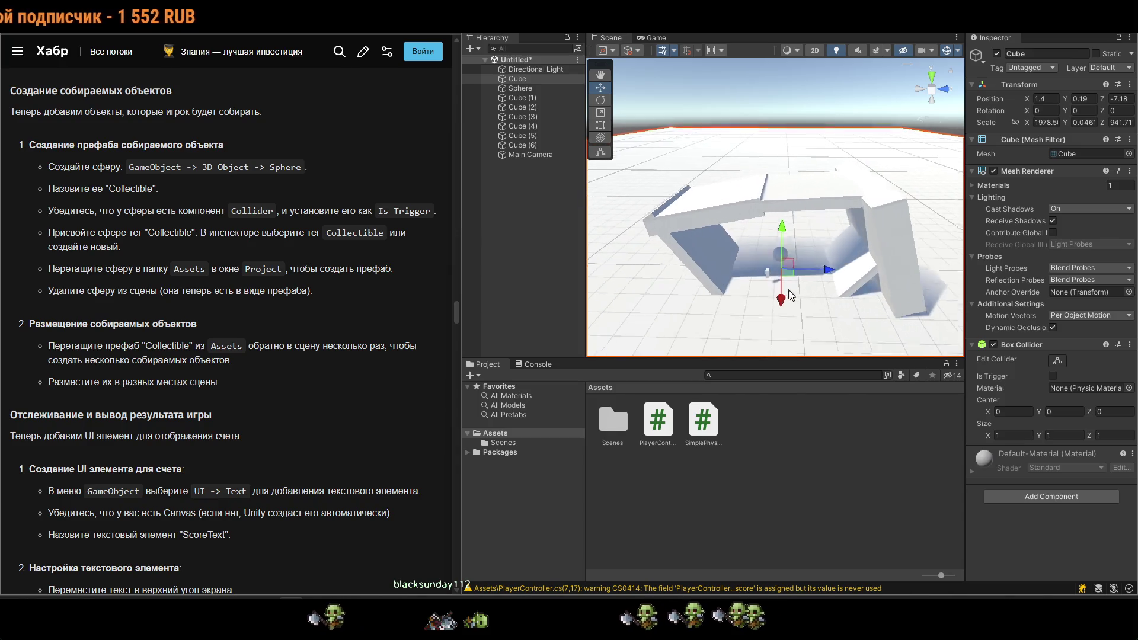
pyautogui.scroll(-10, 339, 375)
pyautogui.scroll(-10, 283, 371)
pyautogui.scroll(4, 283, 371)
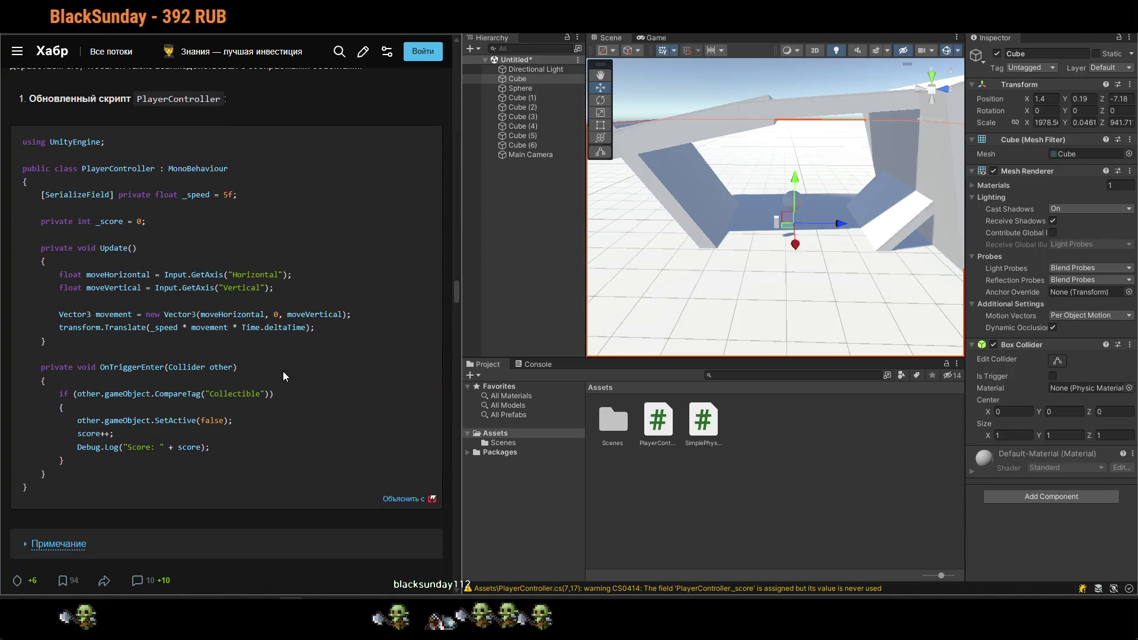
pyautogui.scroll(-5, 283, 371)
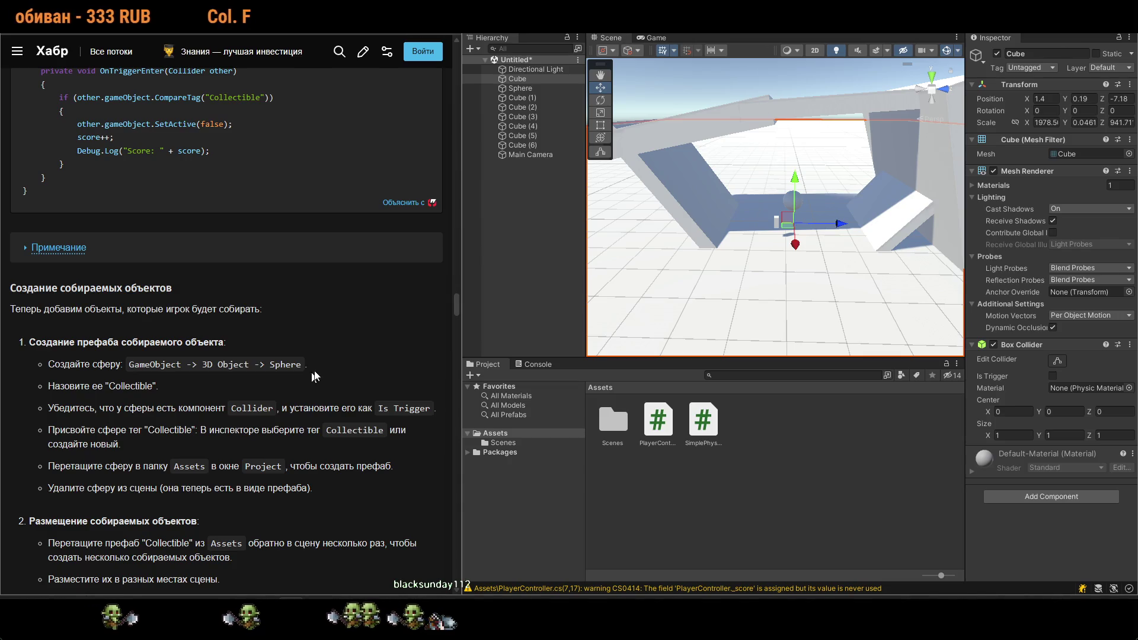
# Add a new 3D Sphere object to the scene.
pyautogui.rightClick(539, 206)
pyautogui.moveTo(593, 383)
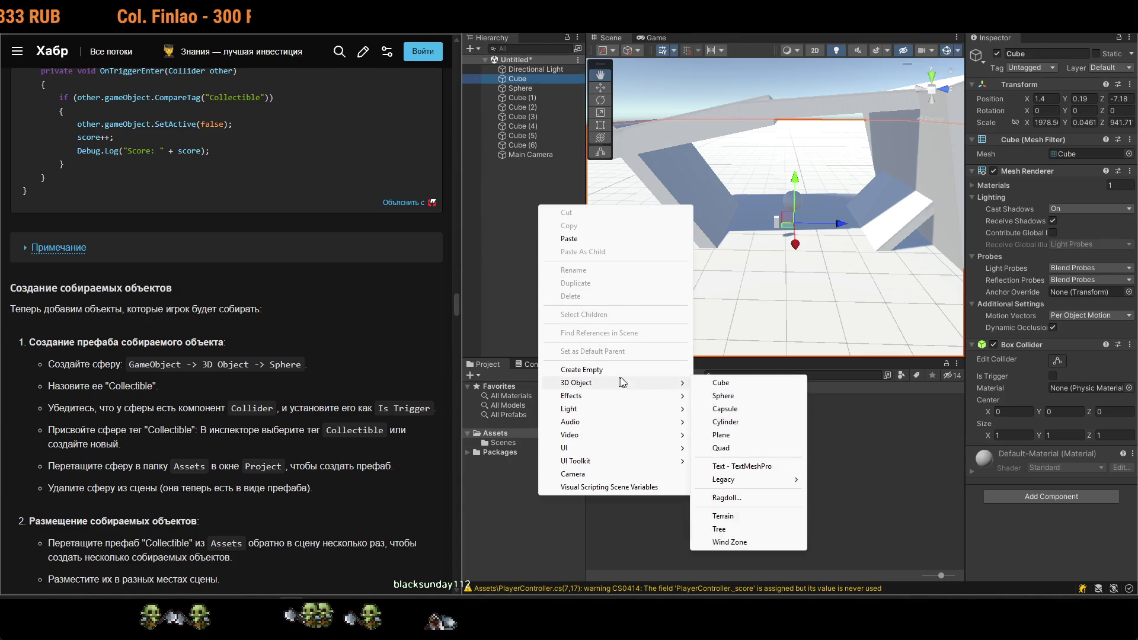
pyautogui.click(723, 396)
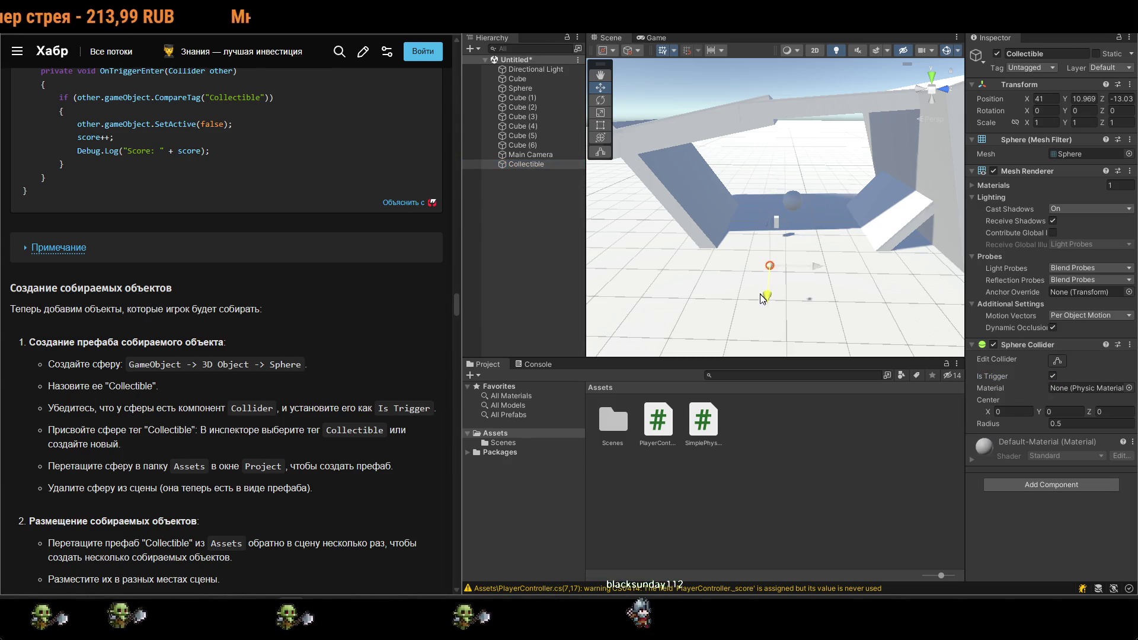
# Lower the Collectible sphere down onto the floor and view the whole level.
pyautogui.doubleClick(538, 164)
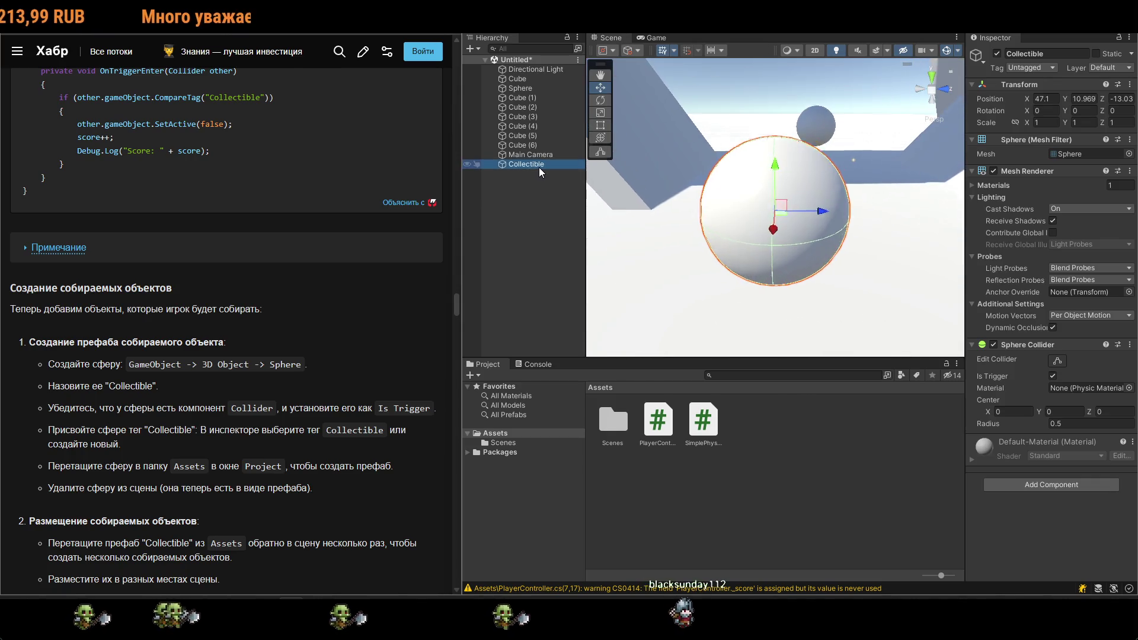
pyautogui.scroll(-8, 799, 254)
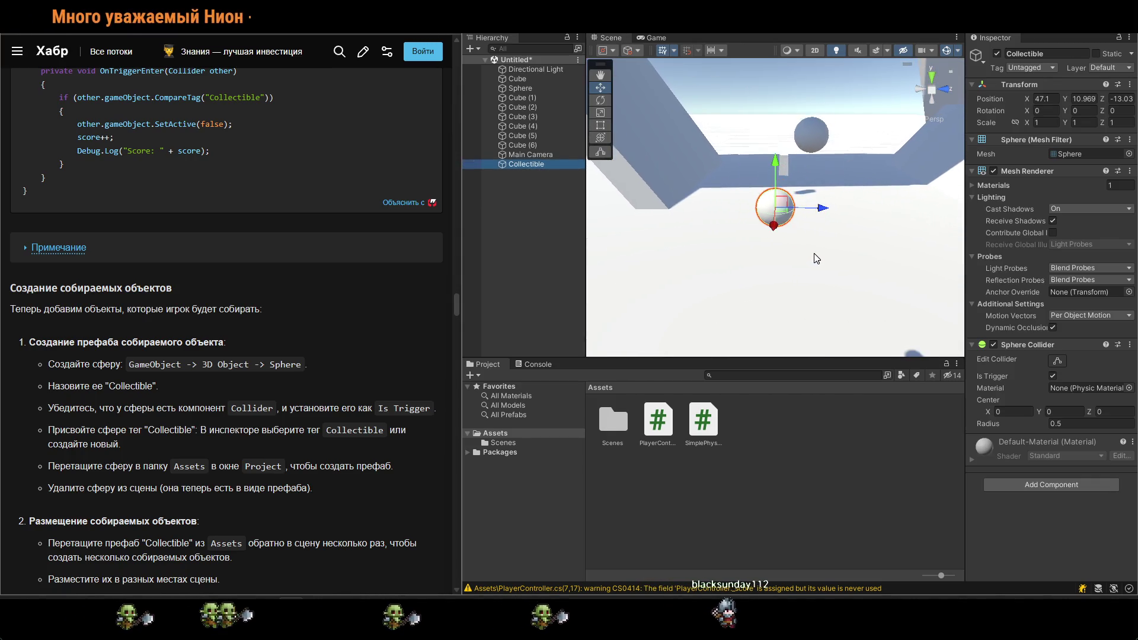
pyautogui.moveTo(782, 166); pyautogui.dragTo(785, 293)
pyautogui.press('f')
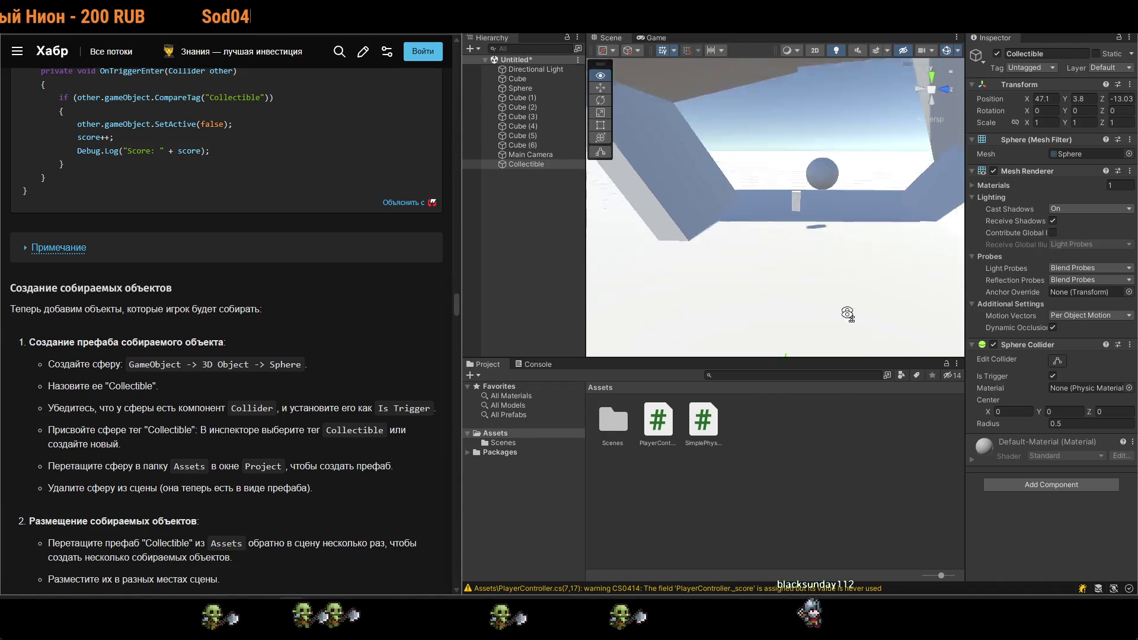
pyautogui.moveTo(801, 202)
pyautogui.mouseDown()
pyautogui.moveTo(798, 251)
pyautogui.moveTo(800, 221)
pyautogui.mouseUp()
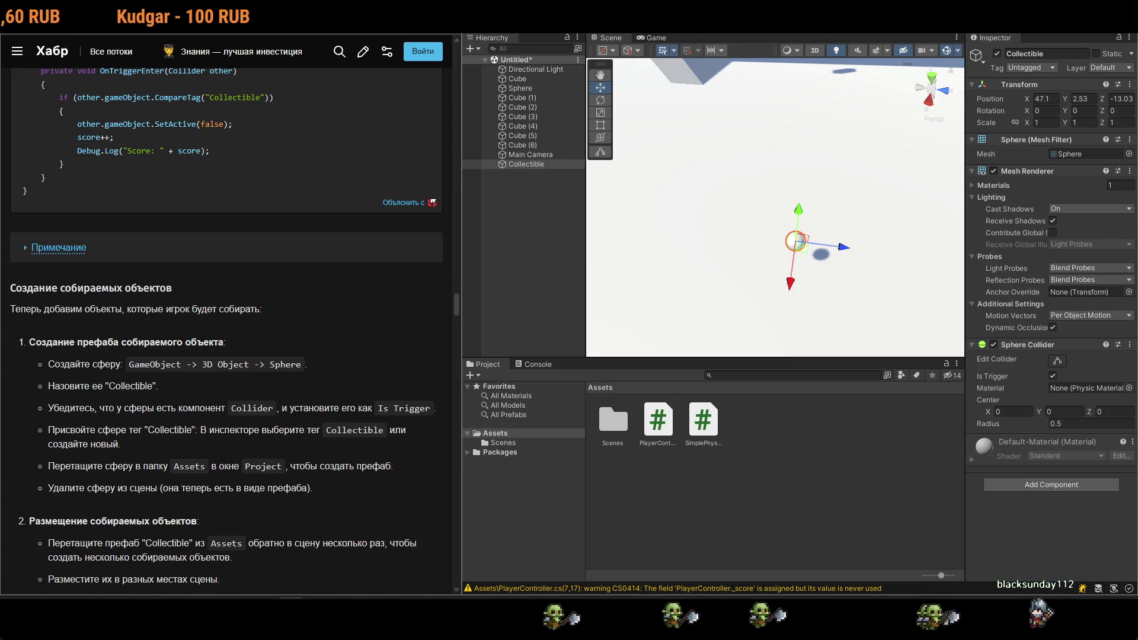
pyautogui.moveTo(675, 329); pyautogui.dragTo(720, 311)
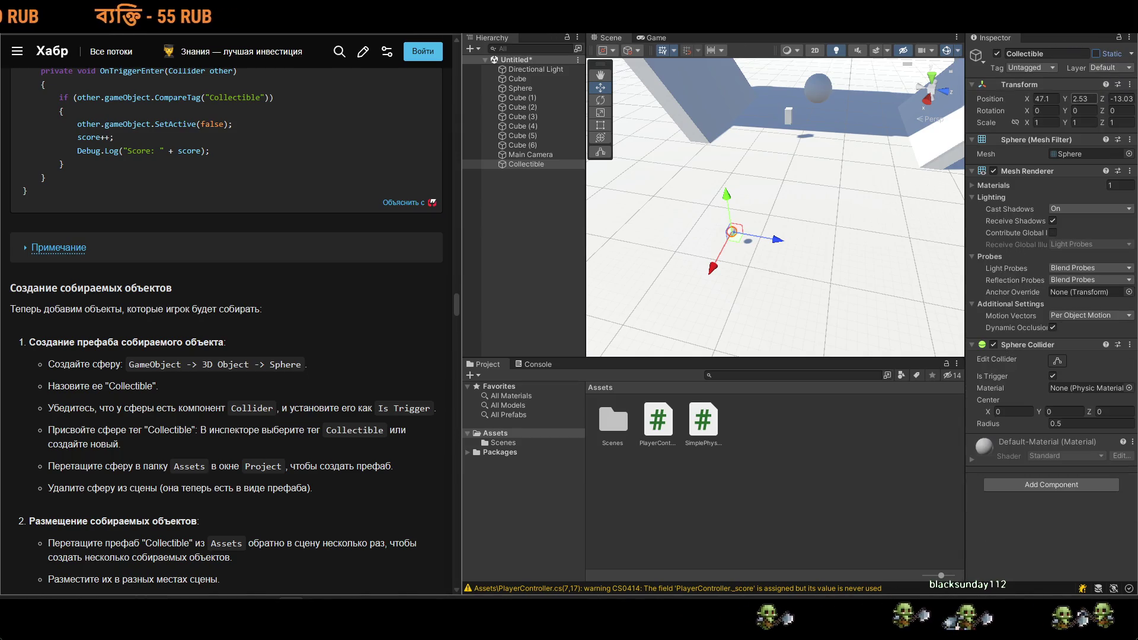
# Create a Collectible tag in Tags & Layers, then reselect the Collectible sphere.
pyautogui.click(1039, 70)
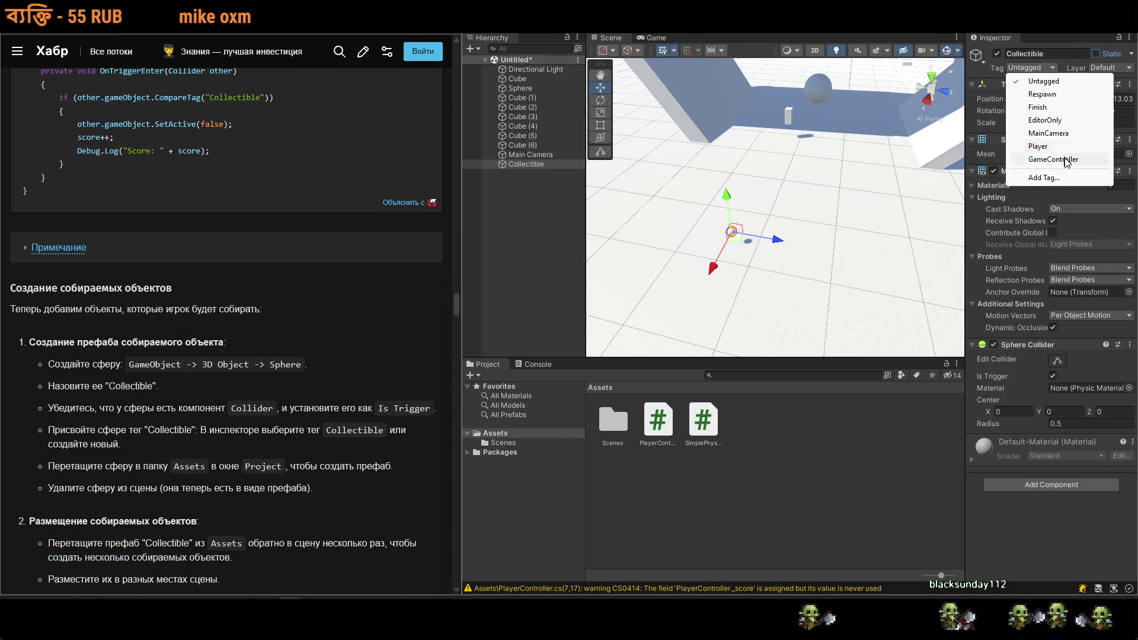
pyautogui.click(1067, 178)
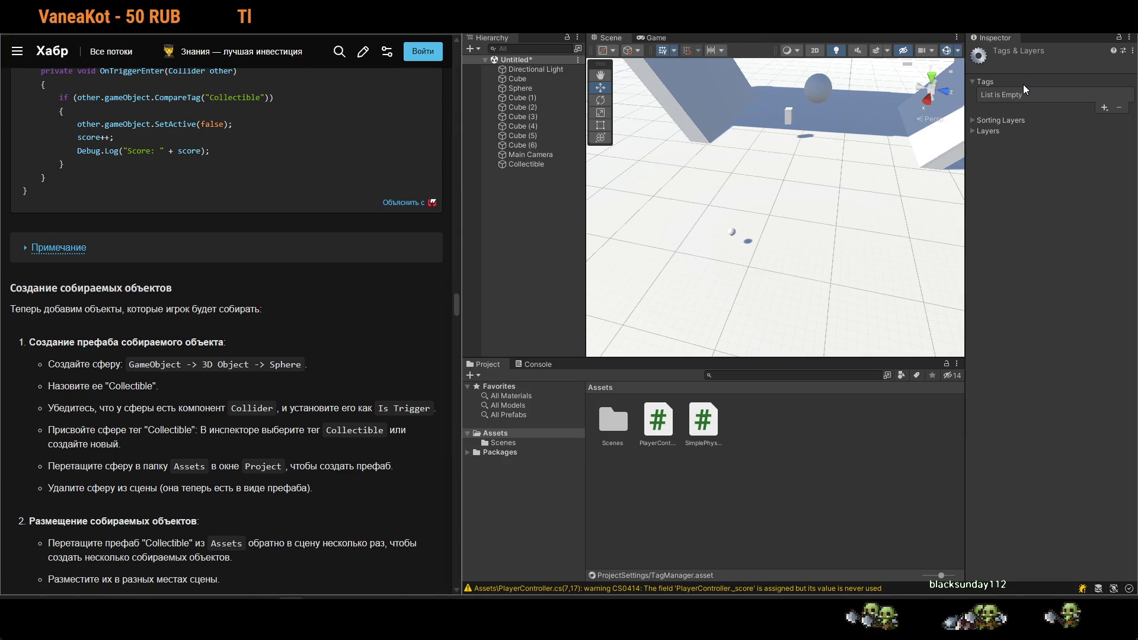
pyautogui.click(989, 131)
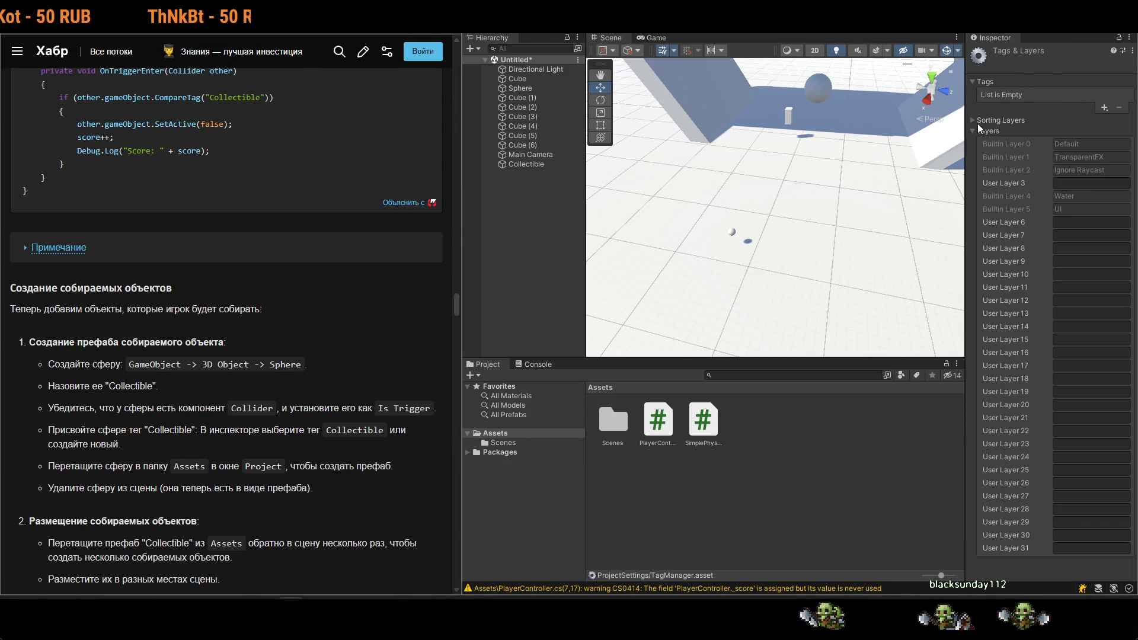
pyautogui.click(976, 129)
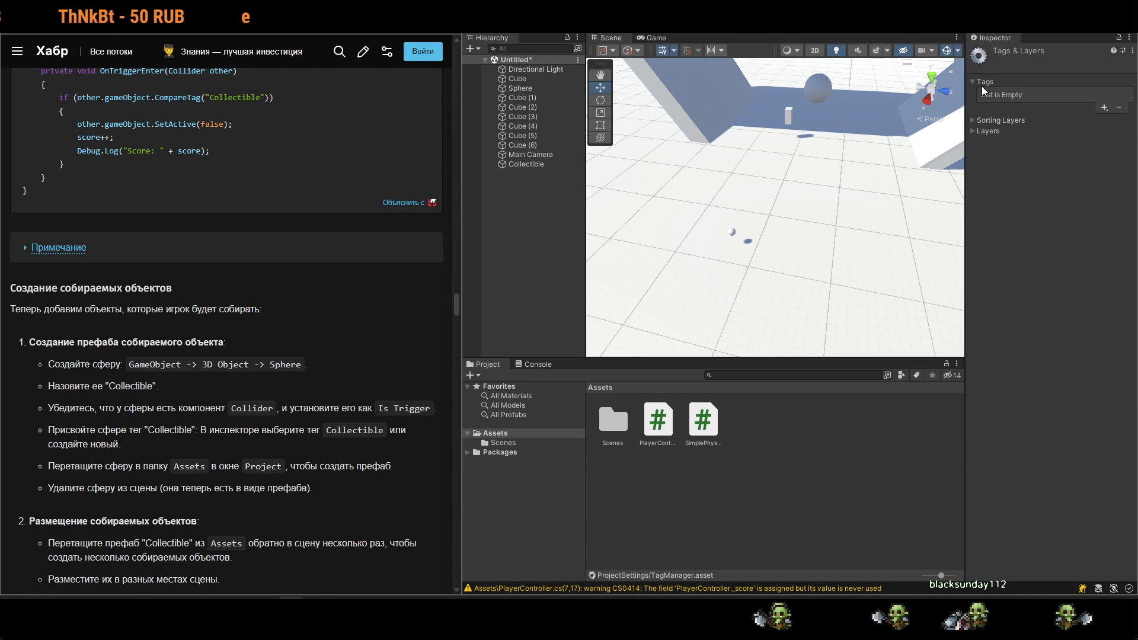
pyautogui.click(1104, 109)
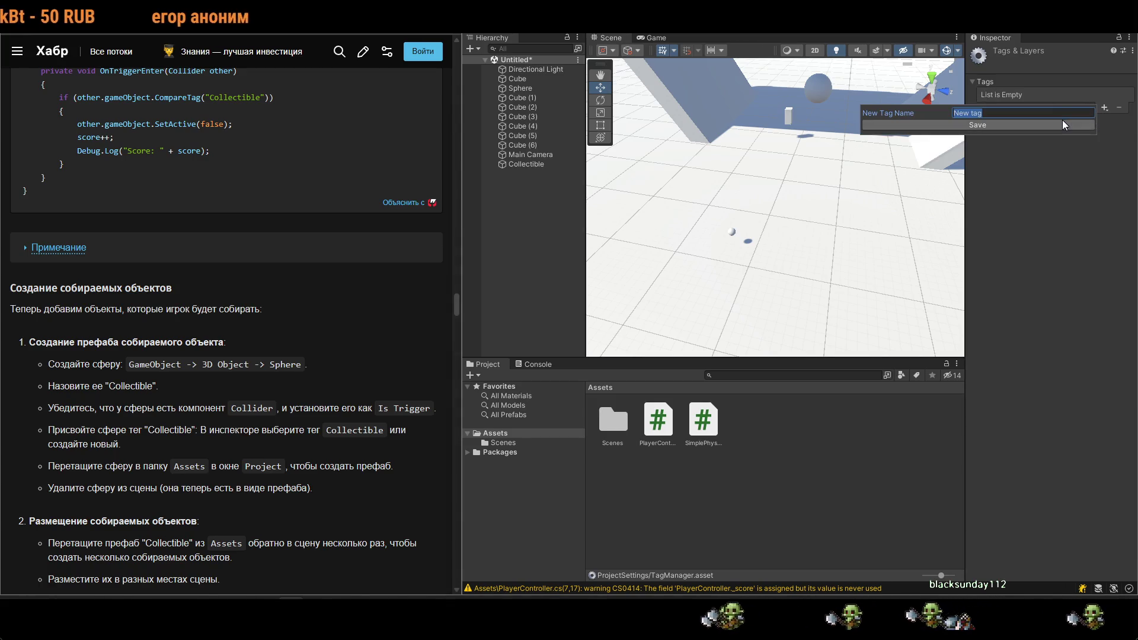
pyautogui.doubleClick(150, 386)
pyautogui.write('Collectible')
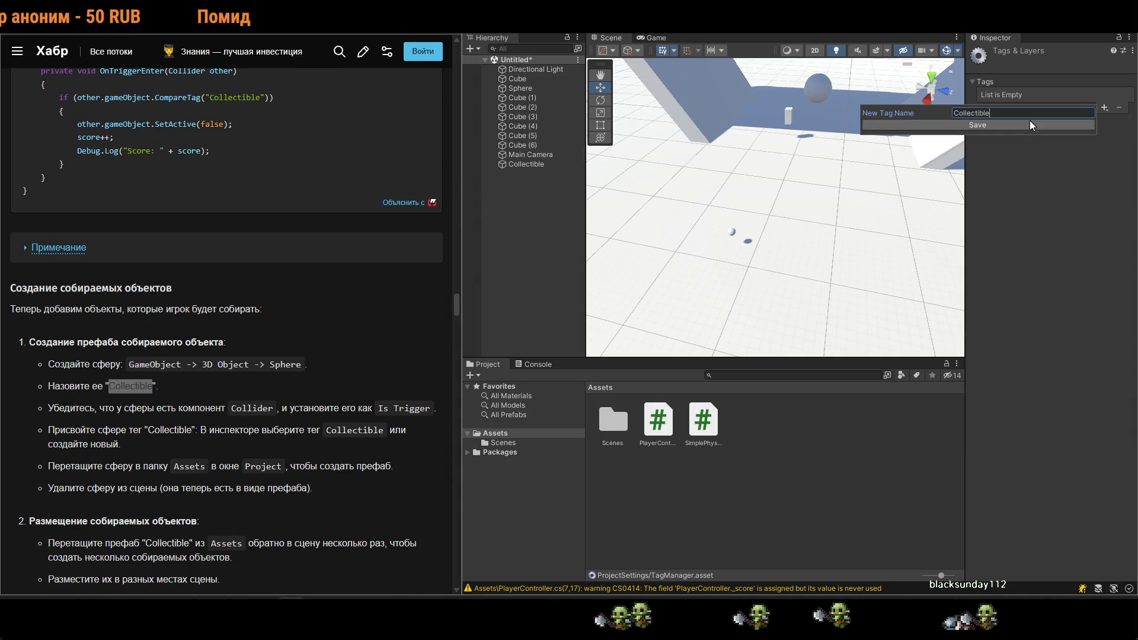
pyautogui.click(1029, 119)
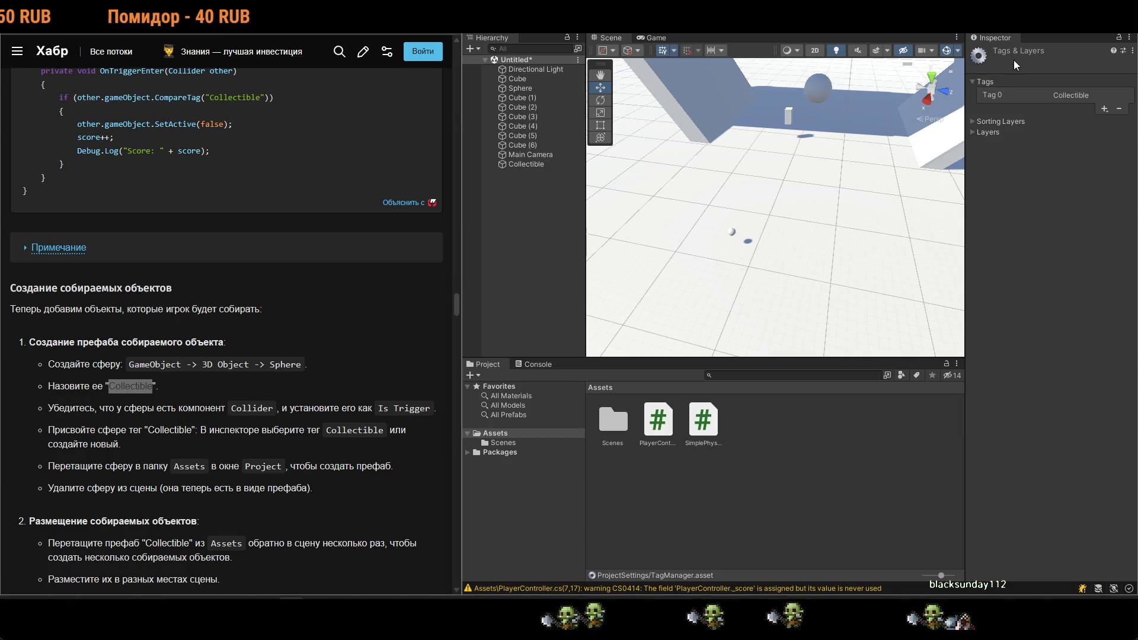
pyautogui.click(732, 236)
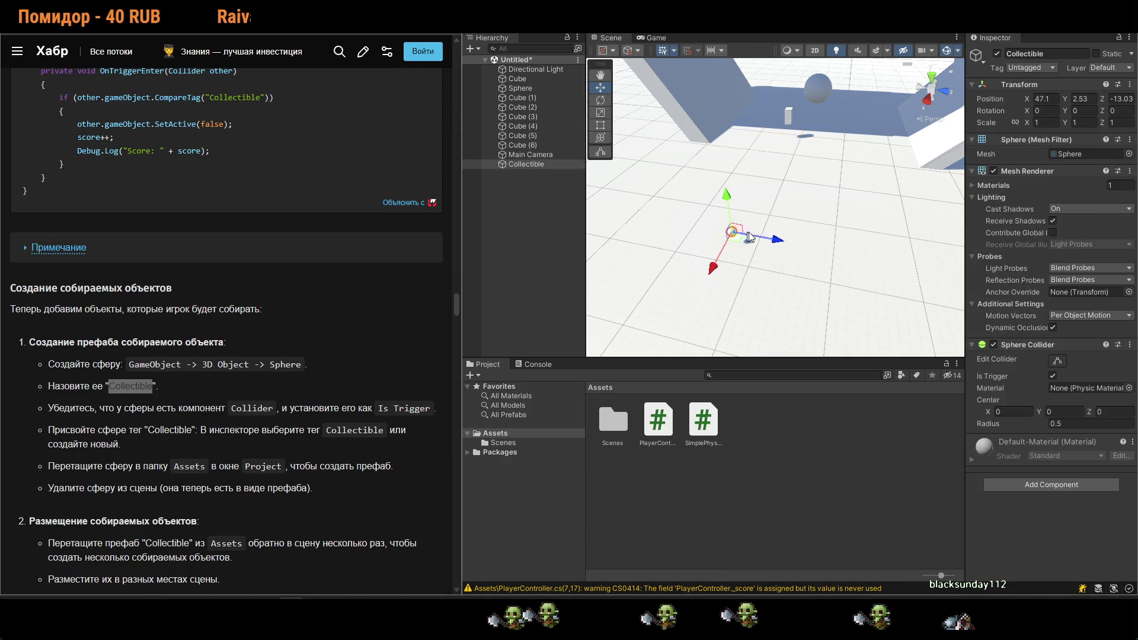
# Tag the sphere Collectible and drag it into Assets as a Collectible prefab.
pyautogui.click(1044, 71)
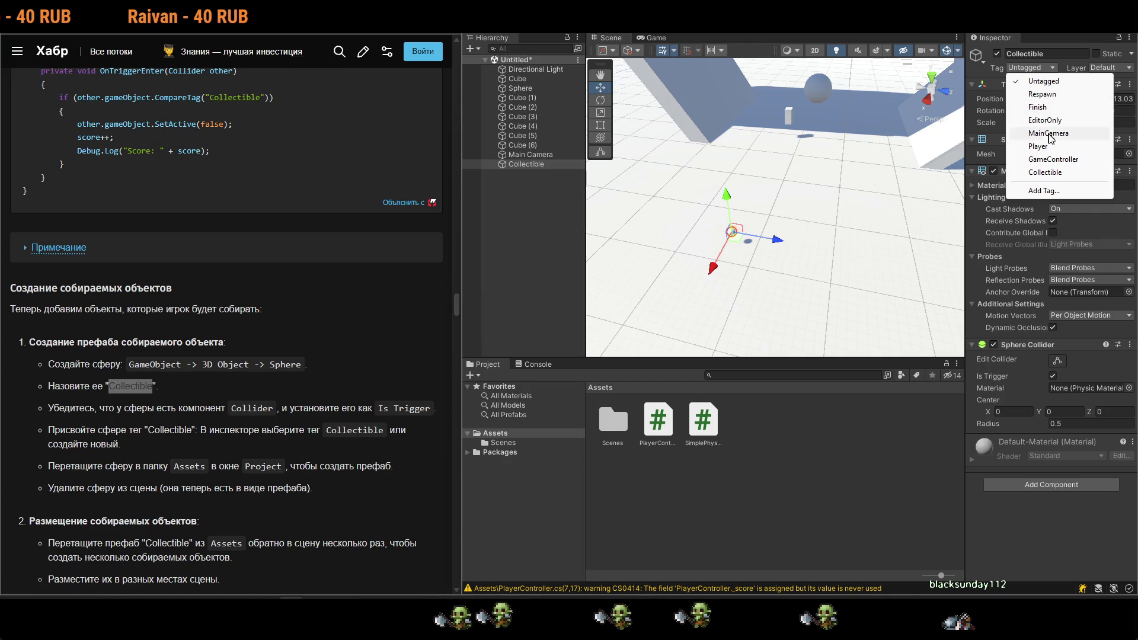
pyautogui.click(1064, 173)
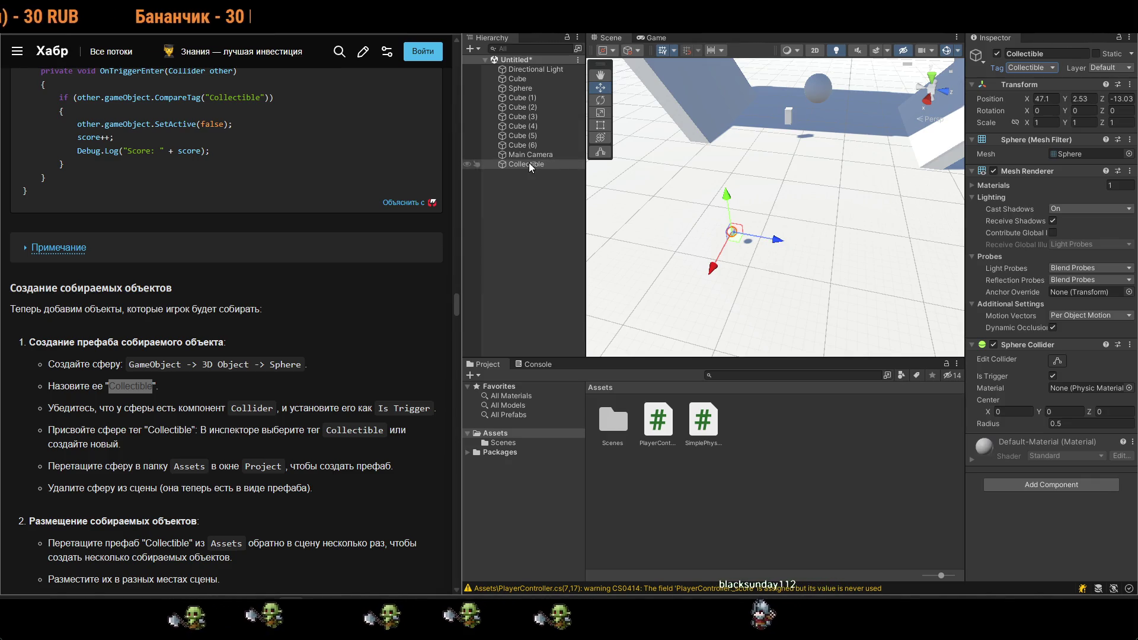
pyautogui.moveTo(529, 162); pyautogui.dragTo(688, 500)
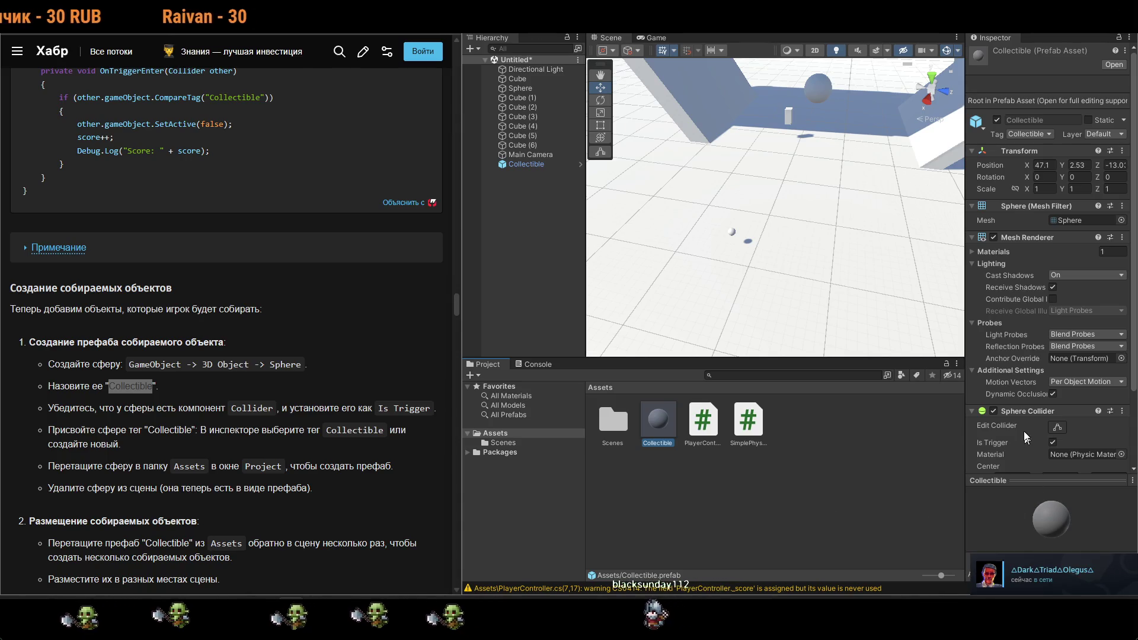
pyautogui.scroll(-3, 1025, 436)
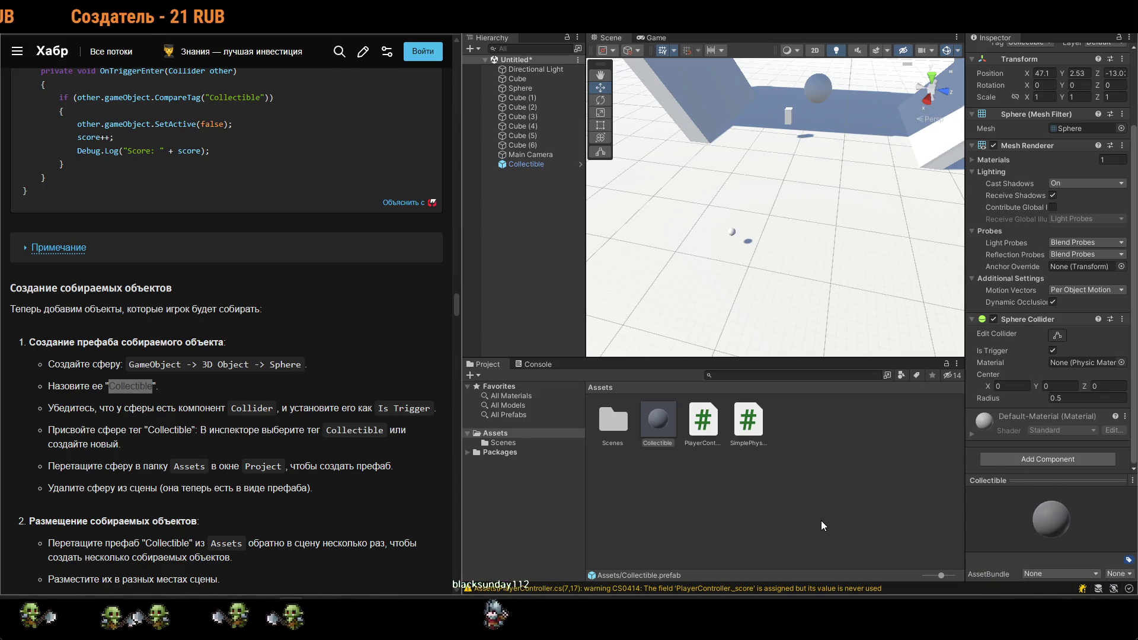
# Delete the Collectible sphere from the scene, leaving only its prefab.
pyautogui.click(513, 164)
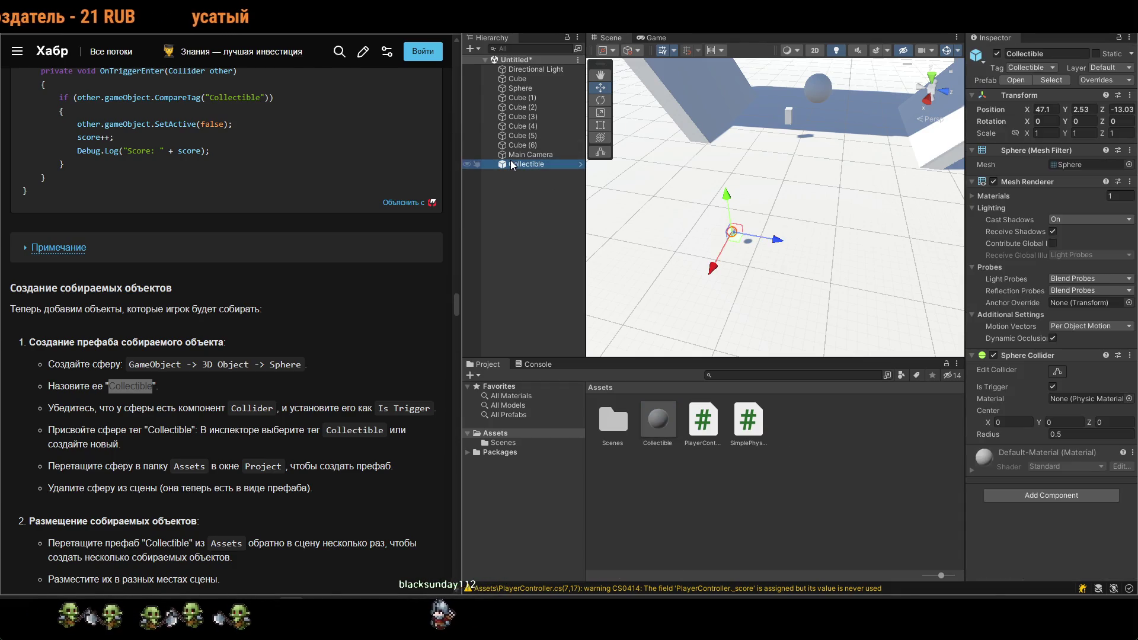
pyautogui.press('Delete')
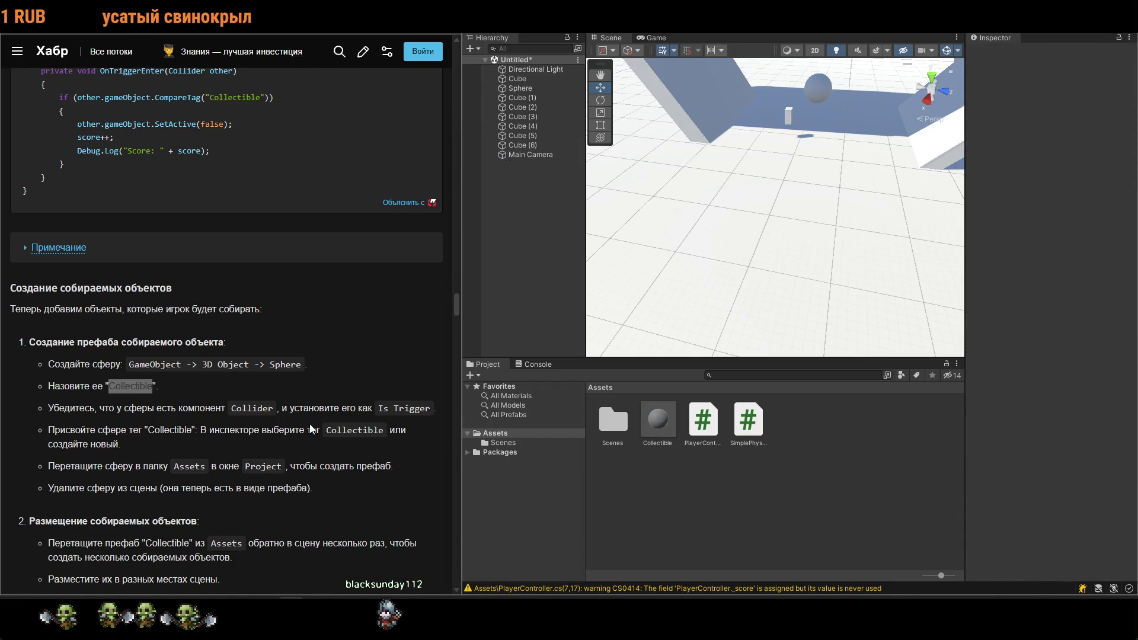
pyautogui.scroll(-2, 308, 425)
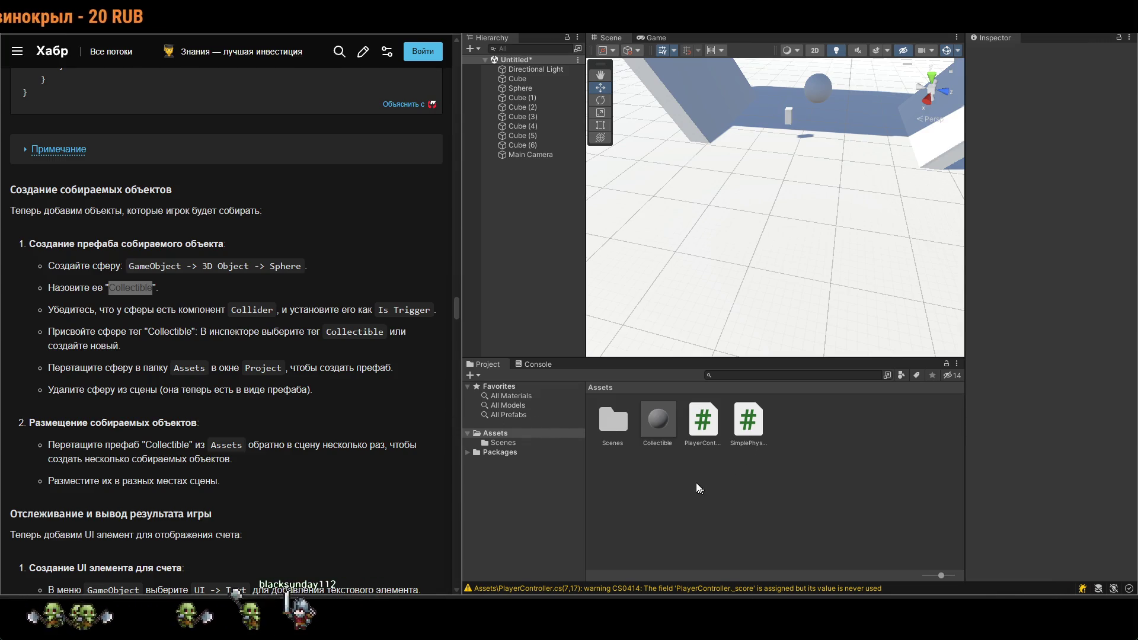
# Place more Collectible prefab instances at different spots on the floor, then select the Collectible asset.
pyautogui.moveTo(752, 201); pyautogui.dragTo(752, 201)
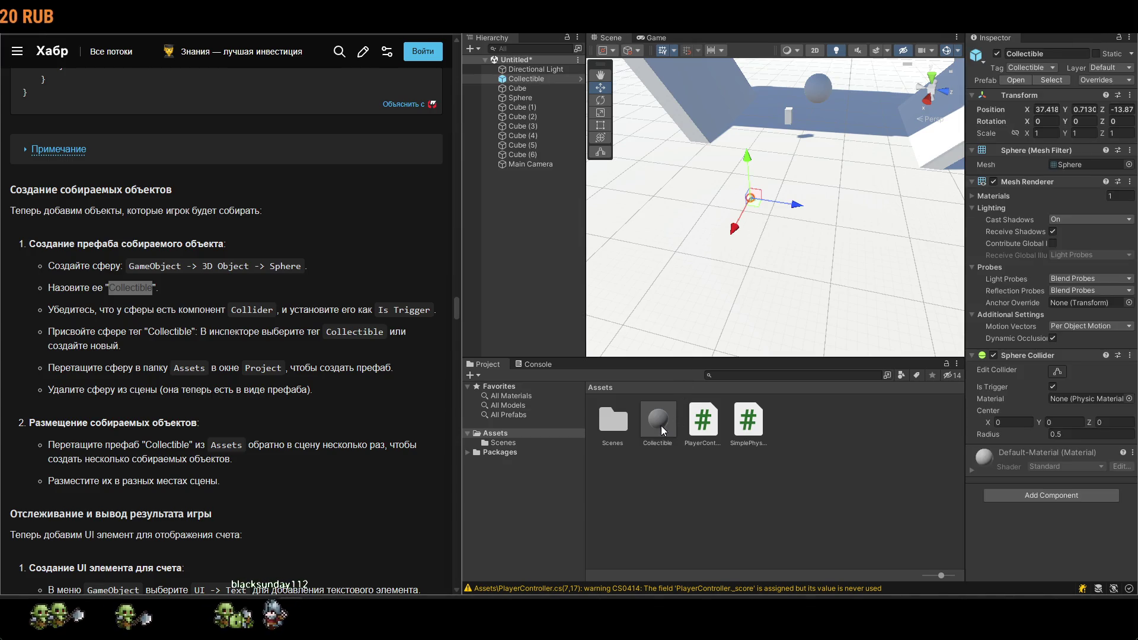
pyautogui.moveTo(741, 287)
pyautogui.mouseDown()
pyautogui.moveTo(829, 214)
pyautogui.moveTo(826, 188)
pyautogui.moveTo(750, 283)
pyautogui.moveTo(740, 247)
pyautogui.mouseUp()
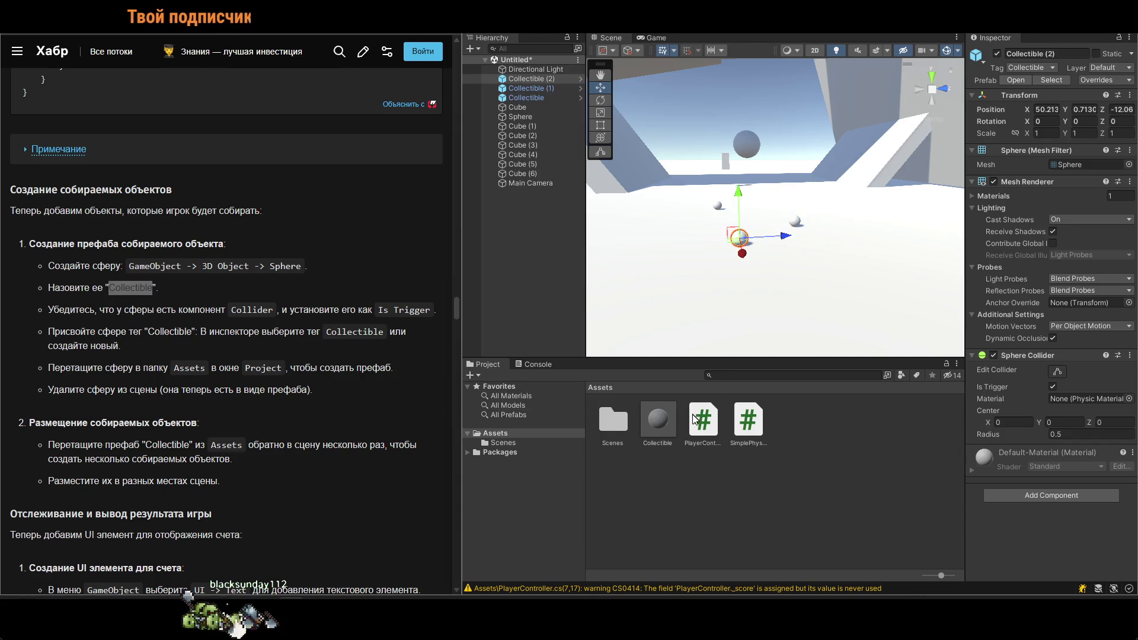
pyautogui.moveTo(797, 311); pyautogui.dragTo(808, 279)
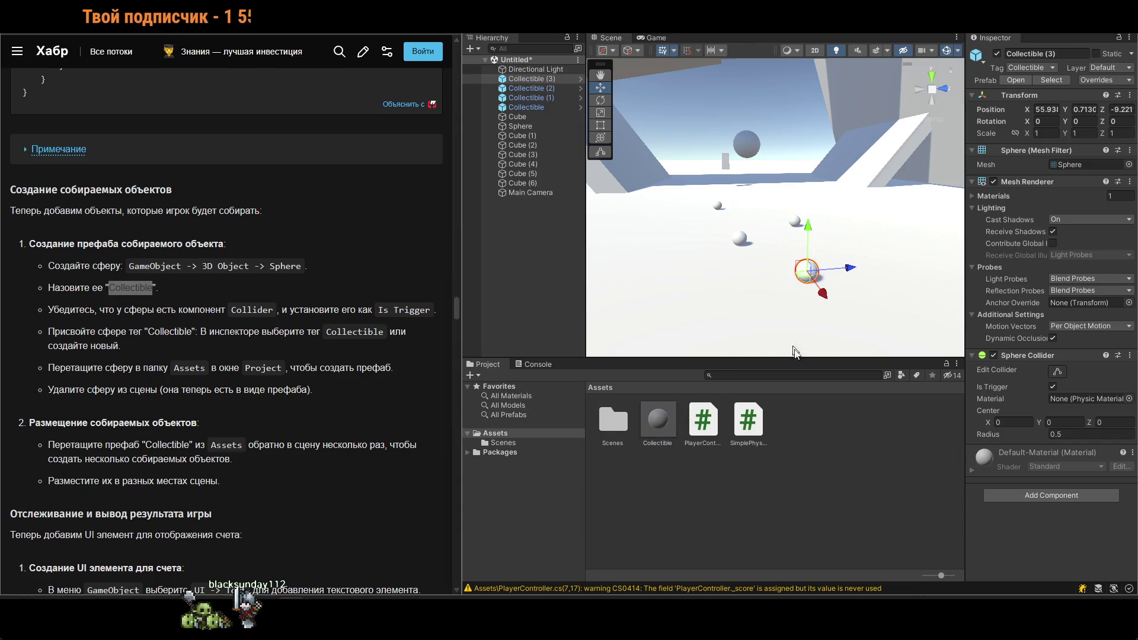
pyautogui.click(663, 427)
pyautogui.click(1064, 570)
# Open and dismiss the Collectible asset's context menu, then bring the tutorial article back beside Unity.
pyautogui.rightClick(646, 414)
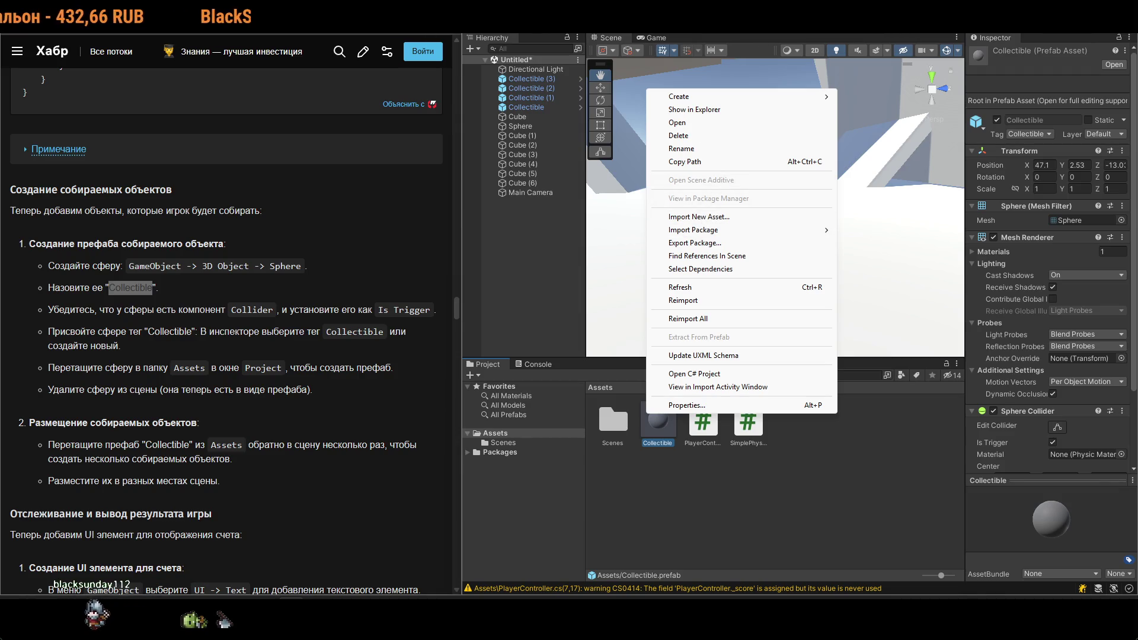
pyautogui.press('Escape')
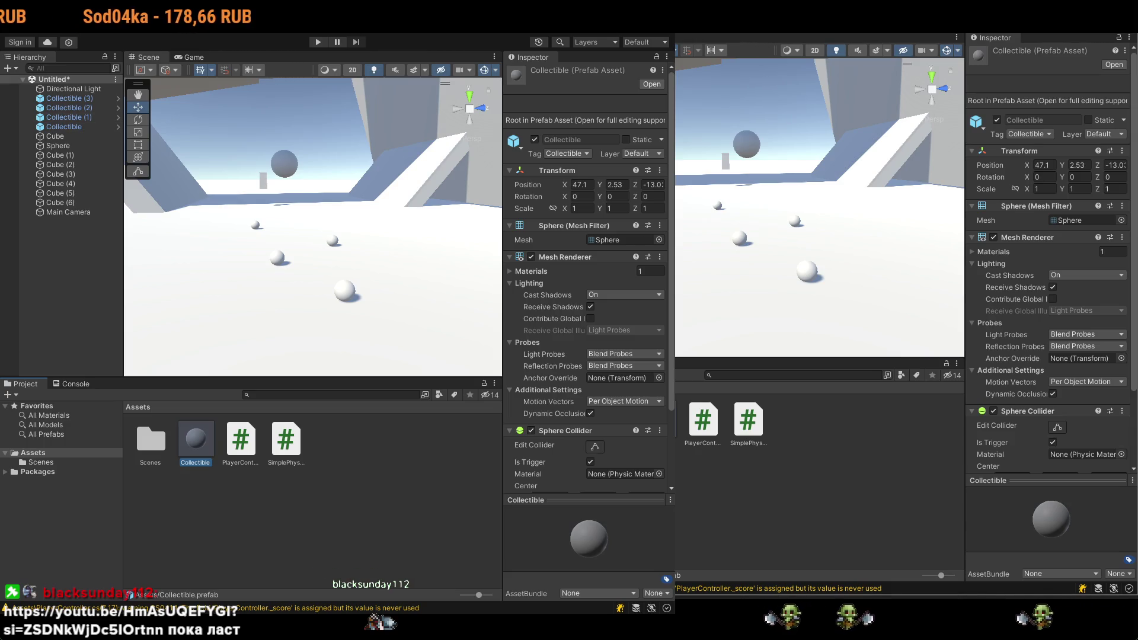
pyautogui.hotkey('alt', 'Tab')
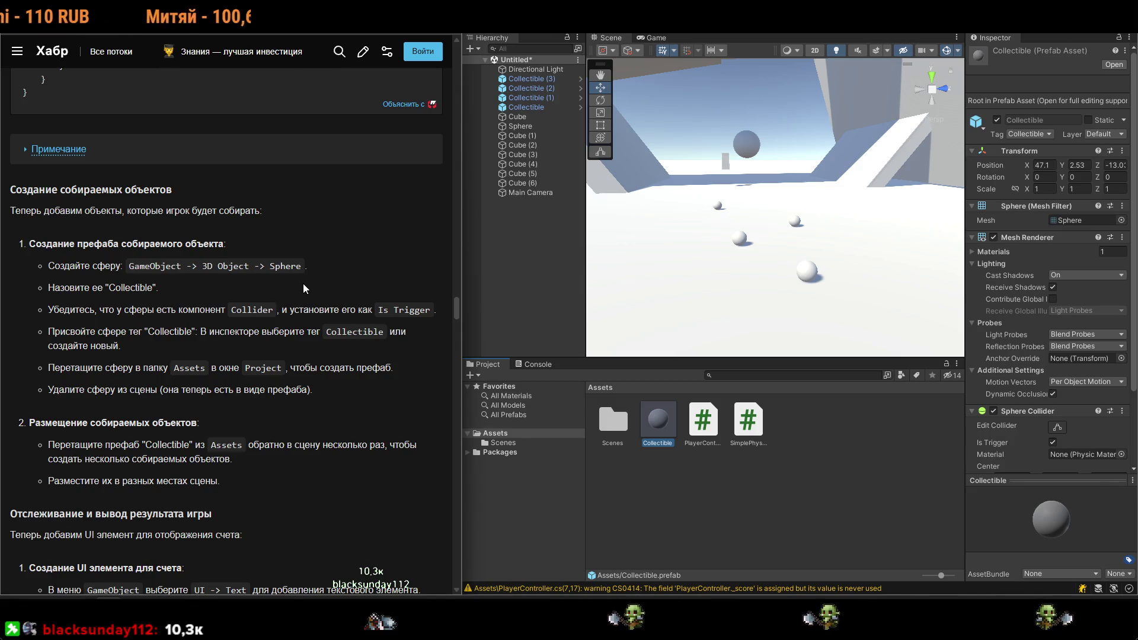
# Scroll the Habr article to the ScoreText UI instructions and deselect the Collectible prefab.
pyautogui.hotkey('alt', 'Tab')
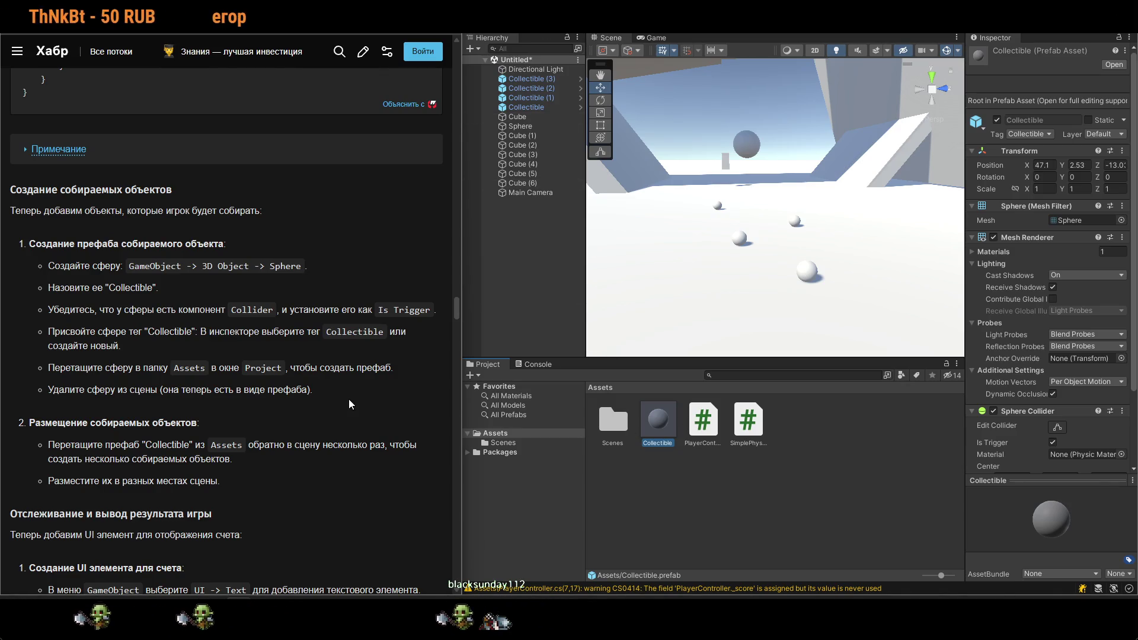
pyautogui.scroll(-2, 347, 404)
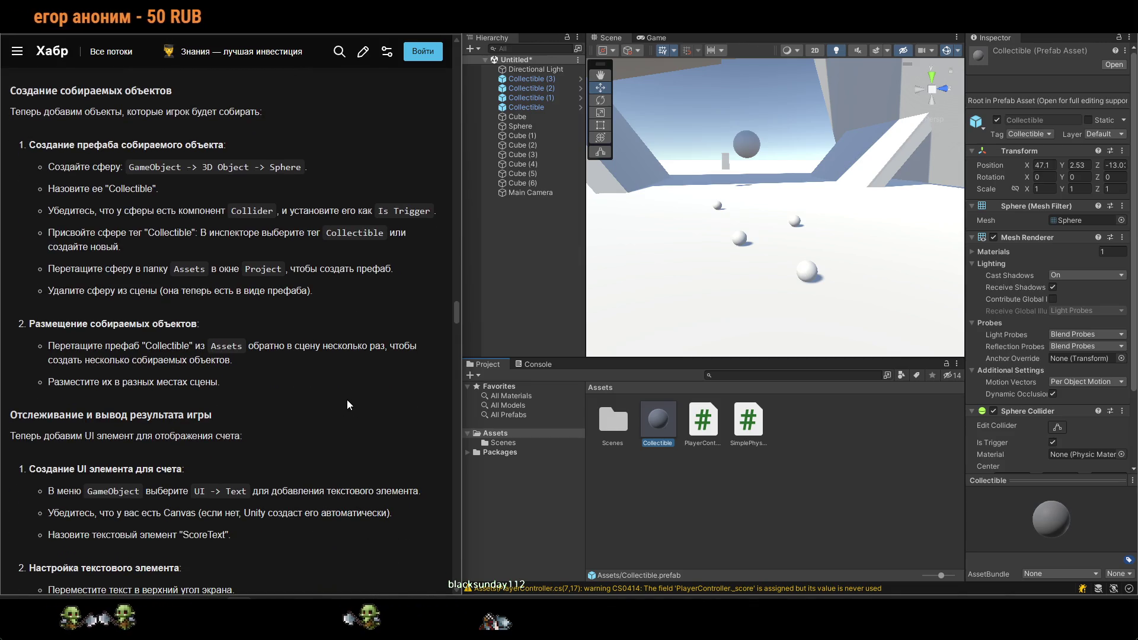
pyautogui.click(721, 496)
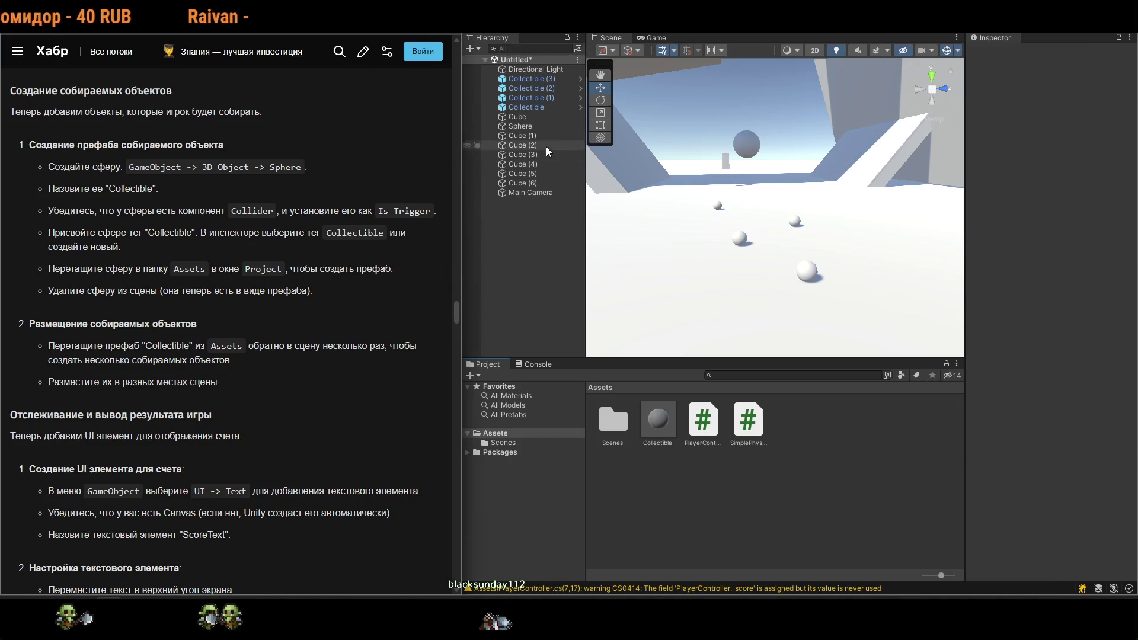
pyautogui.click(548, 27)
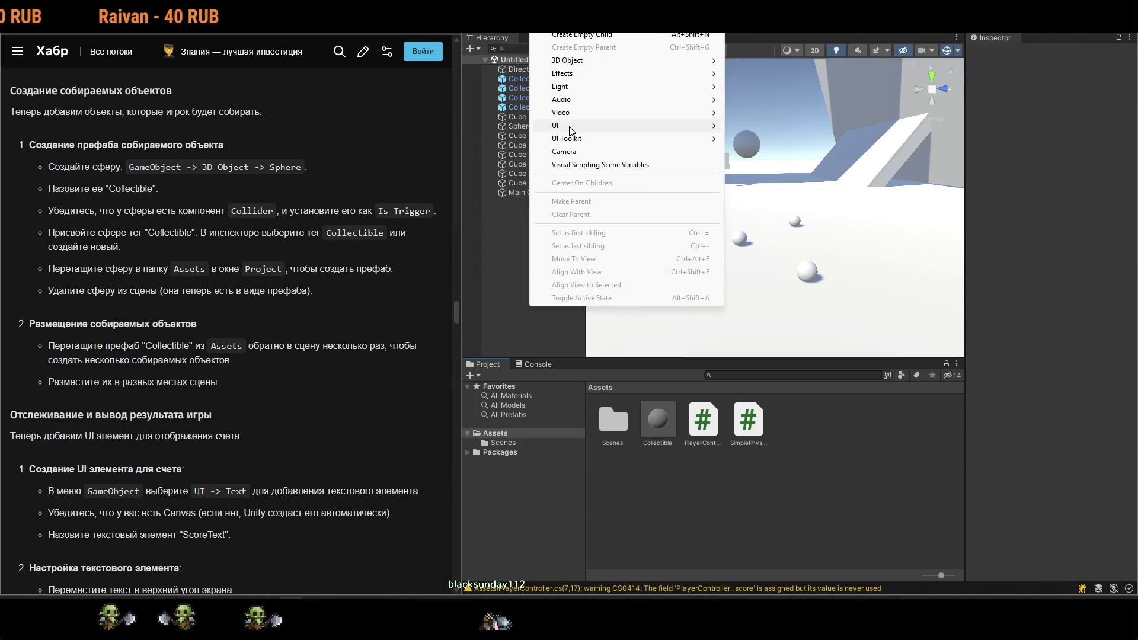
# Add a Text - TextMeshPro element via GameObject > UI and import the TMP Essentials.
pyautogui.moveTo(572, 125)
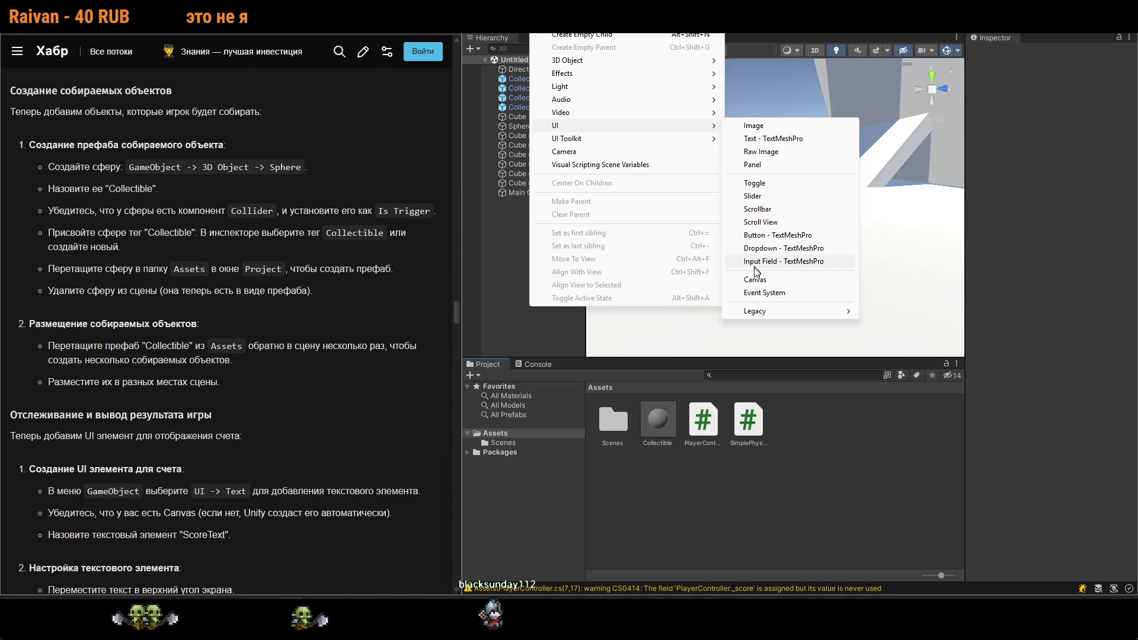
pyautogui.click(770, 140)
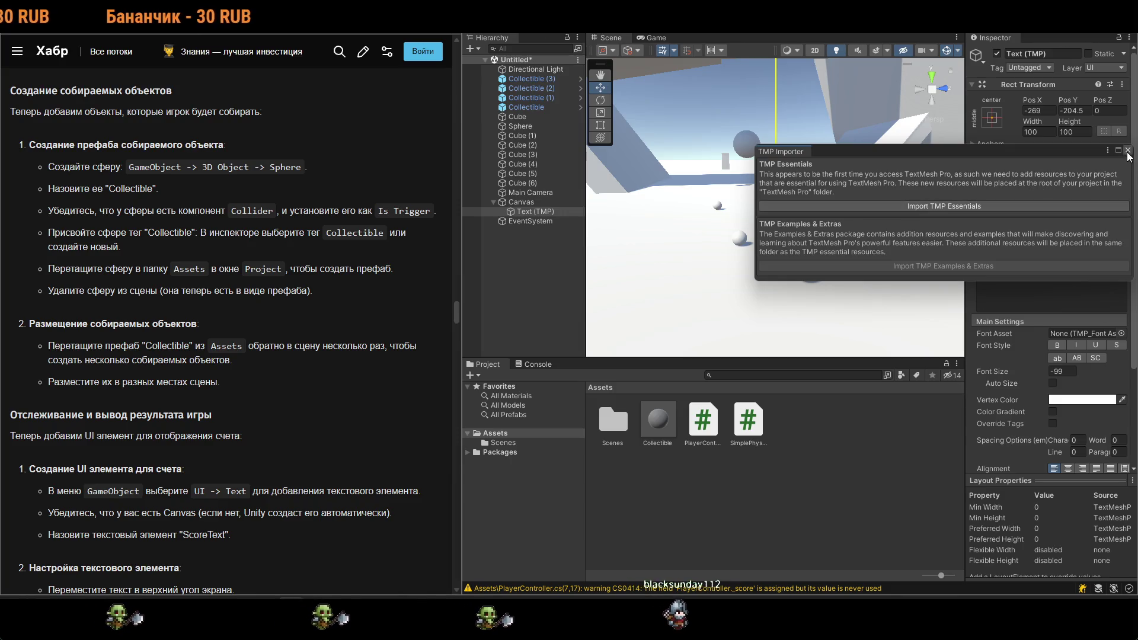
pyautogui.click(997, 202)
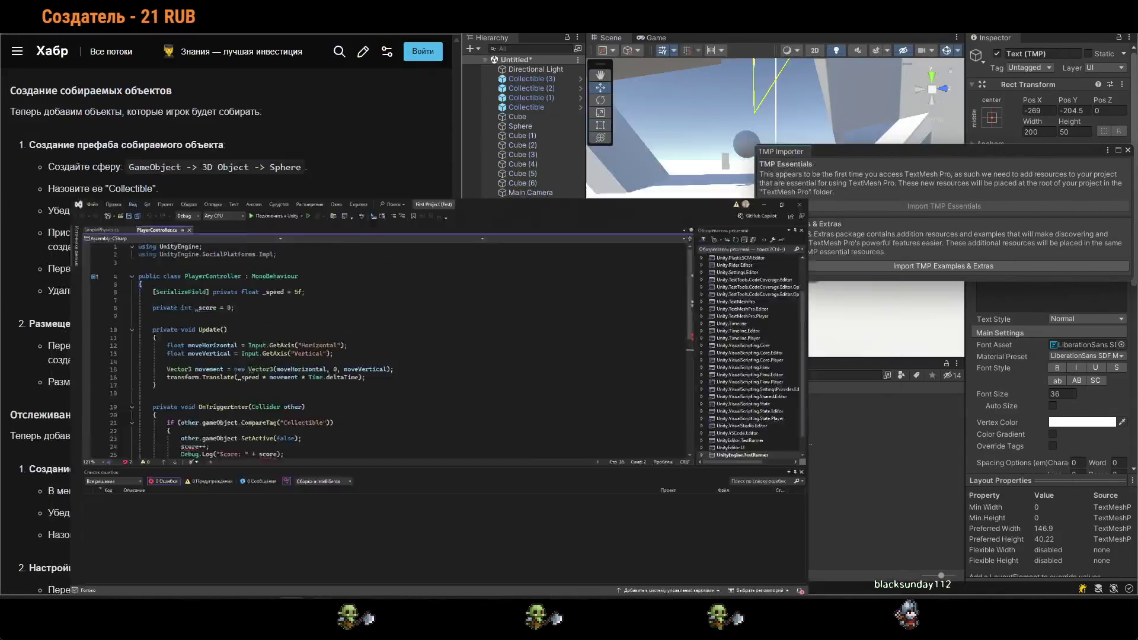
# Return from Visual Studio and import TMP Examples & Extras into the project.
pyautogui.hotkey('alt', 'Tab')
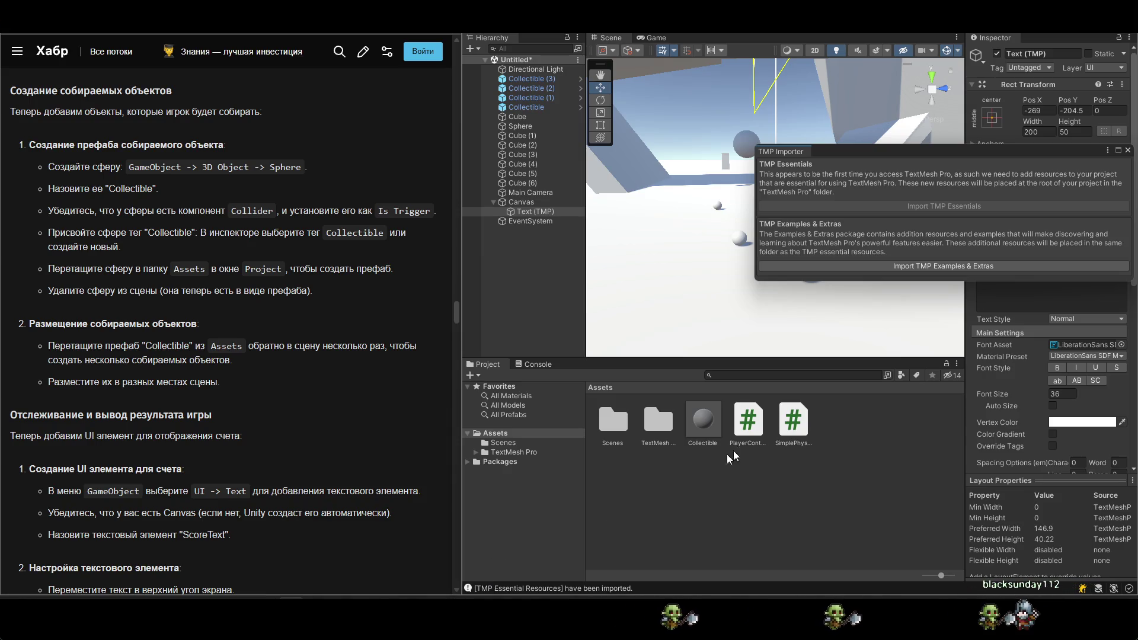
pyautogui.click(940, 266)
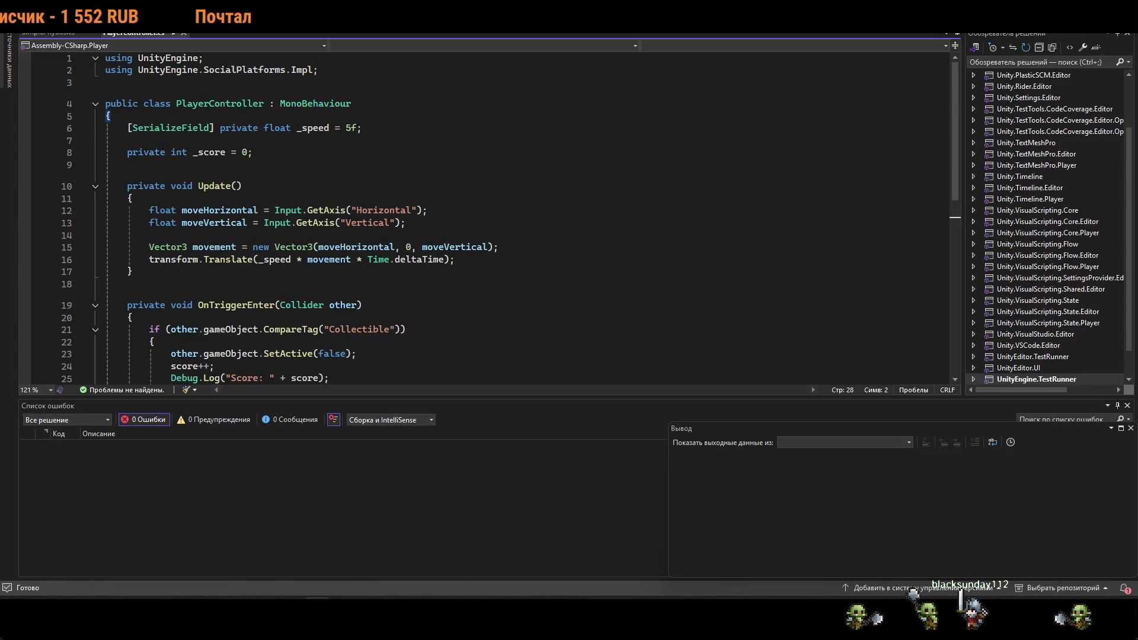
pyautogui.click(317, 622)
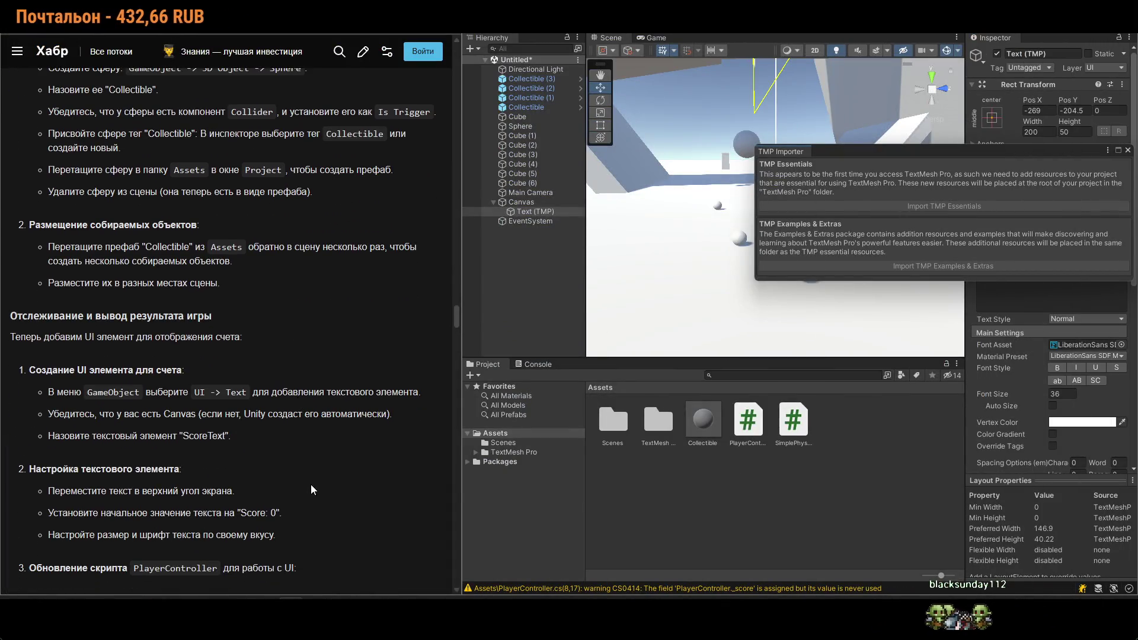
# Close the TMP Importer and set the Text (TMP) element's text to ScoreText.
pyautogui.click(1128, 151)
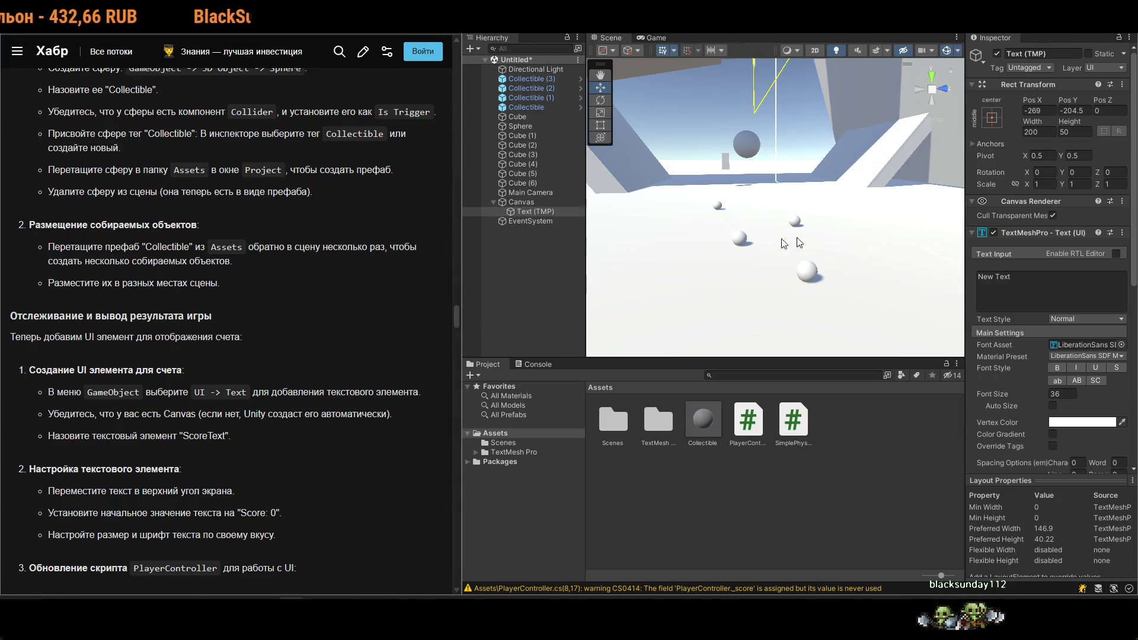
pyautogui.click(530, 202)
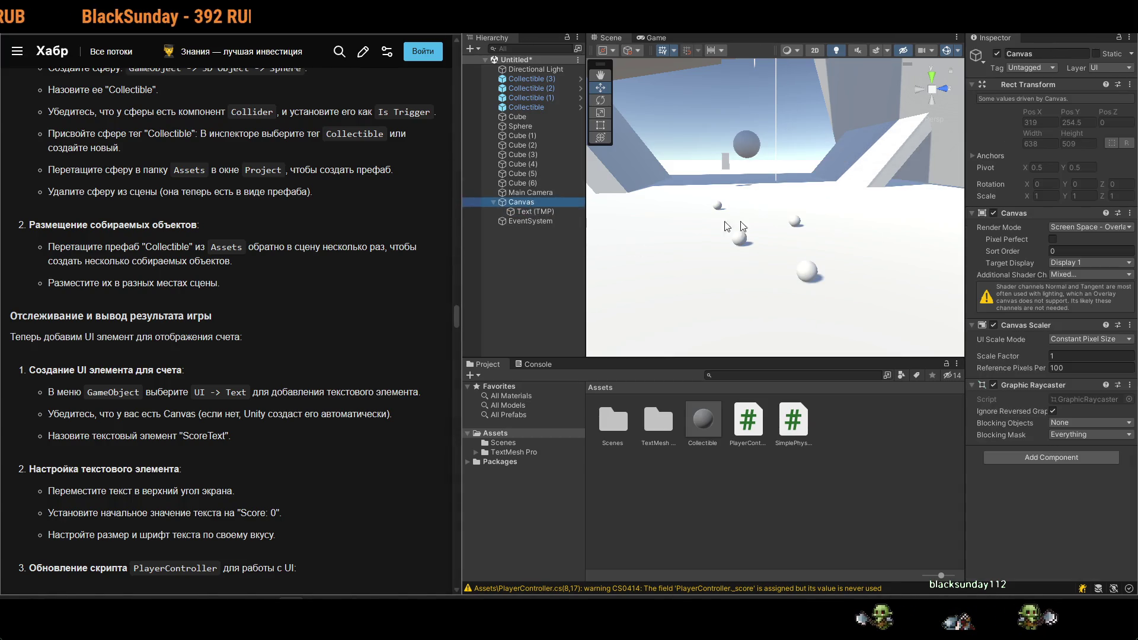
pyautogui.moveTo(802, 207)
pyautogui.mouseDown()
pyautogui.moveTo(892, 173)
pyautogui.moveTo(713, 238)
pyautogui.moveTo(655, 294)
pyautogui.mouseUp()
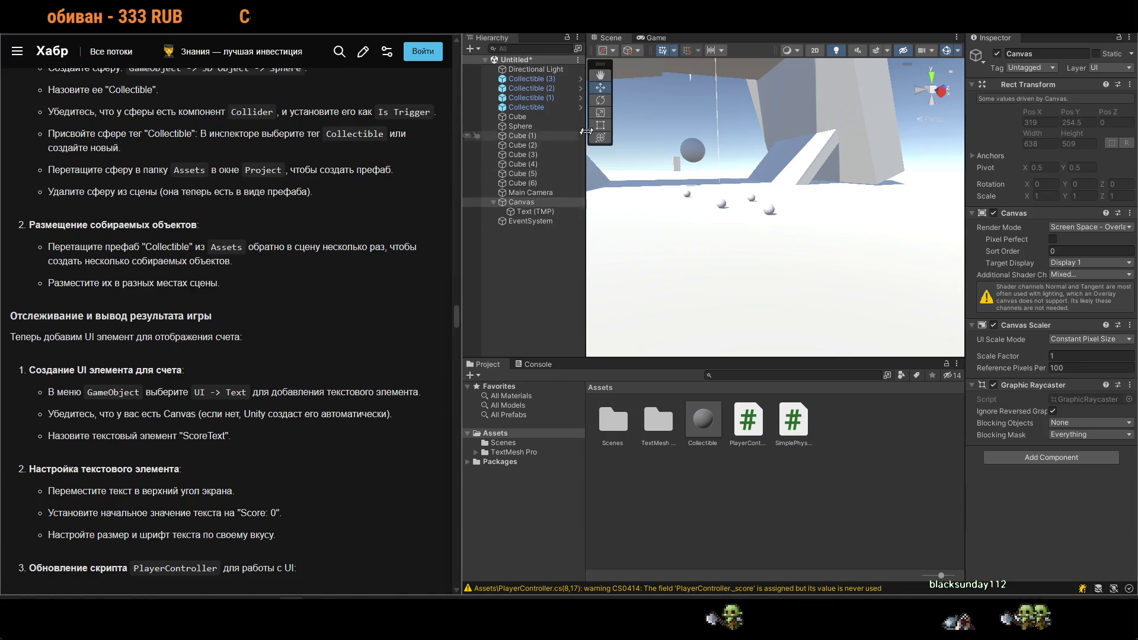
pyautogui.doubleClick(533, 214)
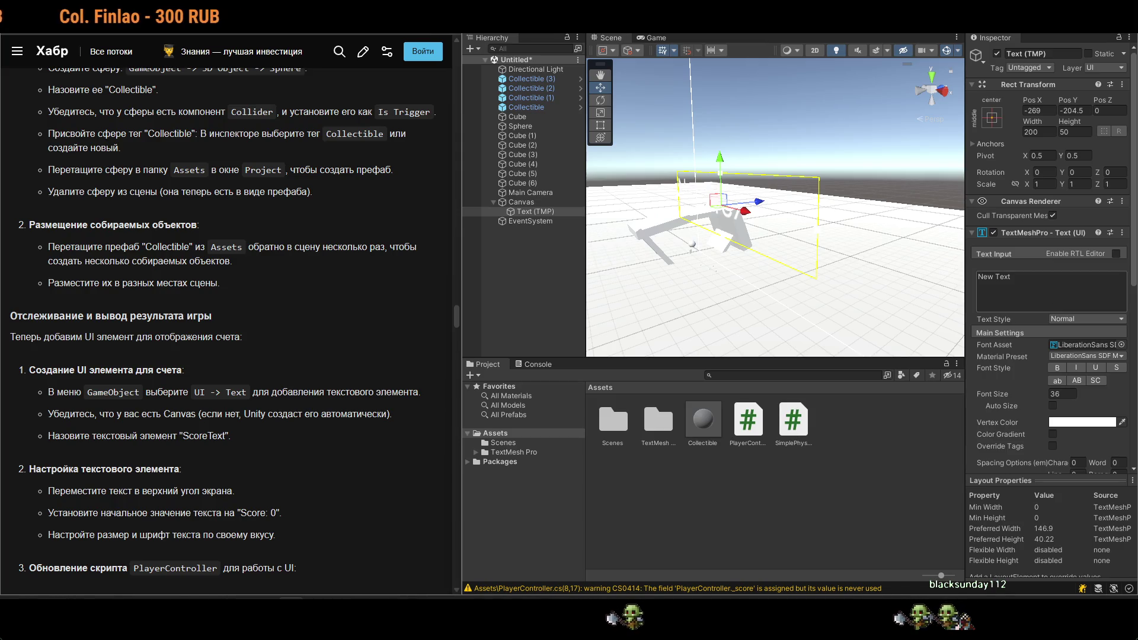
pyautogui.doubleClick(203, 436)
pyautogui.click(1054, 285)
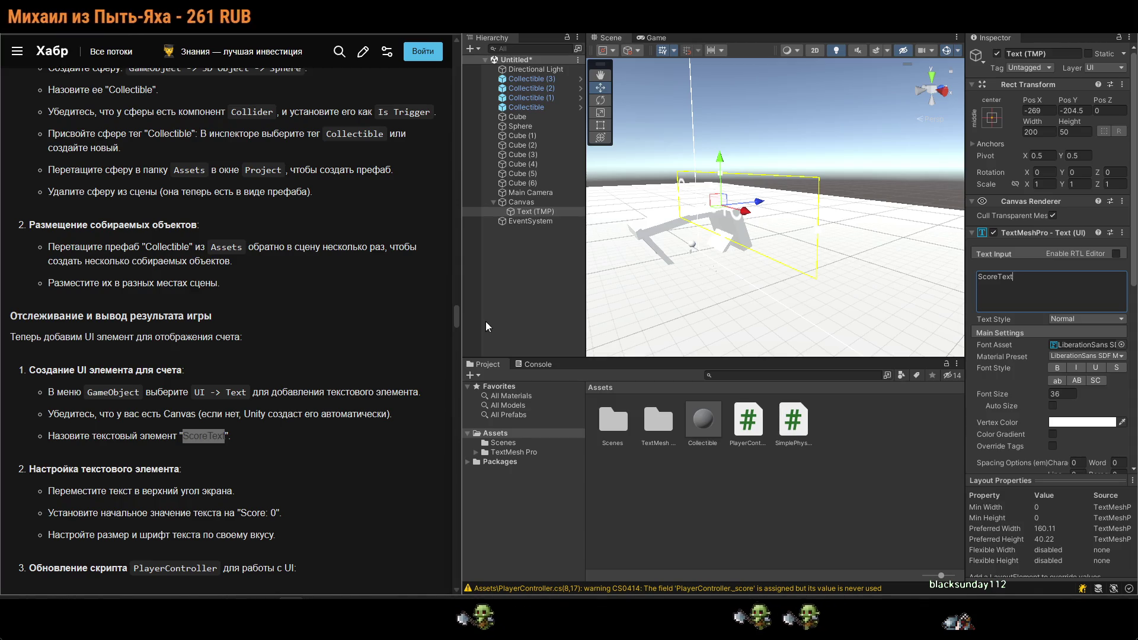
# Push the text along its Z axis and scale it down to about 0.222 on all axes.
pyautogui.moveTo(740, 224)
pyautogui.mouseDown()
pyautogui.moveTo(735, 191)
pyautogui.moveTo(806, 116)
pyautogui.moveTo(795, 95)
pyautogui.mouseUp()
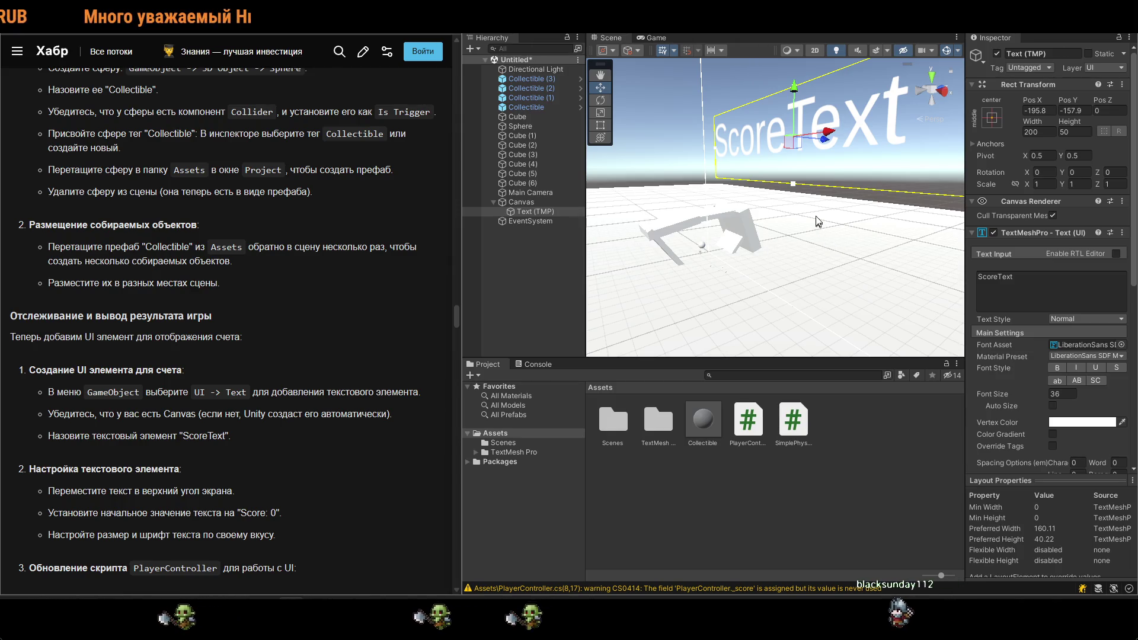
pyautogui.moveTo(840, 134)
pyautogui.mouseDown()
pyautogui.moveTo(821, 139)
pyautogui.moveTo(825, 130)
pyautogui.mouseUp()
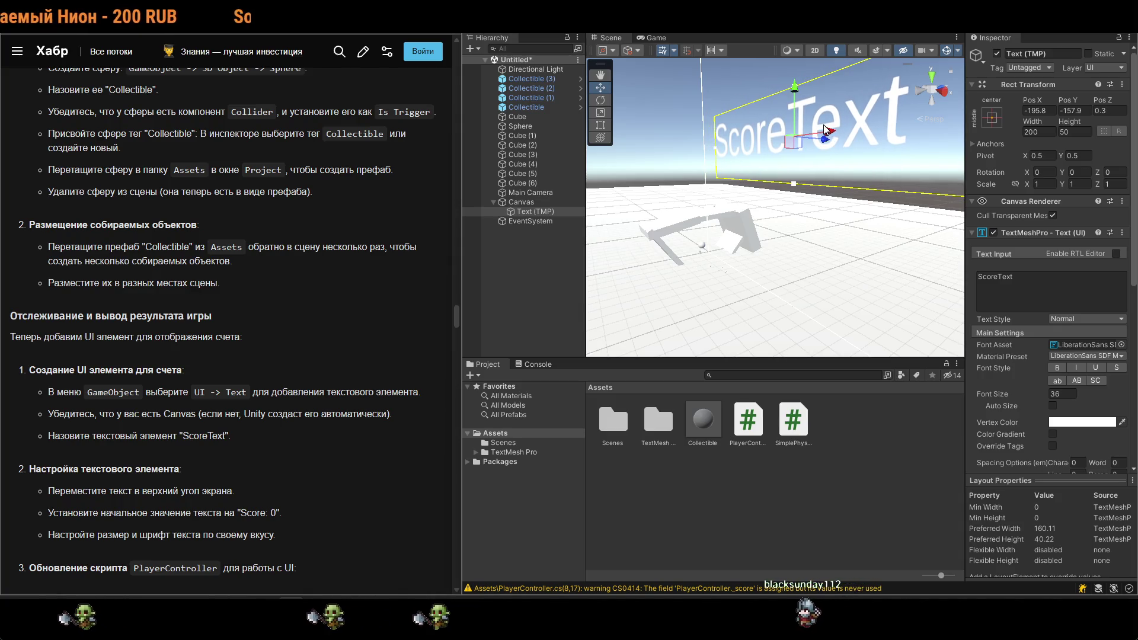
pyautogui.press('r')
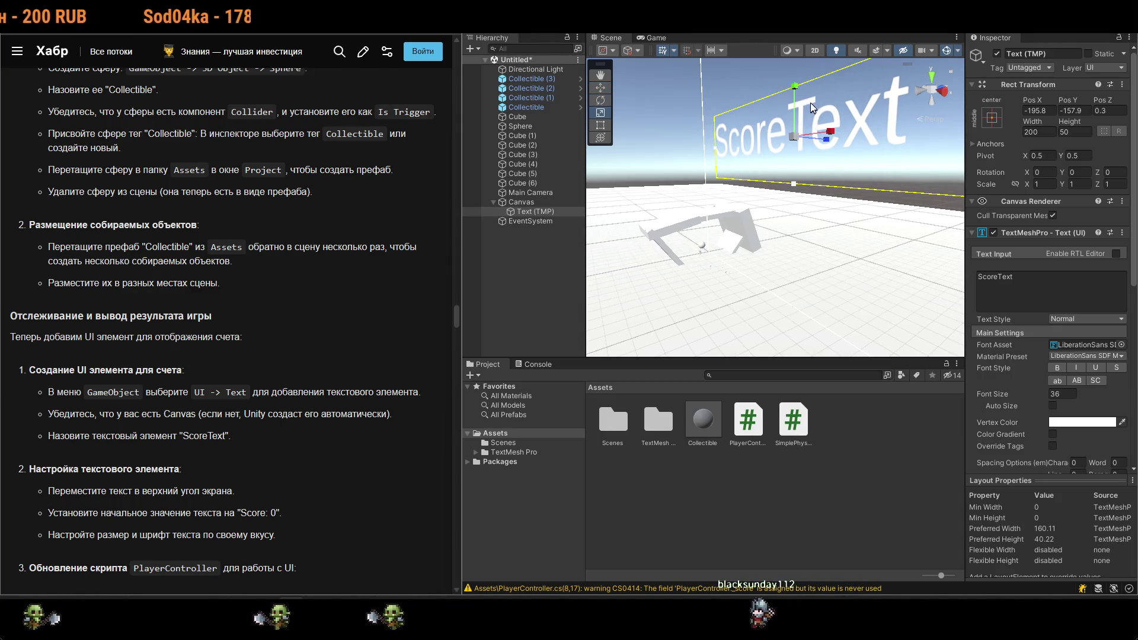
pyautogui.moveTo(798, 134); pyautogui.dragTo(747, 168)
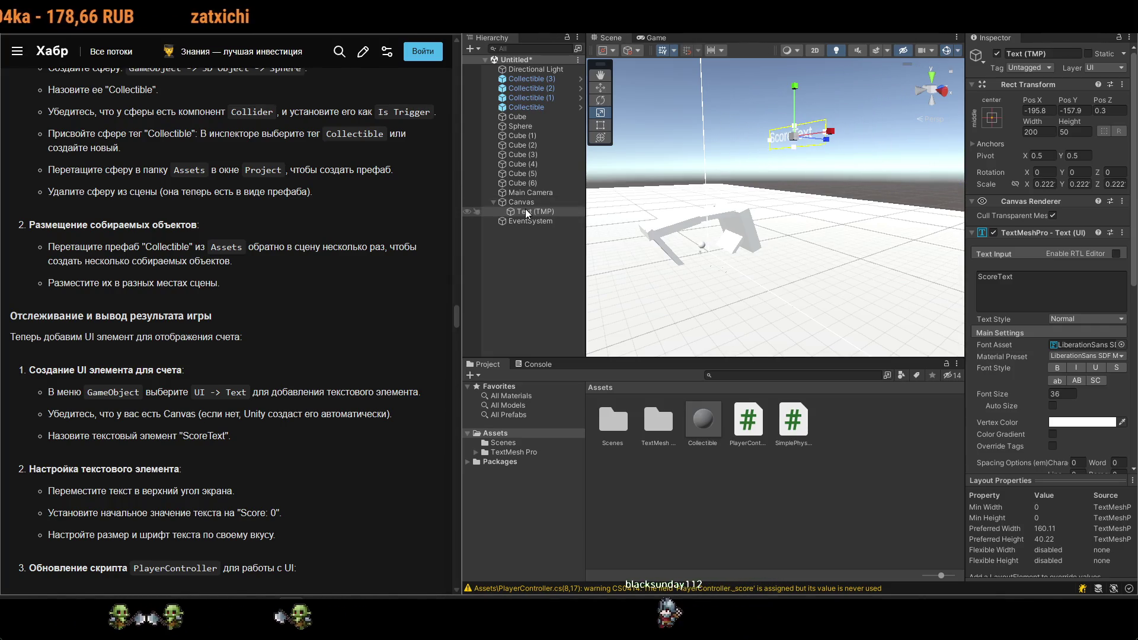
# Make the Canvas holding ScoreText a child of Main Camera.
pyautogui.moveTo(523, 201); pyautogui.dragTo(524, 194)
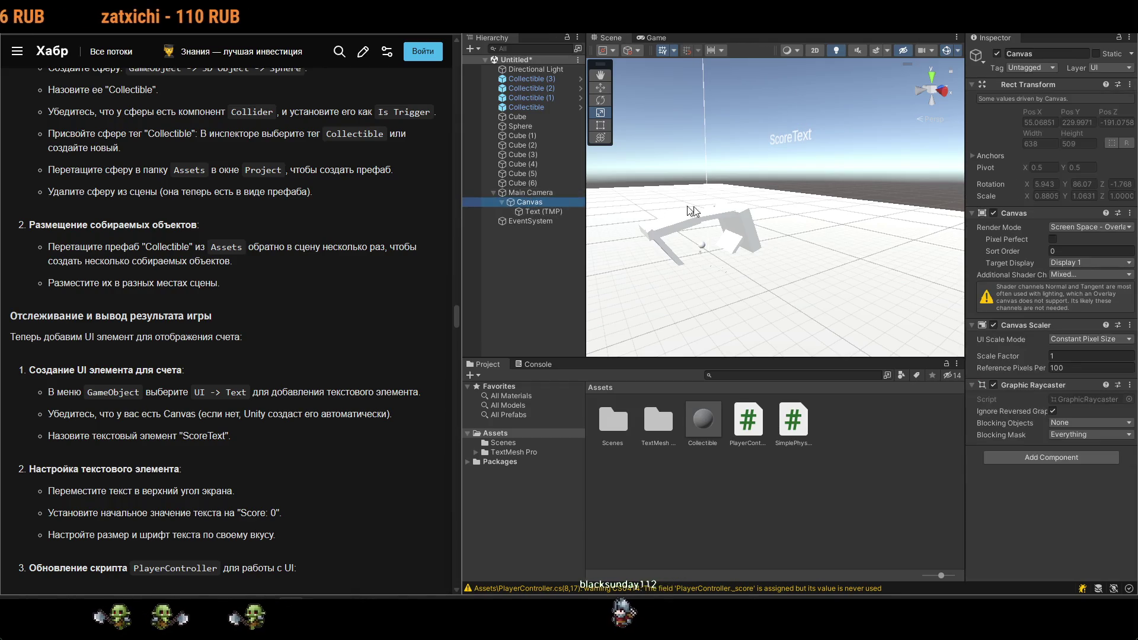
pyautogui.click(531, 192)
pyautogui.moveTo(735, 229); pyautogui.dragTo(758, 225)
# Rotate the ScoreText about 71° around Y, checking it through Main Camera's preview.
pyautogui.click(849, 151)
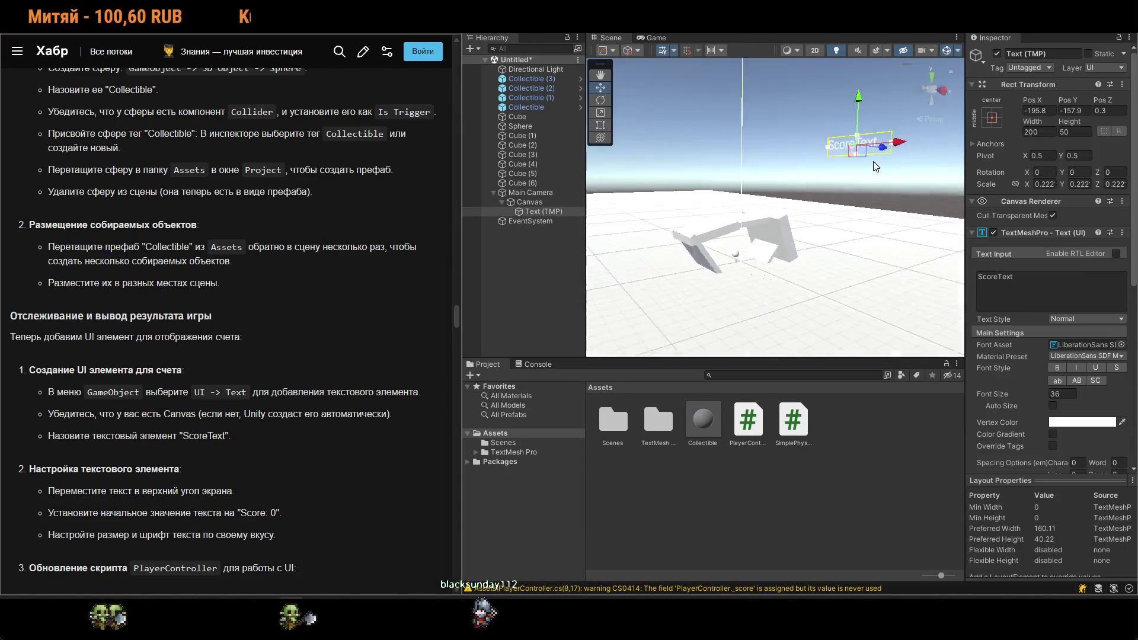
pyautogui.press('e')
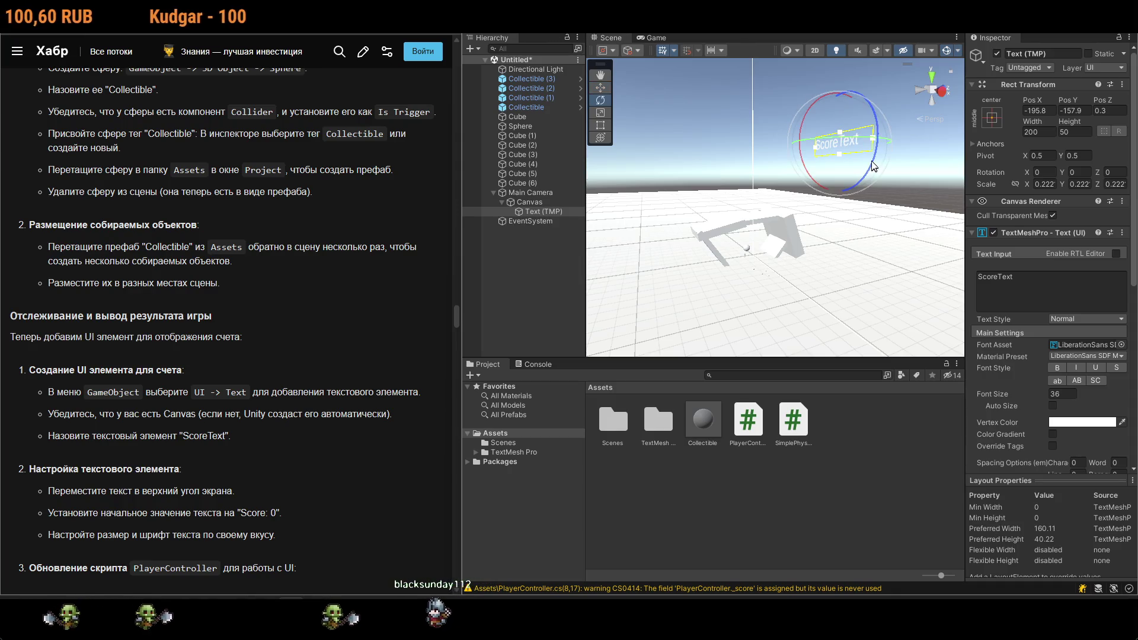
pyautogui.moveTo(866, 138); pyautogui.dragTo(913, 141)
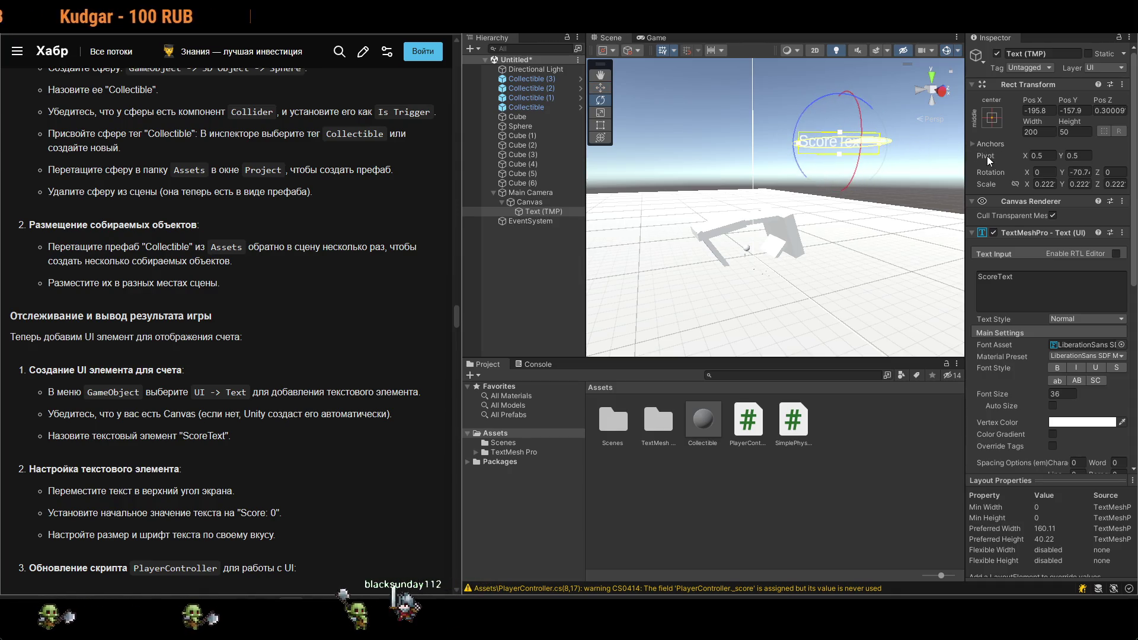
pyautogui.click(546, 193)
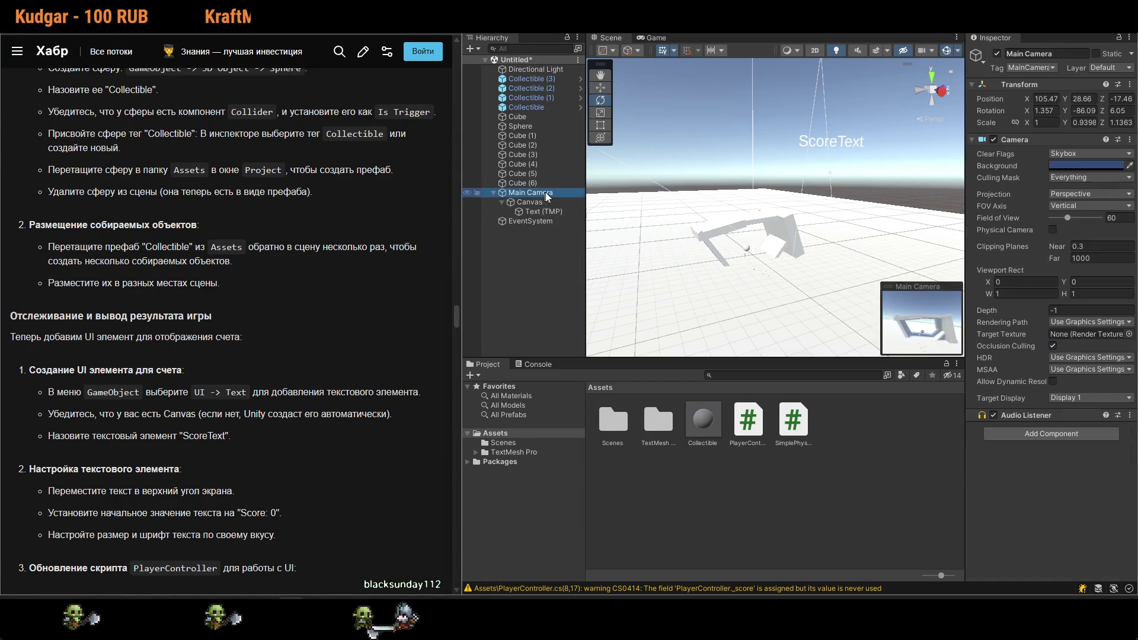
pyautogui.click(832, 130)
pyautogui.press('w')
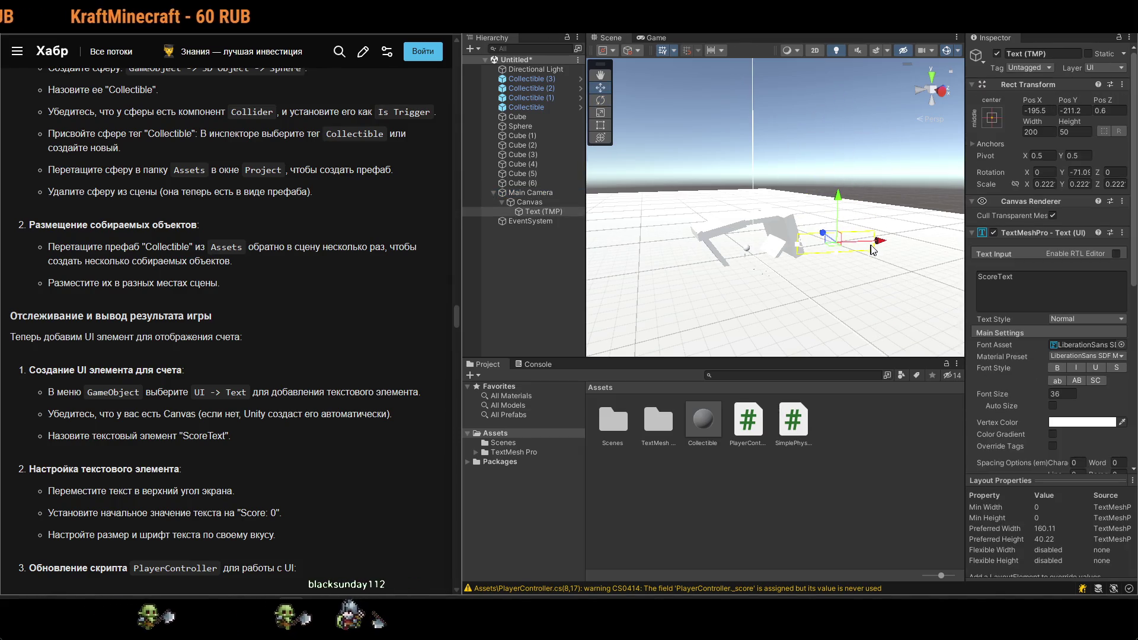
pyautogui.press('e')
# Raise the ScoreText to roughly X -209.7, Y -176.1, Z -39.6.
pyautogui.click(523, 194)
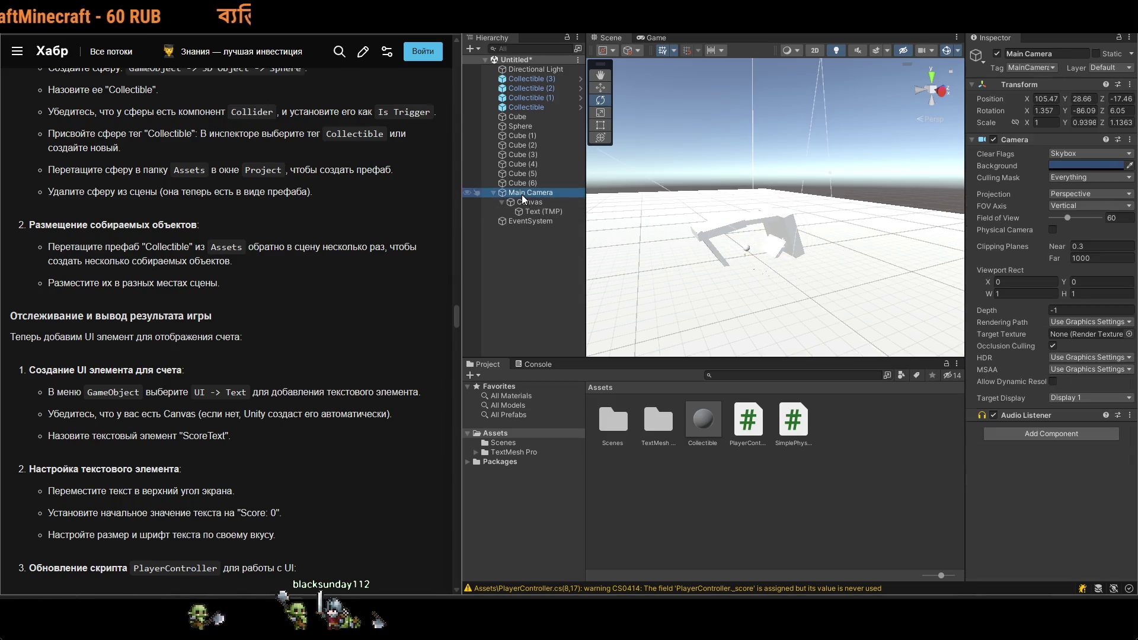
pyautogui.click(536, 211)
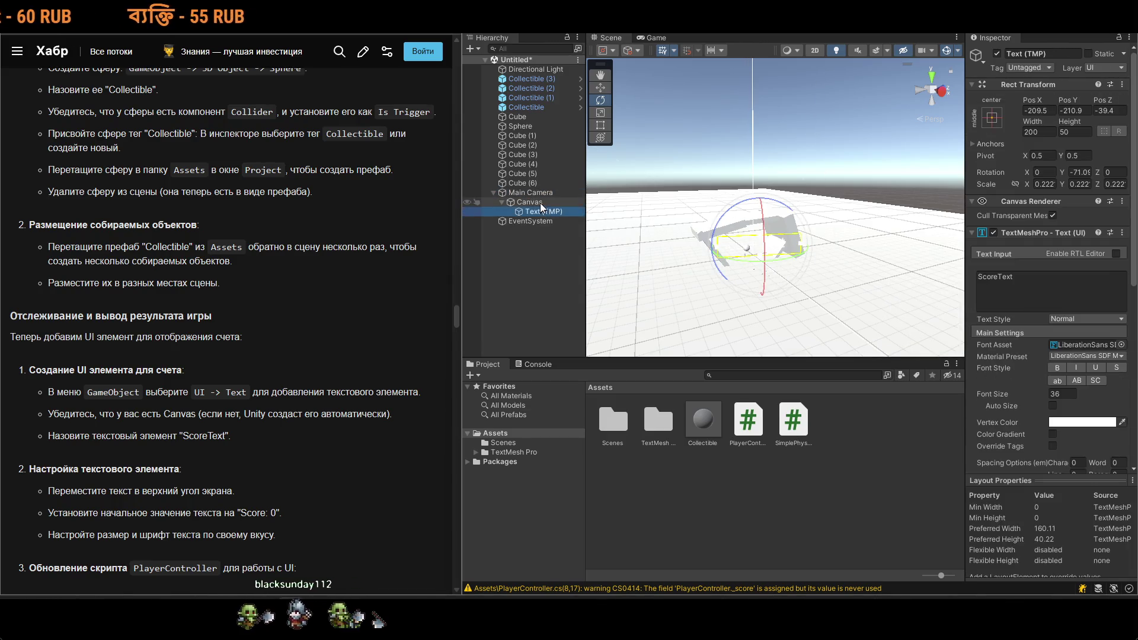
pyautogui.click(537, 212)
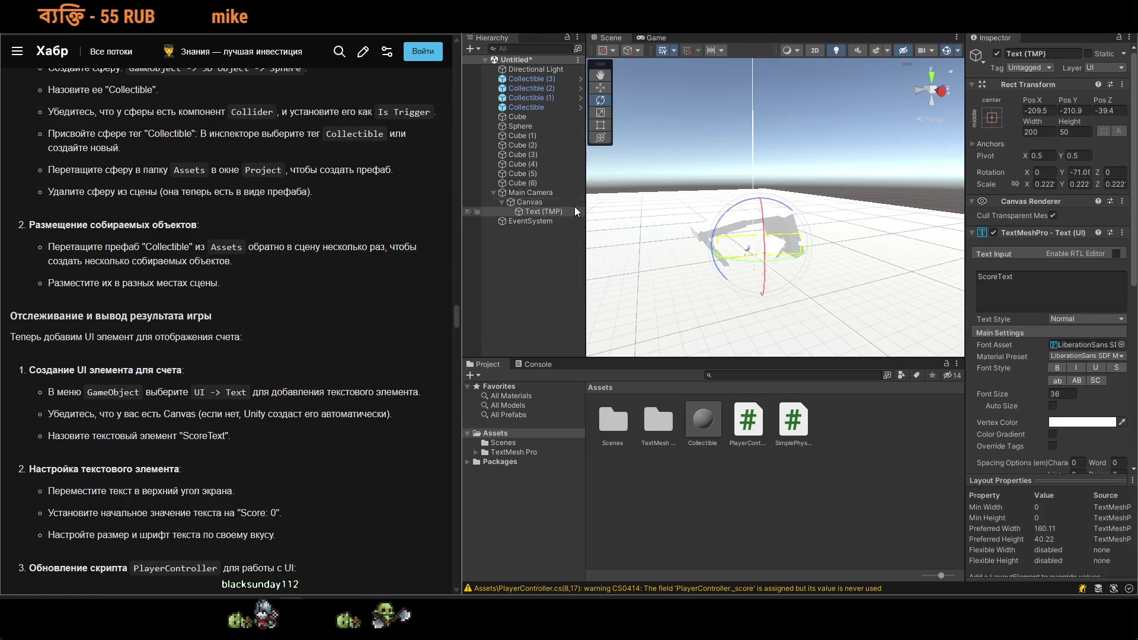
pyautogui.press('w')
pyautogui.moveTo(750, 210); pyautogui.dragTo(762, 143)
pyautogui.click(1110, 421)
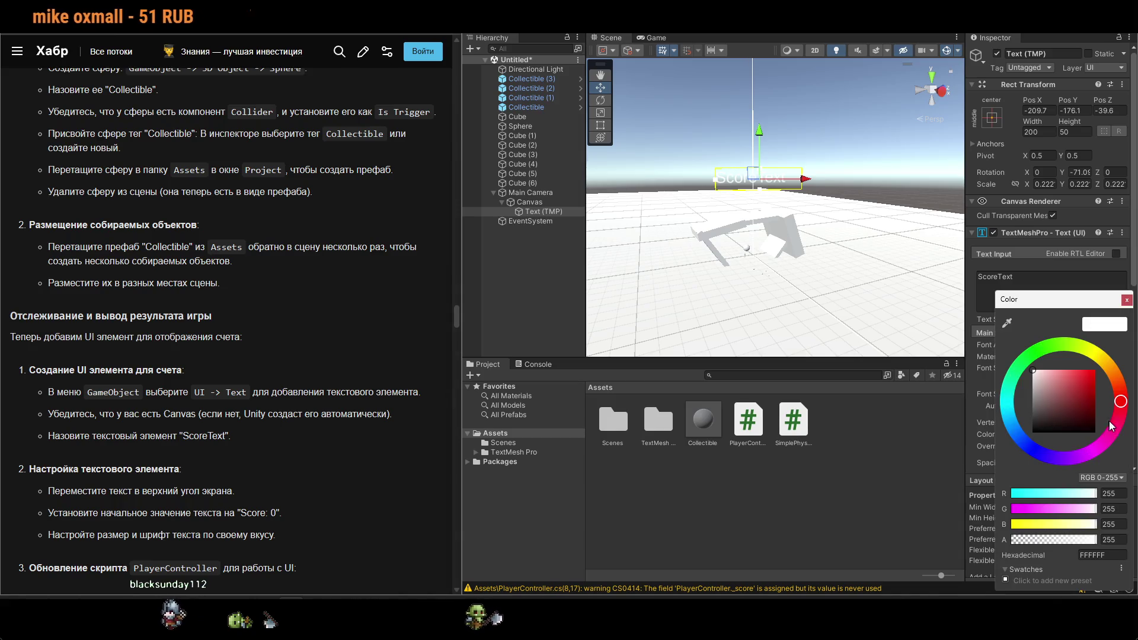
# Colour the ScoreText bright red and check it in Main Camera's preview.
pyautogui.moveTo(1069, 400); pyautogui.dragTo(1094, 371)
pyautogui.click(1126, 299)
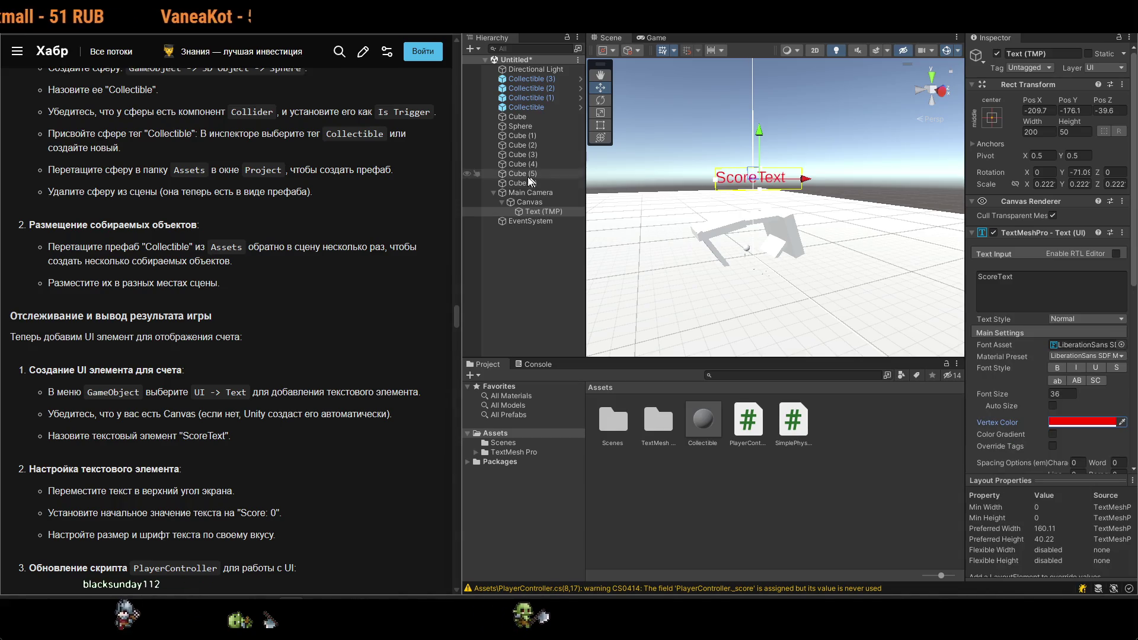
pyautogui.click(524, 194)
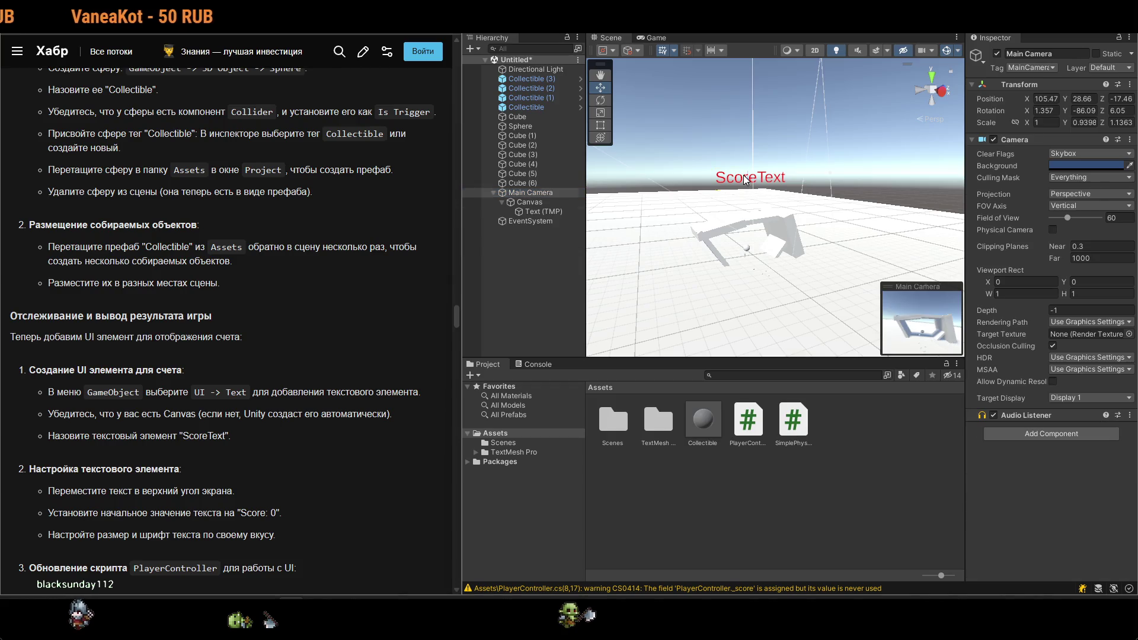
pyautogui.click(746, 179)
# Lift the ScoreText further to about Y -140.8, near the top of the camera view.
pyautogui.click(531, 193)
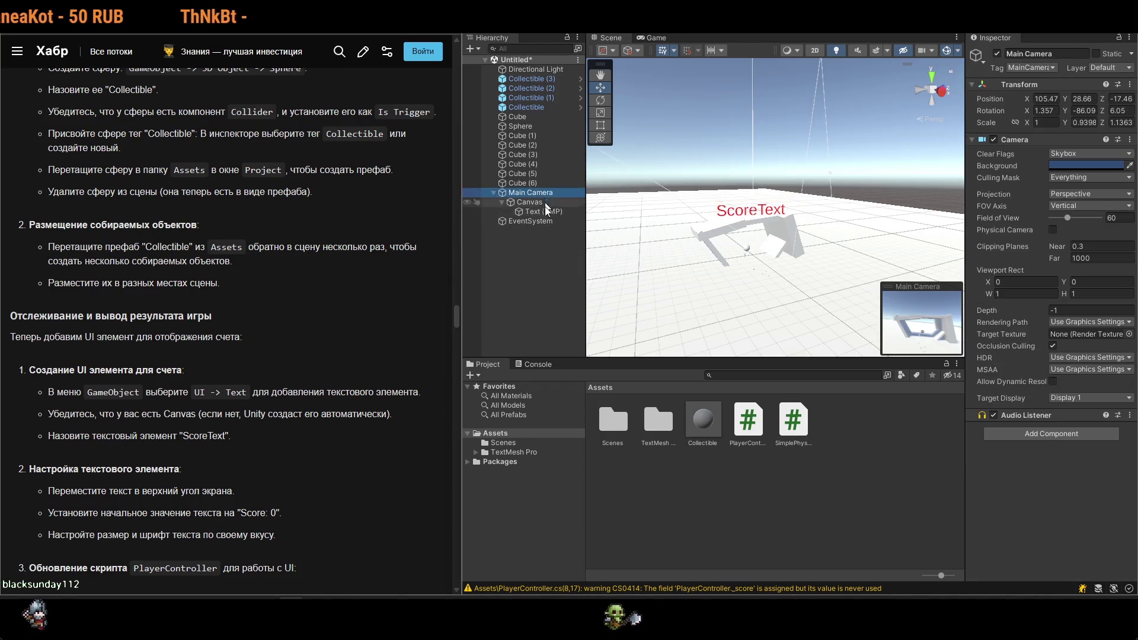
pyautogui.click(731, 211)
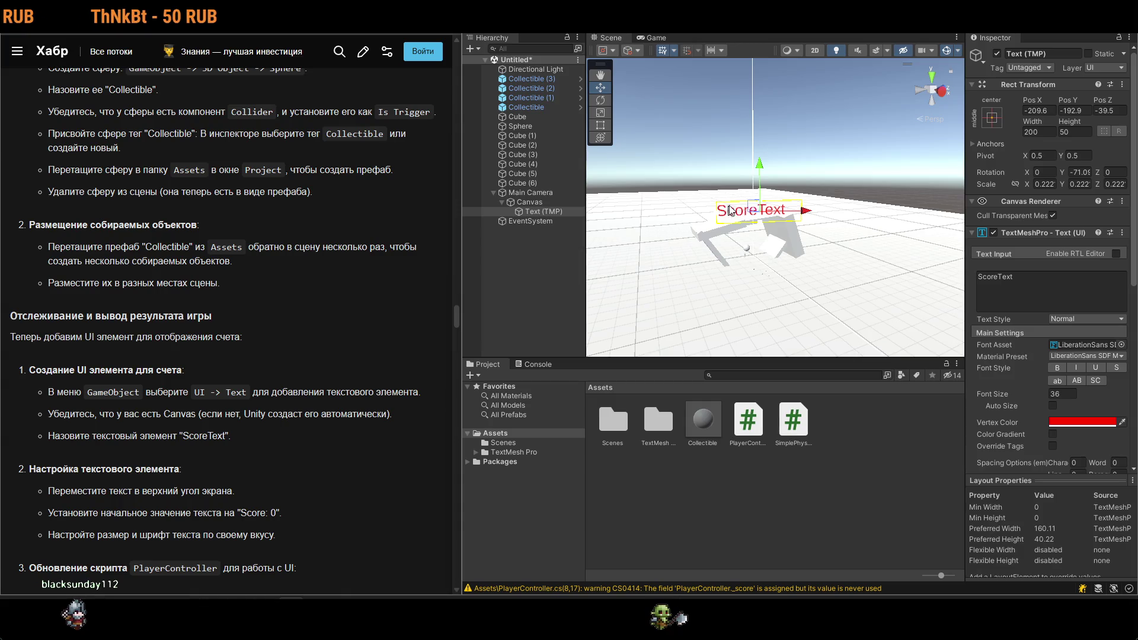
pyautogui.moveTo(760, 144); pyautogui.dragTo(759, 59)
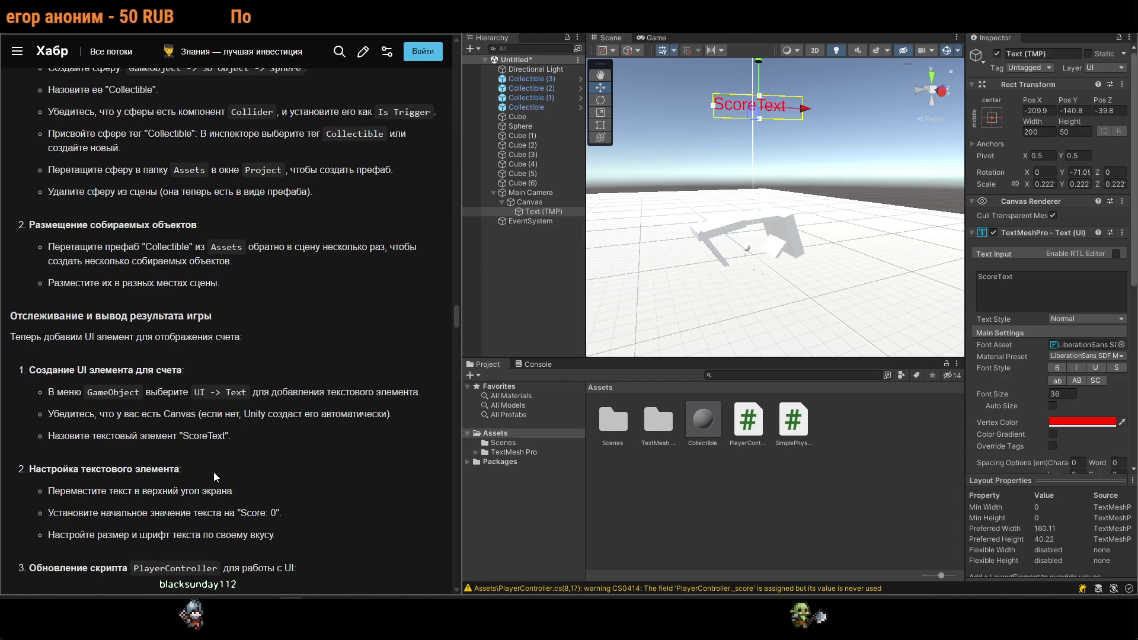
pyautogui.scroll(-2, 214, 472)
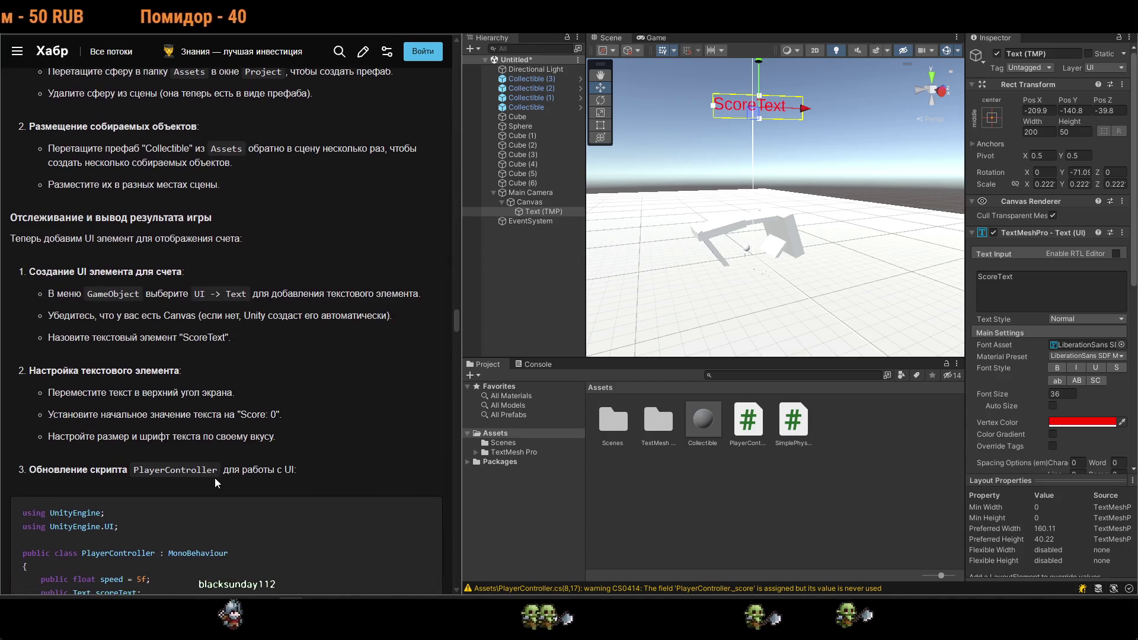
# Copy "Score: 0" from the article and paste it over the ScoreText content.
pyautogui.scroll(-2, 214, 478)
pyautogui.moveTo(241, 315); pyautogui.dragTo(278, 316)
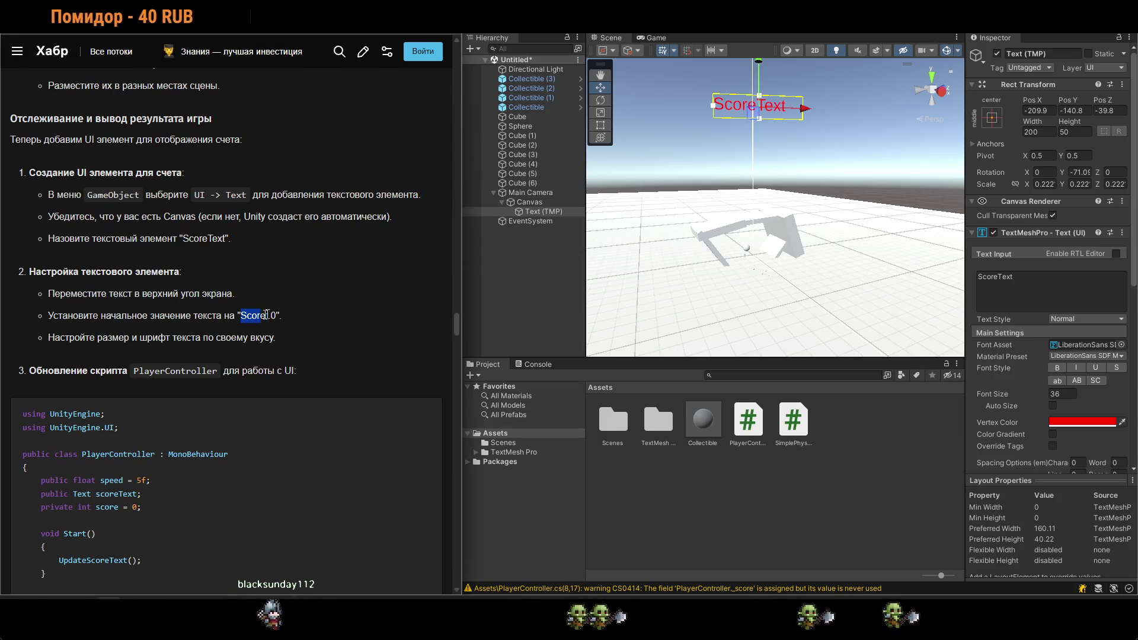
pyautogui.hotkey('ctrl', 'c')
pyautogui.click(975, 310)
pyautogui.hotkey('ctrl', 'a')
pyautogui.hotkey('ctrl', 'v')
# Attempt to save the scene but cancel the Save dialog, leaving it unsaved.
pyautogui.hotkey('ctrl', 's')
pyautogui.press('Escape')
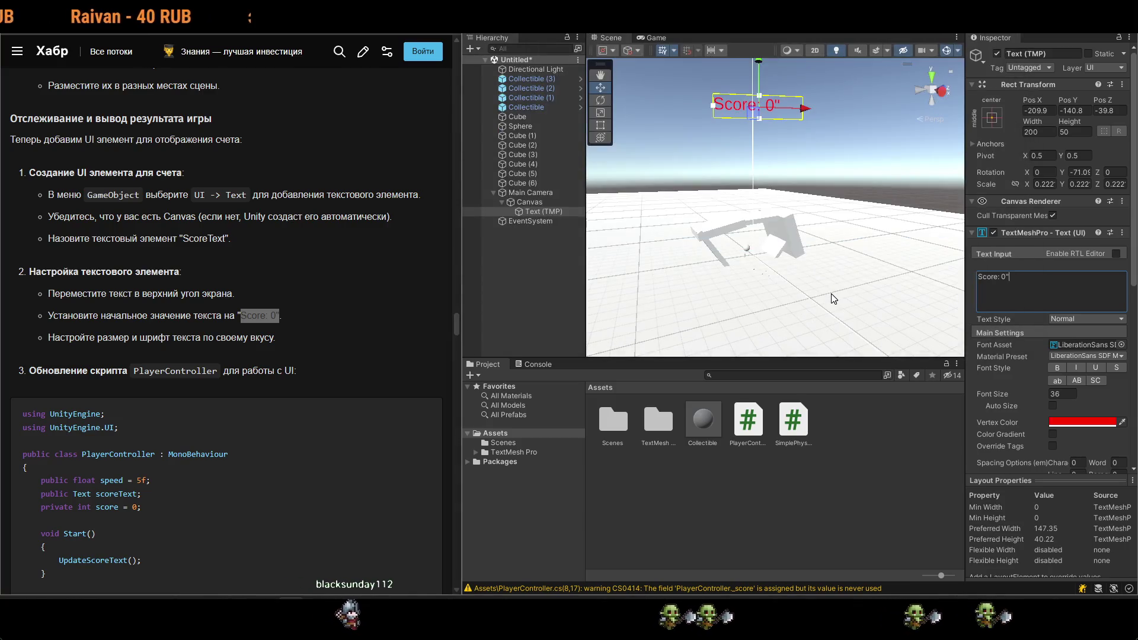
pyautogui.click(322, 289)
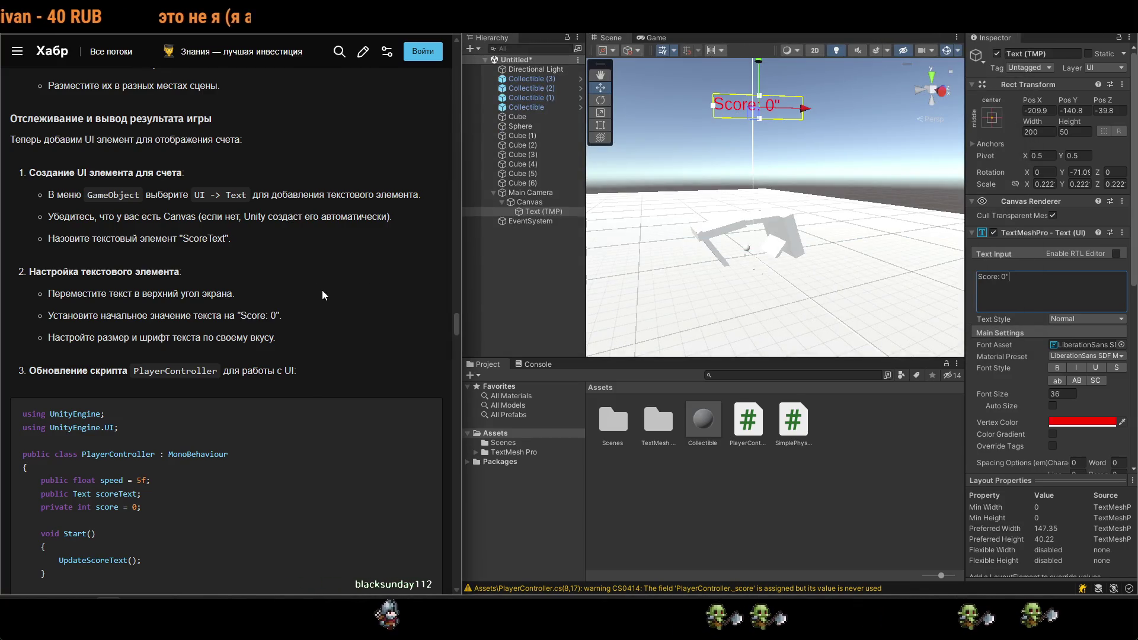
pyautogui.scroll(-10, 186, 412)
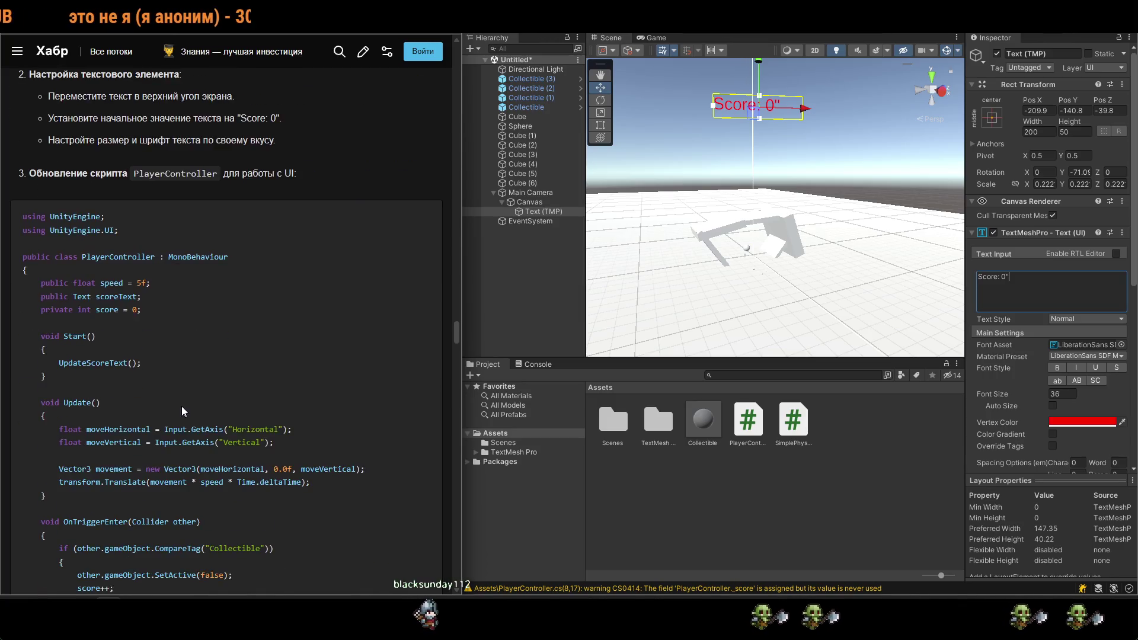
# Replace PlayerController.cs with the article's scoreText/UpdateScoreText code and save it.
pyautogui.moveTo(65, 322)
pyautogui.mouseDown()
pyautogui.moveTo(94, 252)
pyautogui.moveTo(28, 225)
pyautogui.mouseUp()
pyautogui.scroll(7, 94, 251)
pyautogui.hotkey('alt', 'Tab')
pyautogui.hotkey('ctrl', 'a')
pyautogui.hotkey('ctrl', 'v')
pyautogui.hotkey('ctrl', 's')
# Return to the Habr article beside Unity and scroll through the tutorial.
pyautogui.scroll(5, 486, 220)
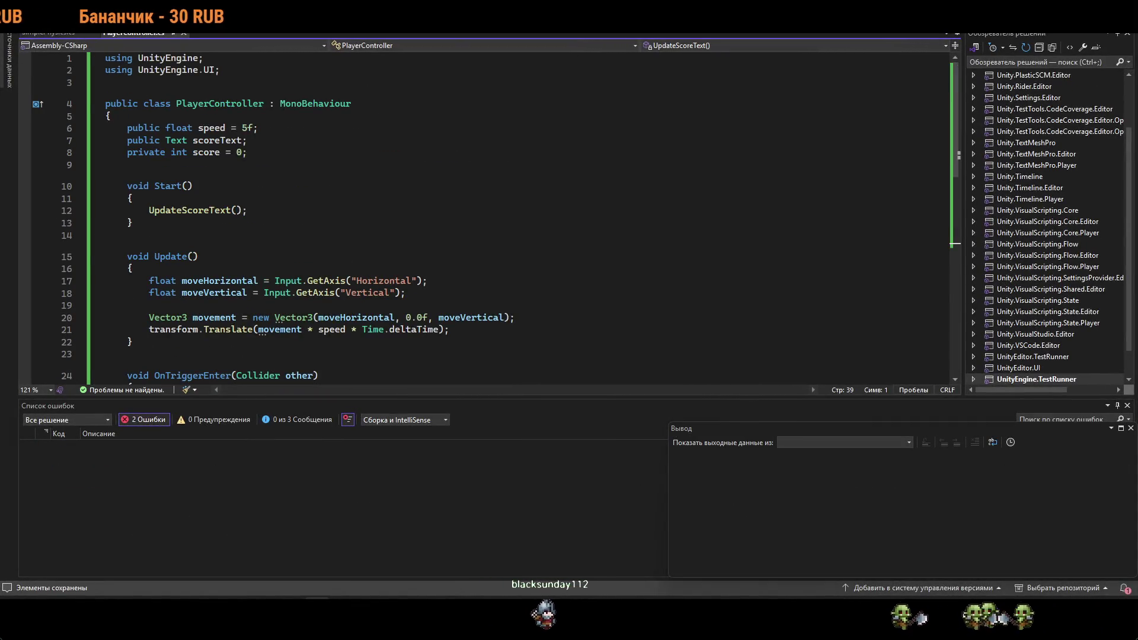
pyautogui.hotkey('alt', 'Tab')
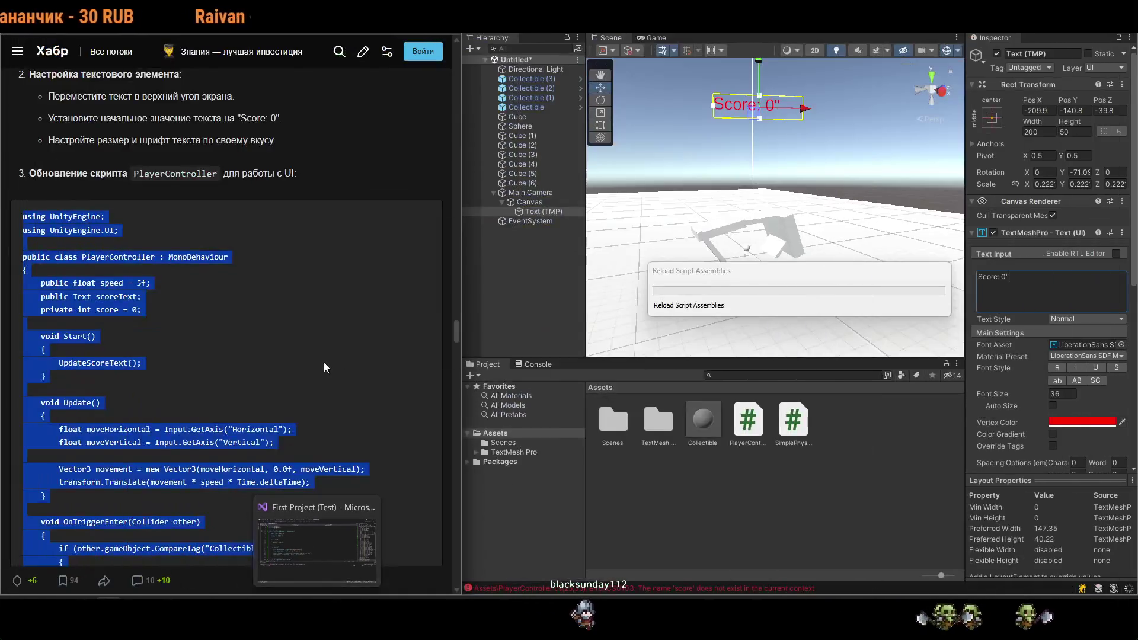
pyautogui.scroll(-8, 324, 361)
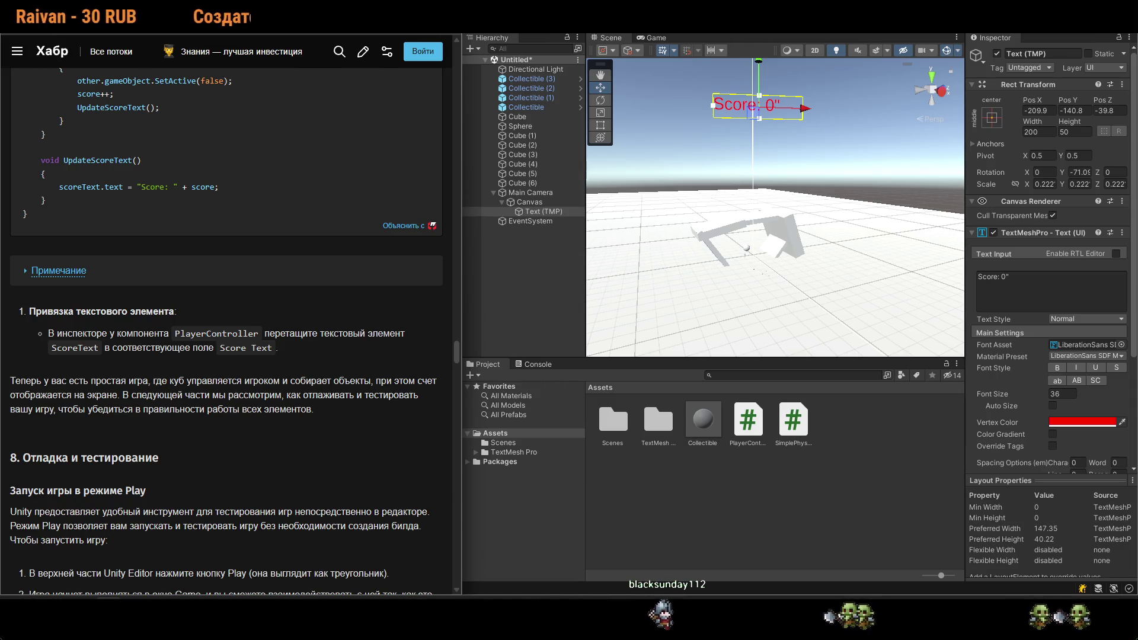
pyautogui.scroll(5, 310, 395)
# Rename the Canvas's Text (TMP) object to ScoreText in the Hierarchy and deselect it.
pyautogui.click(532, 211)
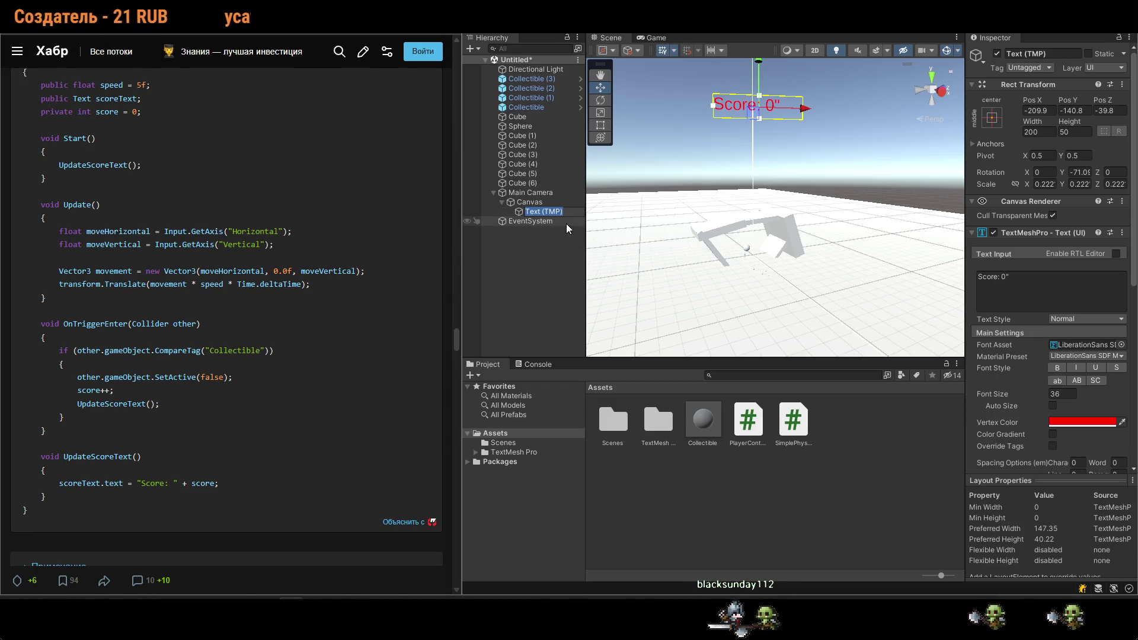
pyautogui.hotkey('alt', 'Tab')
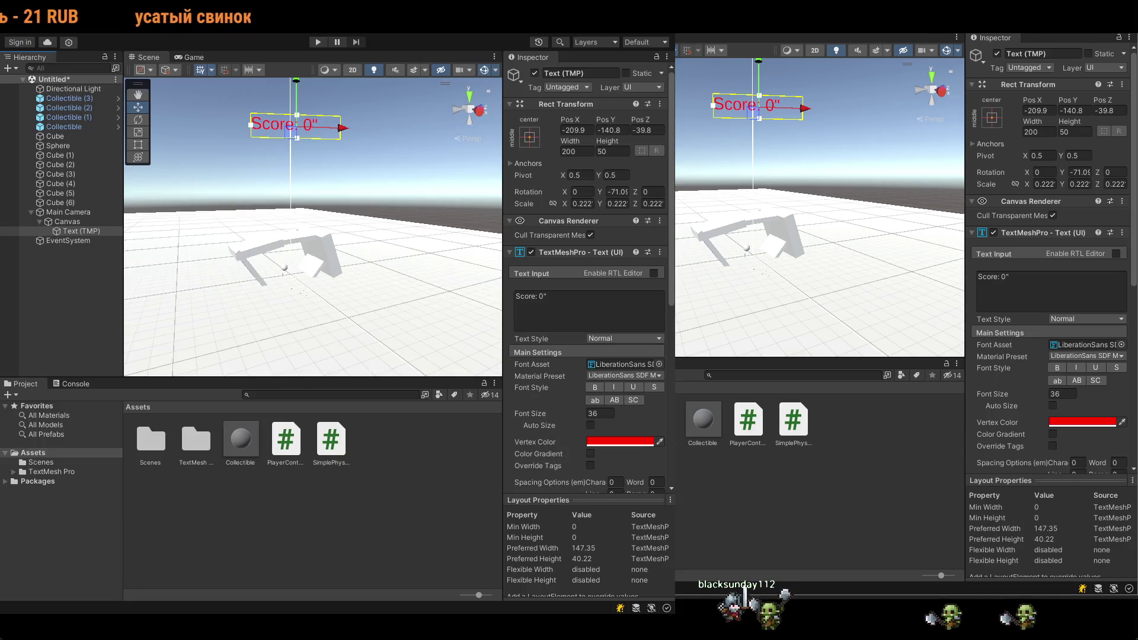
pyautogui.write('ScoreText')
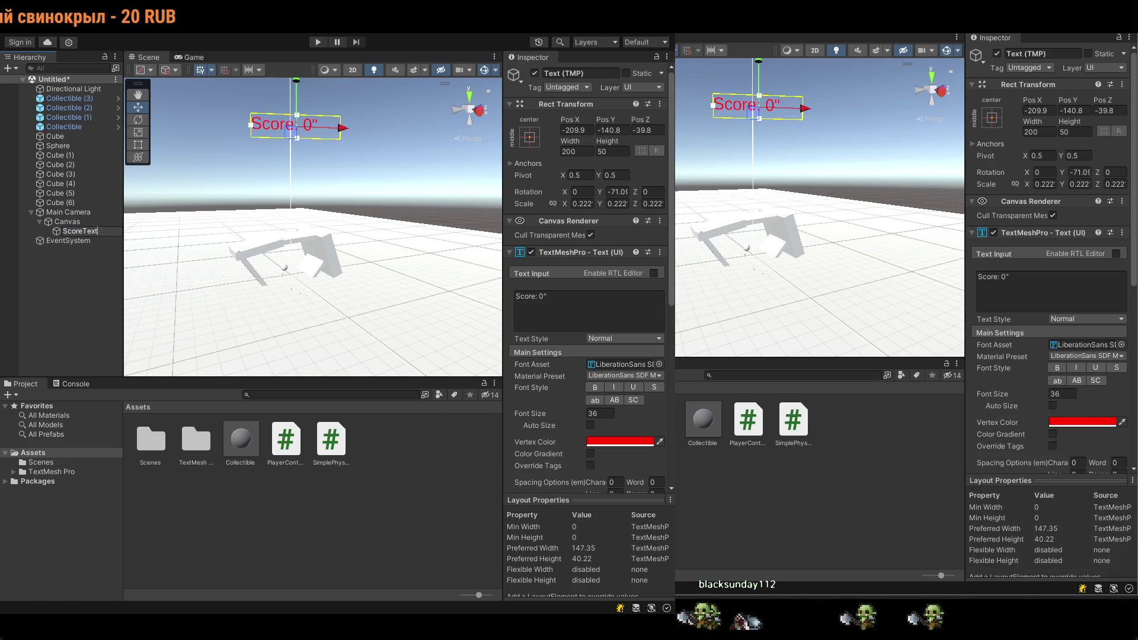
pyautogui.hotkey('alt', 'Tab')
pyautogui.click(556, 272)
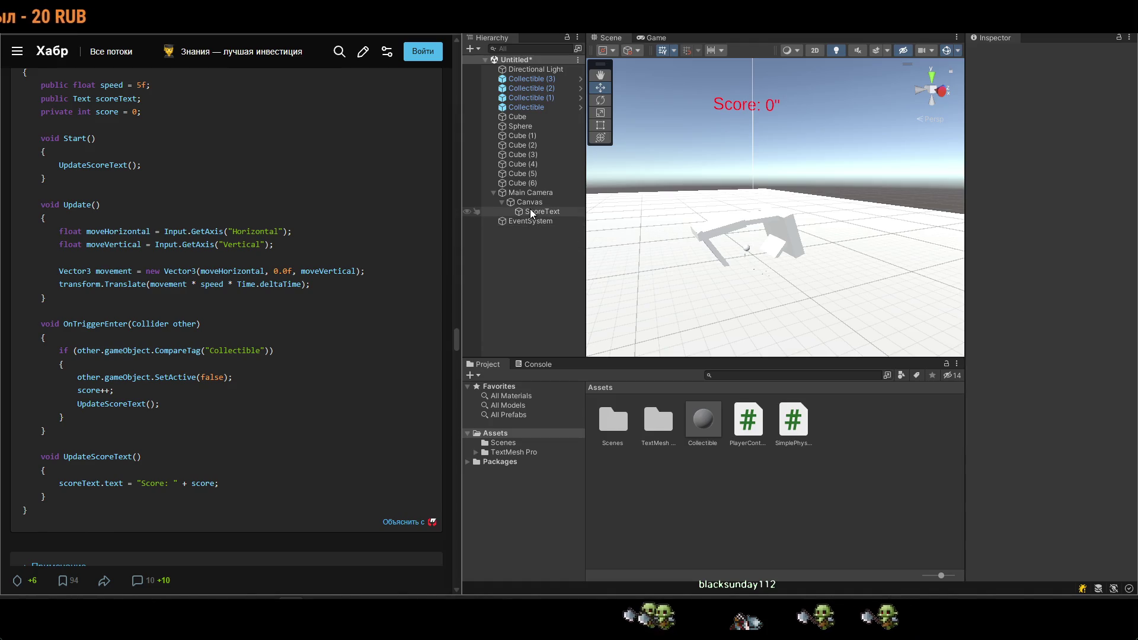
pyautogui.scroll(6, 211, 304)
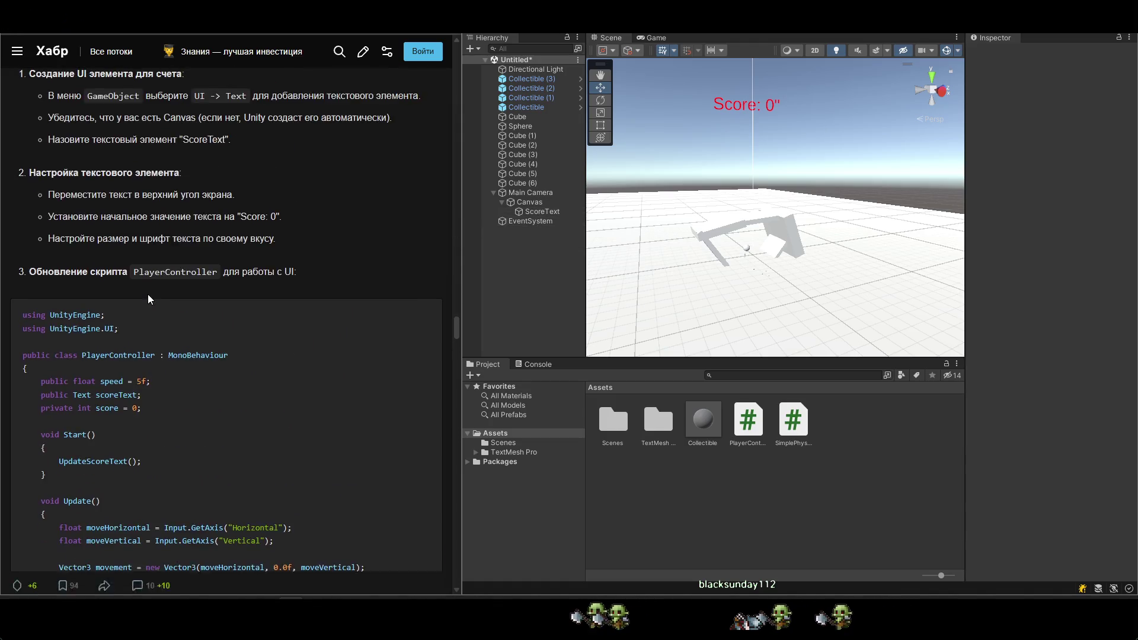
pyautogui.scroll(-9, 148, 294)
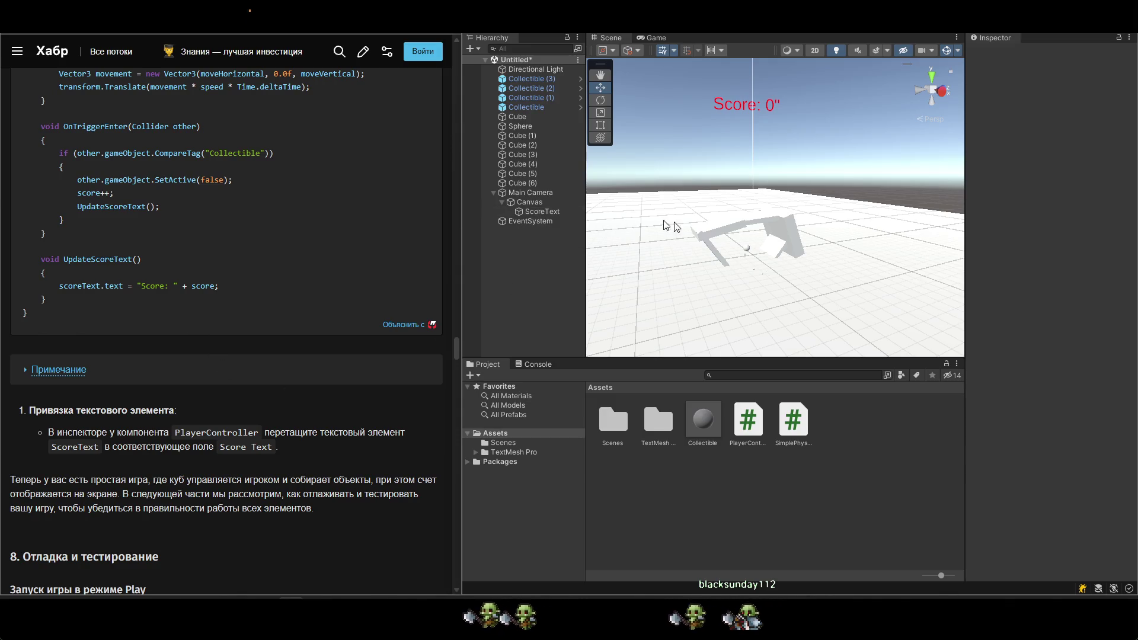
pyautogui.scroll(5, 734, 285)
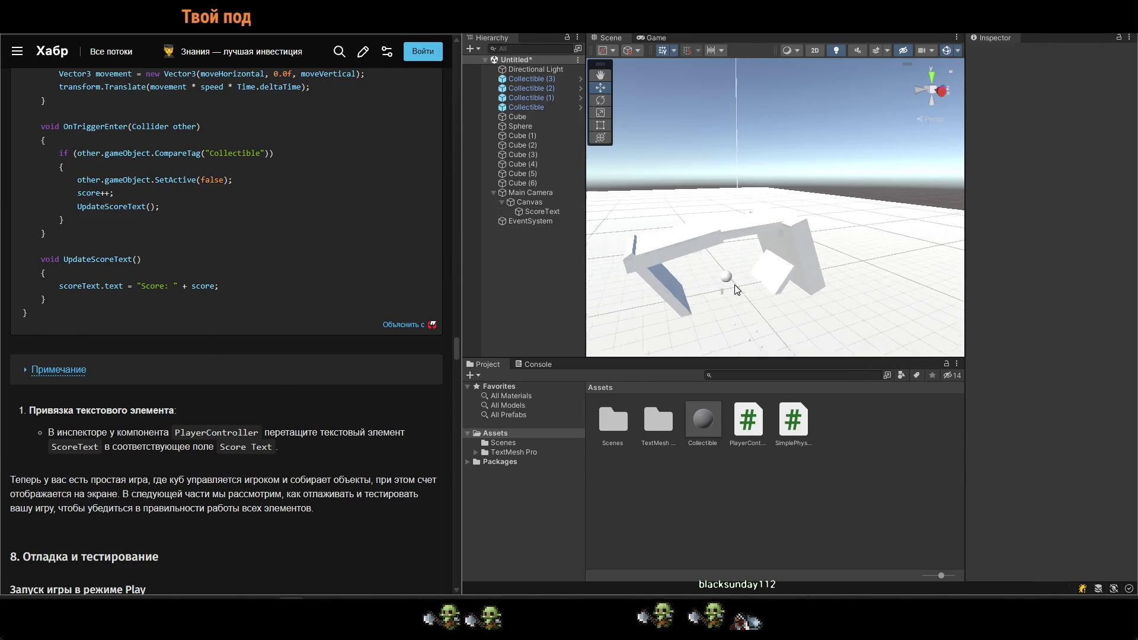
pyautogui.scroll(2, 734, 285)
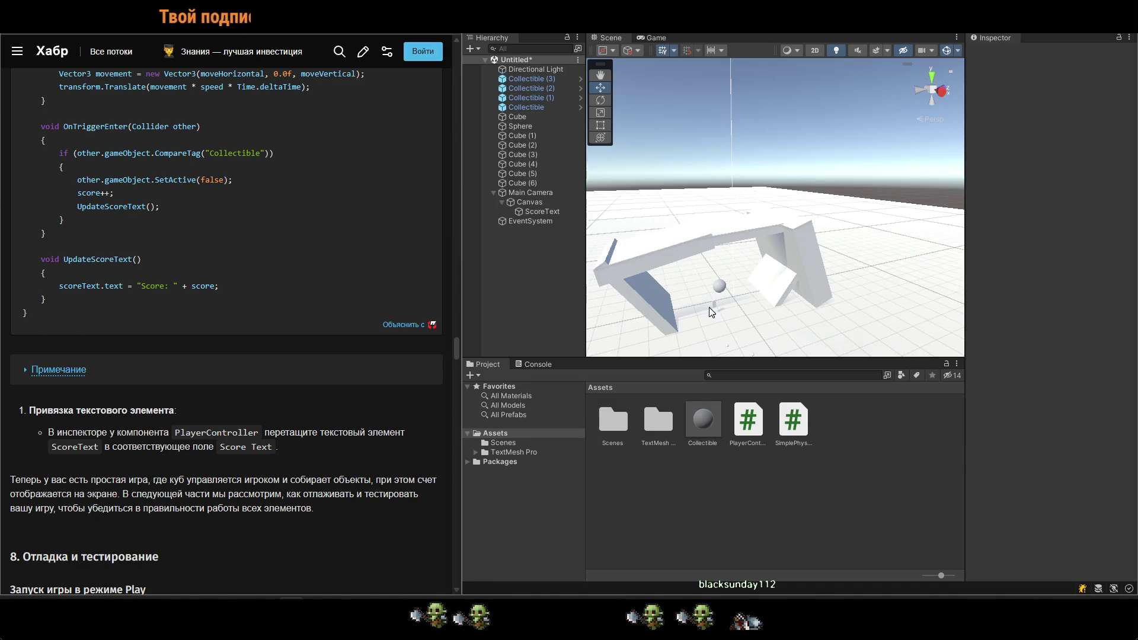
# Enlarge Cube (1) to about 3.45 × 7.32 × 3.23 with the Scale tool.
pyautogui.click(723, 279)
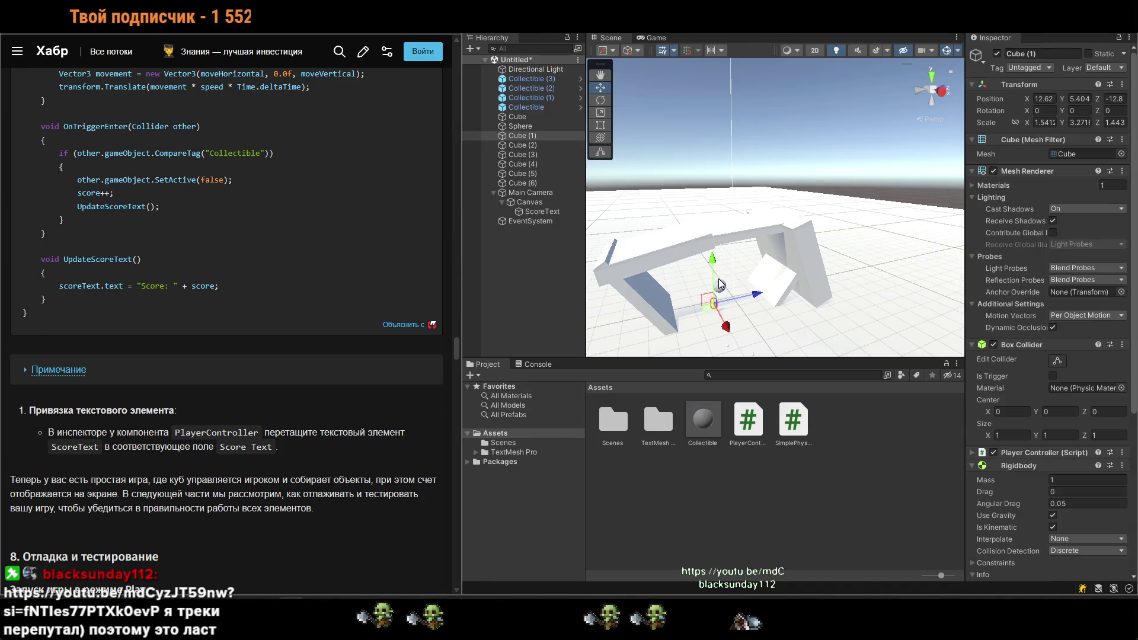
pyautogui.press('r')
pyautogui.moveTo(719, 297); pyautogui.dragTo(719, 254)
# Check the Habr tutorial and make the Canvas a child of Cube (1).
pyautogui.press('w')
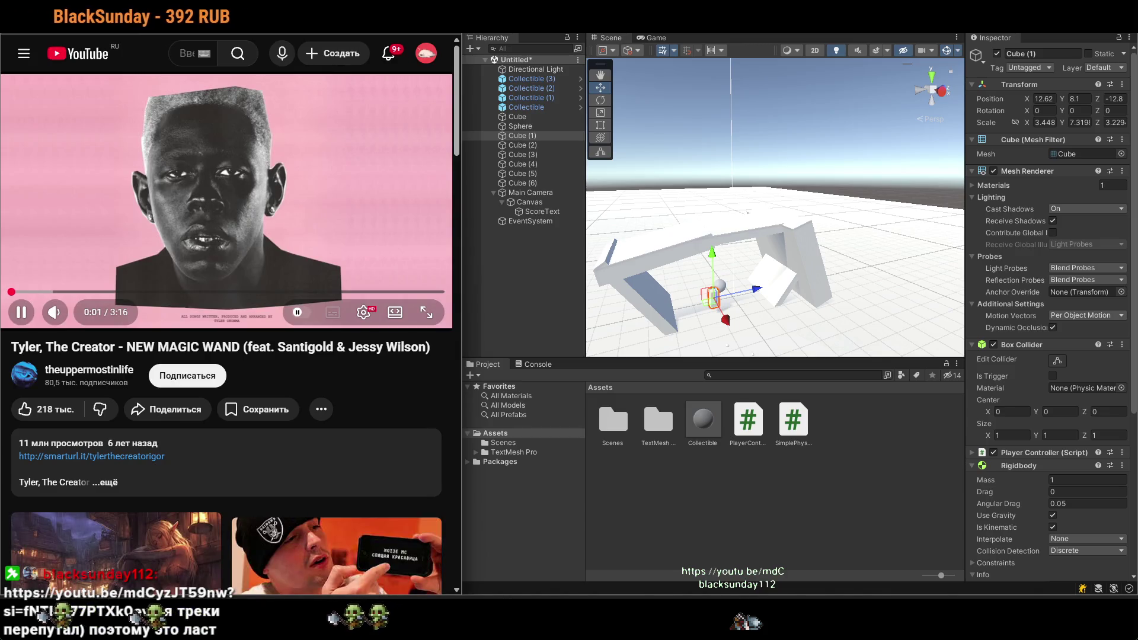
pyautogui.hotkey('ctrl', 'Tab')
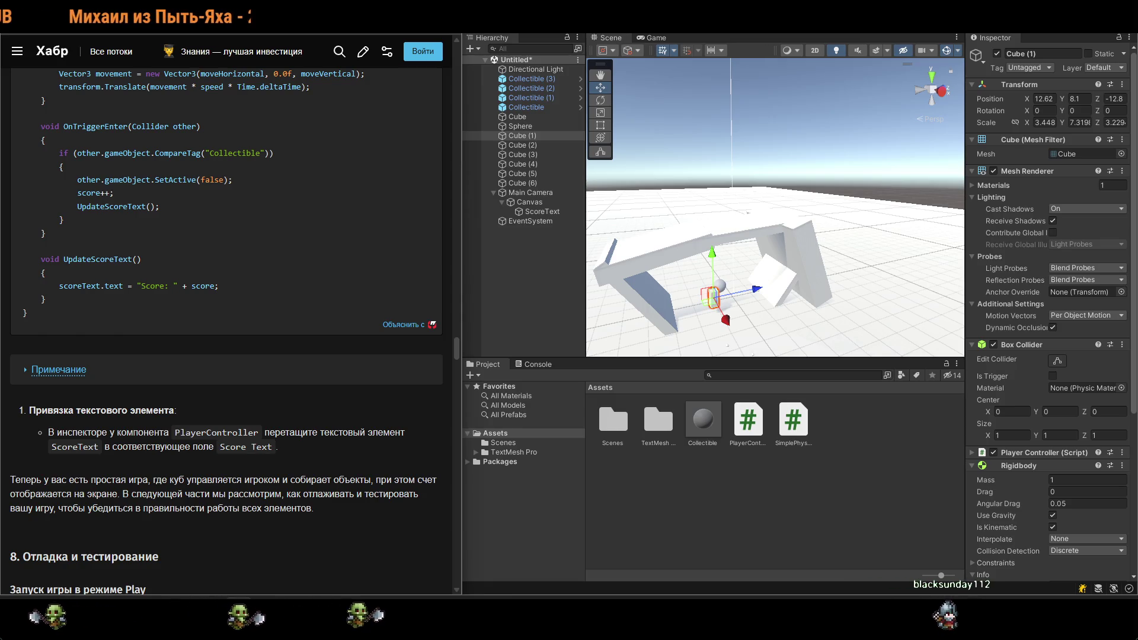
pyautogui.moveTo(540, 203); pyautogui.dragTo(527, 136)
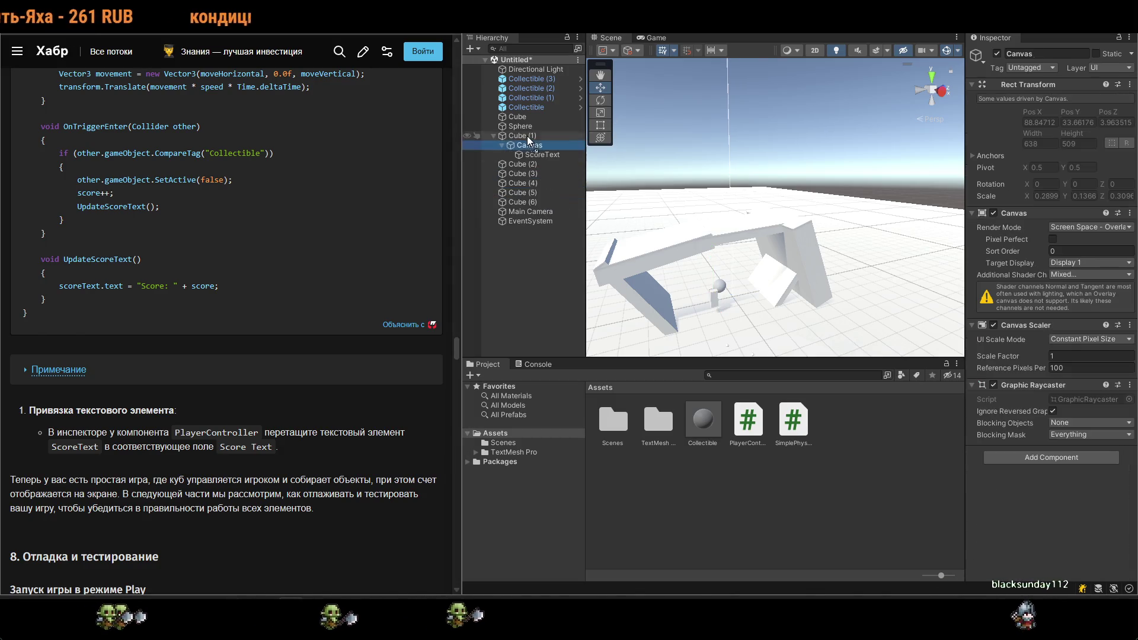
# Play-test the scene, moving Cube (1) with D, A and S, then stop Play mode.
pyautogui.click(531, 139)
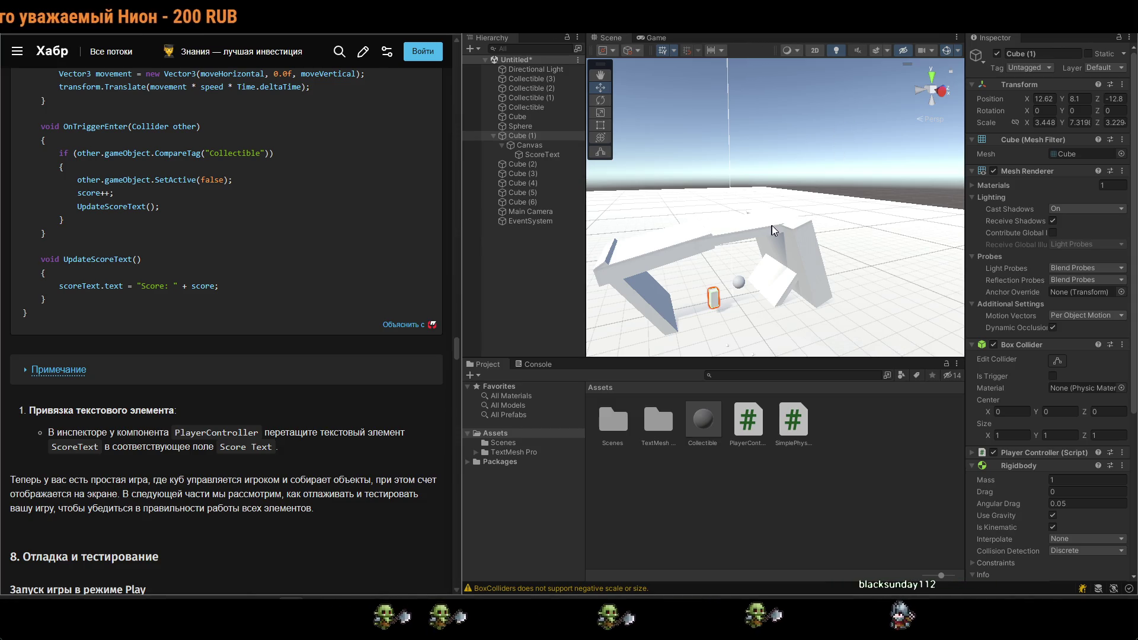
pyautogui.click(802, 36)
pyautogui.press('d')
pyautogui.press('a')
pyautogui.press('s')
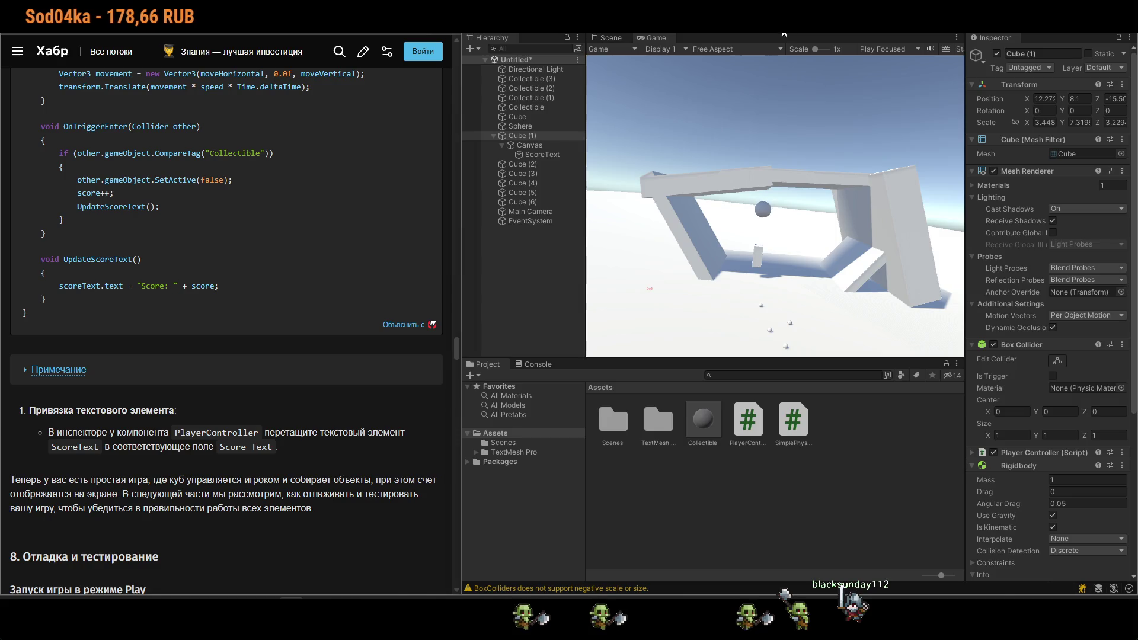
pyautogui.hotkey('ctrl', 'p')
# Parent Main Camera under Cube (1) and place it behind the cube at about X -0.68, Y 0.78, Z -6.02.
pyautogui.moveTo(535, 211)
pyautogui.mouseDown()
pyautogui.moveTo(535, 129)
pyautogui.moveTo(540, 146)
pyautogui.mouseUp()
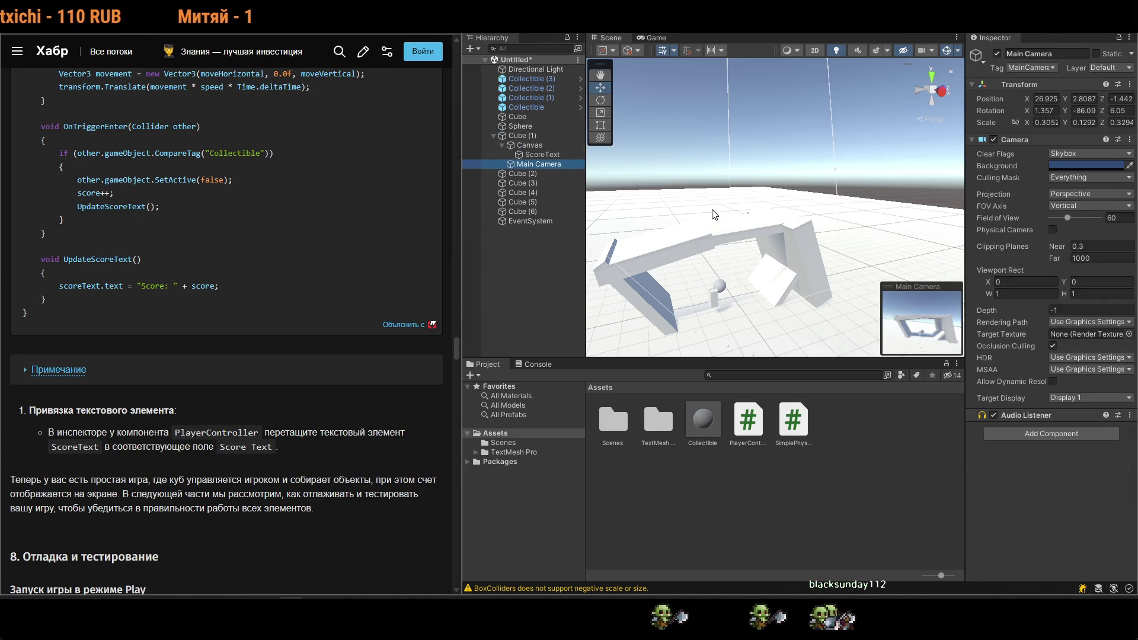
pyautogui.moveTo(712, 308)
pyautogui.mouseDown()
pyautogui.moveTo(691, 330)
pyautogui.moveTo(643, 239)
pyautogui.moveTo(654, 197)
pyautogui.moveTo(634, 225)
pyautogui.moveTo(598, 183)
pyautogui.moveTo(549, 235)
pyautogui.moveTo(703, 226)
pyautogui.moveTo(832, 172)
pyautogui.moveTo(620, 182)
pyautogui.moveTo(846, 224)
pyautogui.moveTo(691, 207)
pyautogui.moveTo(844, 197)
pyautogui.moveTo(794, 220)
pyautogui.moveTo(823, 227)
pyautogui.mouseUp()
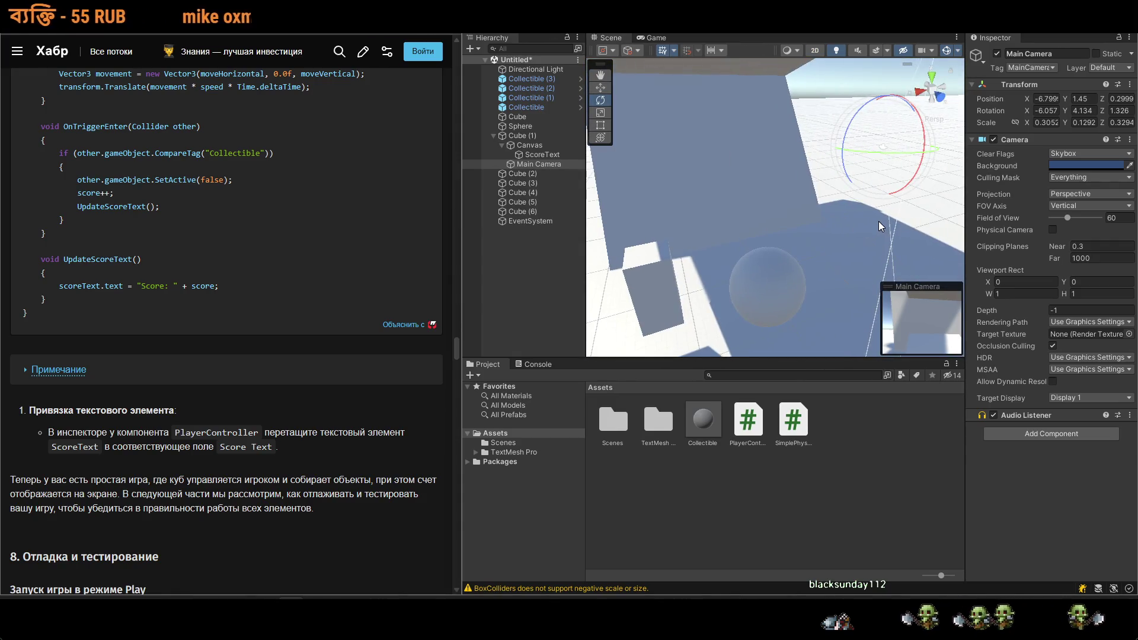
pyautogui.press('r')
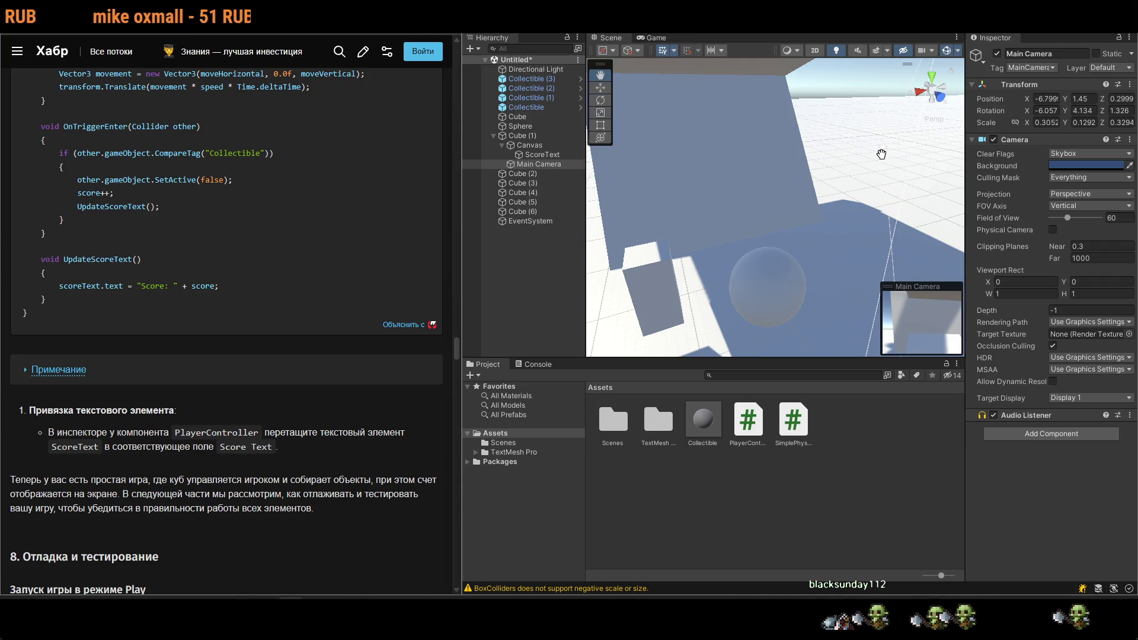
pyautogui.moveTo(866, 153); pyautogui.dragTo(664, 153)
pyautogui.moveTo(670, 237)
pyautogui.mouseDown()
pyautogui.moveTo(685, 259)
pyautogui.moveTo(688, 177)
pyautogui.moveTo(700, 185)
pyautogui.mouseUp()
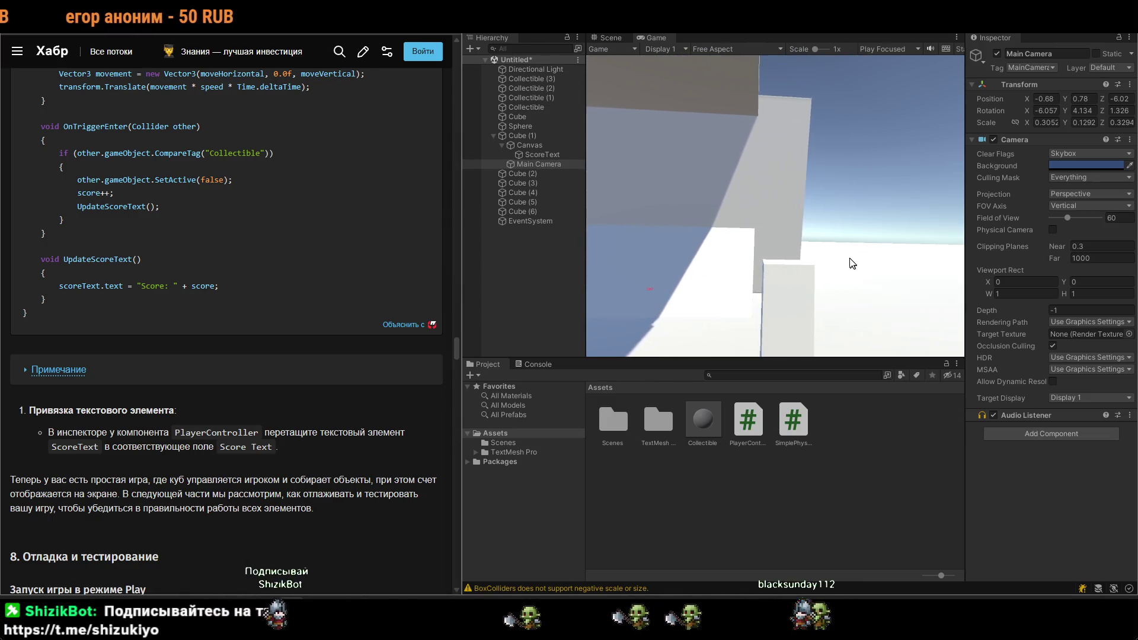
# Stop Play mode, select Cube (1) and orbit the Scene view around it.
pyautogui.click(781, 33)
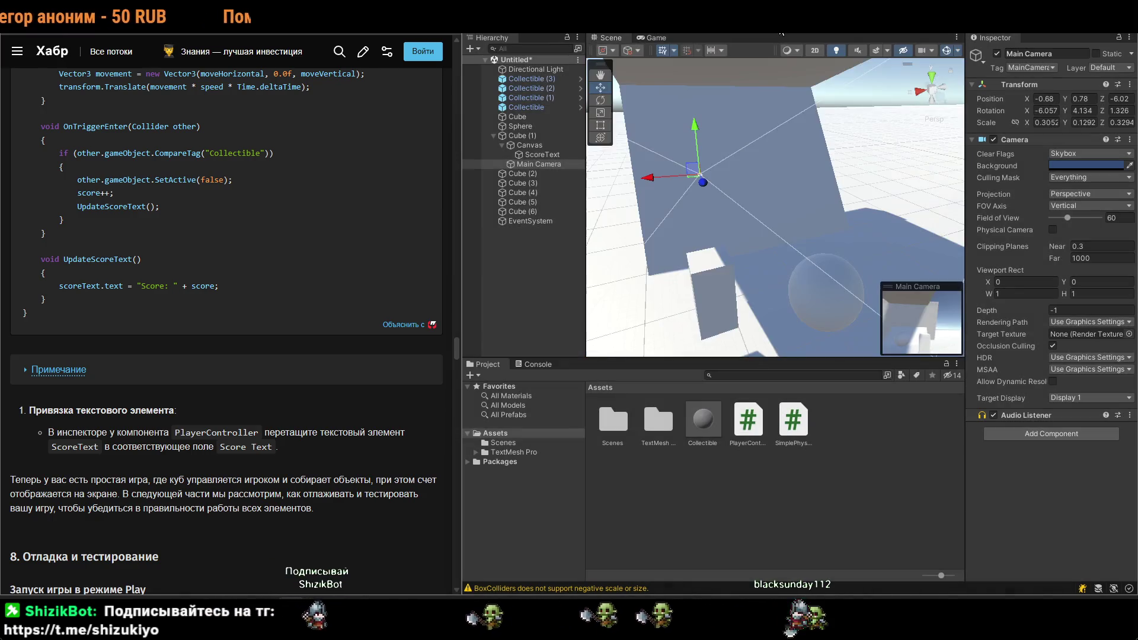
pyautogui.click(720, 301)
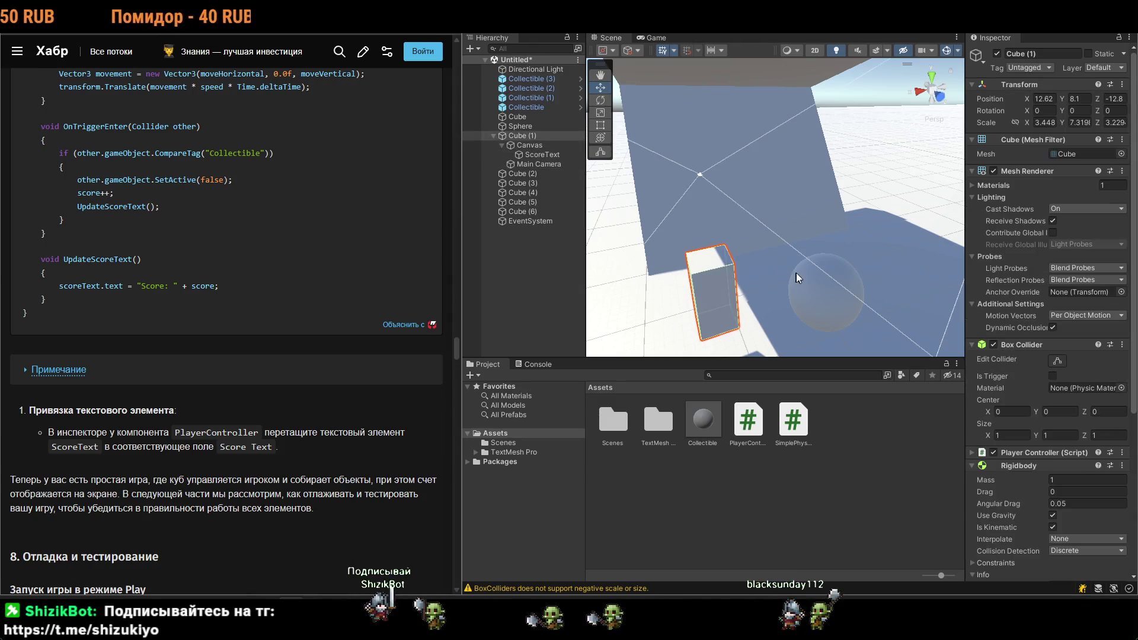
pyautogui.press('e')
pyautogui.moveTo(795, 289)
pyautogui.mouseDown()
pyautogui.moveTo(911, 320)
pyautogui.moveTo(621, 187)
pyautogui.mouseUp()
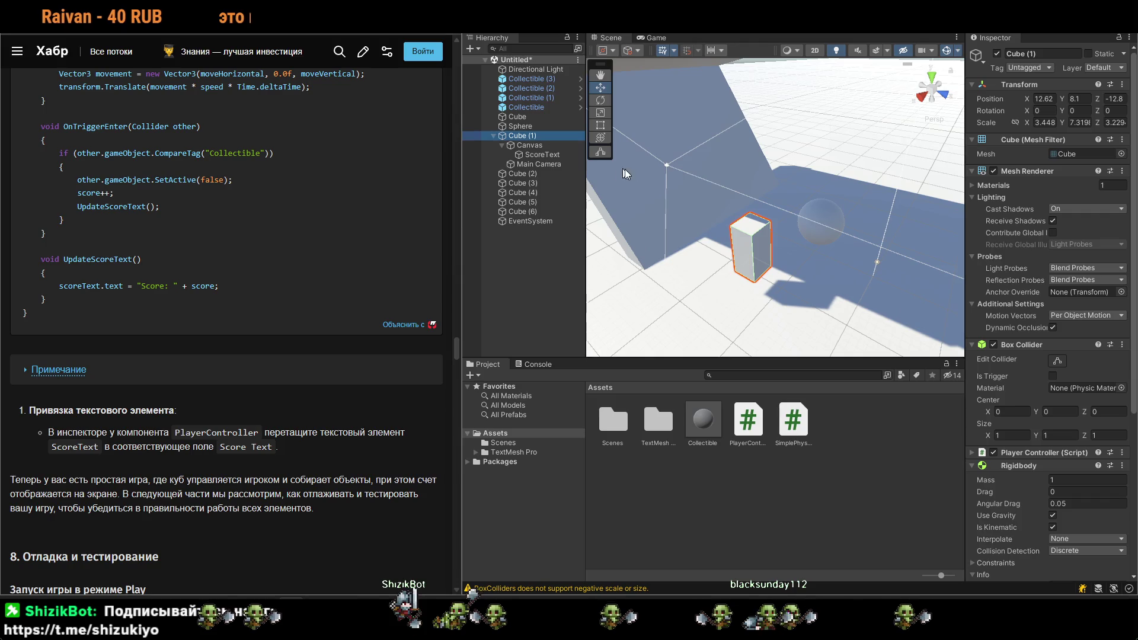
# Inspect the floor, Cube (1) and its Canvas child by selecting each in turn.
pyautogui.click(835, 260)
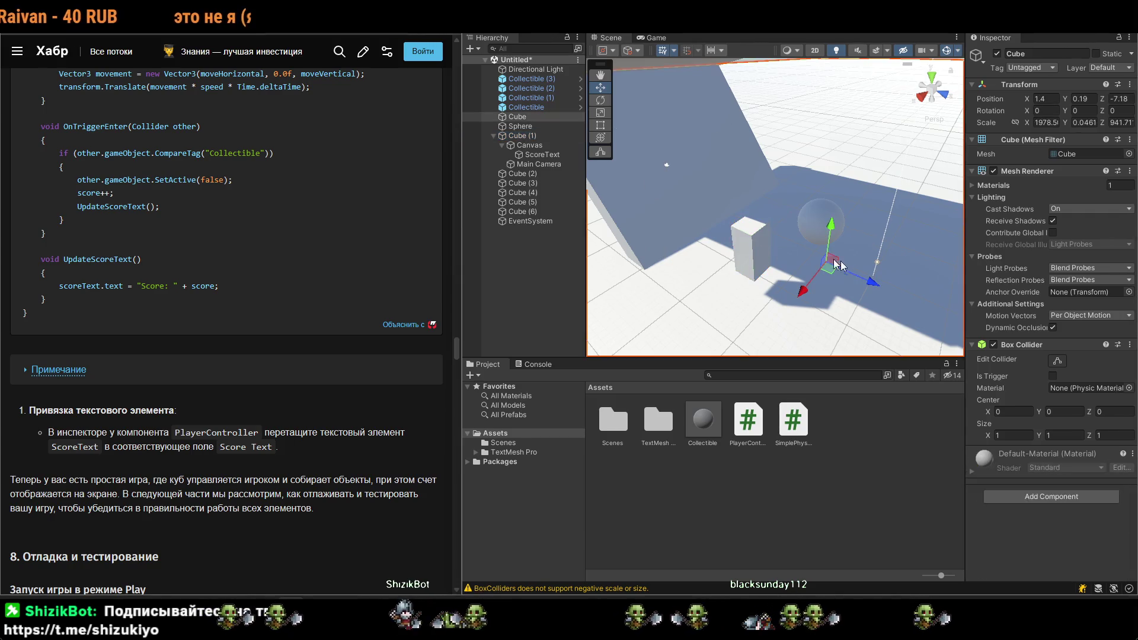
pyautogui.click(538, 138)
pyautogui.scroll(-5, 856, 269)
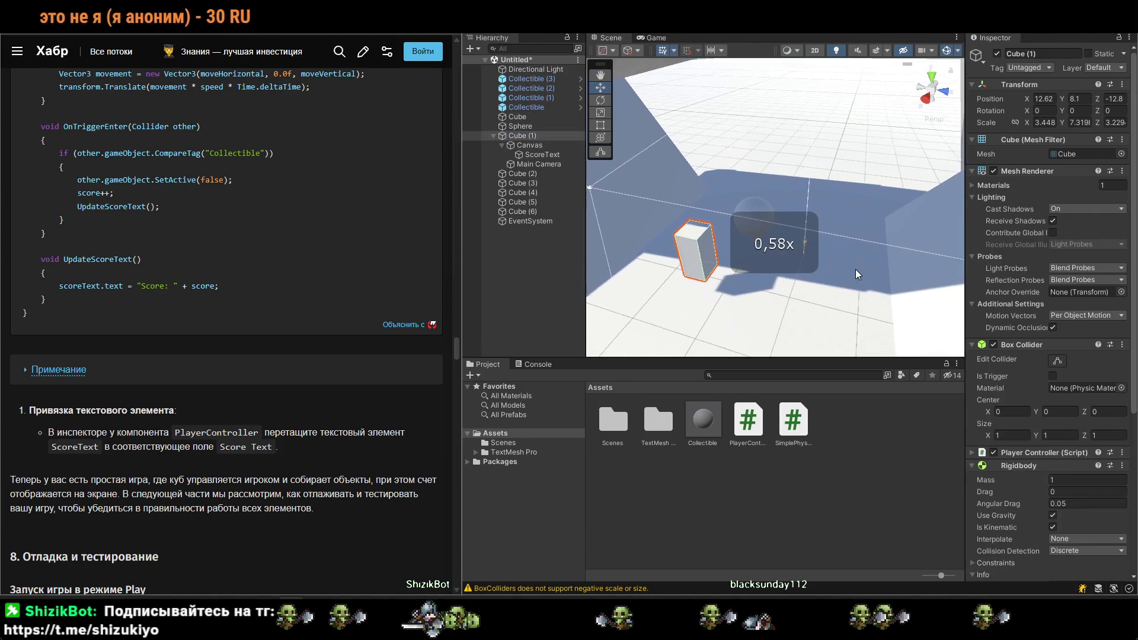
pyautogui.scroll(-3, 837, 258)
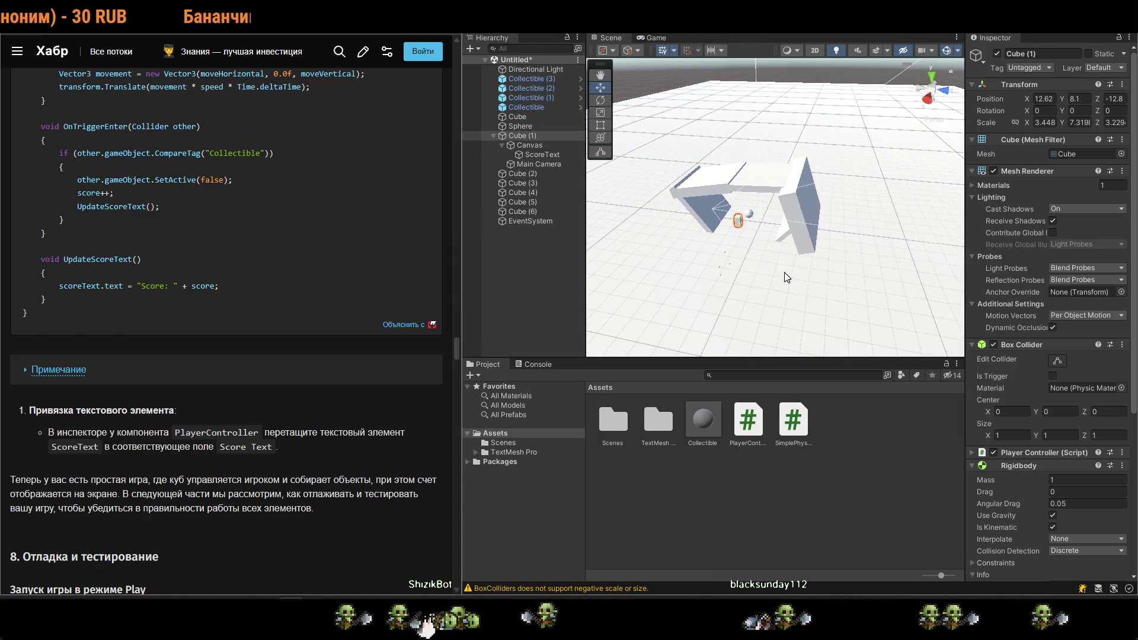
pyautogui.scroll(3, 782, 273)
pyautogui.scroll(-3, 777, 269)
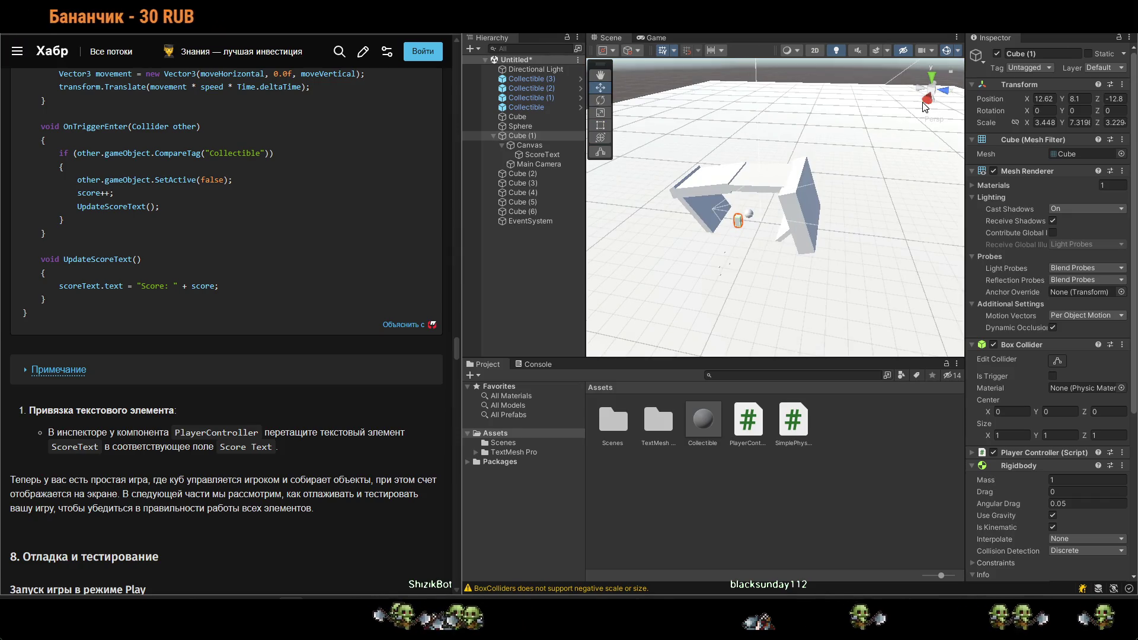
pyautogui.scroll(5, 699, 218)
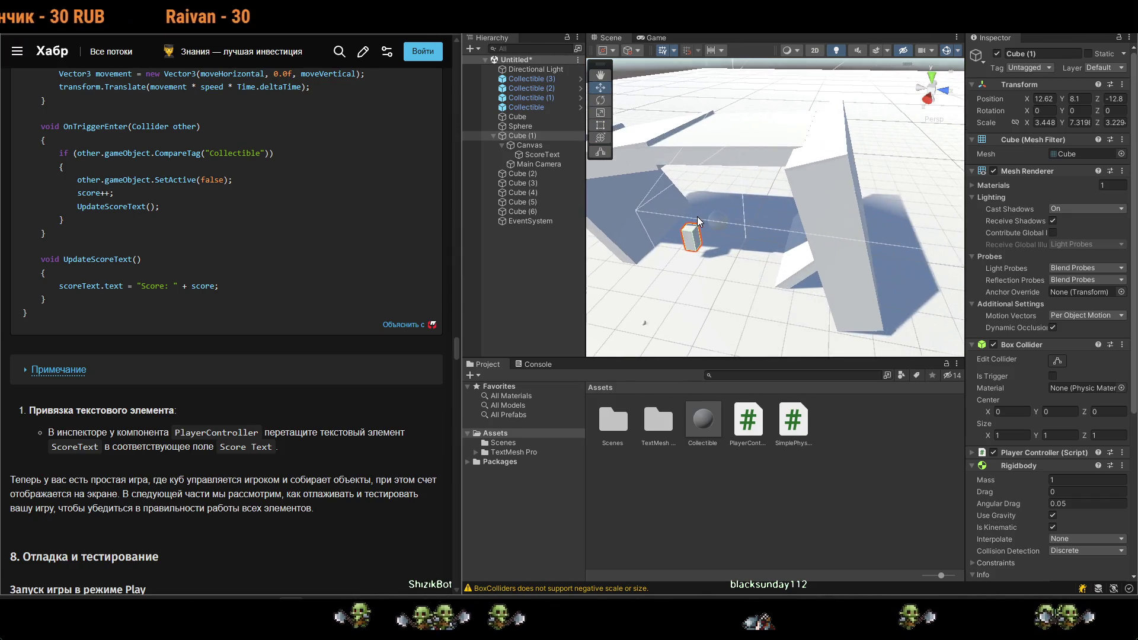
pyautogui.click(668, 243)
pyautogui.click(669, 243)
pyautogui.click(670, 244)
pyautogui.click(671, 244)
pyautogui.click(676, 245)
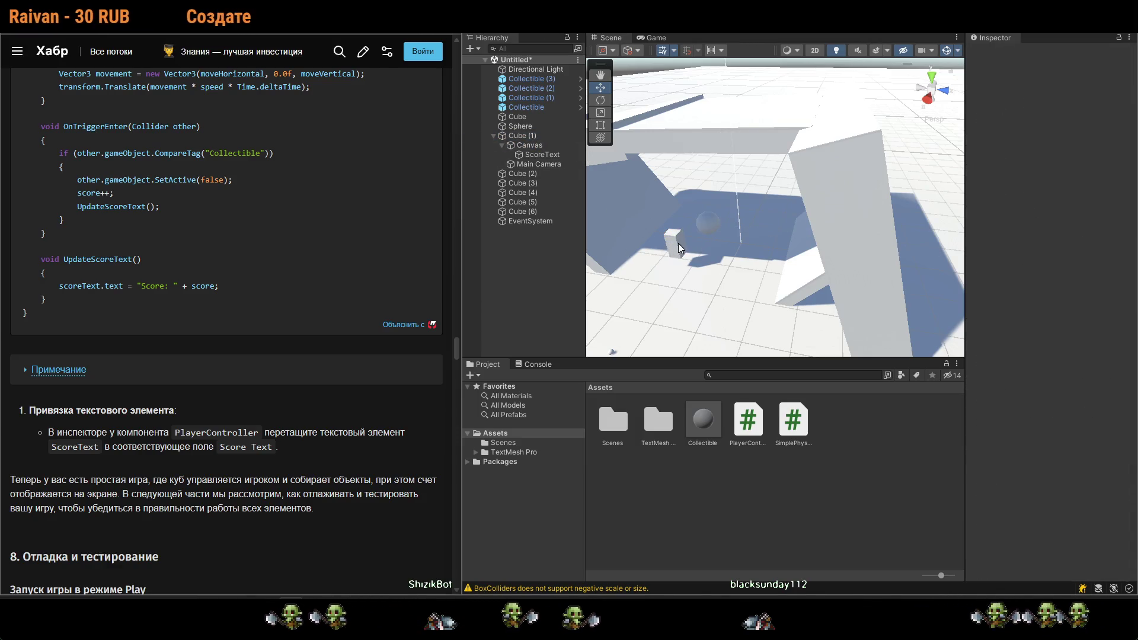
# Rotate the player Cube (1) about 70° around its Y axis.
pyautogui.click(542, 135)
pyautogui.click(549, 157)
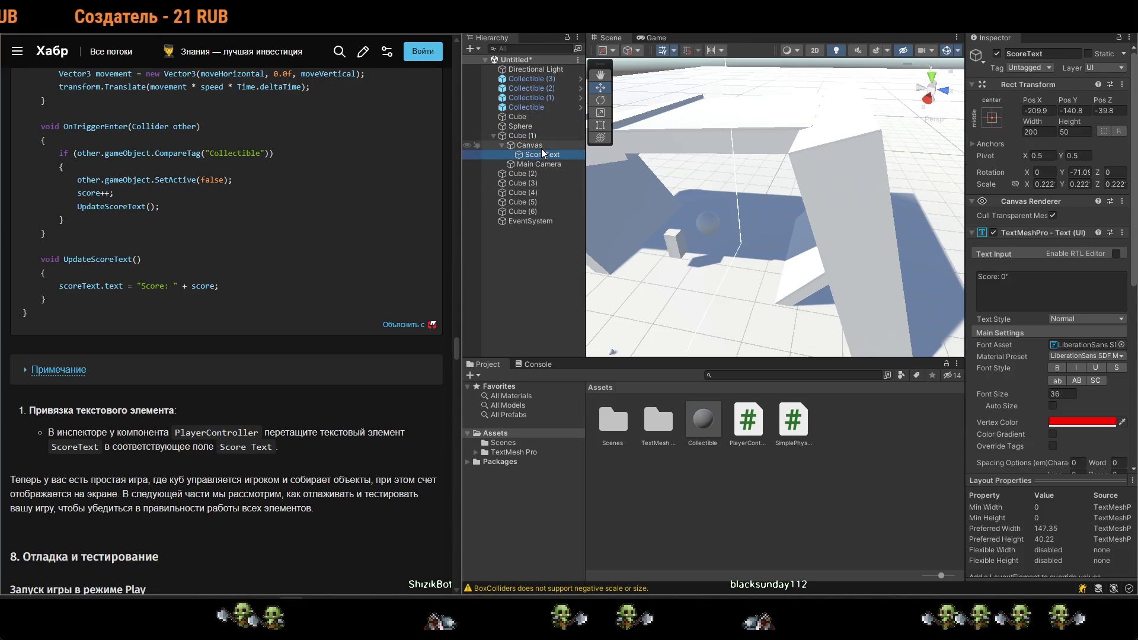
pyautogui.click(542, 147)
pyautogui.click(577, 164)
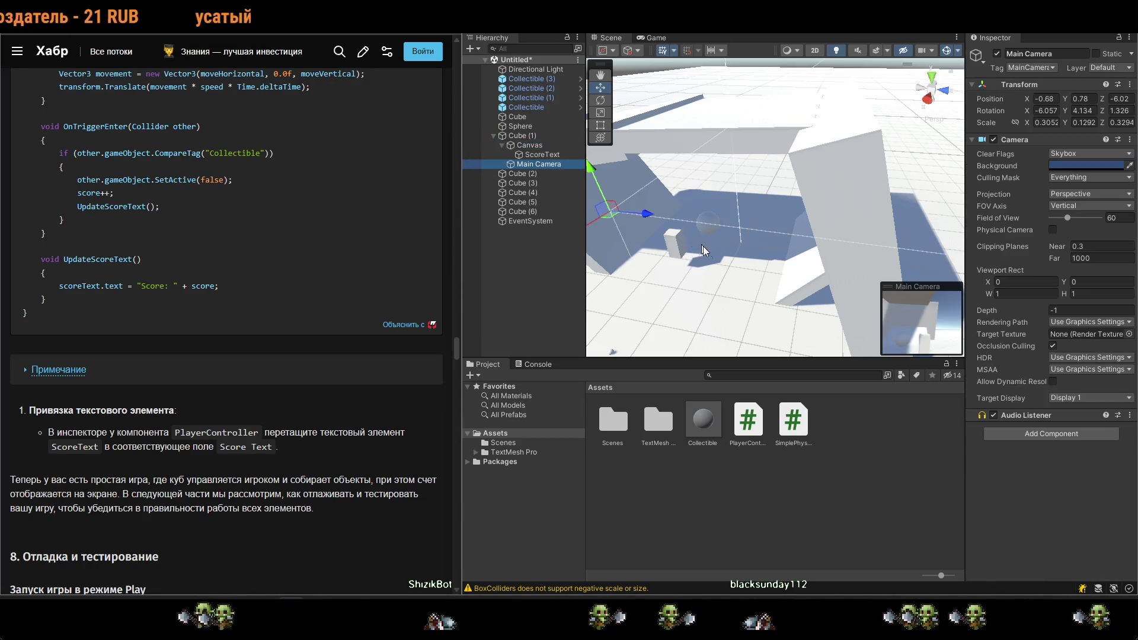
pyautogui.moveTo(703, 246); pyautogui.dragTo(637, 244)
pyautogui.click(542, 136)
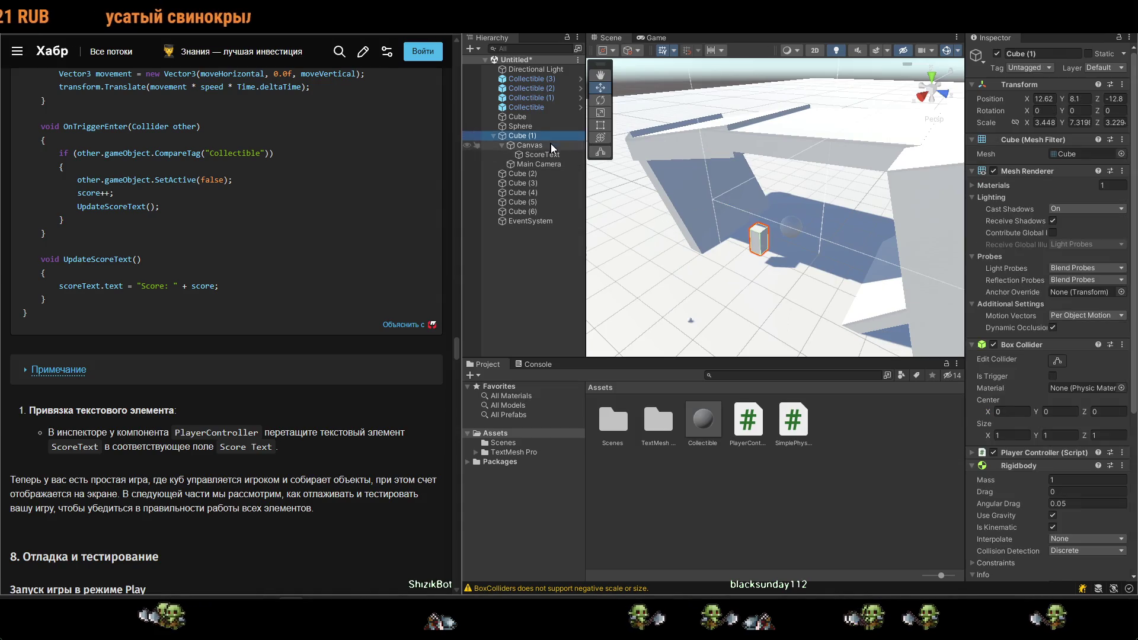
pyautogui.click(759, 252)
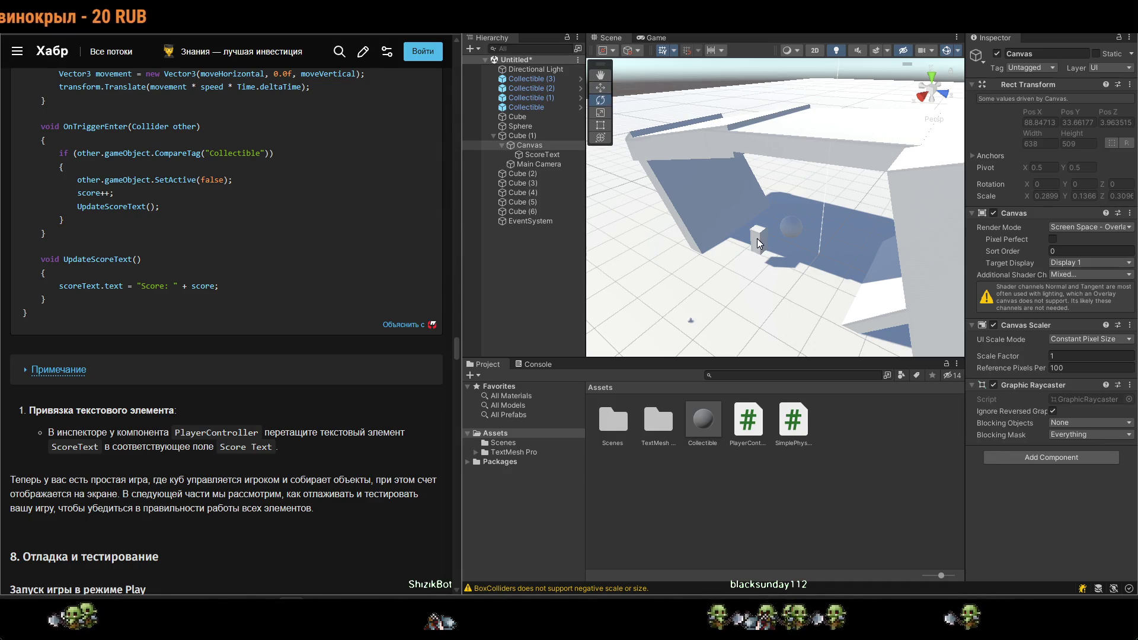
pyautogui.click(545, 136)
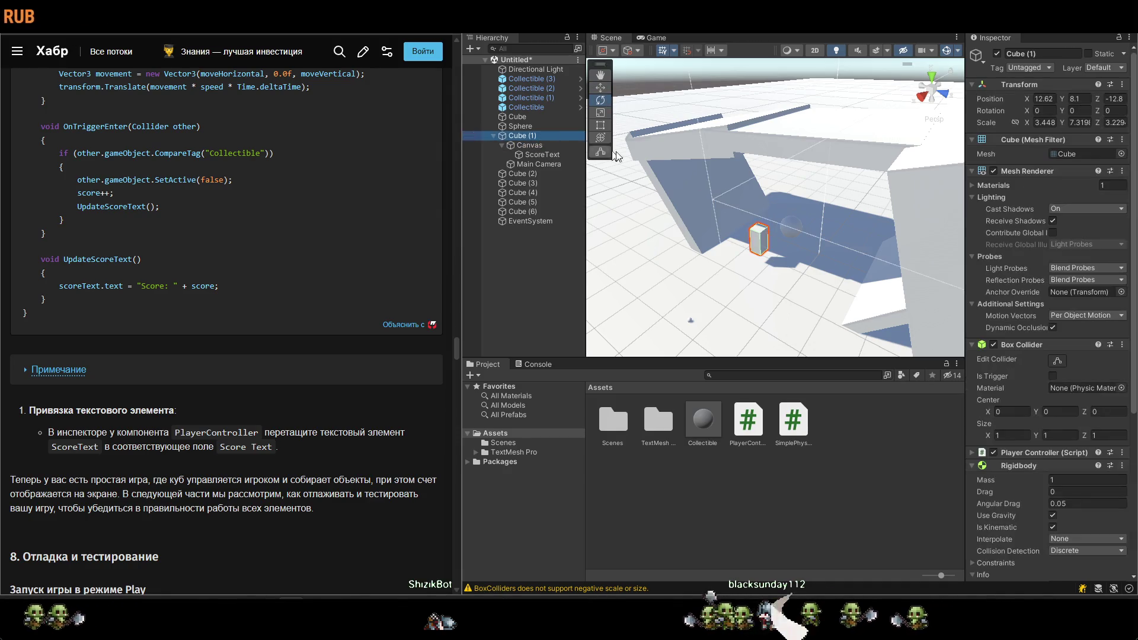
pyautogui.click(759, 247)
pyautogui.scroll(-5, 620, 154)
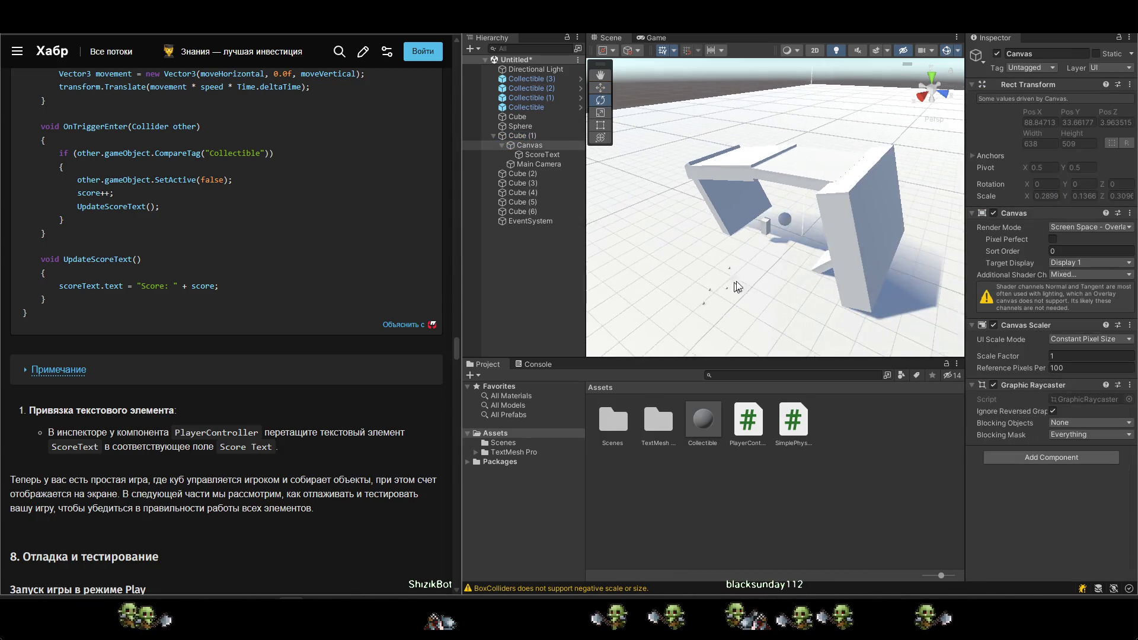
pyautogui.click(554, 138)
pyautogui.scroll(-6, 717, 172)
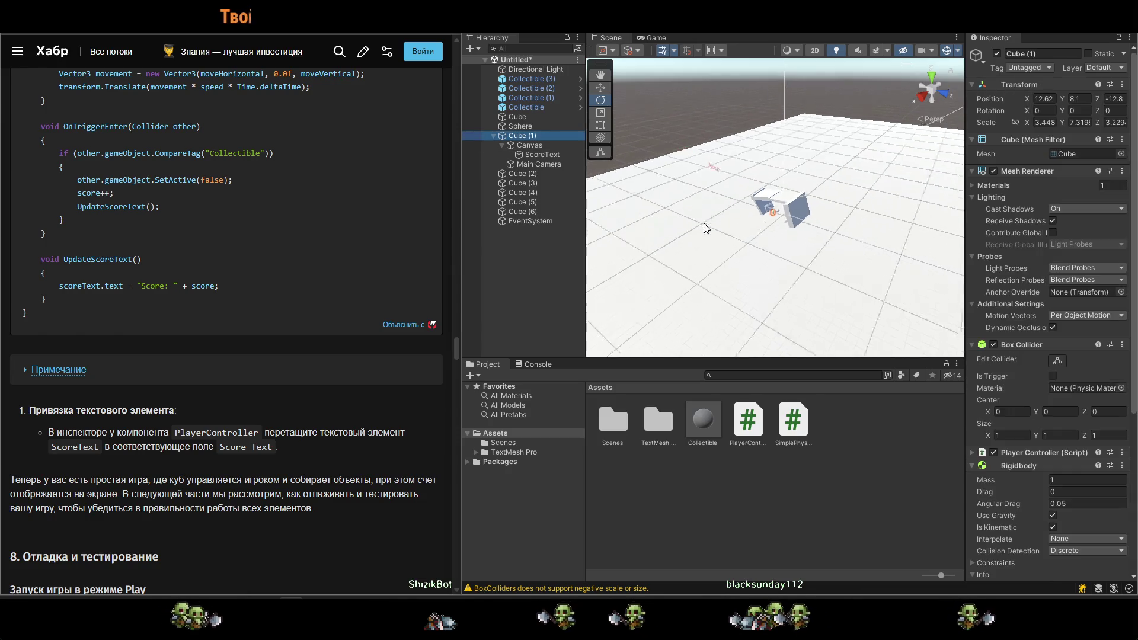
pyautogui.moveTo(726, 197); pyautogui.dragTo(613, 209)
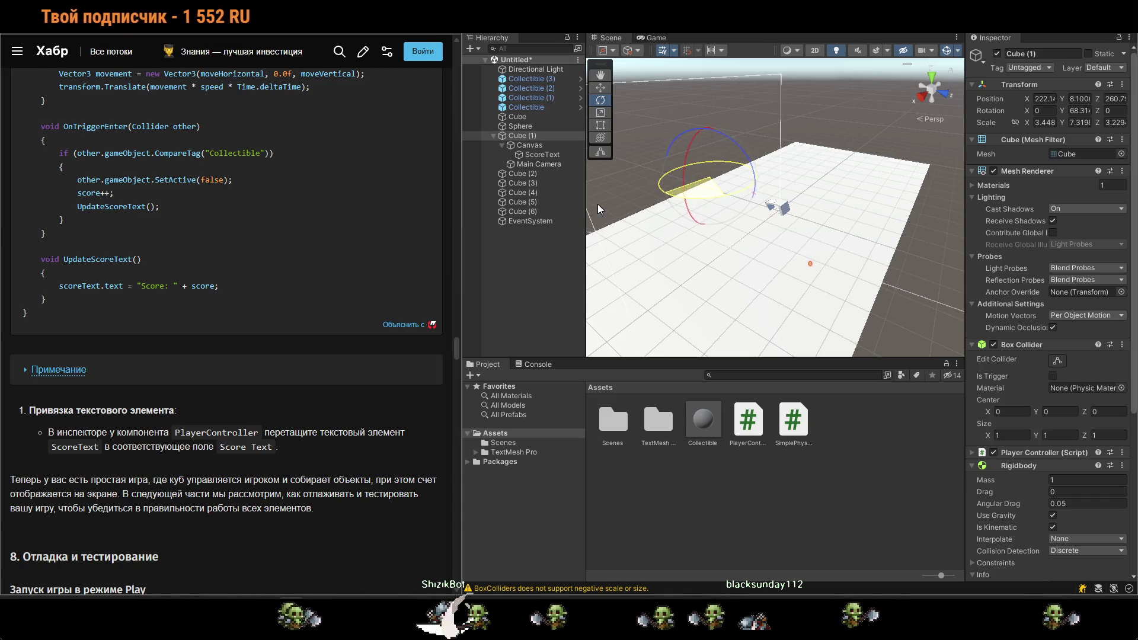
# Scale the red ScoreText up to about 1.005.
pyautogui.click(542, 165)
pyautogui.click(549, 155)
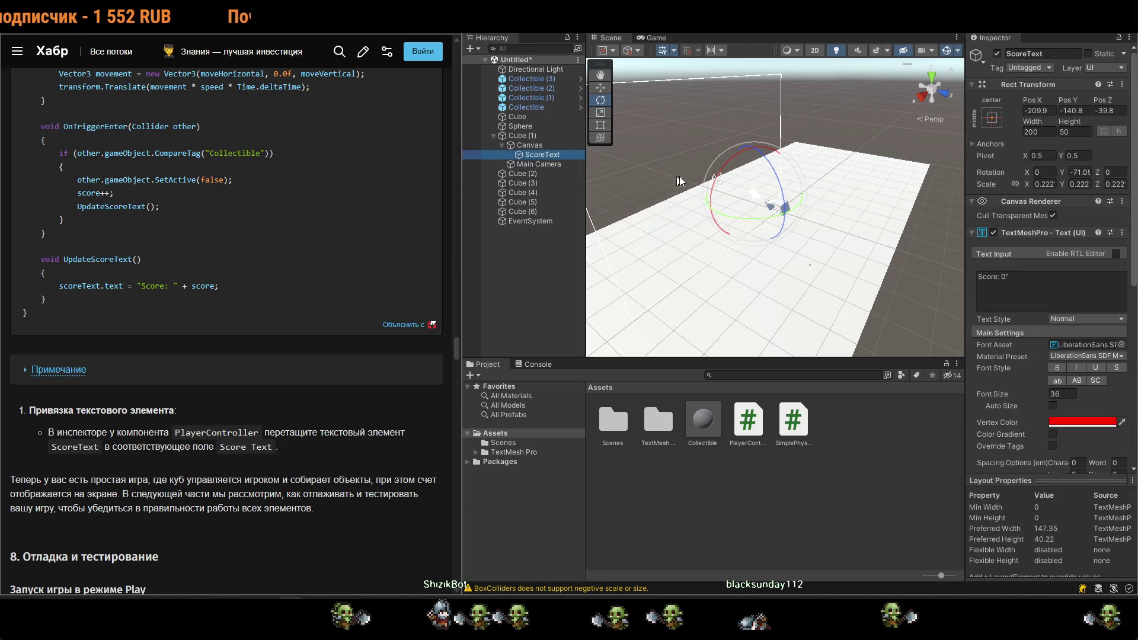
pyautogui.scroll(5, 770, 197)
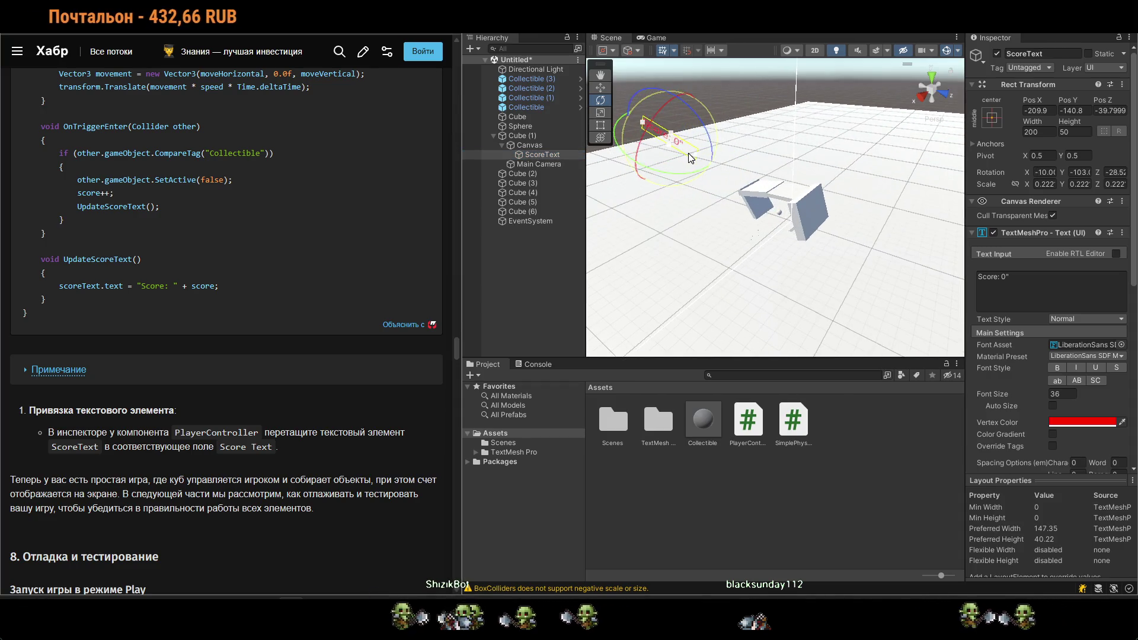
pyautogui.press('w')
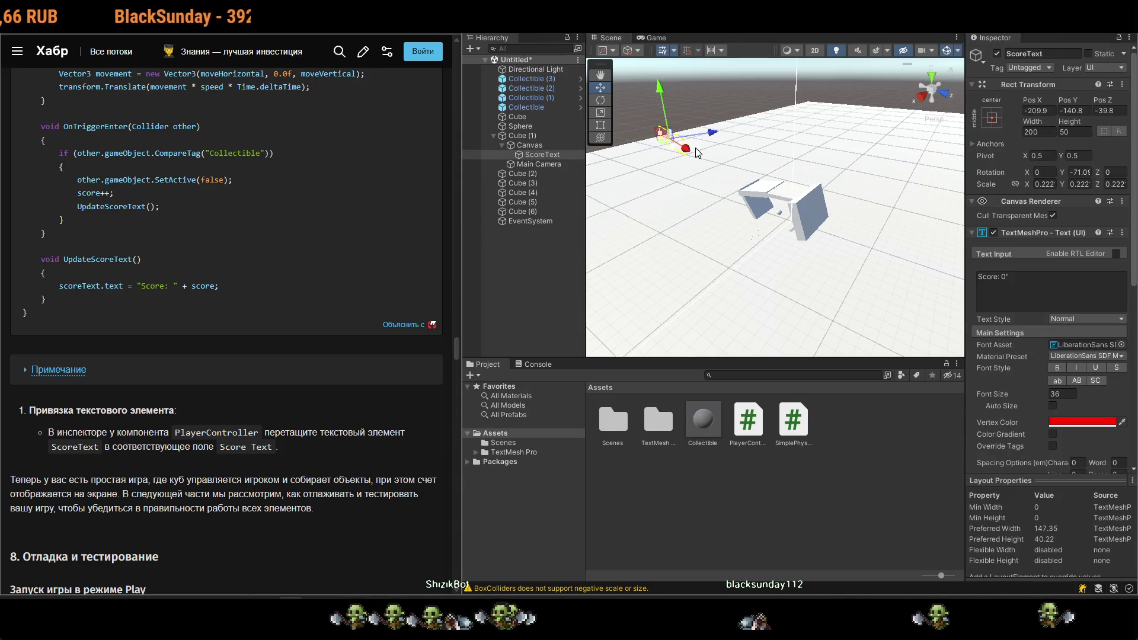
pyautogui.press('2')
pyautogui.press('t')
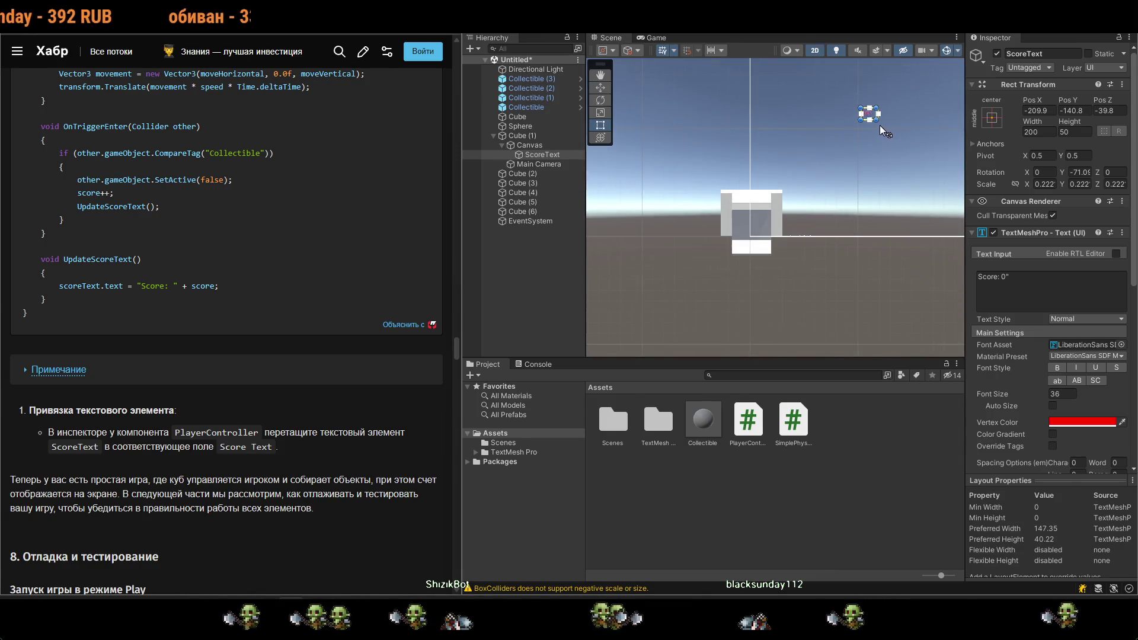
pyautogui.press('2')
pyautogui.press('r')
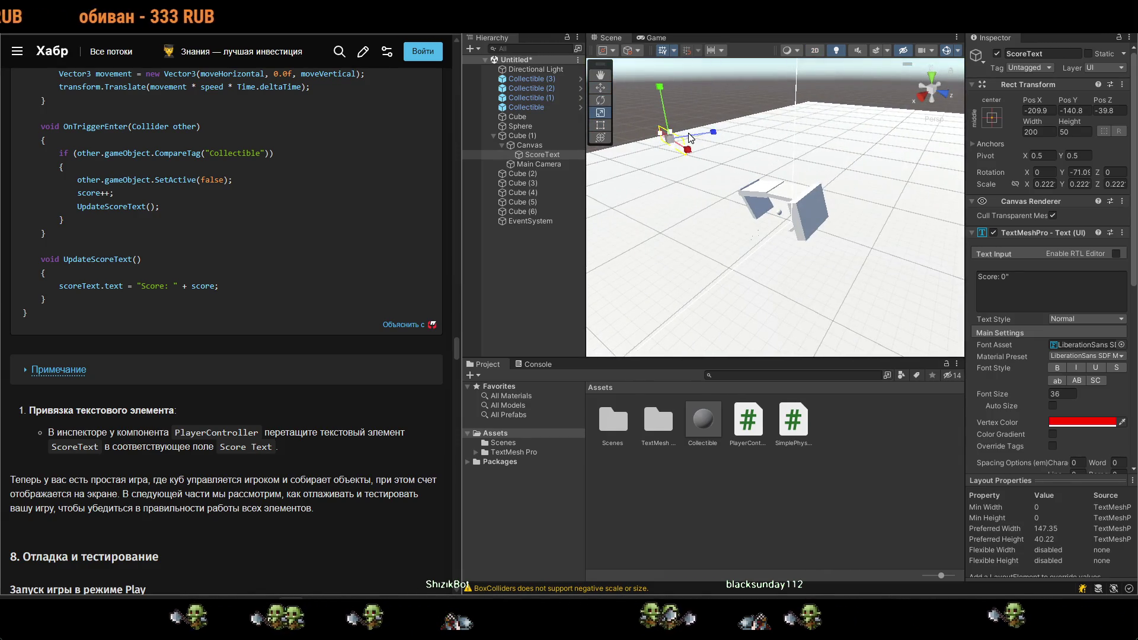
pyautogui.moveTo(669, 138); pyautogui.dragTo(728, 86)
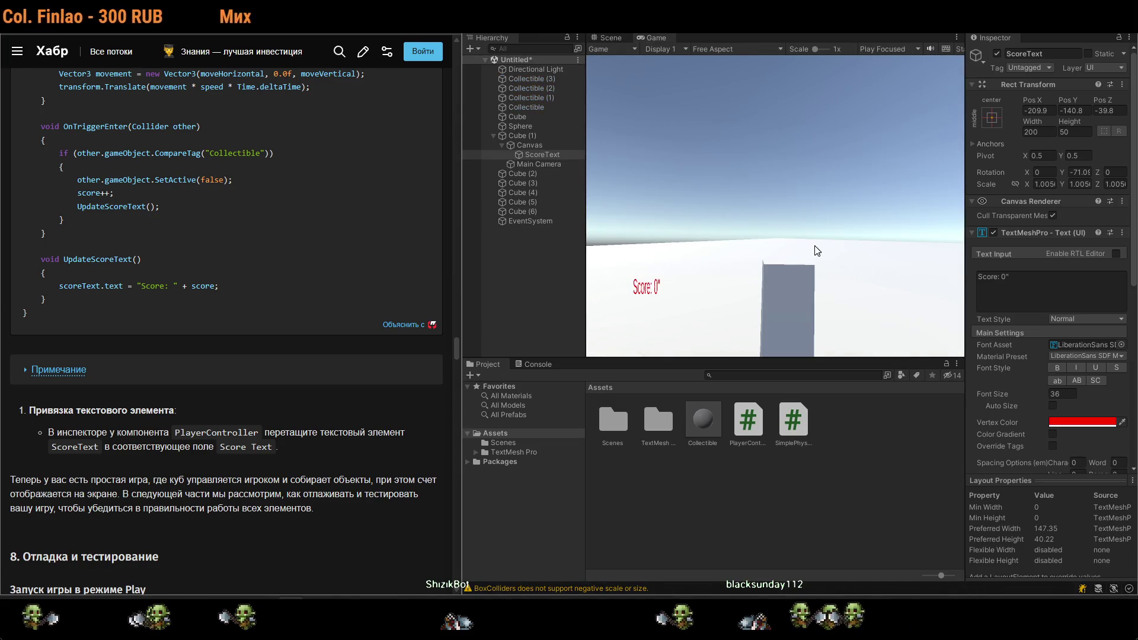
# Raise ScoreText to Pos Y 77 on the canvas.
pyautogui.hotkey('ctrl', 'p')
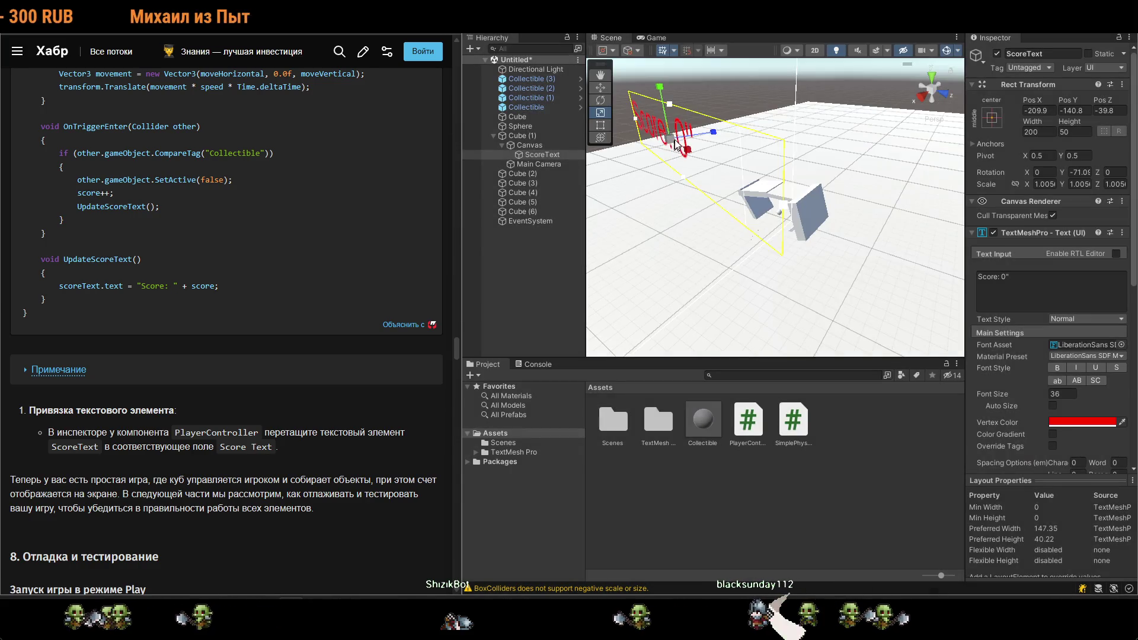
pyautogui.scroll(-3, 670, 127)
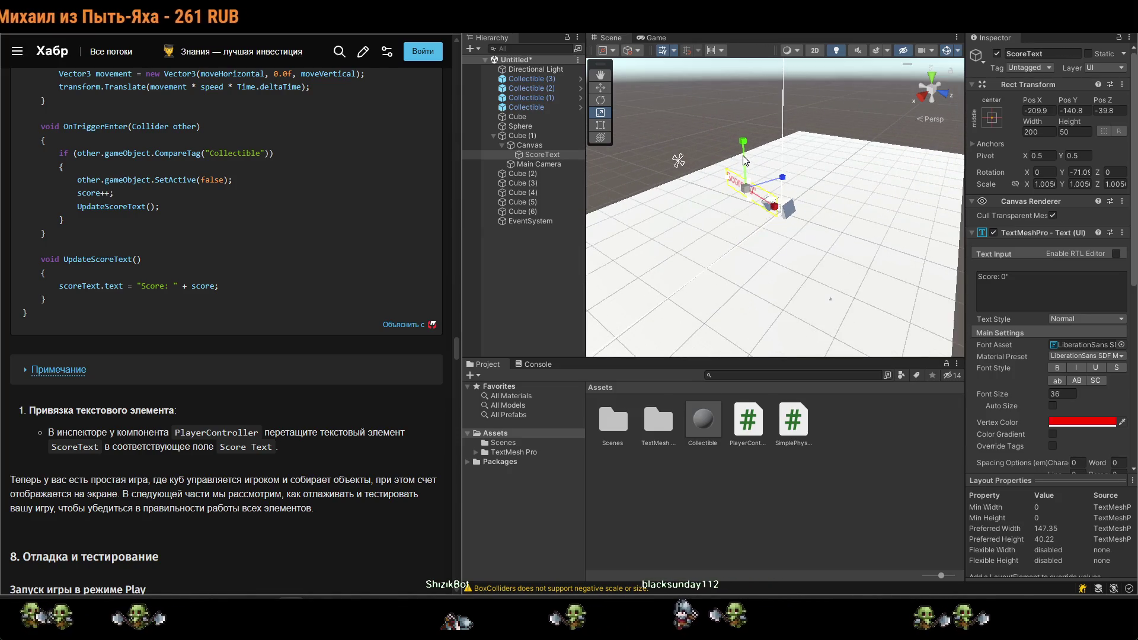
pyautogui.press('w')
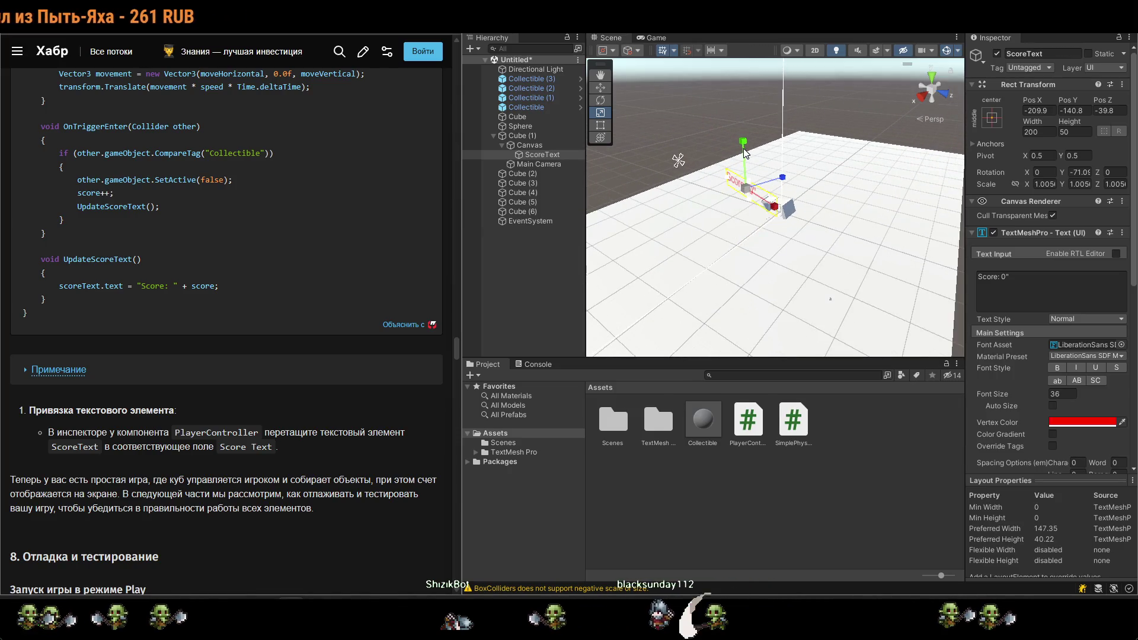
pyautogui.moveTo(745, 159); pyautogui.dragTo(749, 42)
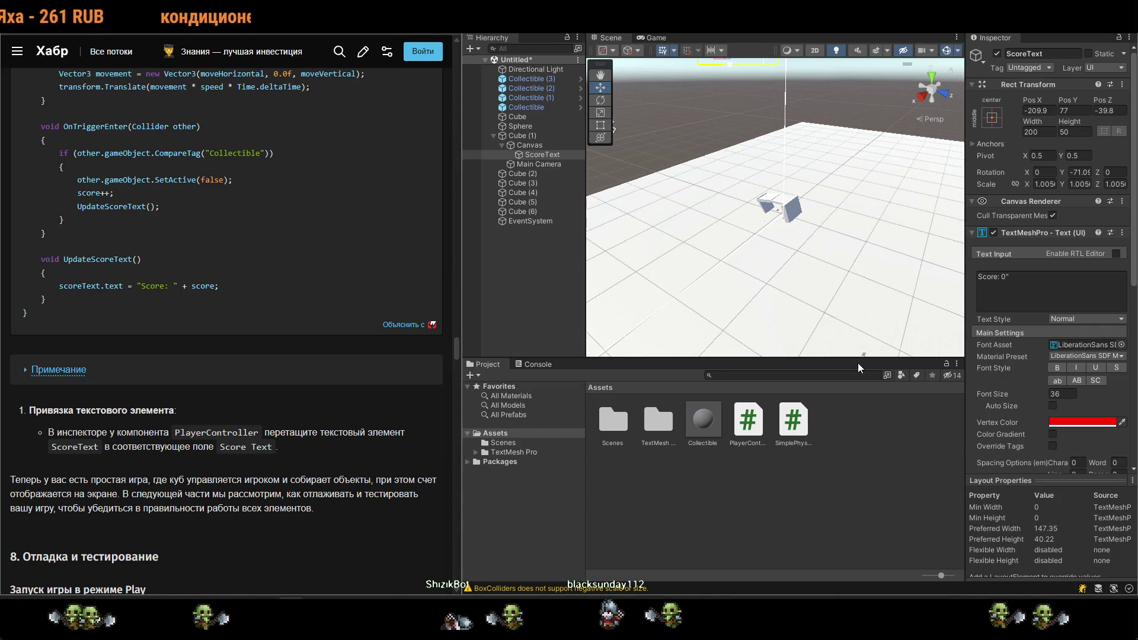
# Move the player Cube (1) beside the arch at X 15.1, Z -3.4.
pyautogui.click(524, 136)
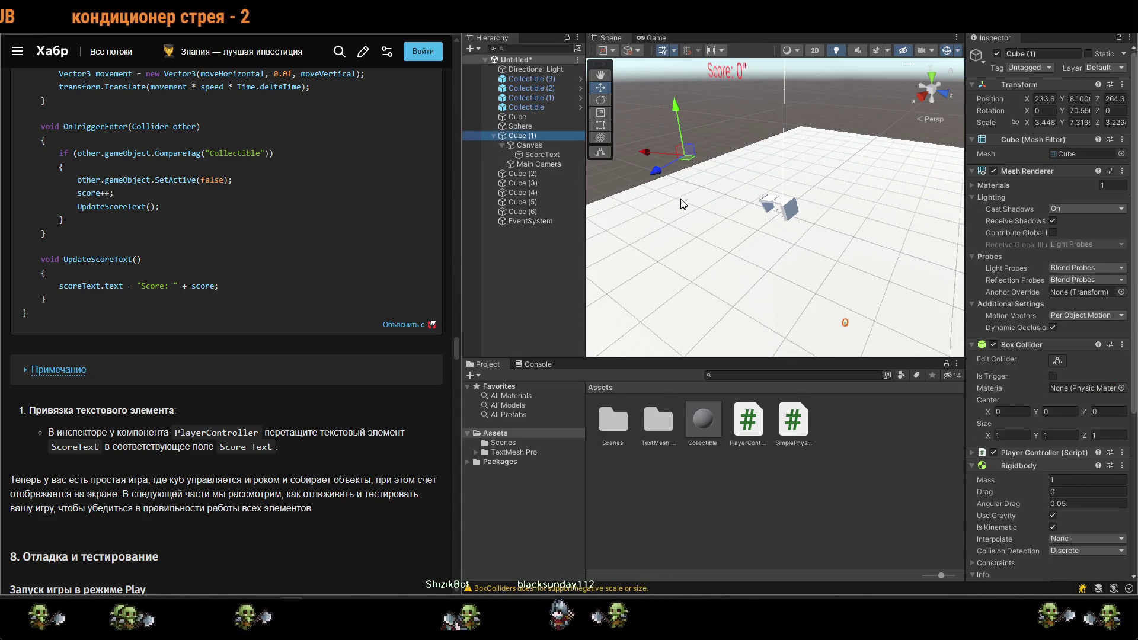
pyautogui.moveTo(690, 155); pyautogui.dragTo(521, 132)
pyautogui.moveTo(624, 151); pyautogui.dragTo(697, 148)
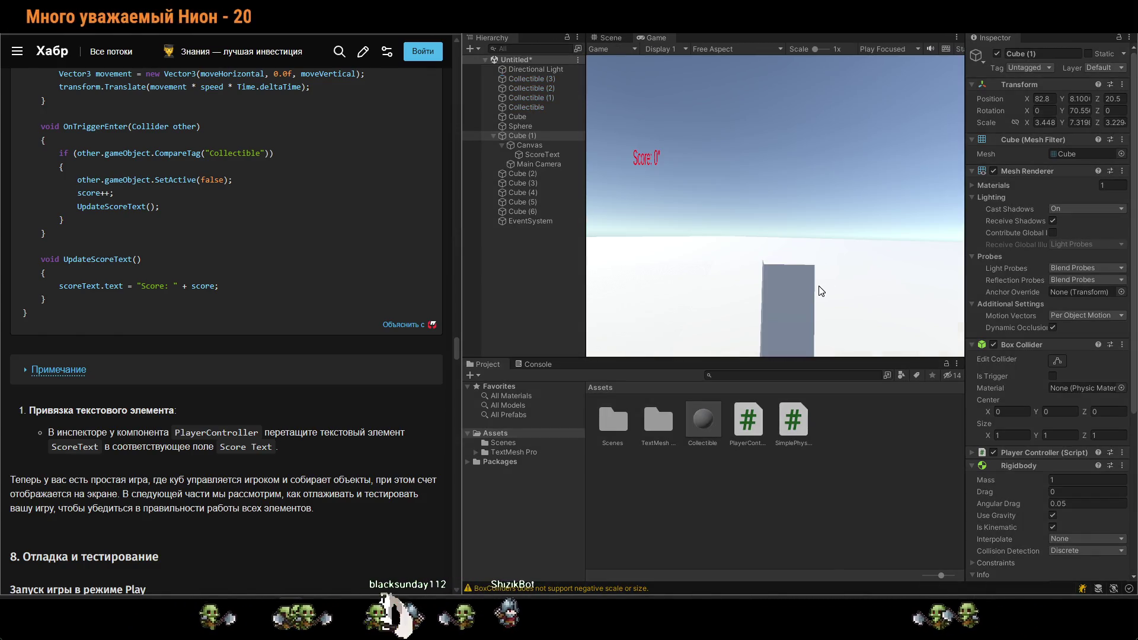
pyautogui.click(801, 34)
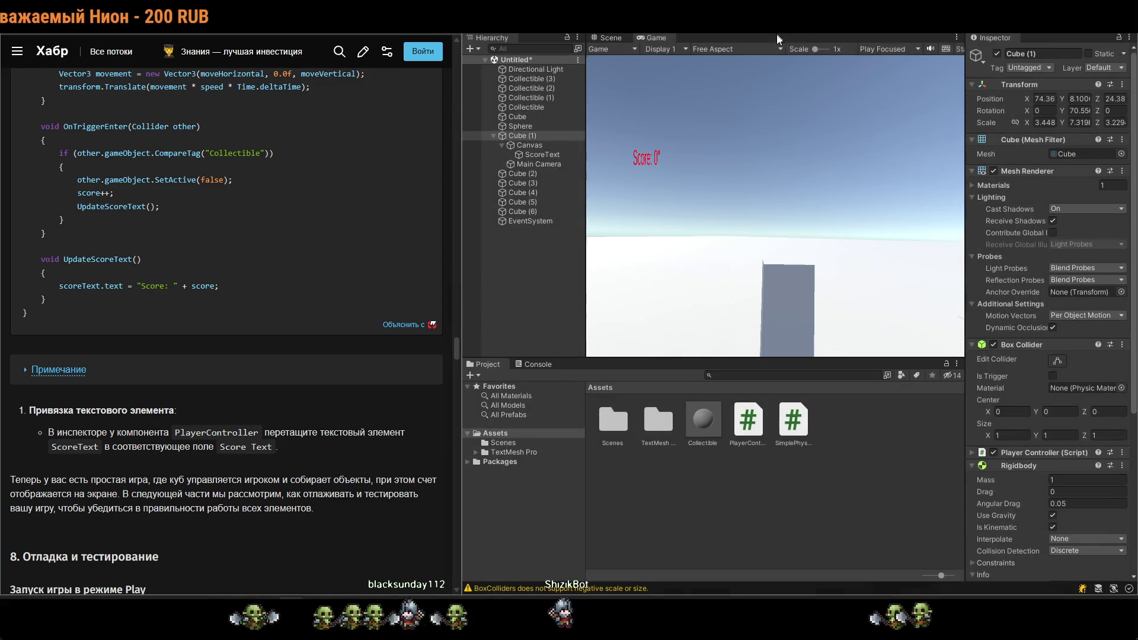
pyautogui.click(703, 140)
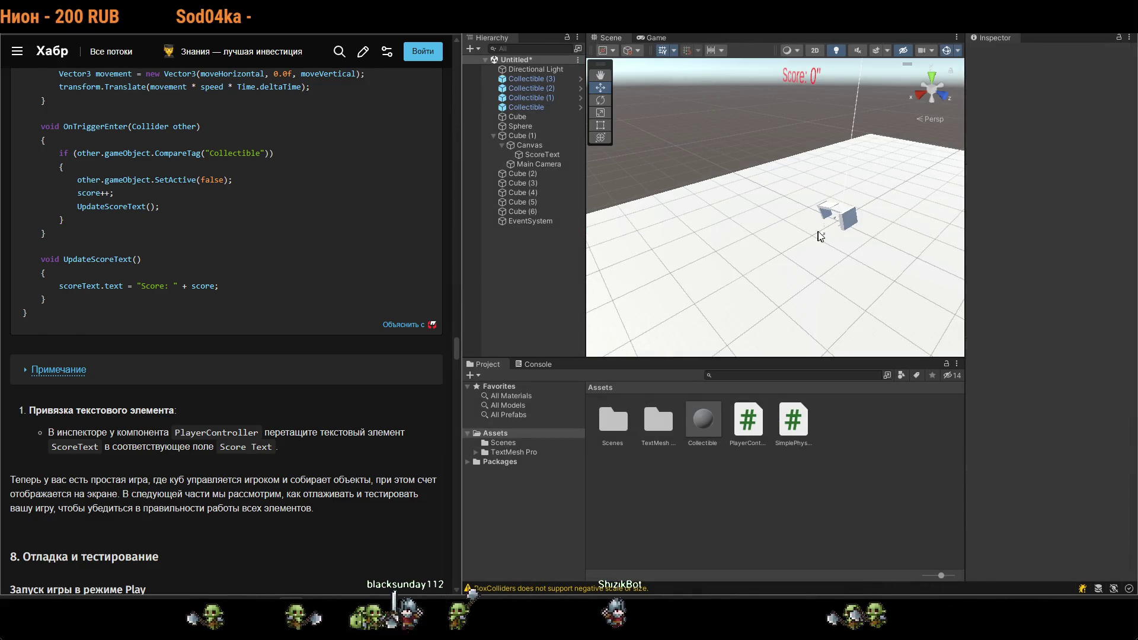
pyautogui.click(542, 135)
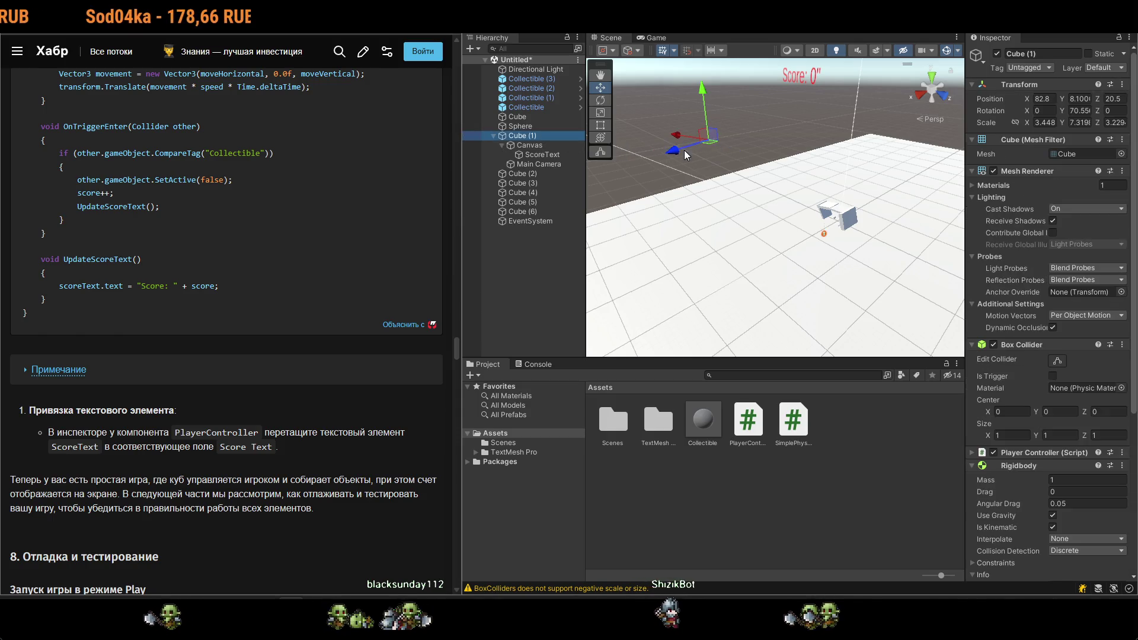
pyautogui.moveTo(701, 140); pyautogui.dragTo(704, 137)
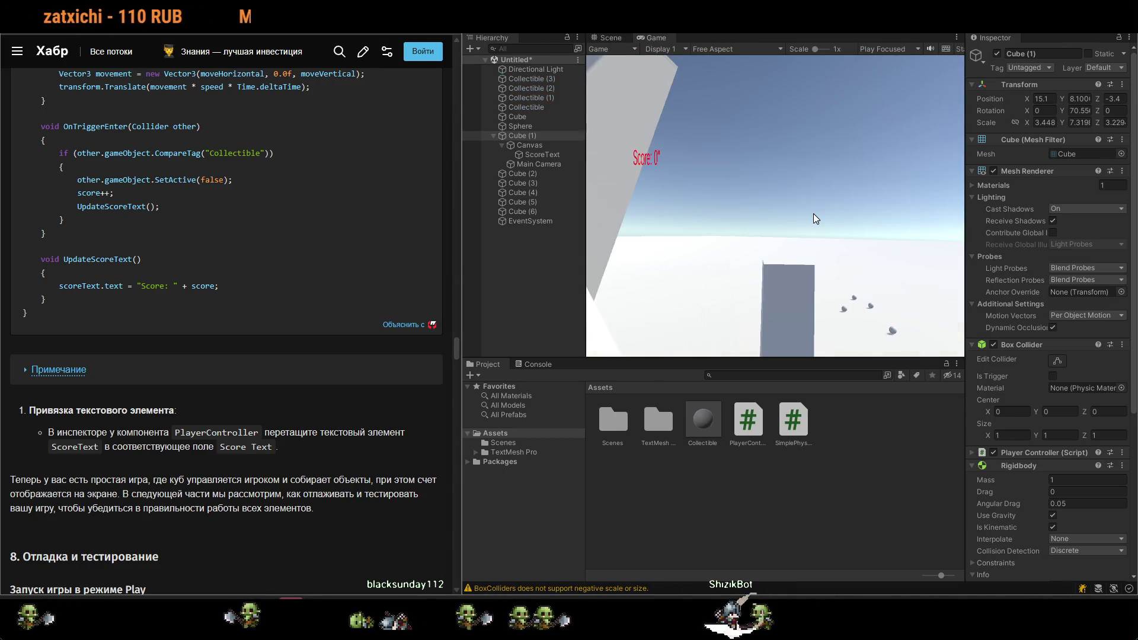
# Play-test by driving the cube with W and D, showing the red Score: 0 text, then stop.
pyautogui.press('w')
pyautogui.press('d')
pyautogui.press('w')
pyautogui.press('d')
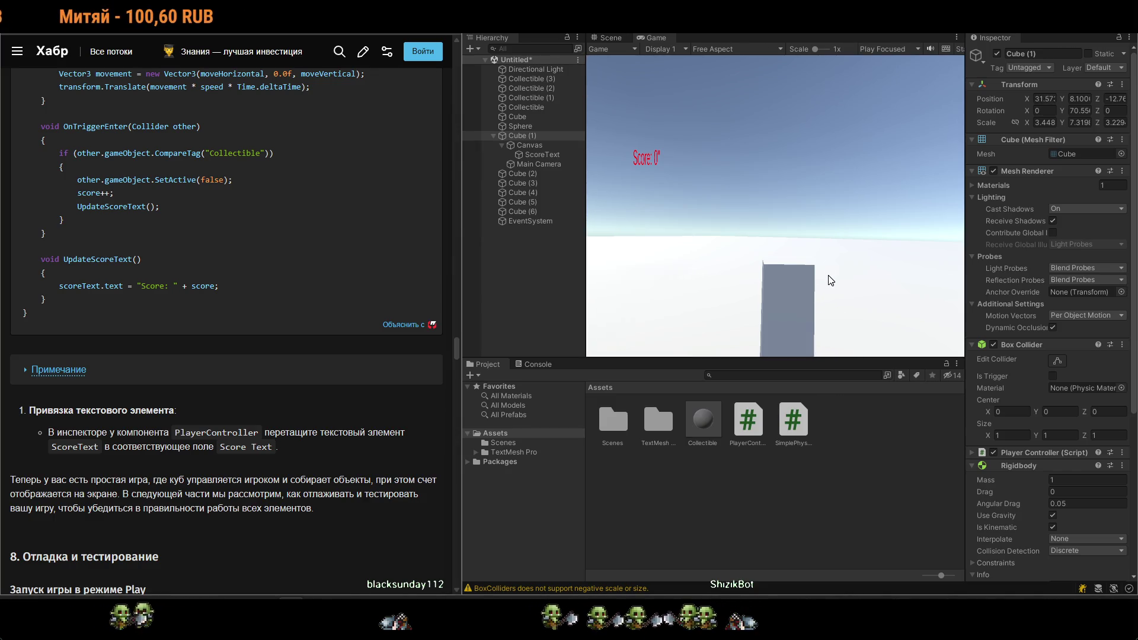
pyautogui.press('d')
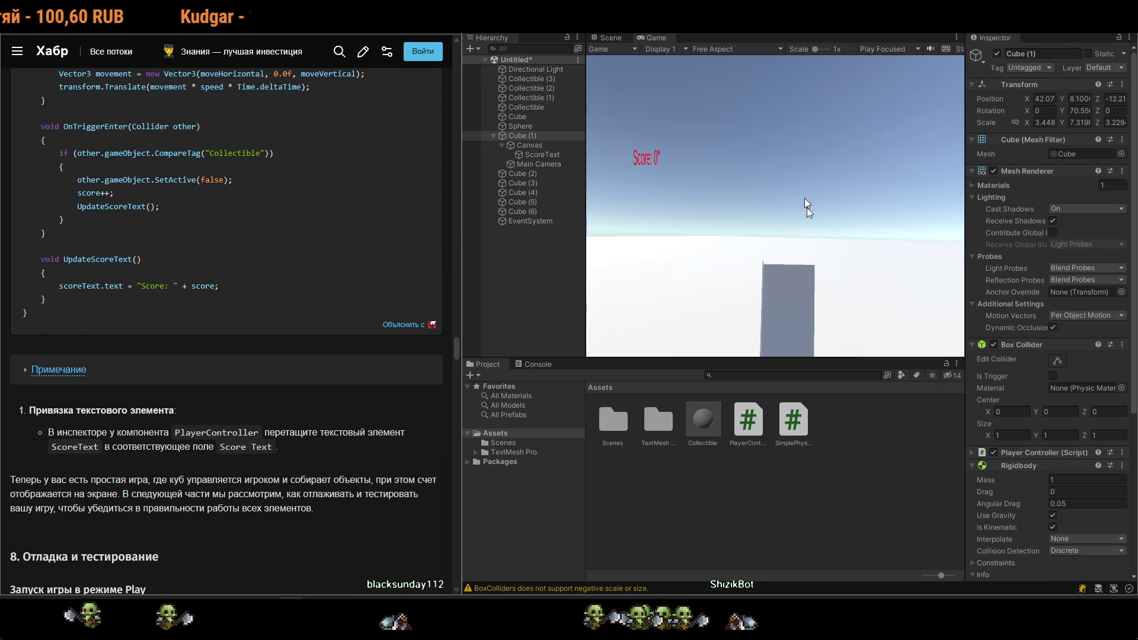
pyautogui.hotkey('ctrl', 'p')
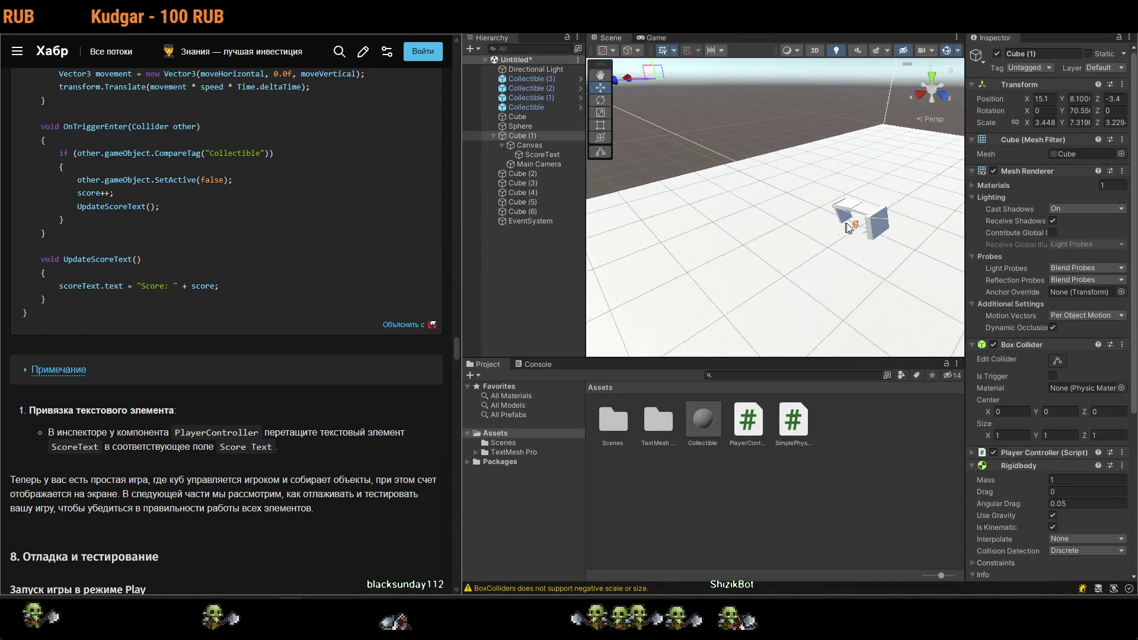
# Shrink Cube (1) uniformly to about 3.05 × 6.48 × 2.86.
pyautogui.scroll(5, 855, 247)
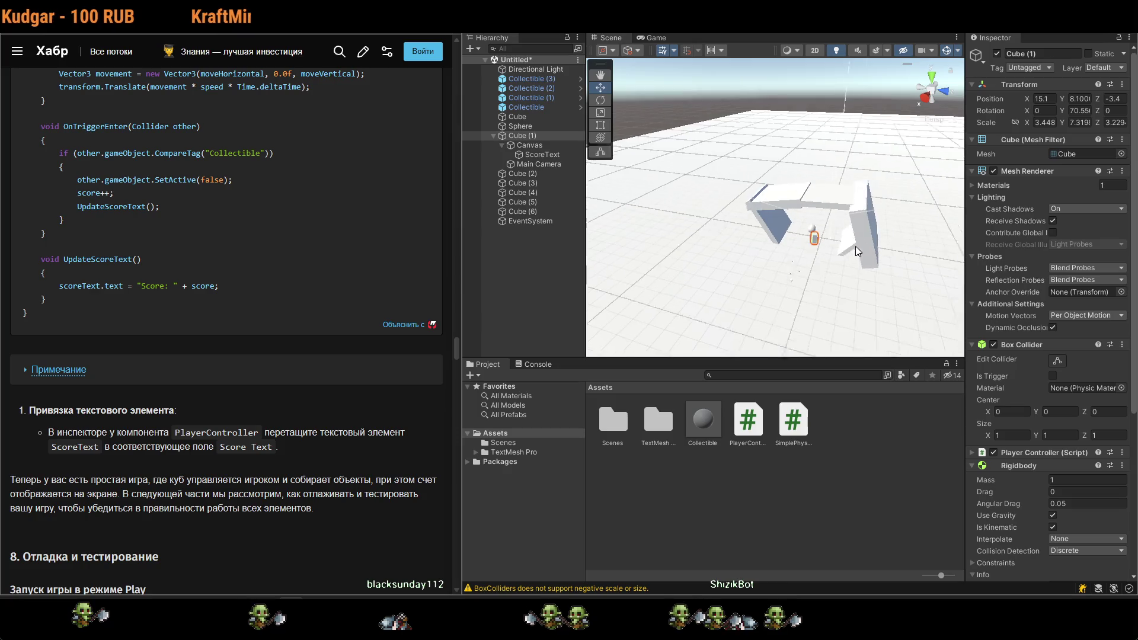
pyautogui.click(545, 136)
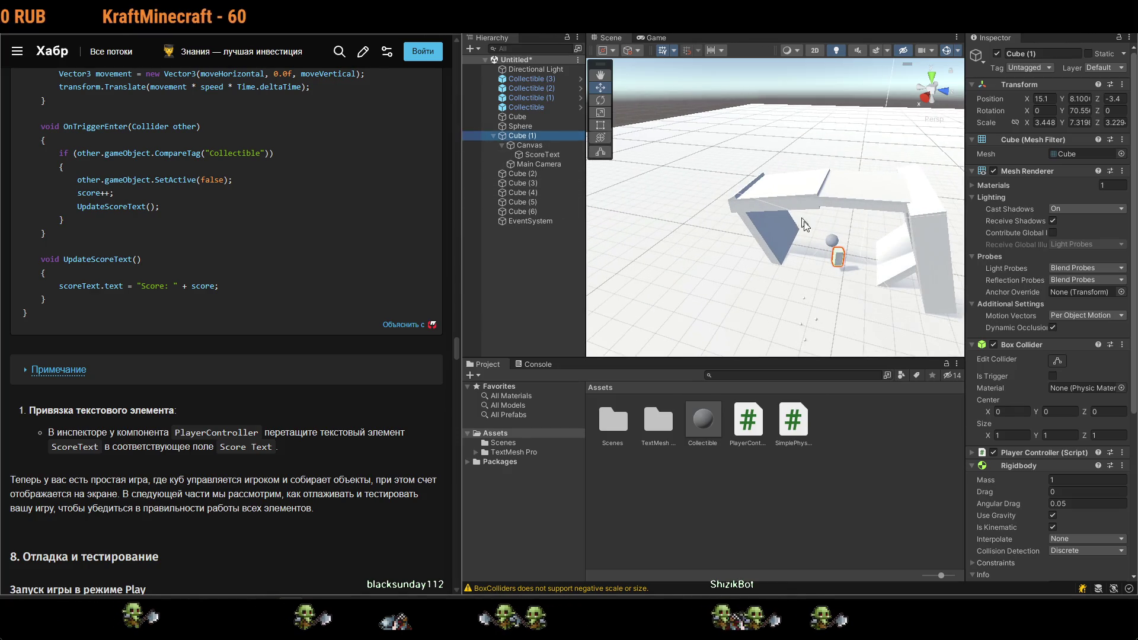
pyautogui.scroll(-3, 839, 269)
pyautogui.scroll(-8, 841, 270)
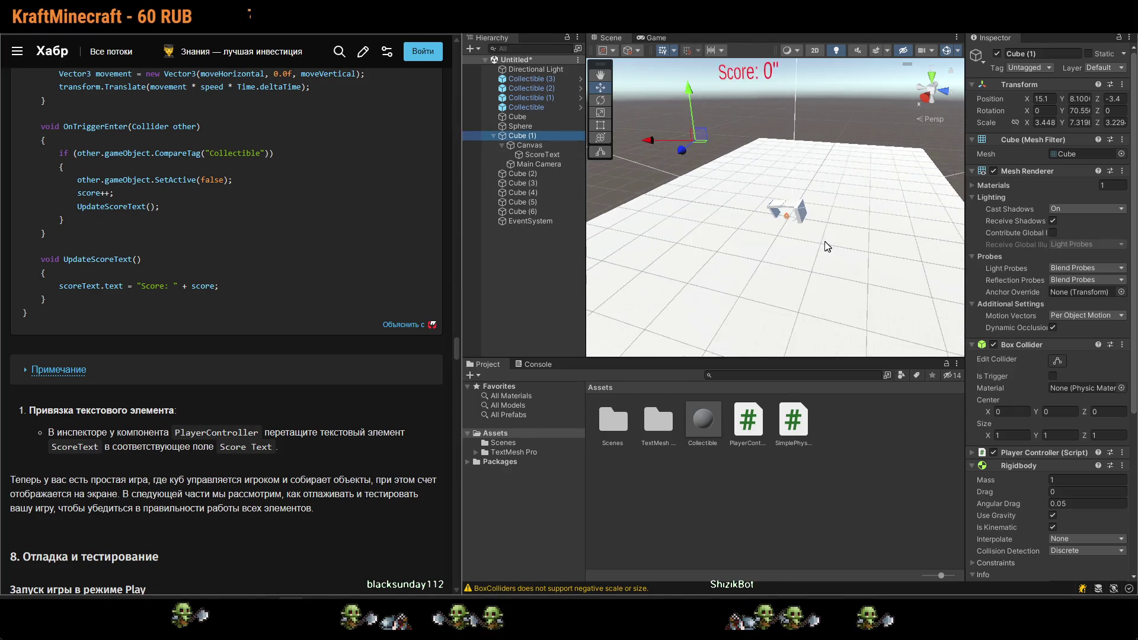
pyautogui.press('e')
pyautogui.press('r')
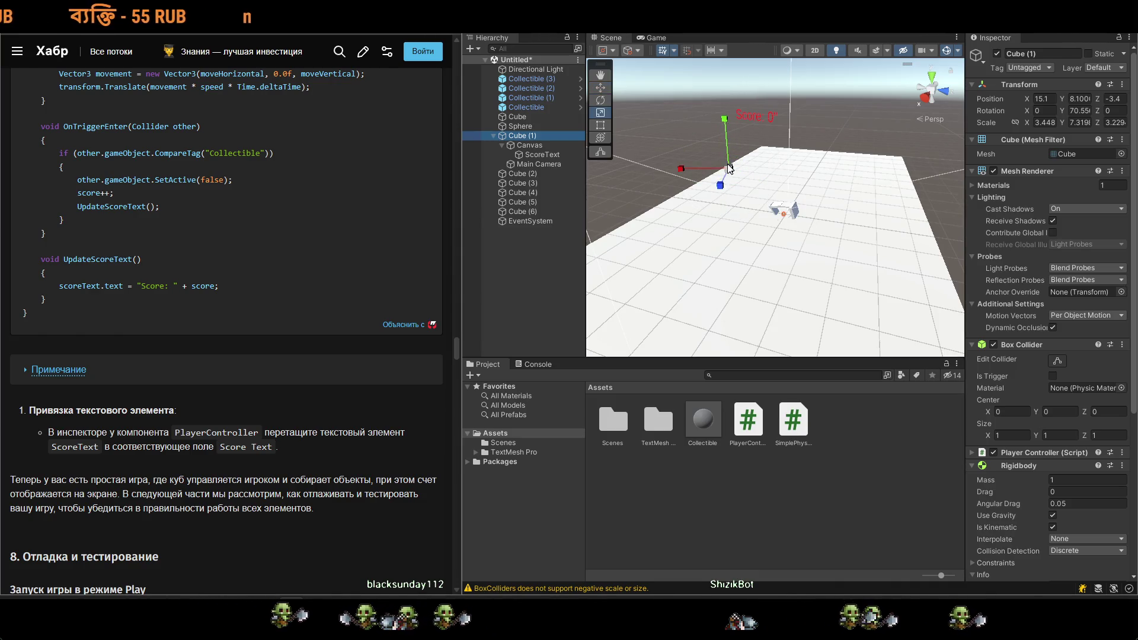
pyautogui.click(733, 170)
pyautogui.moveTo(735, 175); pyautogui.dragTo(717, 161)
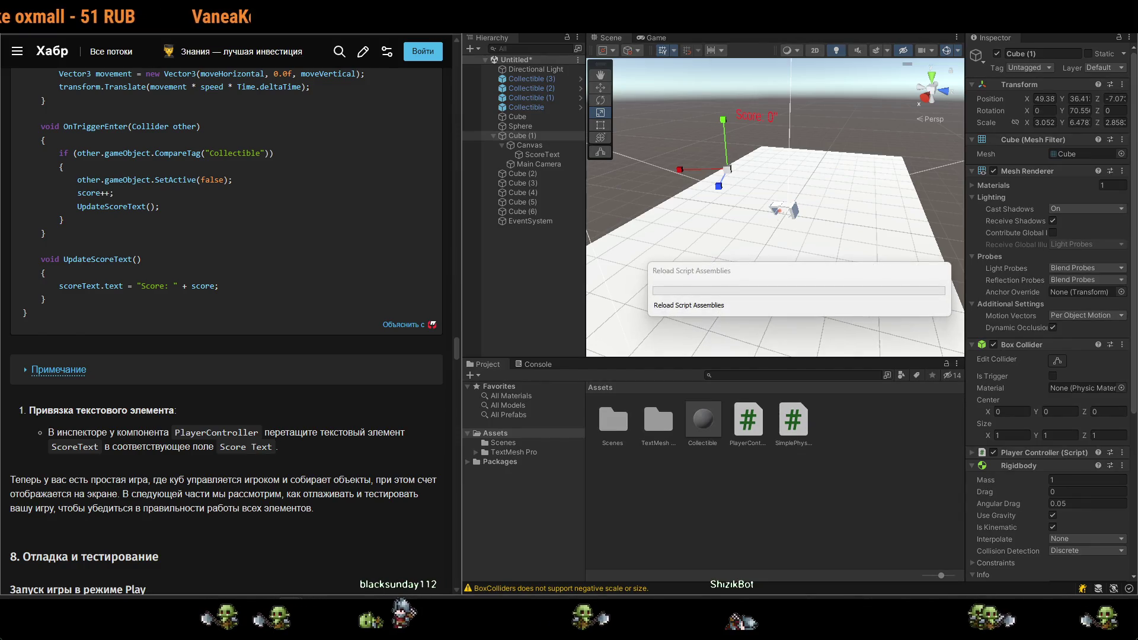
# Run a brief Play test, stop it, and bring the Habr tutorial back beside Unity.
pyautogui.press('w')
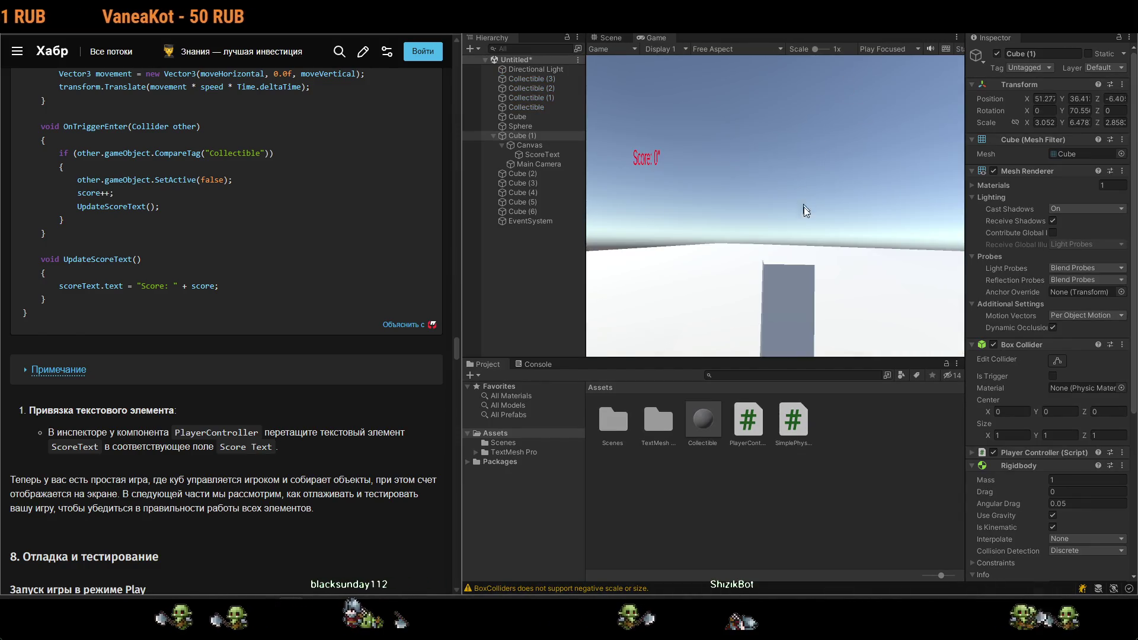
pyautogui.hotkey('ctrl', 'p')
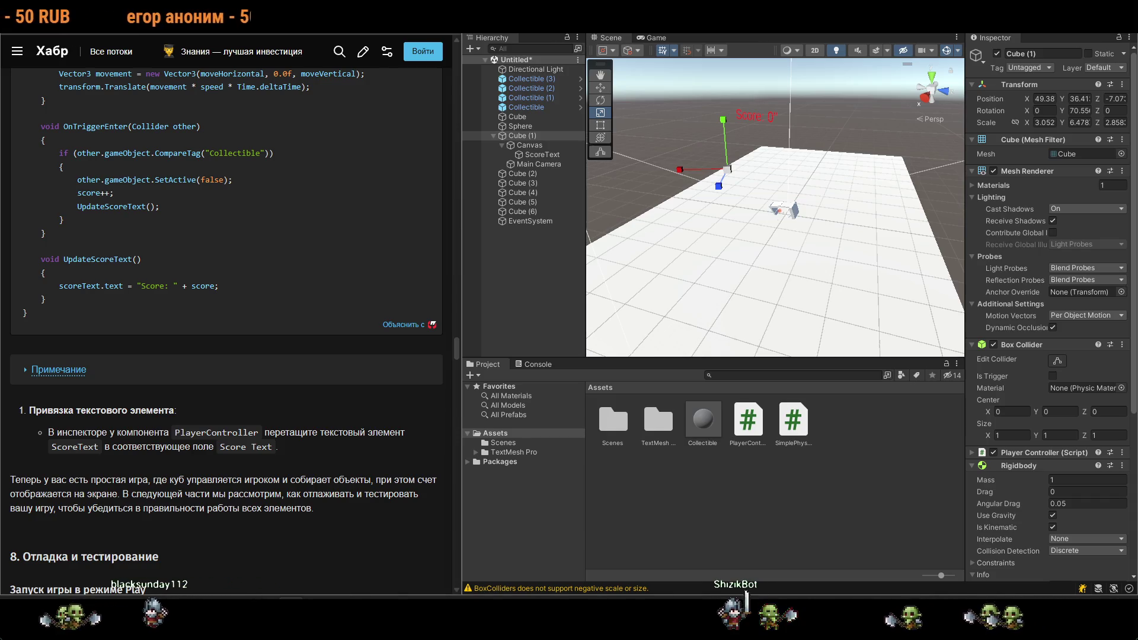
pyautogui.hotkey('alt', 'Tab')
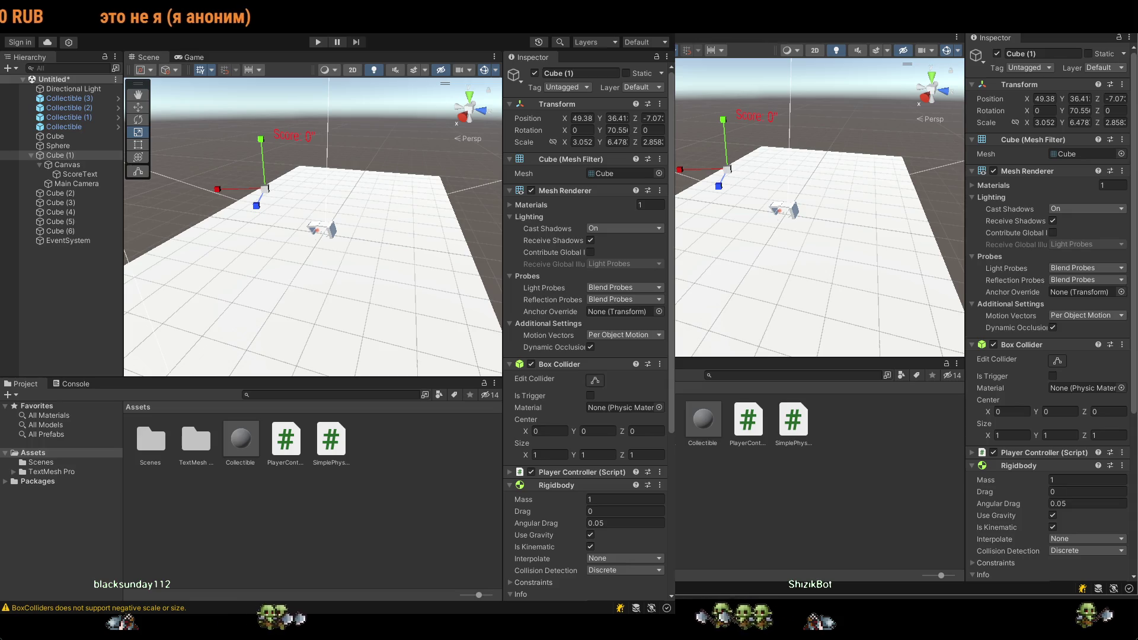
pyautogui.hotkey('alt', 'Tab')
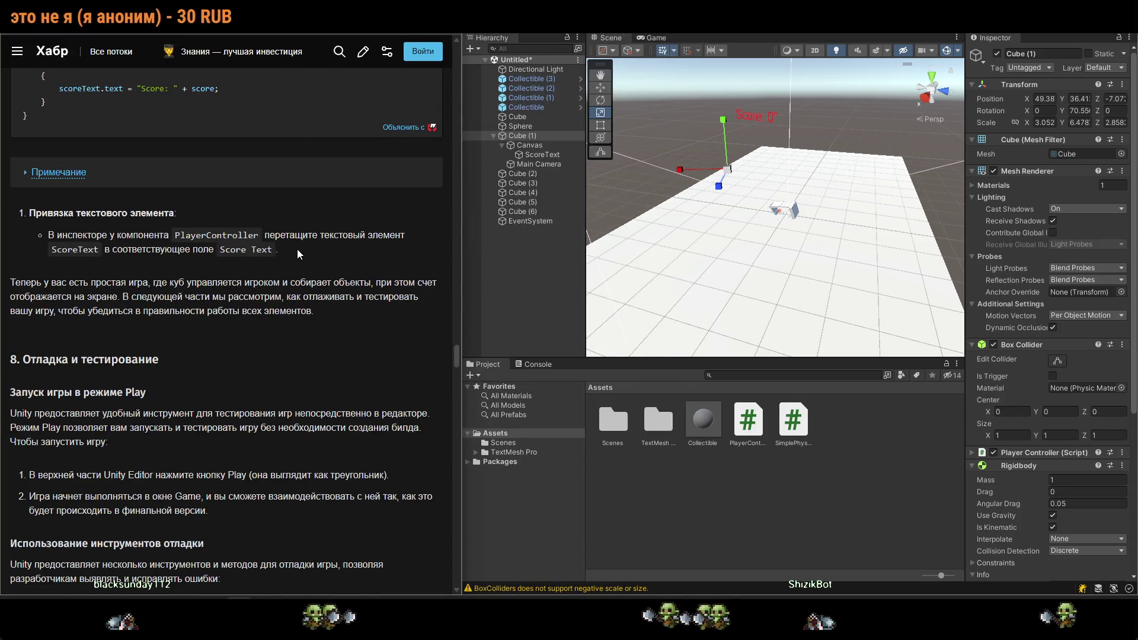
# Scroll the Habr article past the debugging and conclusion sections to the reader comments.
pyautogui.scroll(-3, 297, 249)
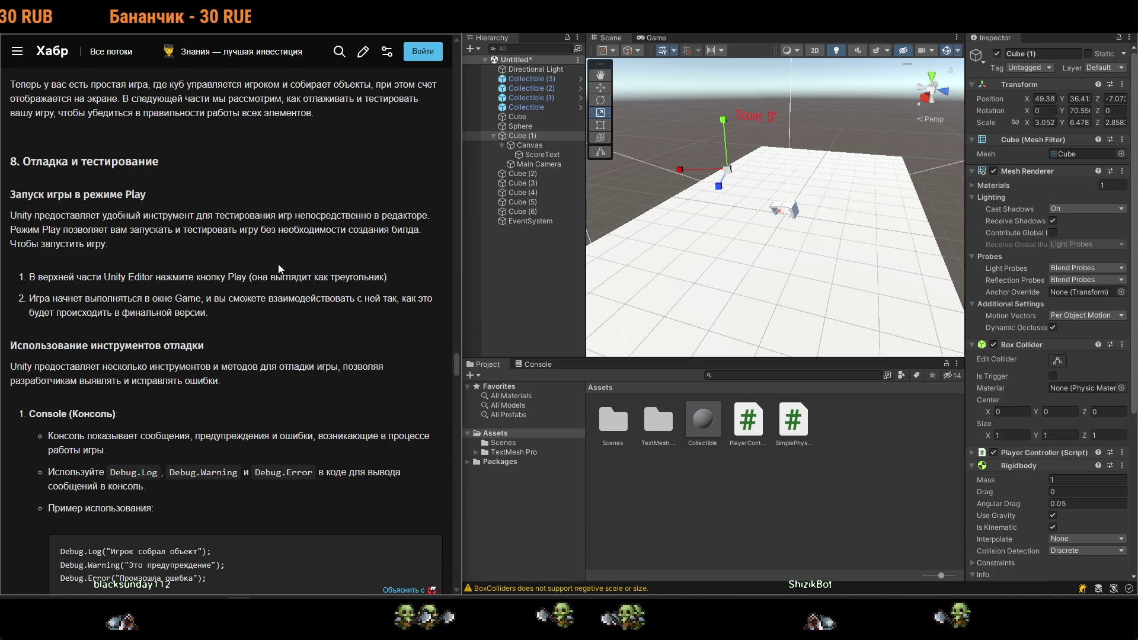
pyautogui.scroll(-3, 279, 267)
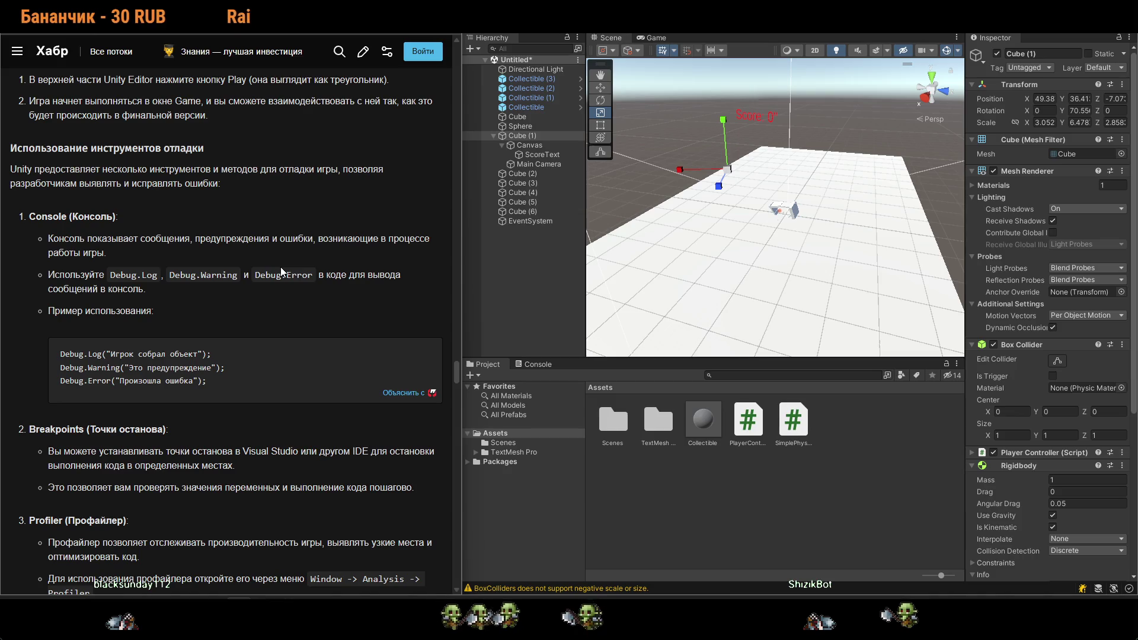
pyautogui.scroll(-12, 281, 270)
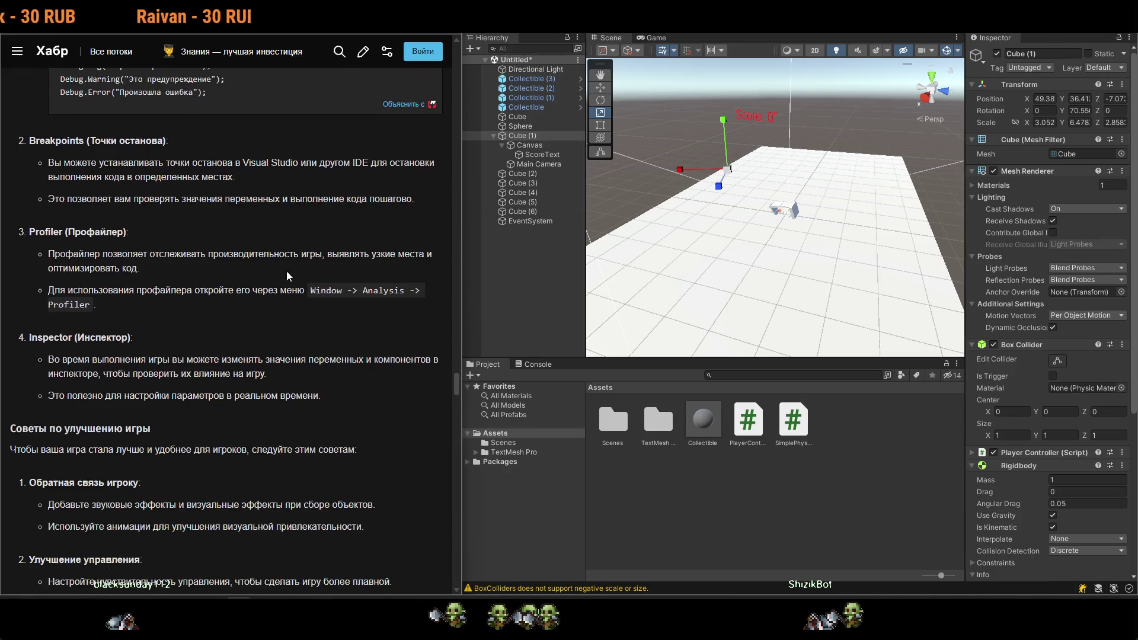
pyautogui.scroll(-6, 284, 320)
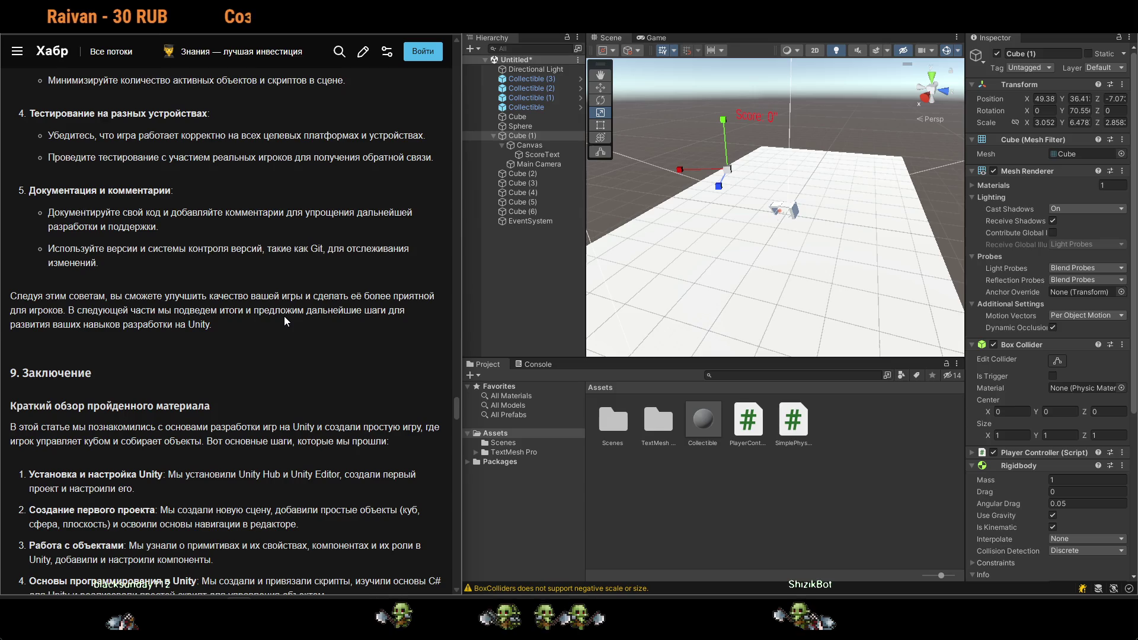
pyautogui.scroll(-15, 285, 321)
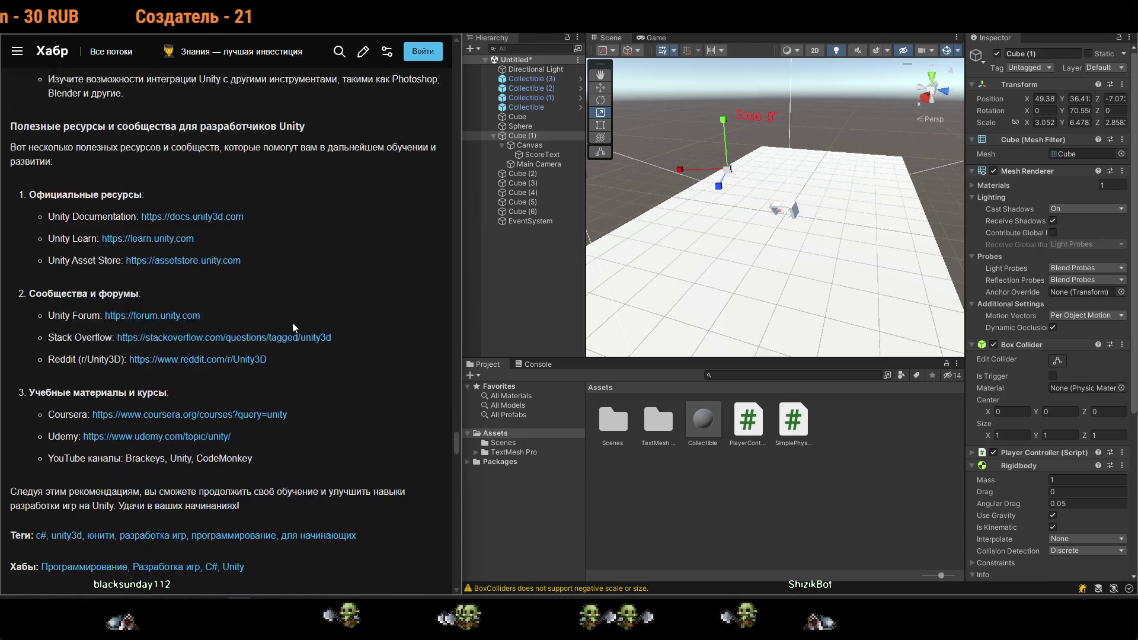
pyautogui.scroll(-8, 309, 326)
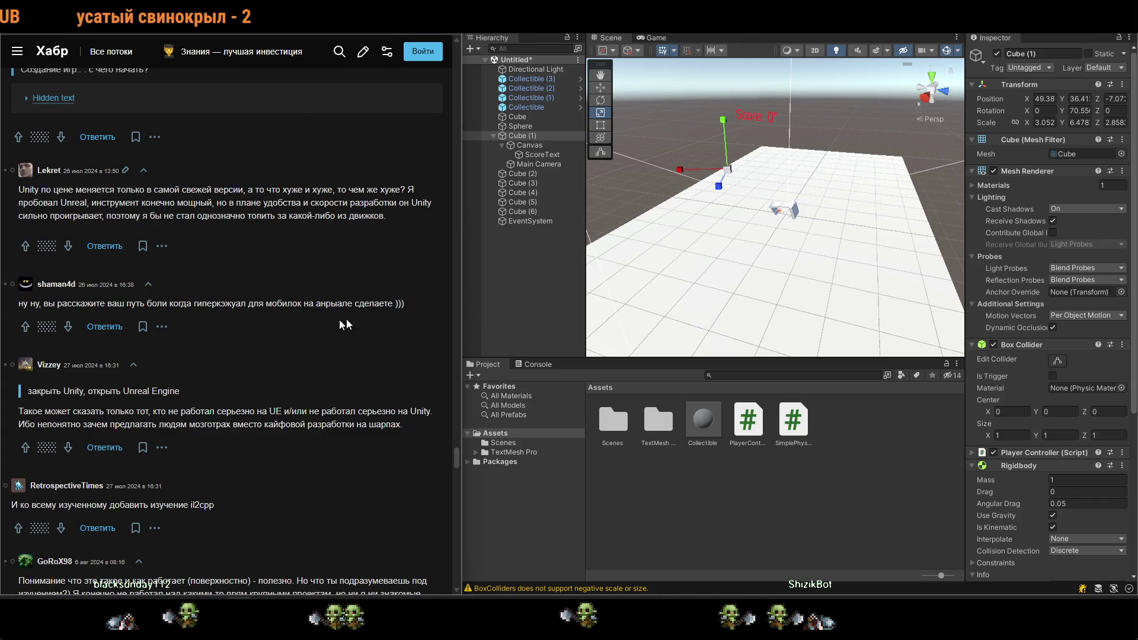
pyautogui.scroll(10, 716, 292)
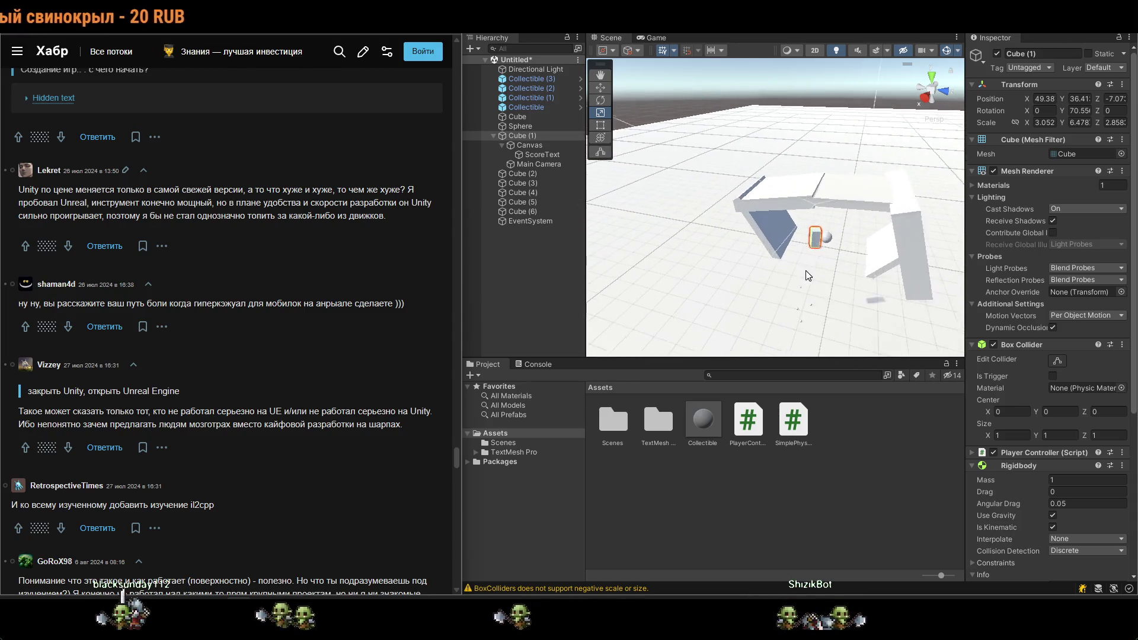
pyautogui.moveTo(806, 275)
pyautogui.mouseDown()
pyautogui.moveTo(853, 312)
pyautogui.moveTo(830, 296)
pyautogui.mouseUp()
# Try Rotation Y 0 then revert to 70.55, and set Cube (1) Position Y to 5.
pyautogui.press('r')
pyautogui.click(791, 267)
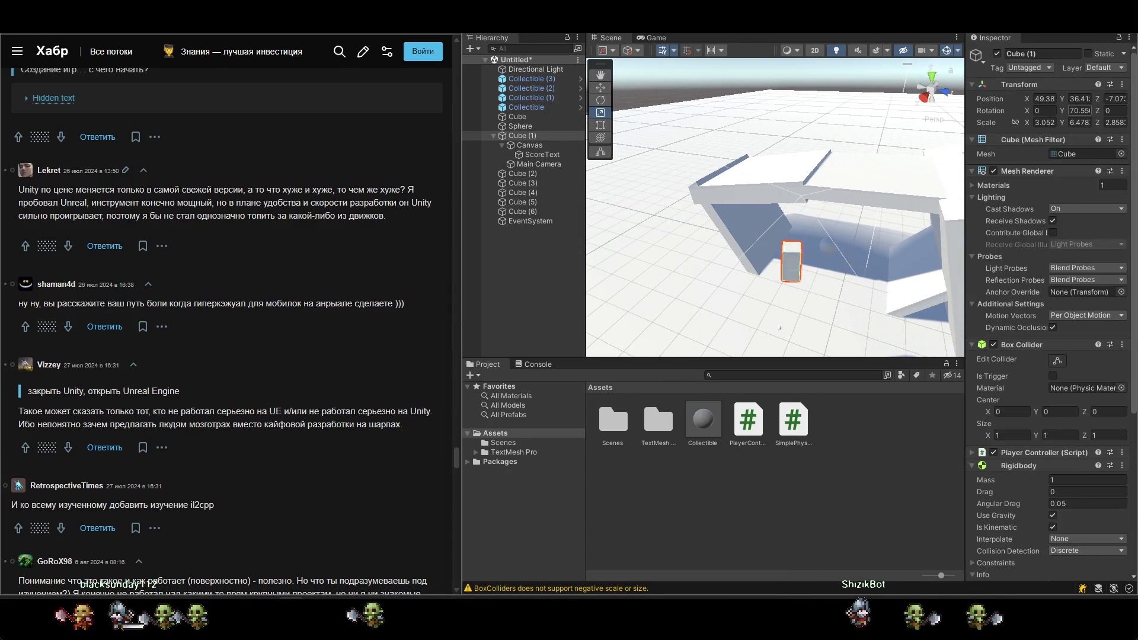
pyautogui.write('0')
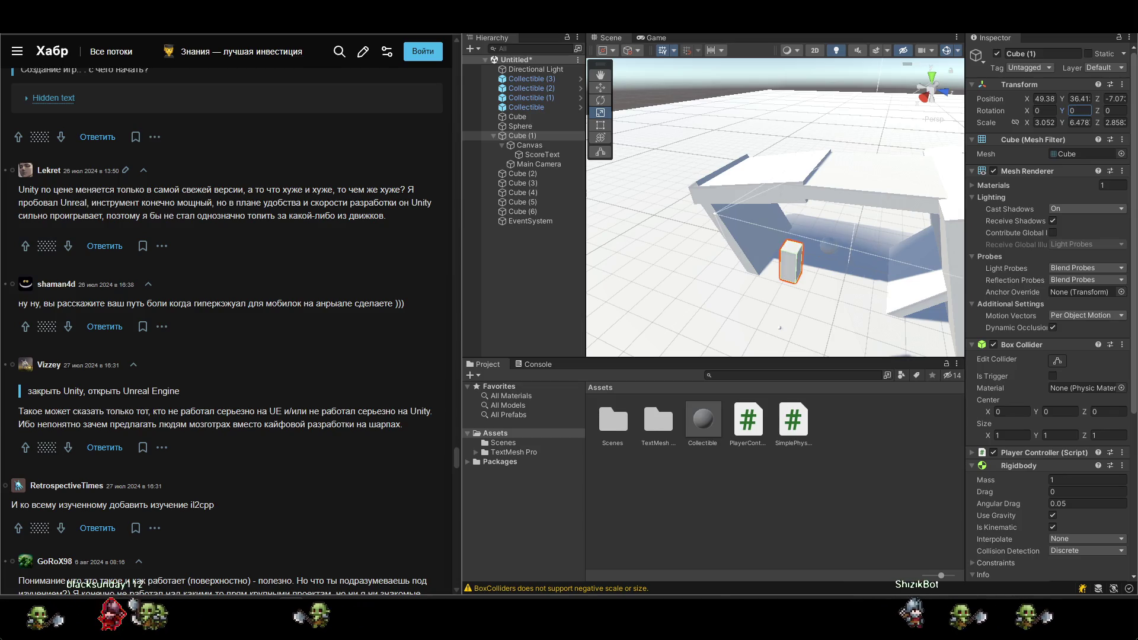
pyautogui.hotkey('ctrl', 'z')
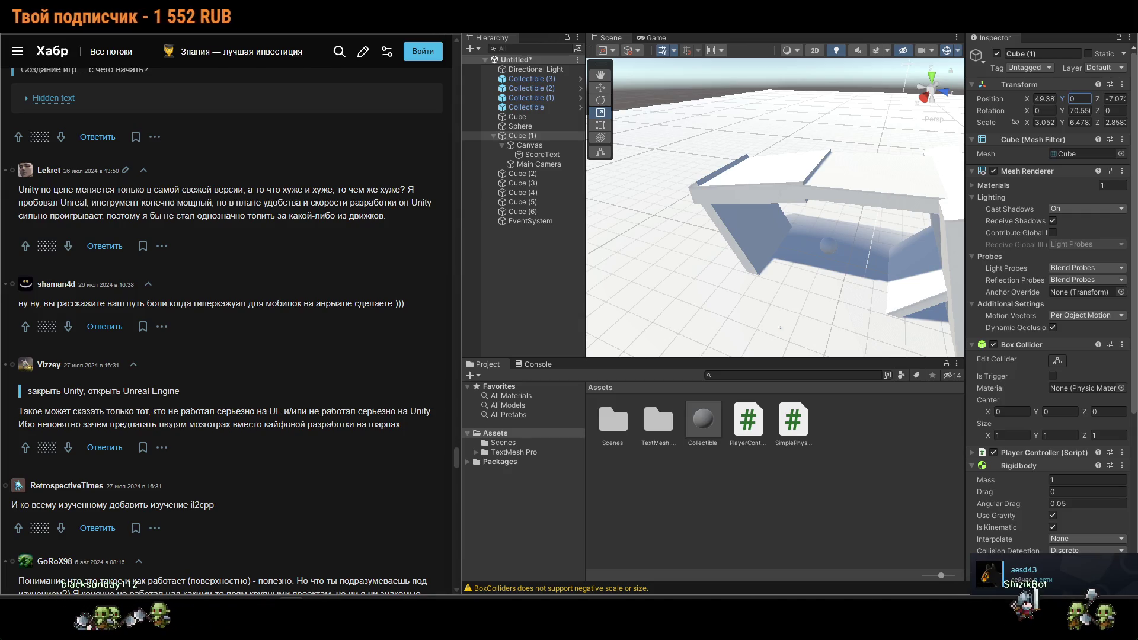
pyautogui.write('5')
pyautogui.press('Return')
pyautogui.scroll(3, 862, 327)
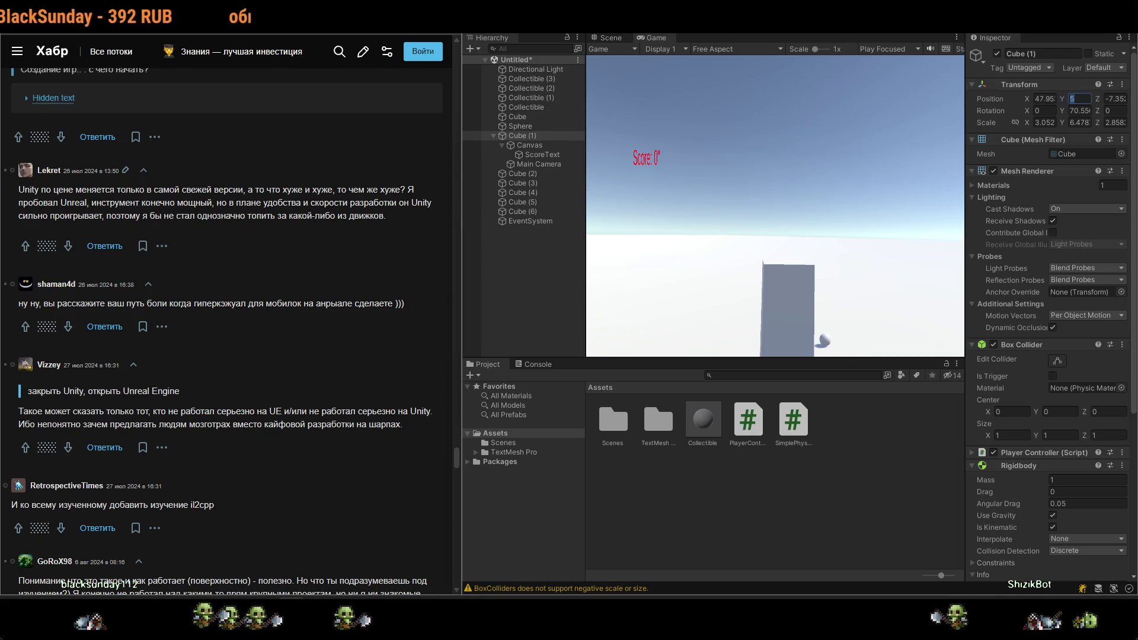
# Reset Cube (1) Position Y to 0 while in Play mode.
pyautogui.doubleClick(1078, 98)
pyautogui.write('0')
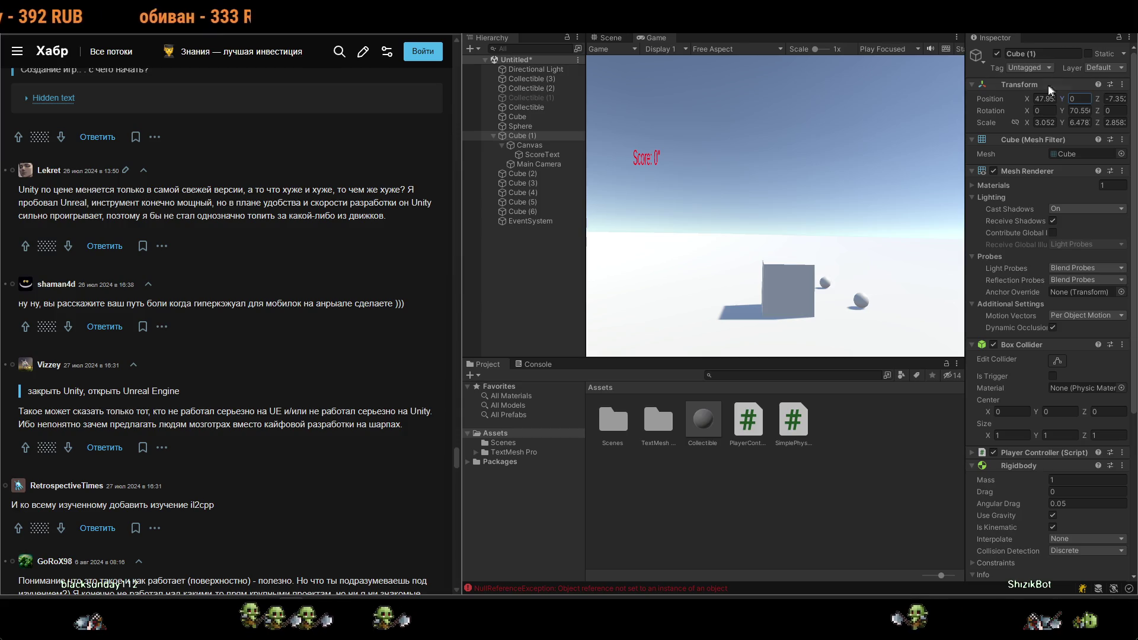
pyautogui.click(784, 172)
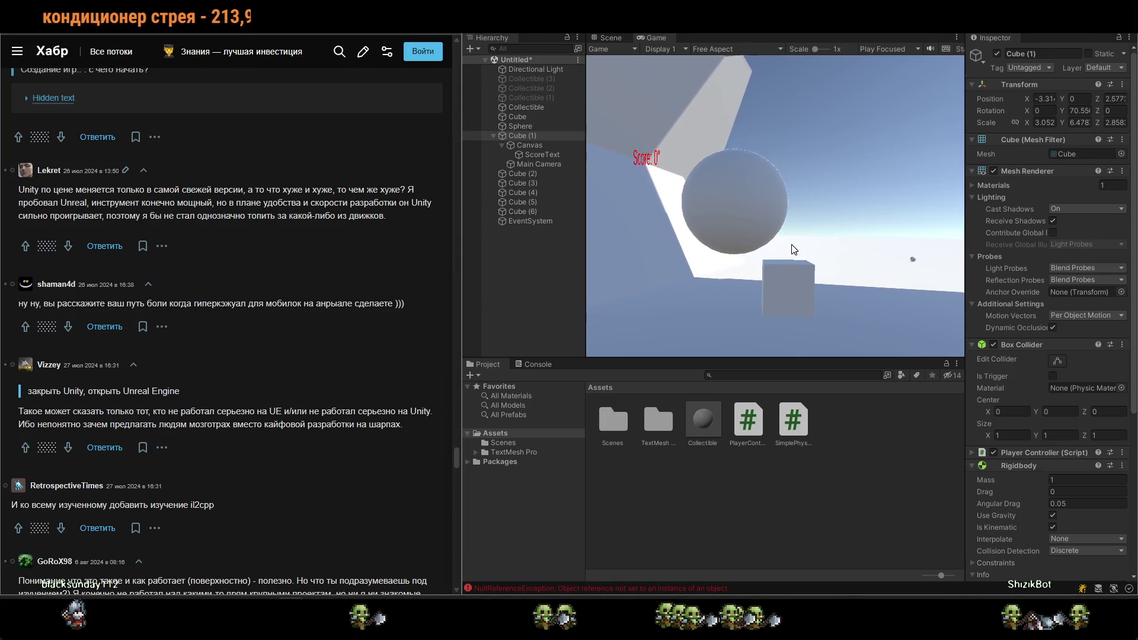
# Enable Use Gravity on the Sphere's Rigidbody and make Cube (2)'s Box Collider a trigger.
pyautogui.click(503, 193)
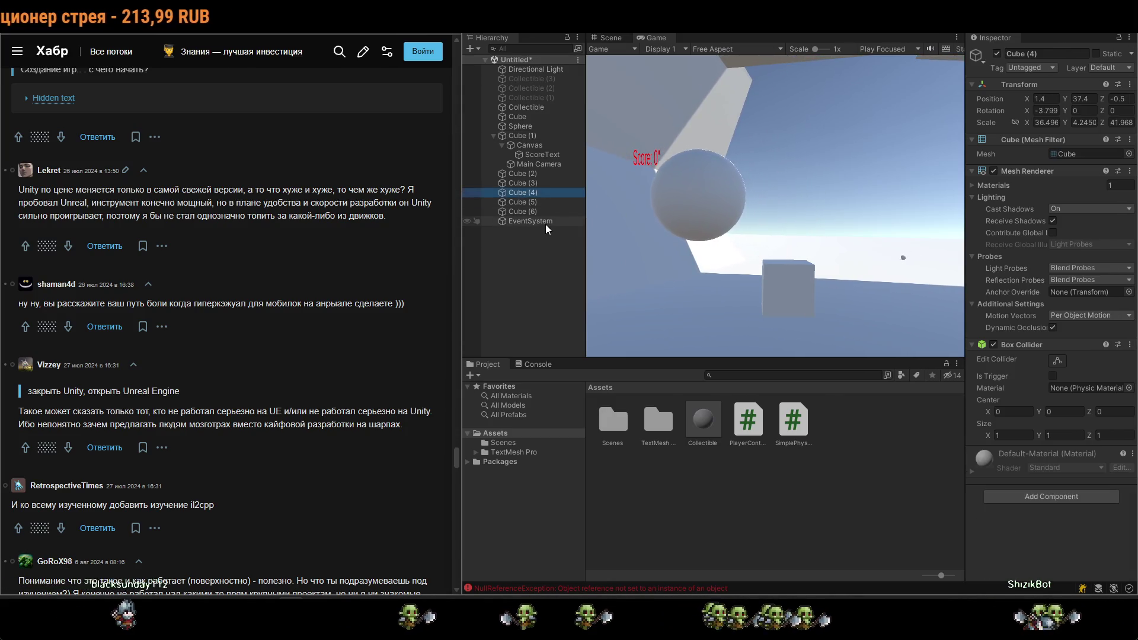
pyautogui.click(520, 126)
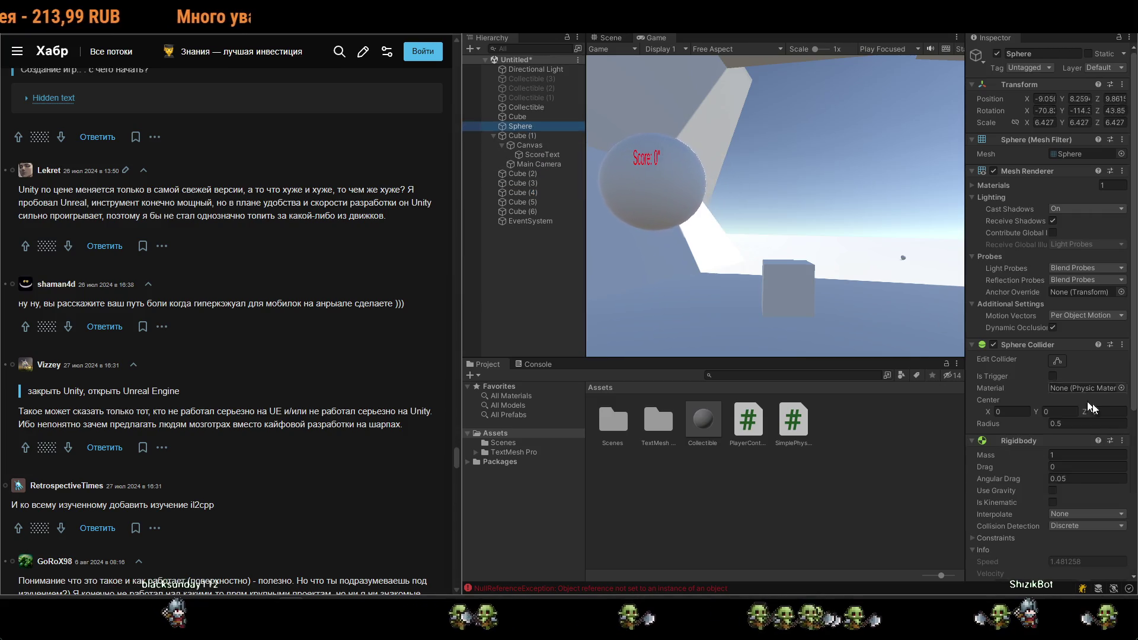
pyautogui.click(1052, 491)
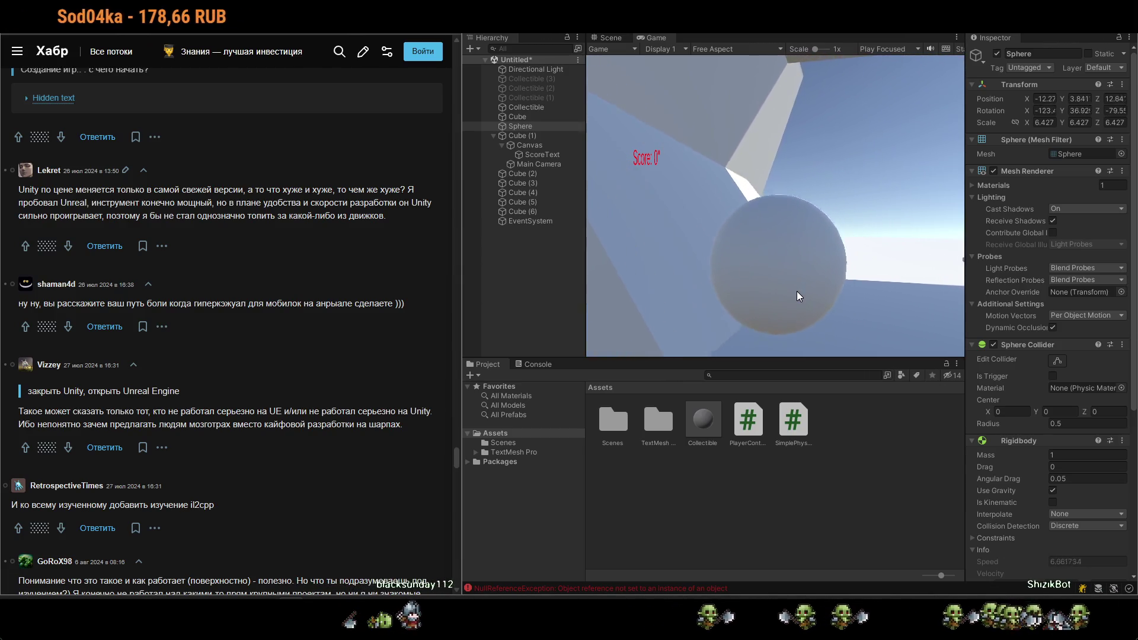
pyautogui.click(522, 173)
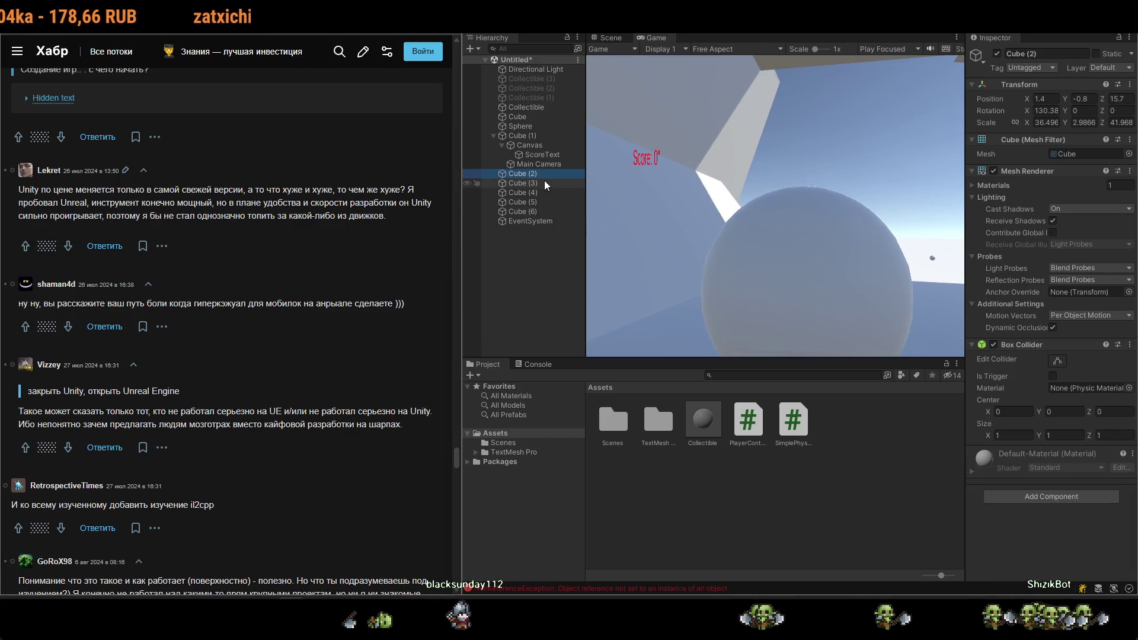
pyautogui.click(1054, 375)
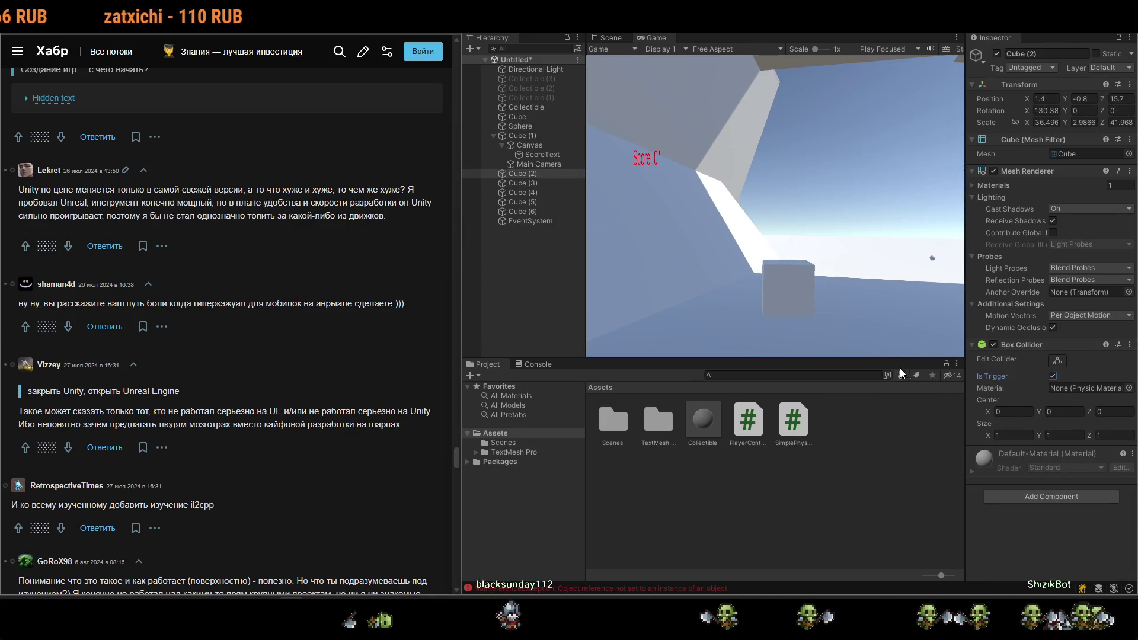